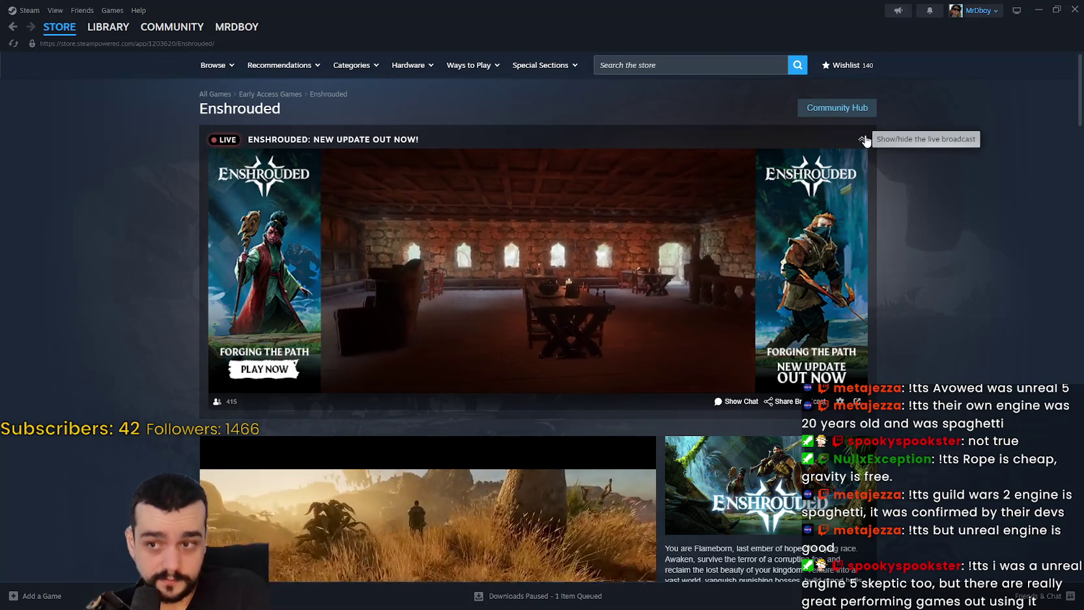
Collapse the live broadcast and flip through the Enshrouded screenshots up to the skill tree
left_click(863, 141)
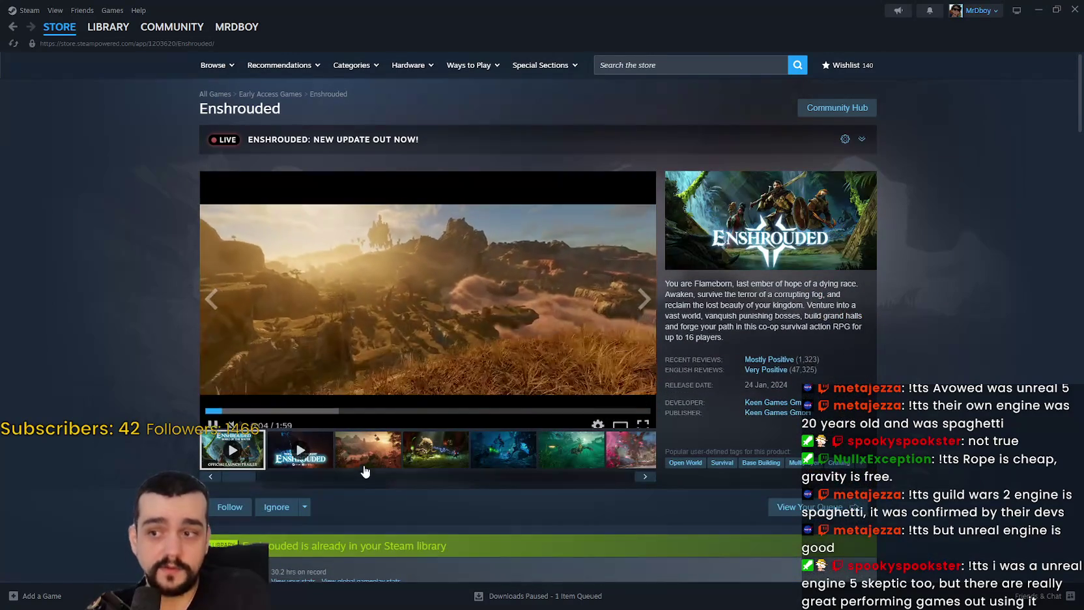
left_click(362, 458)
left_click(435, 456)
left_click(503, 452)
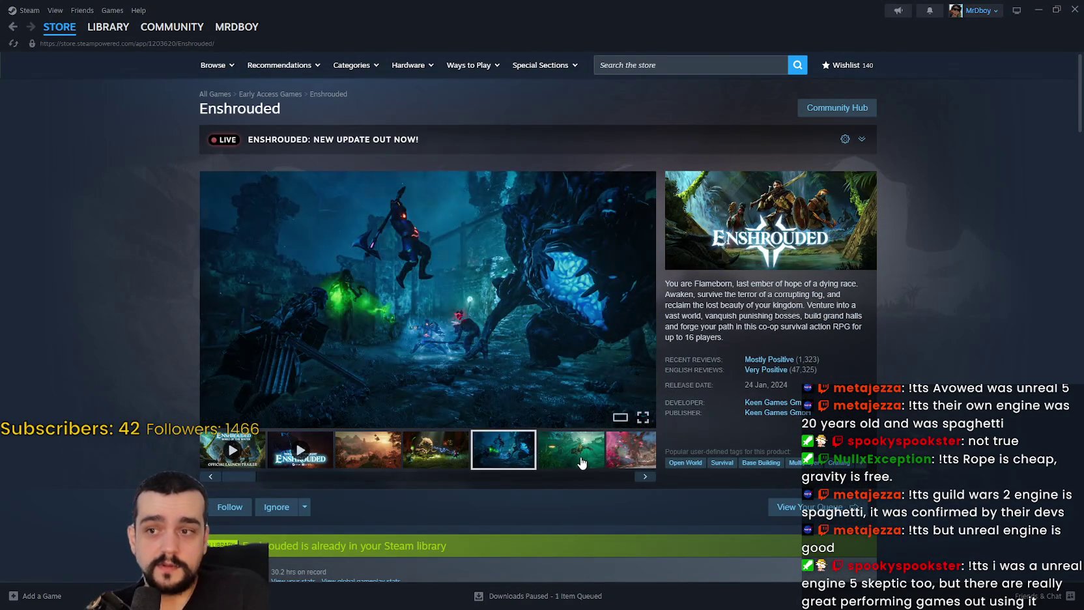
left_click(572, 449)
left_click(630, 449)
left_click(366, 452)
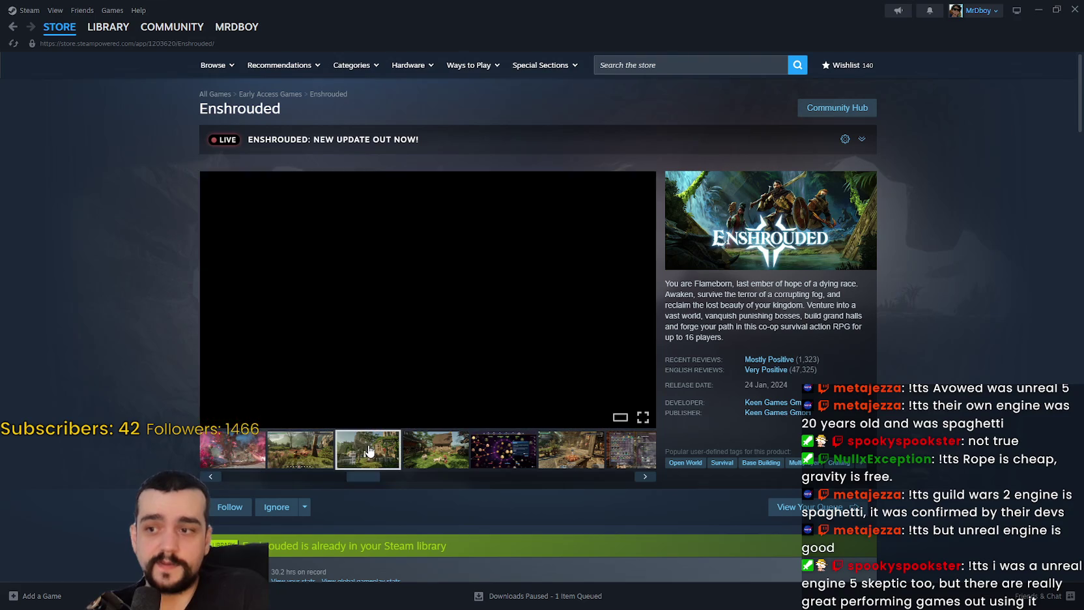
left_click(436, 454)
left_click(519, 460)
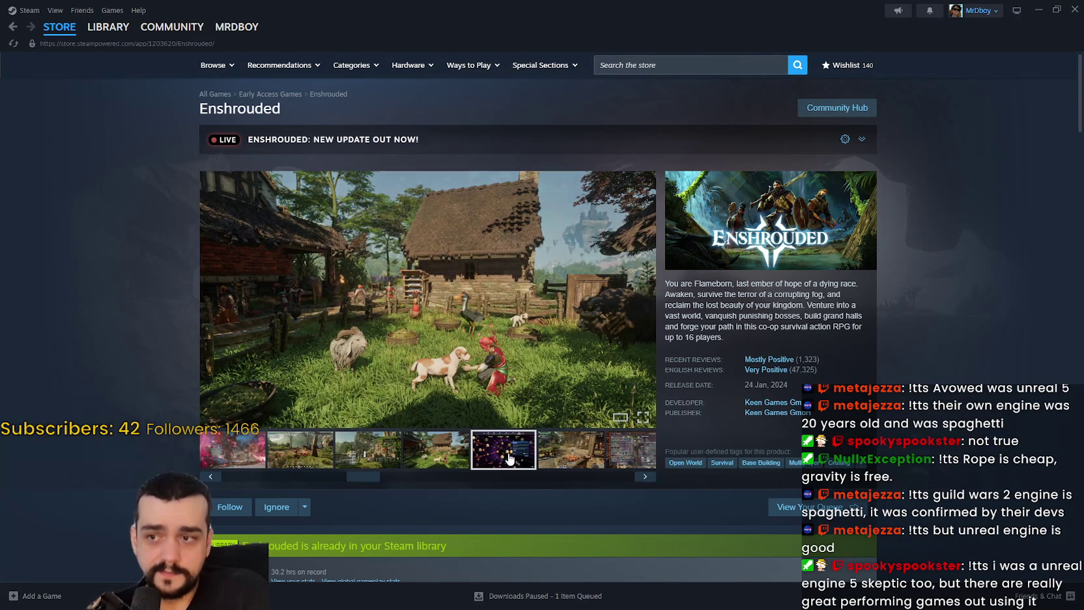
left_click(589, 462)
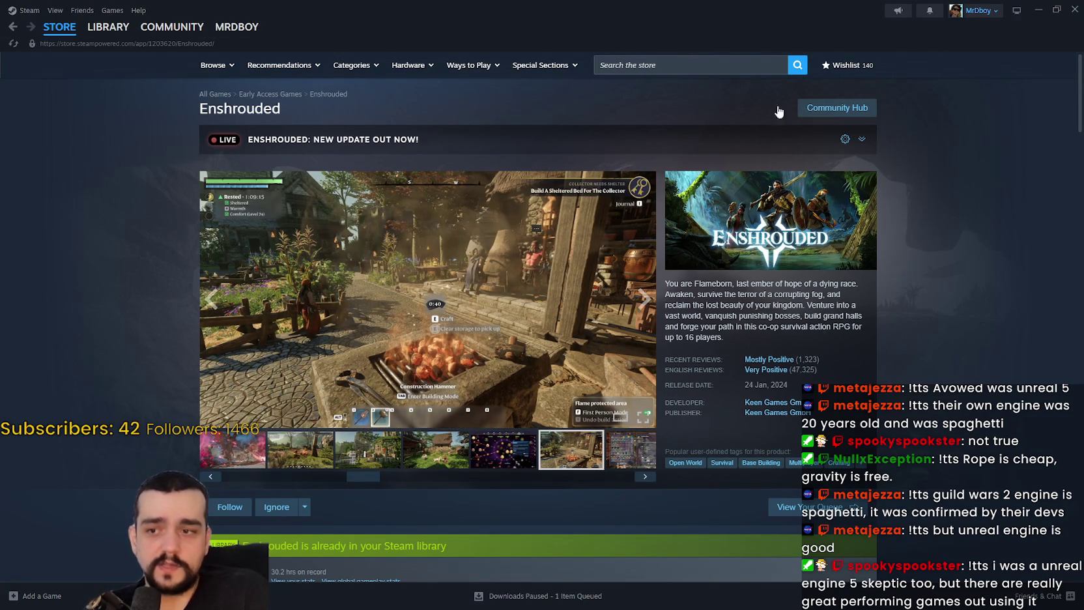
View the town-building screenshot enlarged, close it, and focus the store search box
left_click(628, 456)
left_click(609, 456)
left_click(490, 450)
left_click(435, 449)
left_click(344, 459)
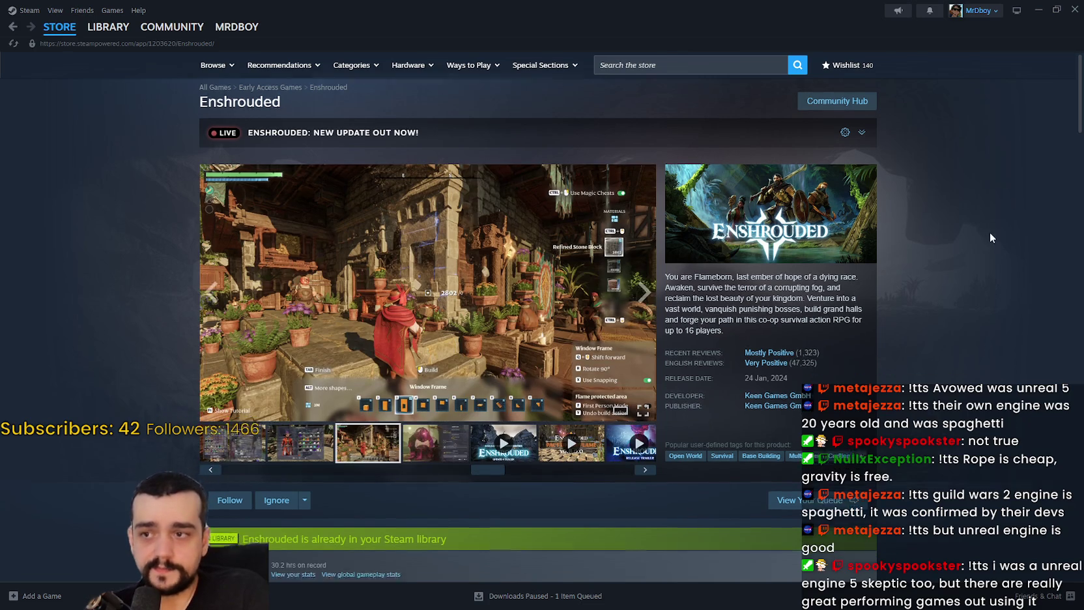
left_click(466, 277)
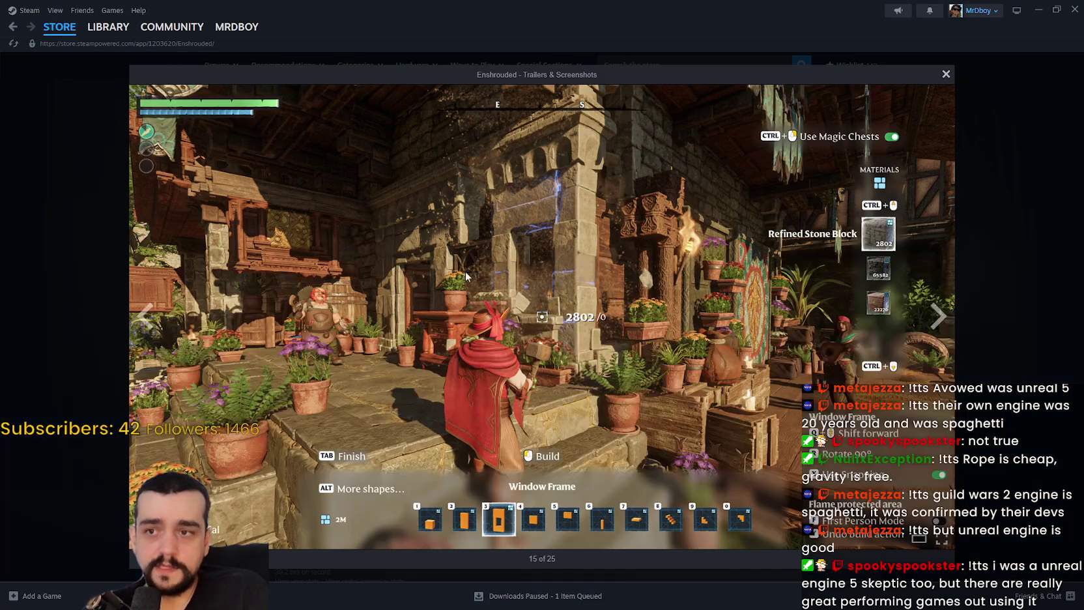
left_click(972, 248)
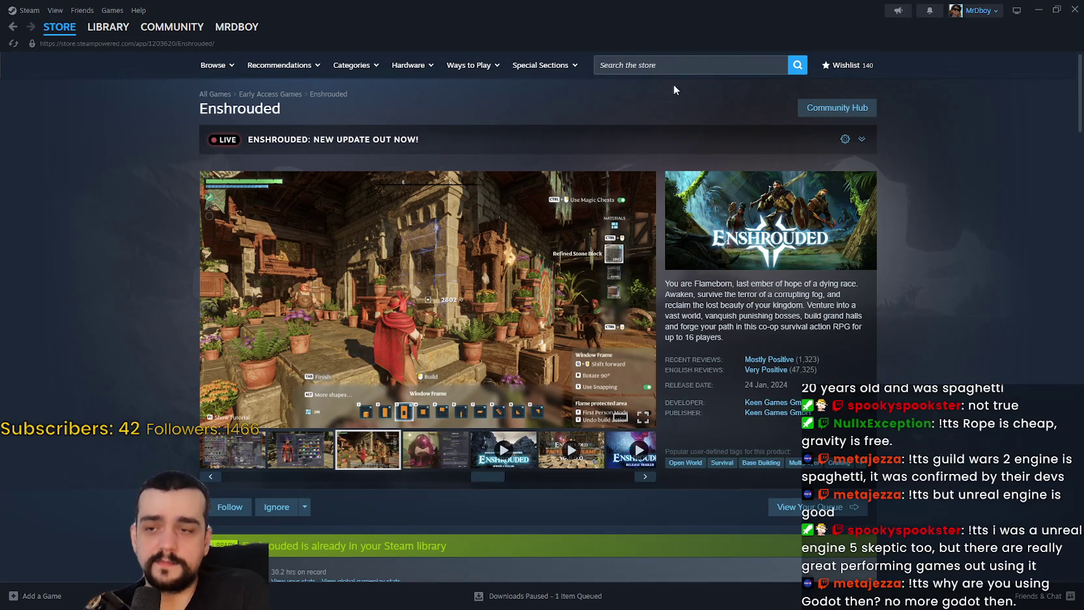
left_click(696, 70)
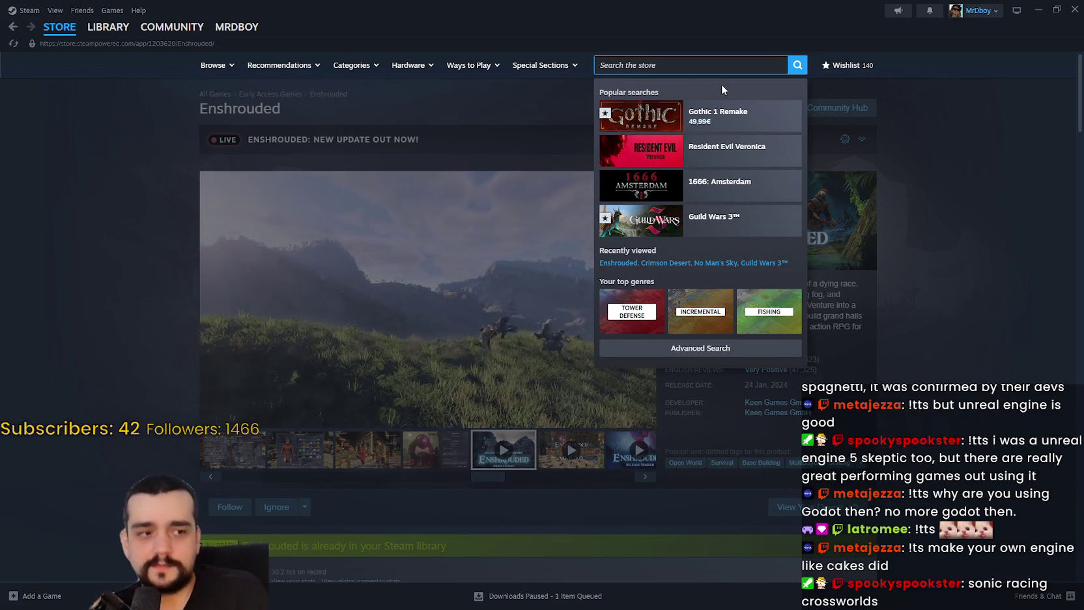
Search the store for 'sonic racin' and open the Sonic Racing: CrossWorlds page
type("sonic racin")
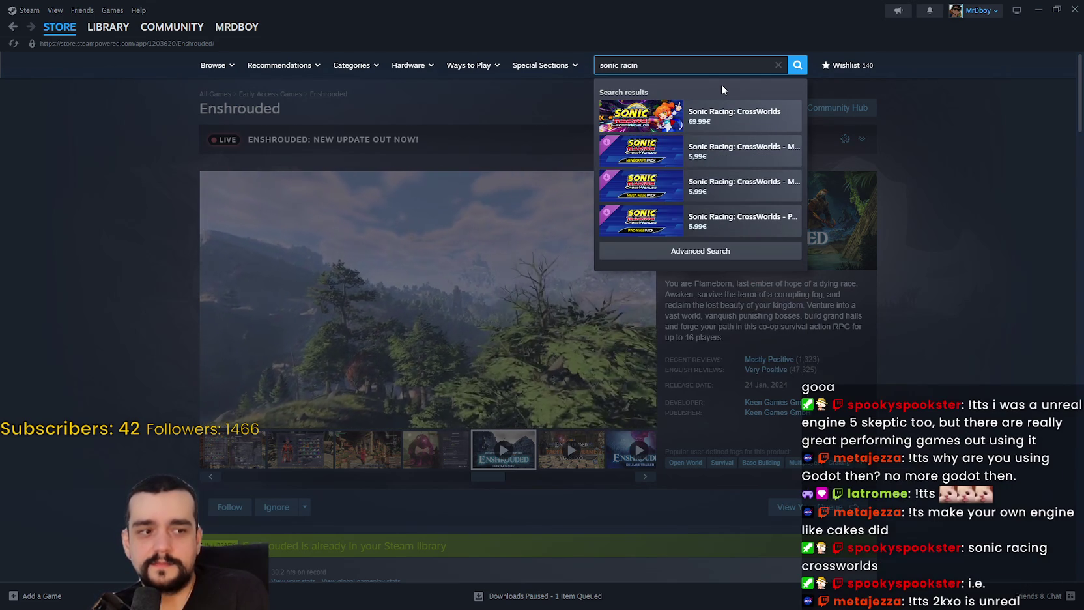
left_click(743, 114)
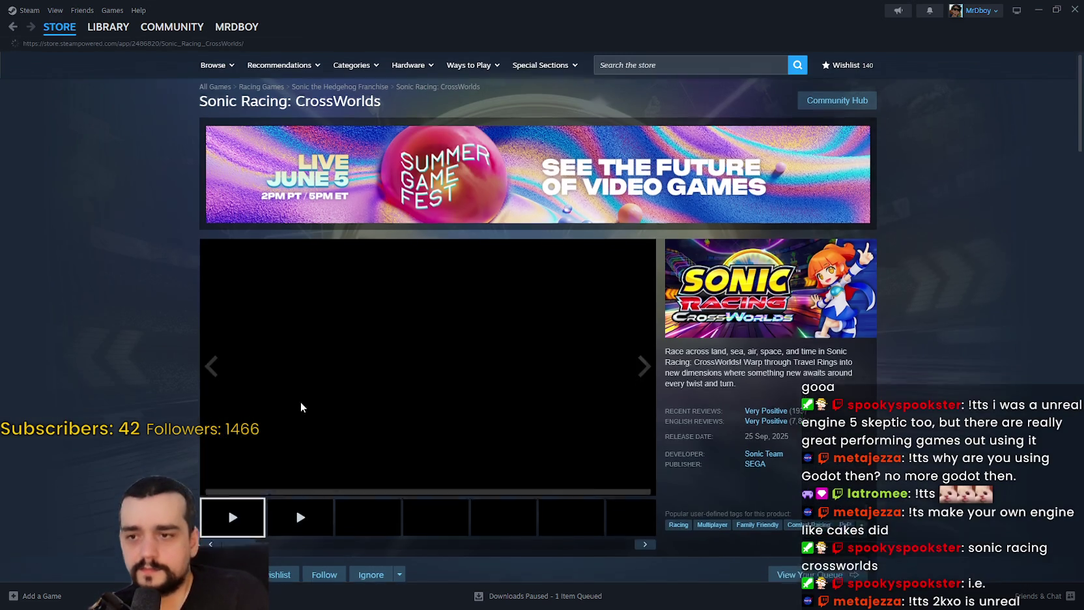
scroll(301, 401, "down", 2)
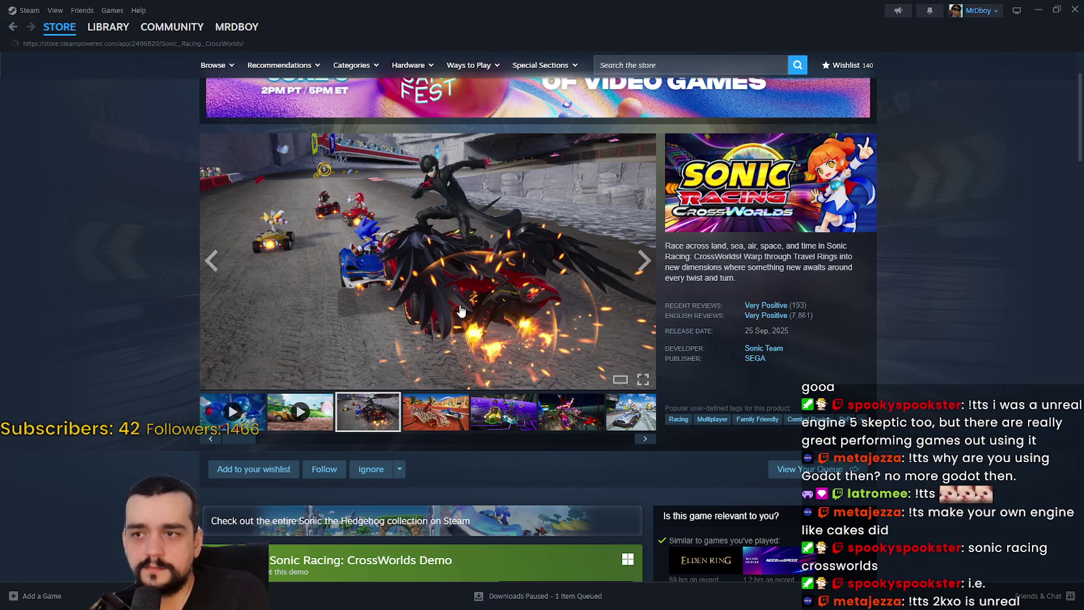
Page through Sonic Racing screenshots enlarged, from 4 of 20 to the car-select shot, then close
left_click(456, 309)
left_click(938, 317)
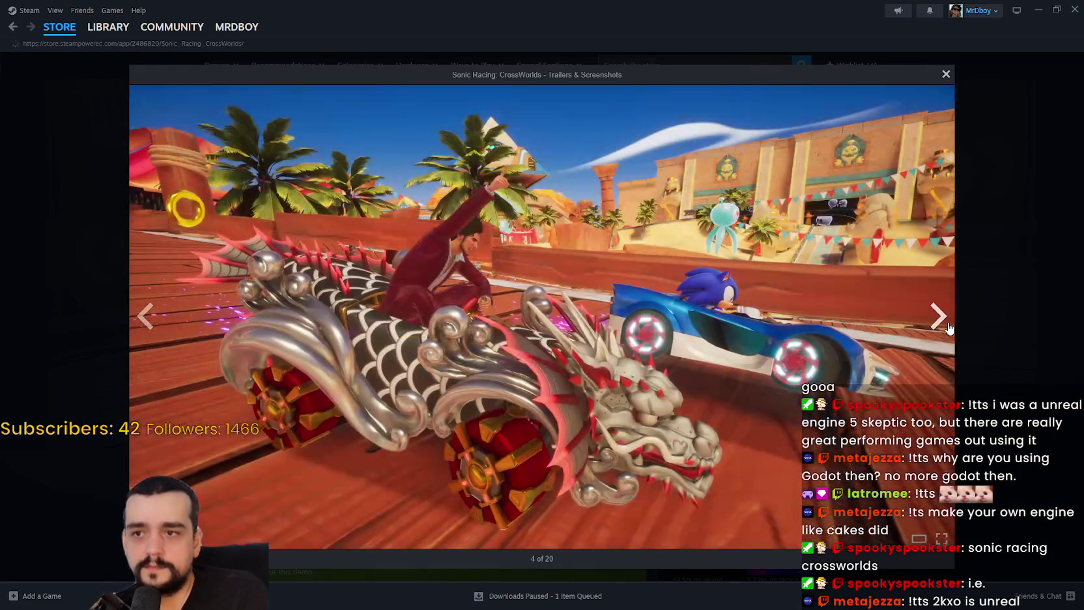
left_click(947, 327)
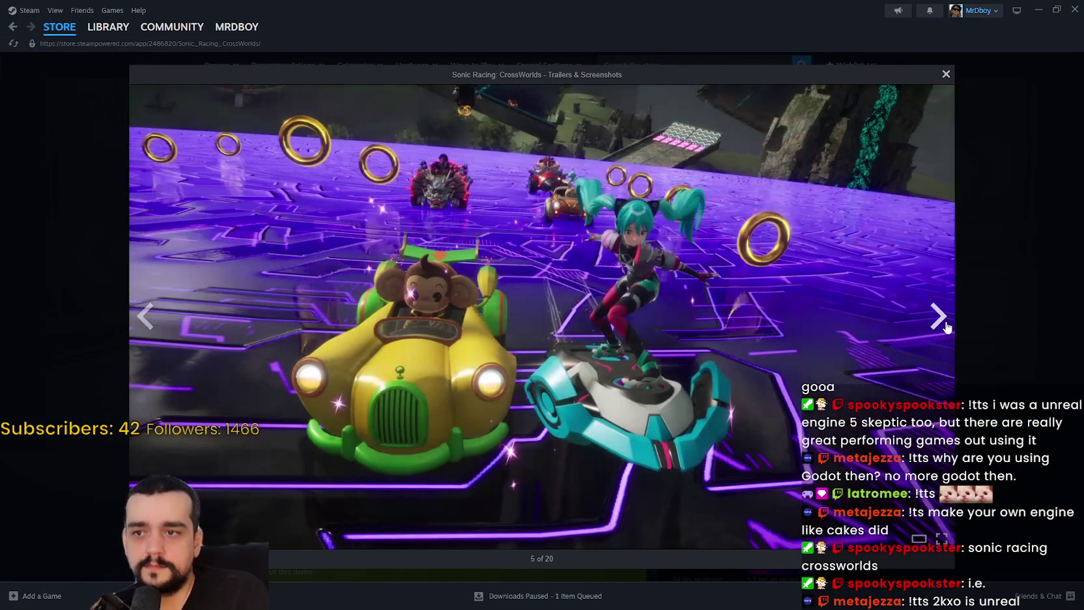
left_click(946, 327)
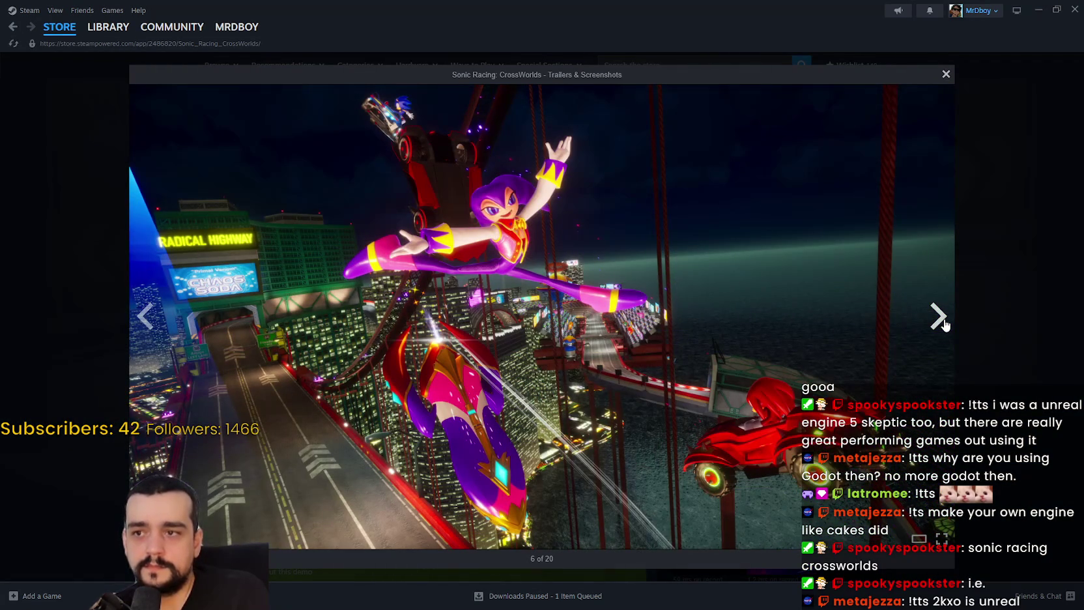
left_click(944, 324)
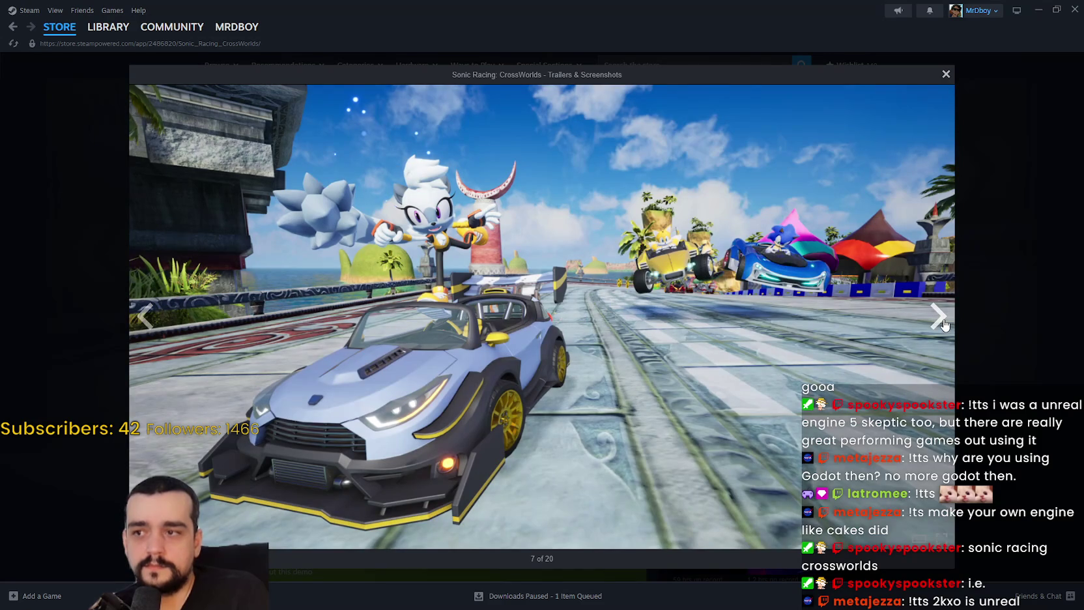
left_click(944, 324)
left_click(941, 319)
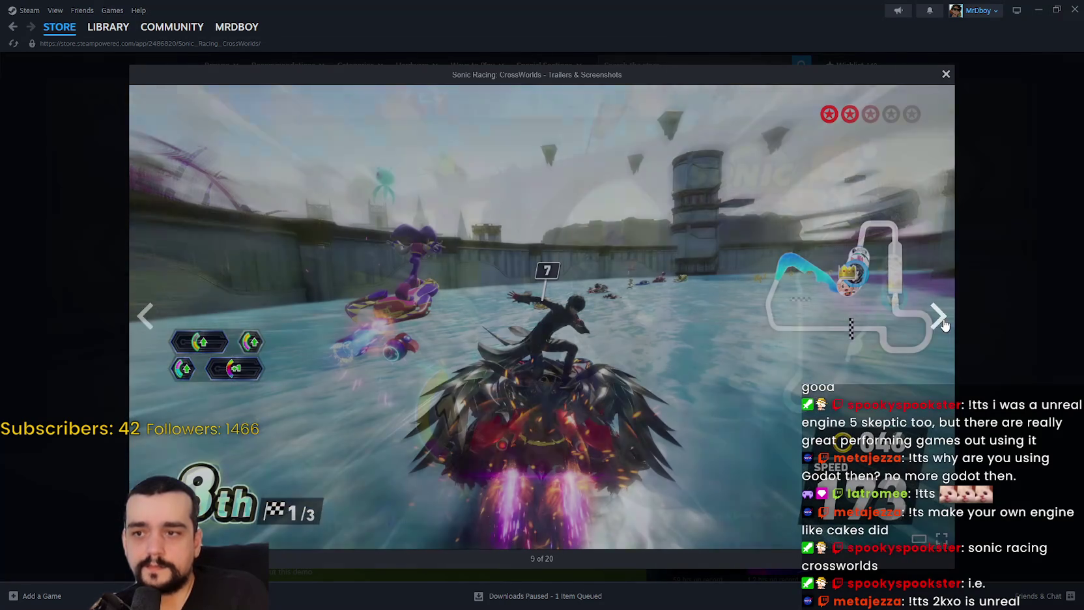
left_click(946, 326)
left_click(946, 327)
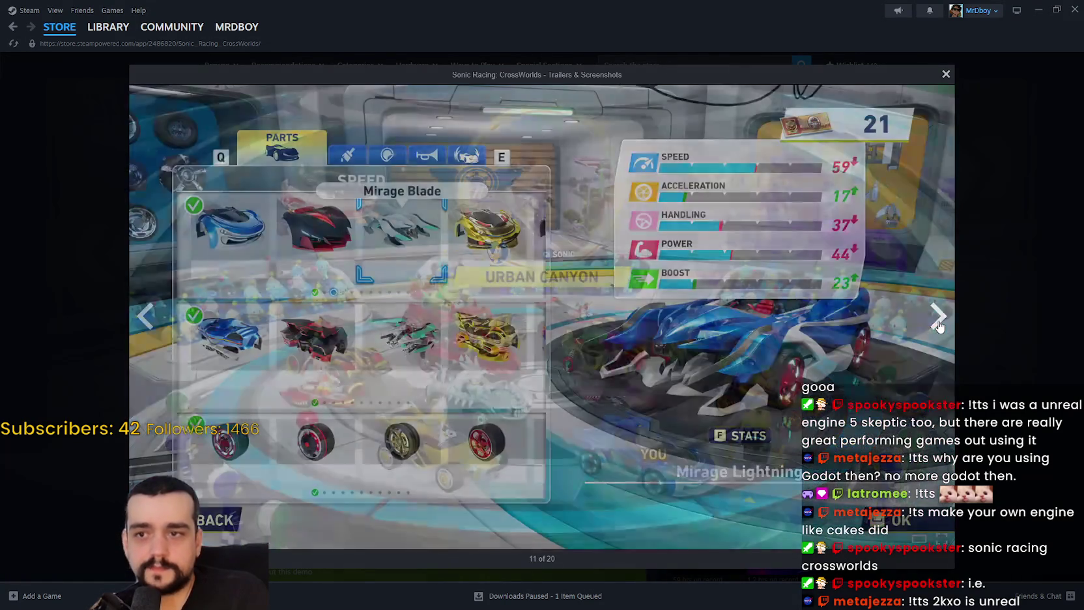
left_click(1002, 308)
scroll(829, 351, "down", 10)
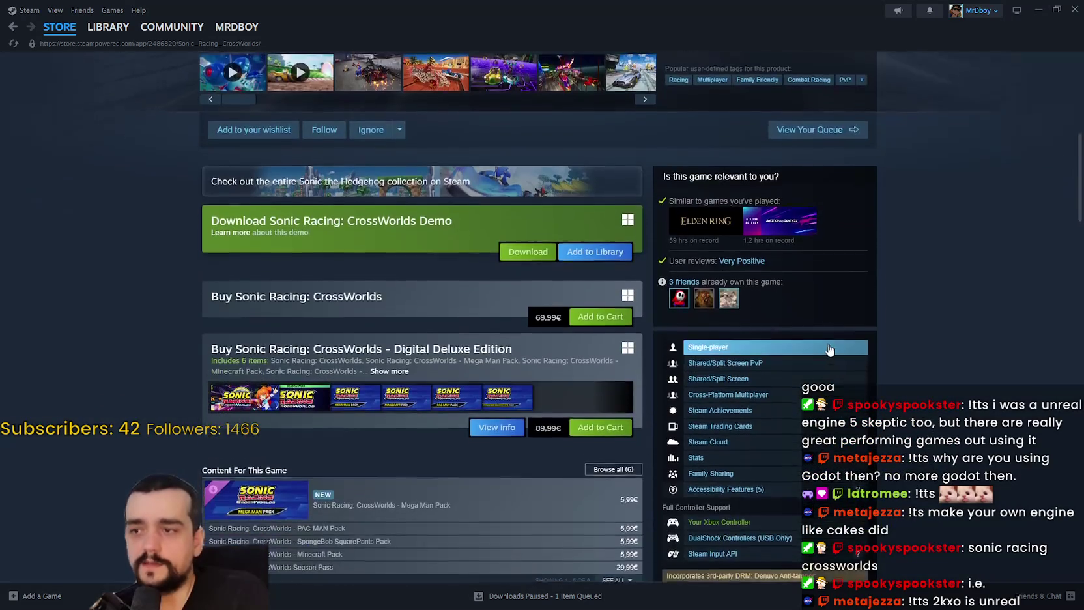
Expand the full system requirements notes and select the MEMORY to 12 GB RAM text
scroll(941, 444, "down", 15)
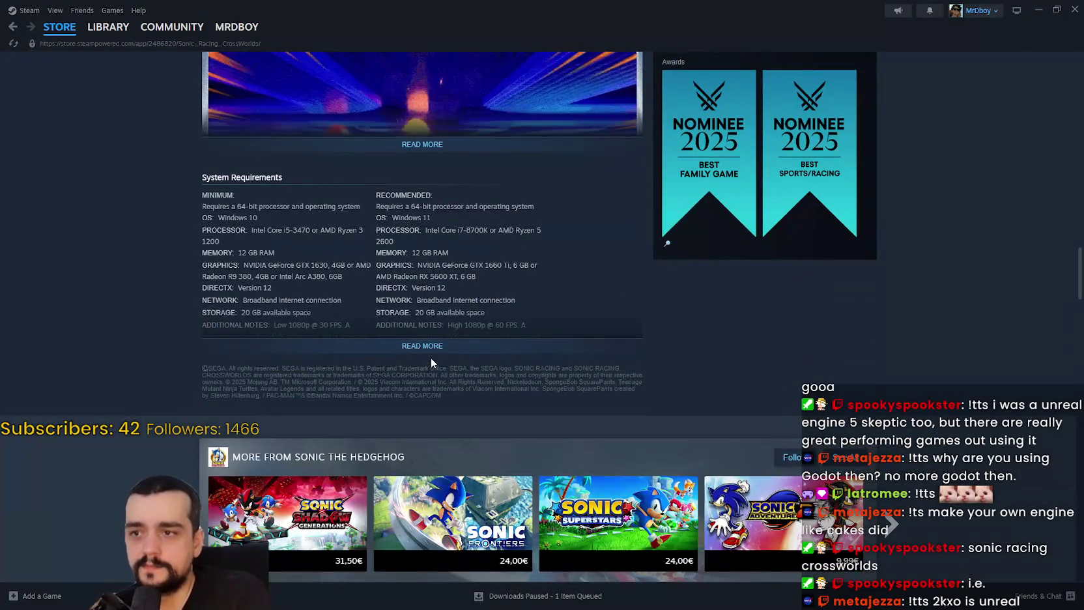
left_click(433, 345)
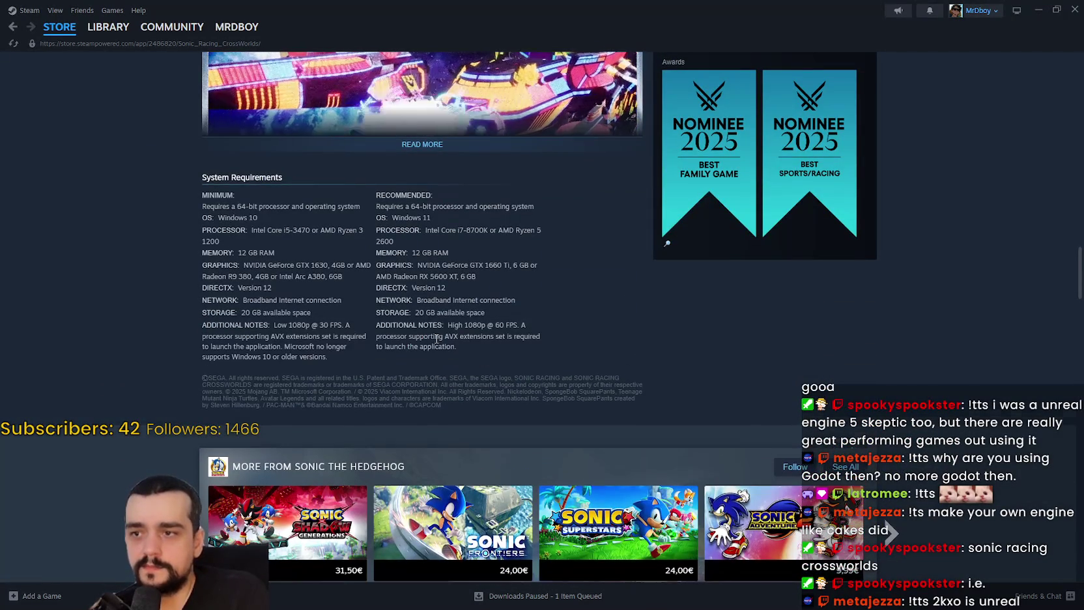
mouse_move(487, 279)
left_mouse_down()
mouse_move(274, 273)
mouse_move(270, 262)
left_mouse_up()
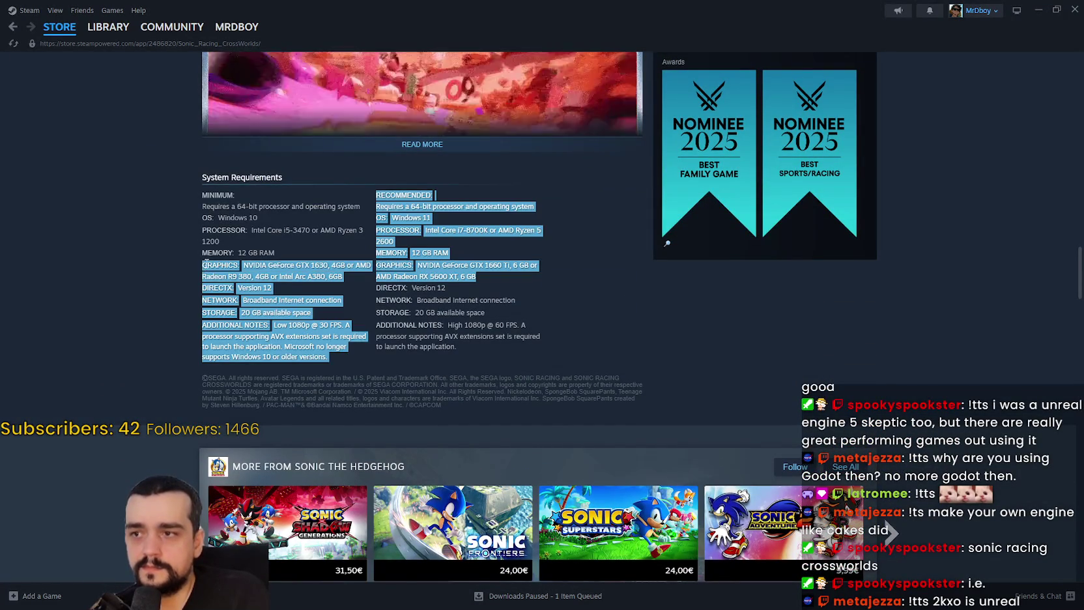
left_click(269, 262)
mouse_move(202, 252)
left_mouse_down()
mouse_move(449, 249)
mouse_move(187, 232)
mouse_move(213, 204)
left_mouse_up()
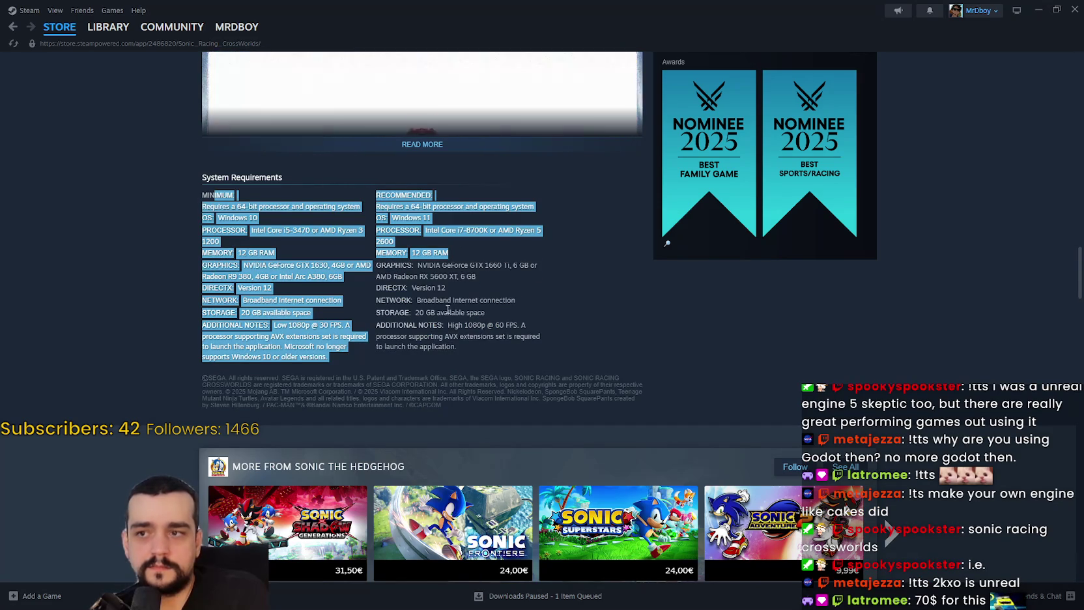
Select text around the requirements block, then start a new screen capture
scroll(453, 299, "up", 1)
mouse_move(488, 402)
left_mouse_down()
mouse_move(326, 293)
mouse_move(197, 269)
mouse_move(212, 264)
left_mouse_up()
mouse_move(559, 386)
left_mouse_down()
mouse_move(195, 342)
mouse_move(188, 258)
mouse_move(726, 399)
left_mouse_up()
left_click(726, 398)
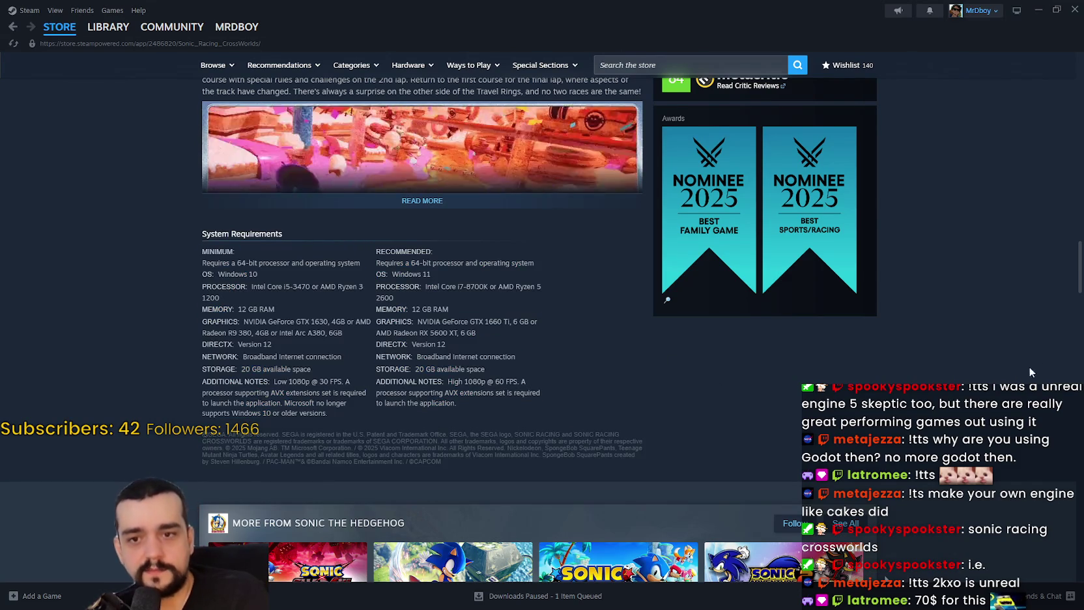
scroll(1033, 373, "up", 15)
scroll(953, 588, "down", 15)
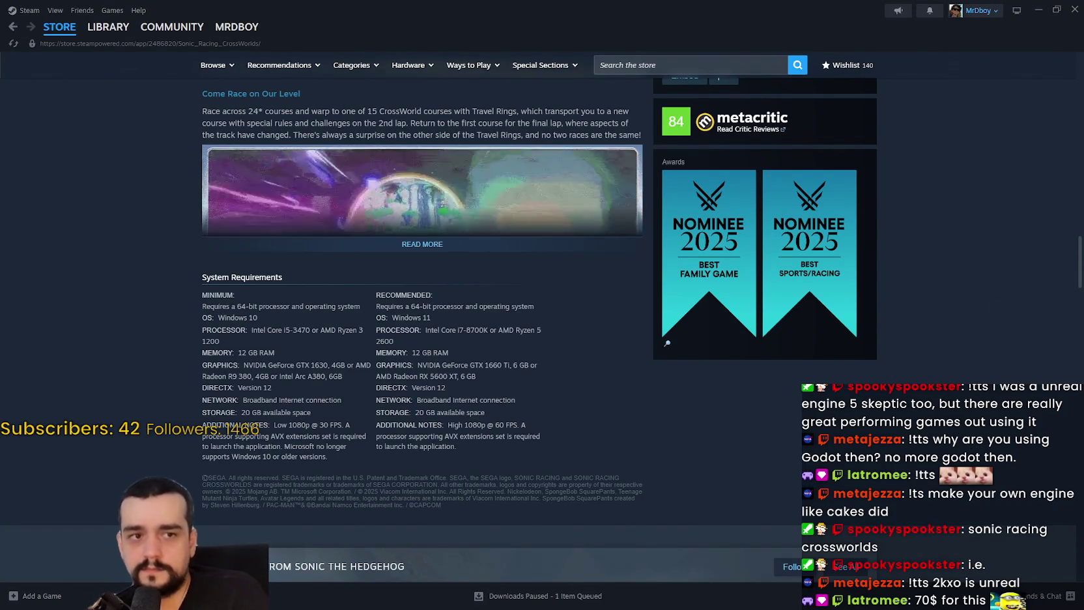
left_click(601, 253)
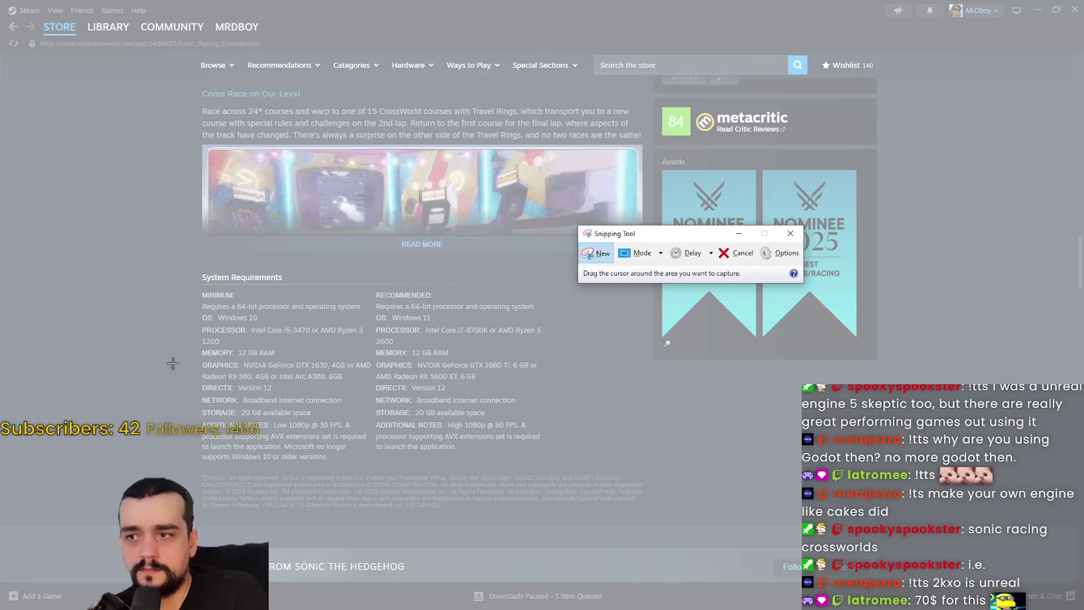
Snip the System Requirements section, then move the snip window aside and minimize it
left_click_drag(179, 266, 571, 468)
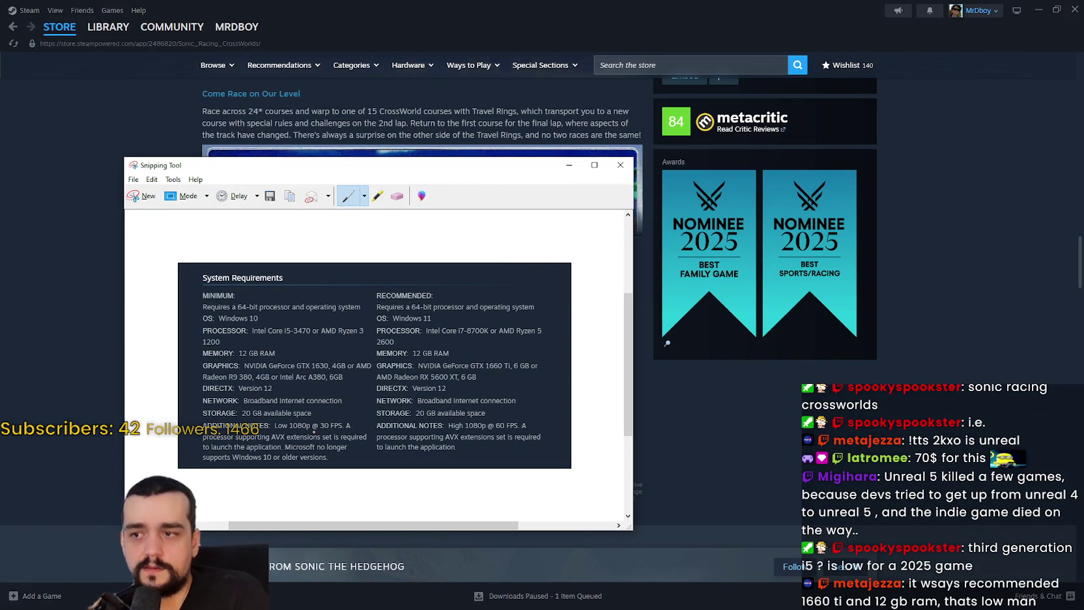
left_click_drag(299, 171, 426, 144)
left_click(694, 134)
Scroll back to the top of the page and search the store for 'crimson'
scroll(614, 256, "up", 10)
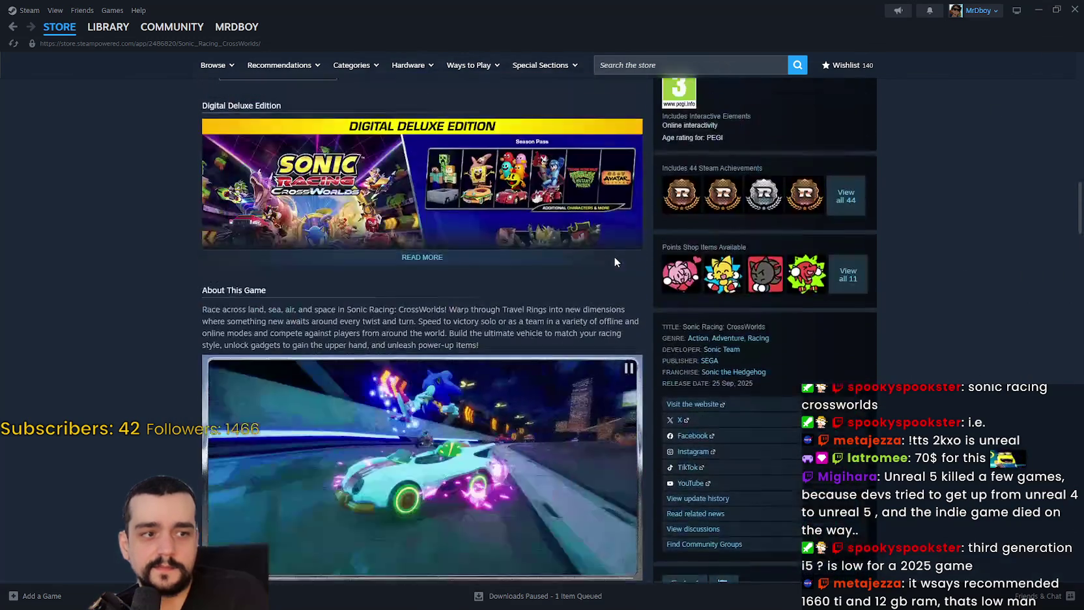
scroll(615, 260, "up", 10)
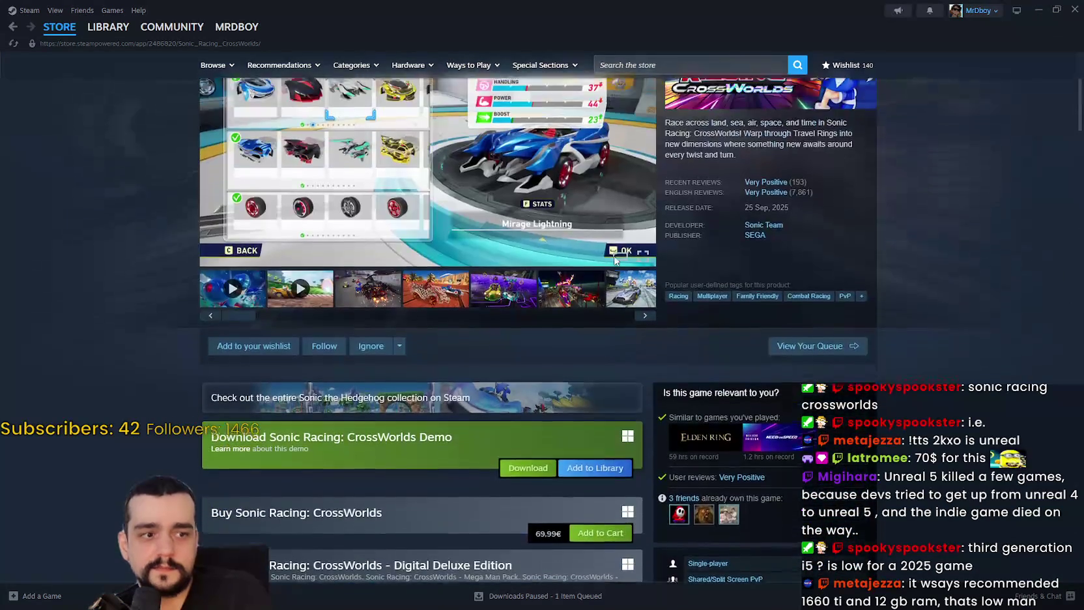
scroll(615, 260, "up", 4)
left_click(671, 67)
type("crims")
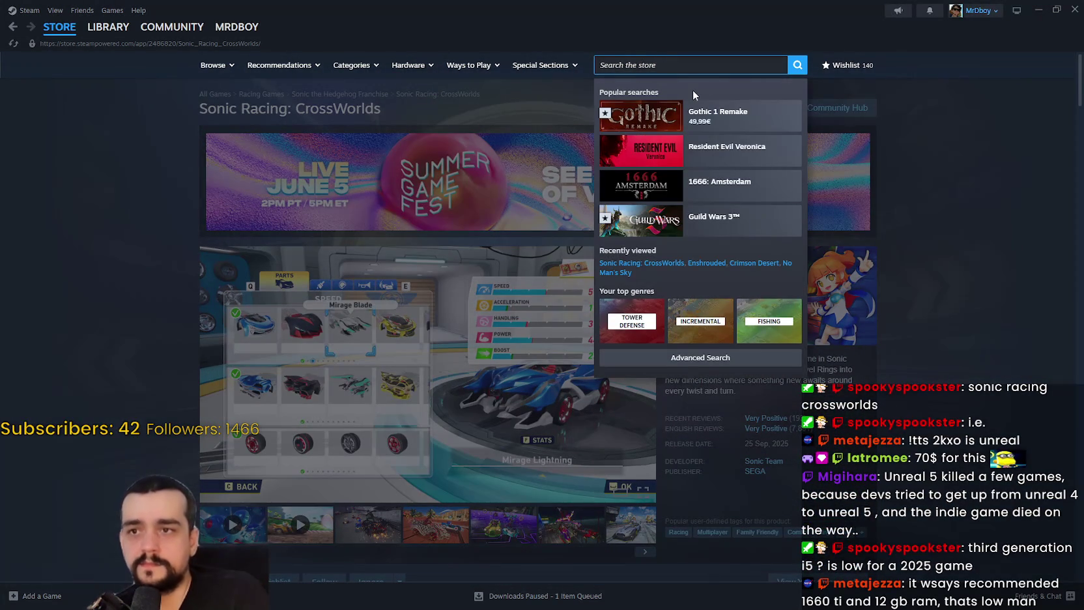
type("on")
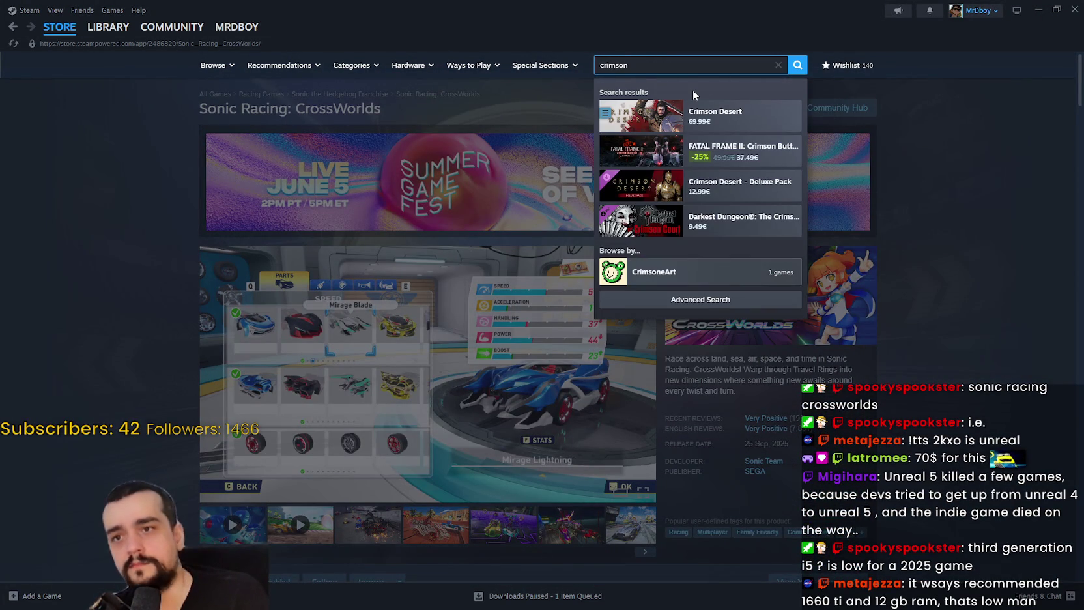
Open Crimson Desert, scroll to its System Requirements, and place the Sonic Racing snip beside them
left_click(743, 116)
scroll(879, 361, "down", 15)
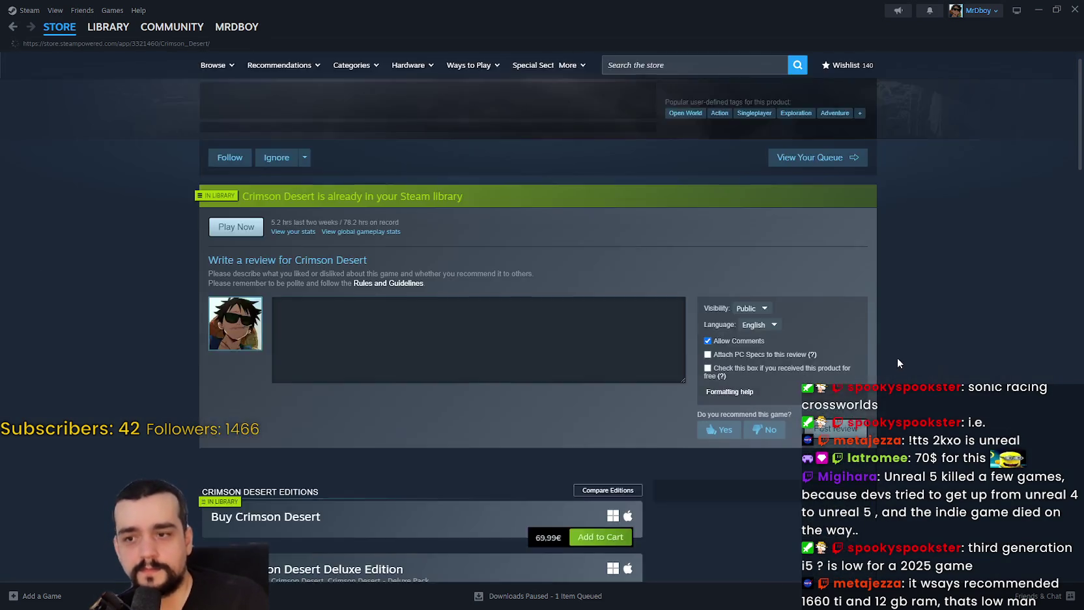
scroll(372, 405, "down", 10)
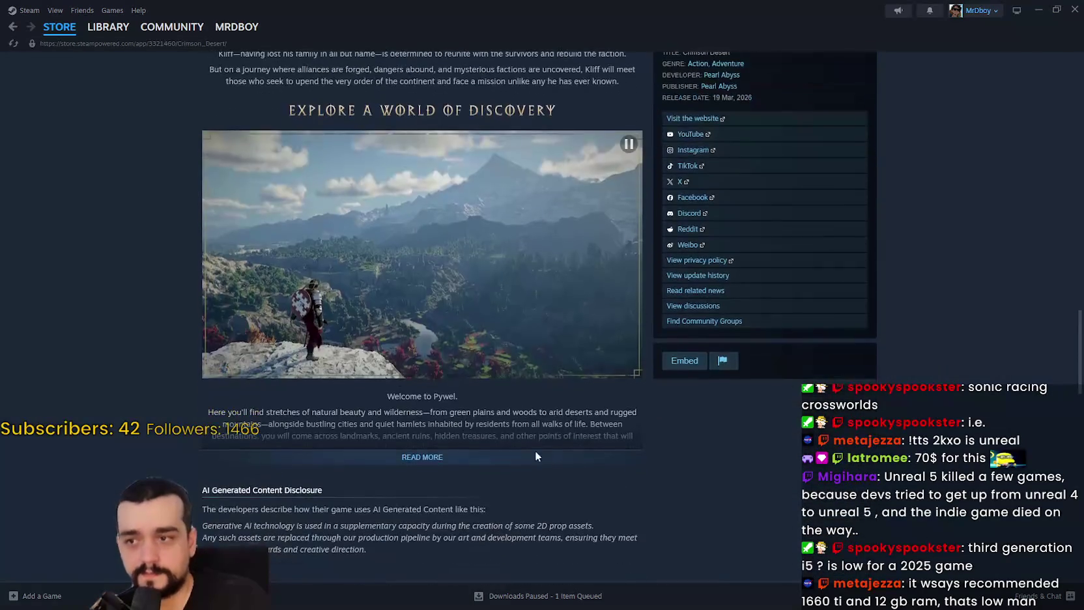
scroll(758, 461, "down", 15)
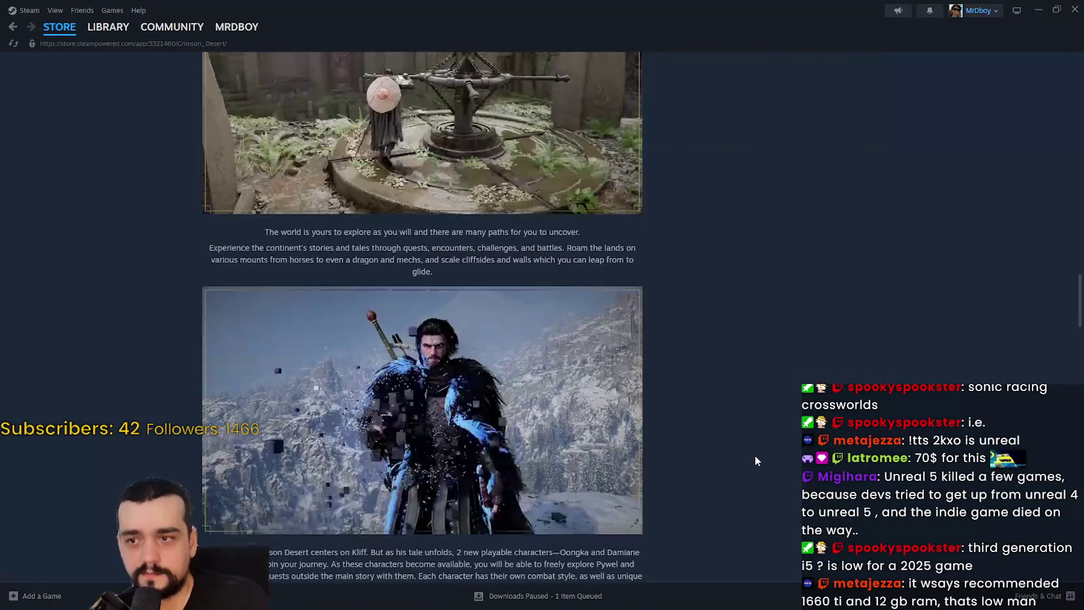
scroll(755, 455, "down", 20)
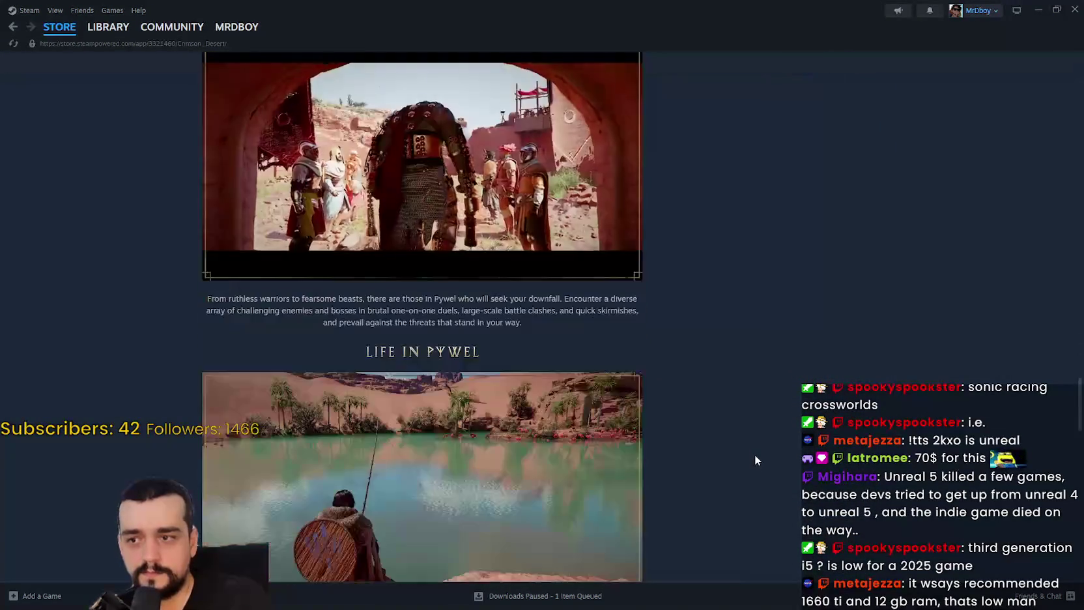
scroll(755, 455, "down", 3)
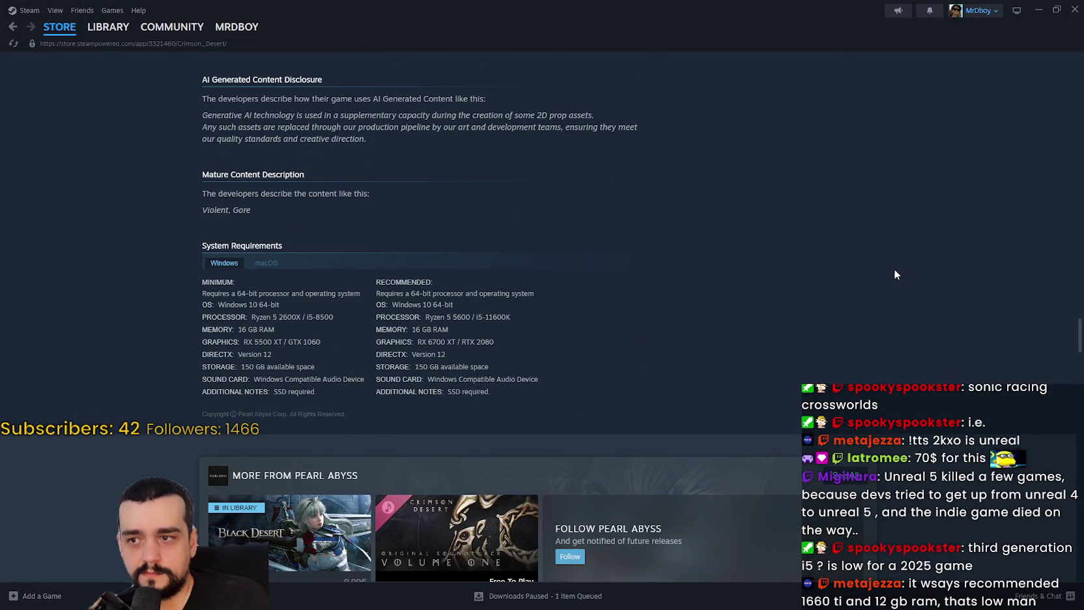
mouse_move(1083, 74)
left_mouse_down()
mouse_move(893, 74)
mouse_move(748, 121)
mouse_move(748, 154)
mouse_move(768, 172)
left_mouse_up()
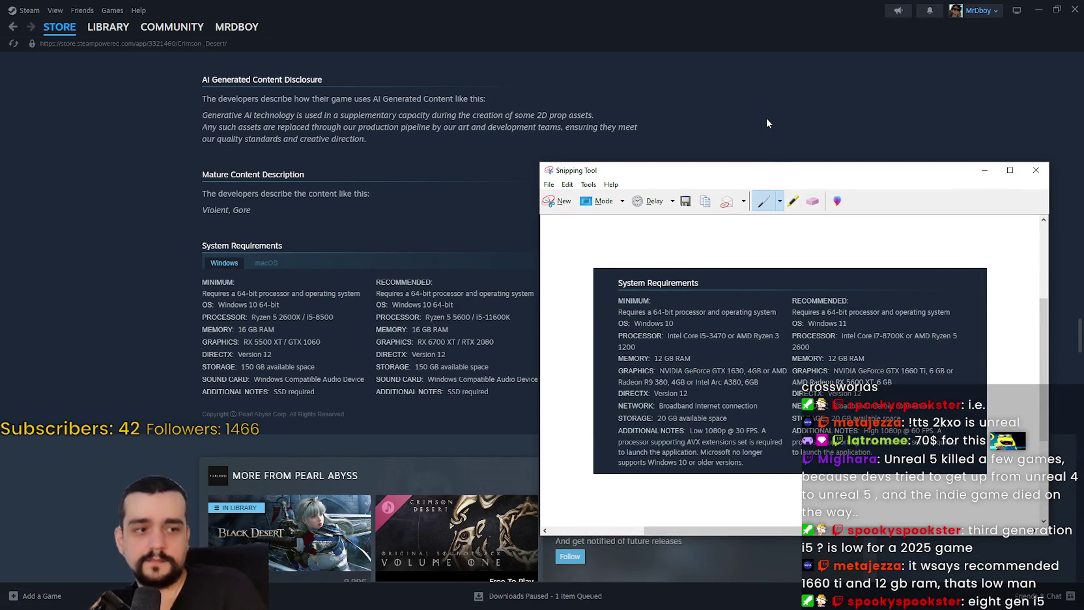
Enlarge the snip window, then scroll Steam back up and bring the store page forward
mouse_move(678, 163)
left_mouse_down()
mouse_move(674, 89)
mouse_move(681, 143)
mouse_move(683, 78)
mouse_move(687, 114)
left_mouse_up()
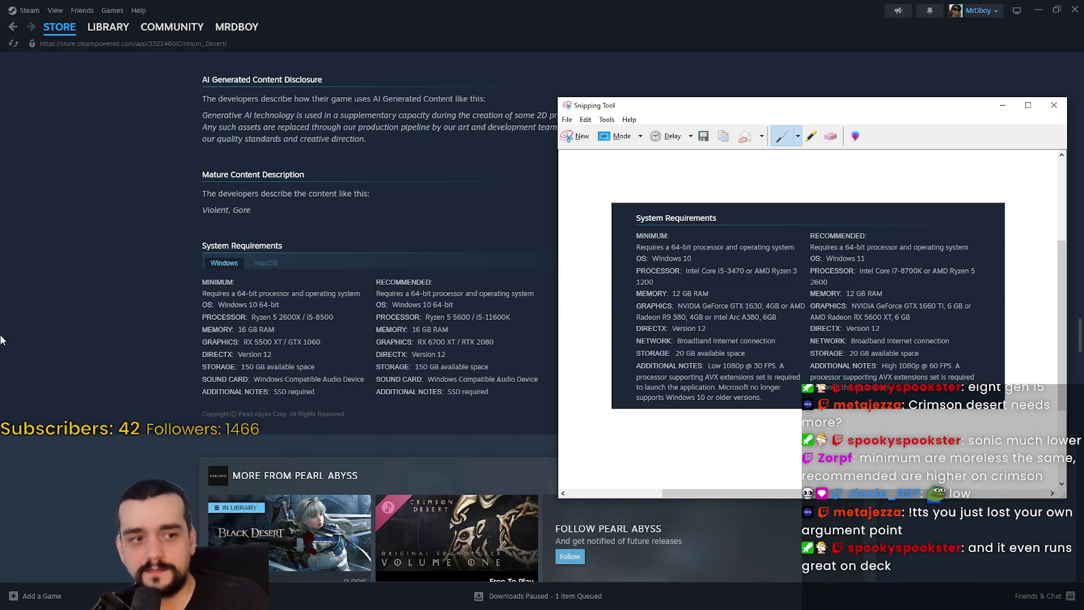
scroll(81, 398, "up", 6)
scroll(211, 410, "up", 15)
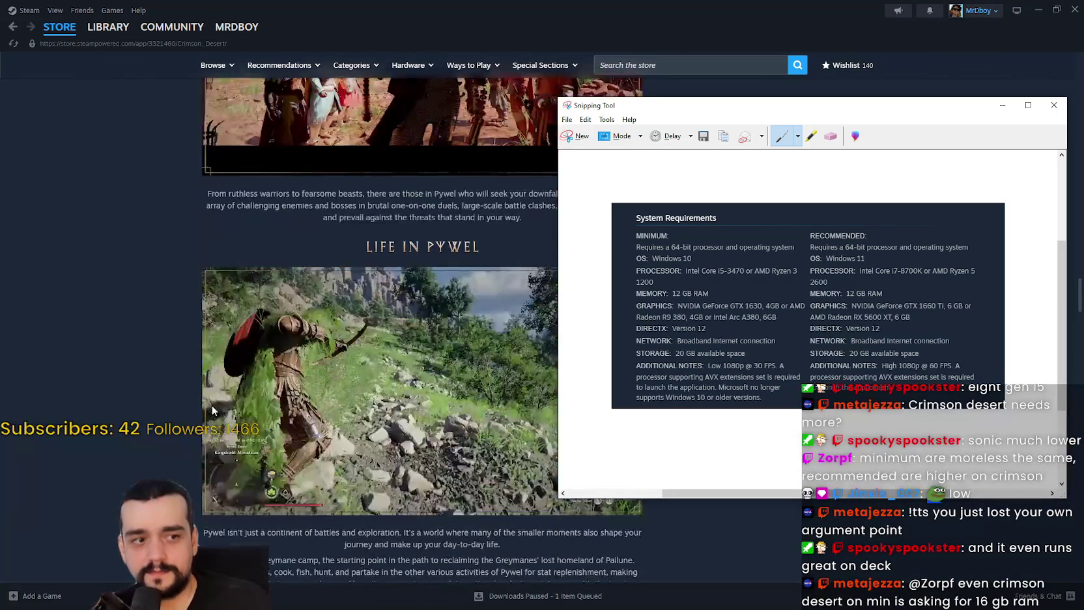
scroll(213, 404, "up", 2)
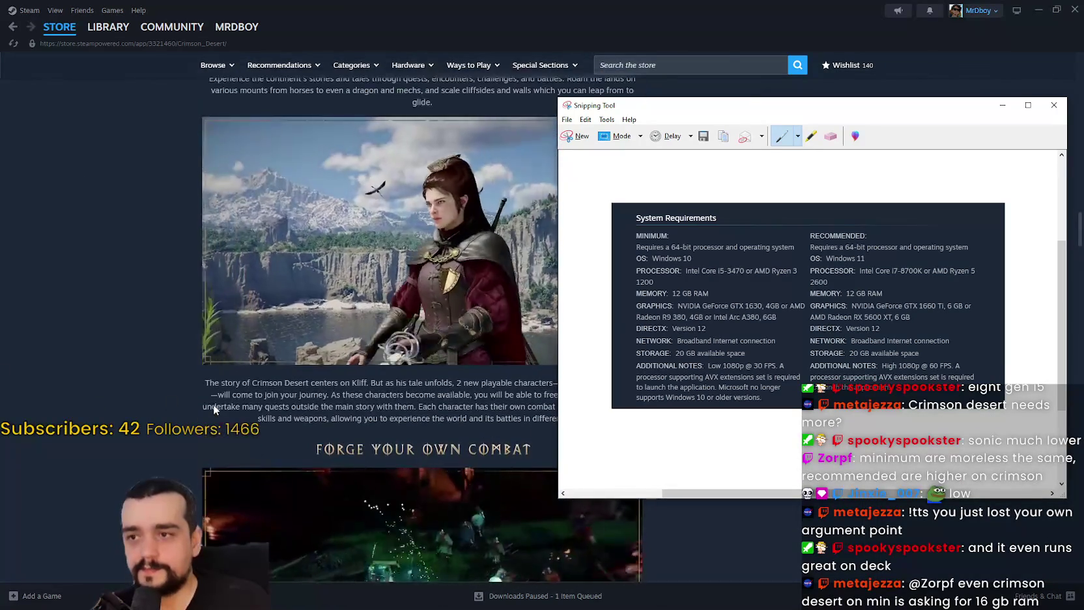
left_click(188, 335)
scroll(205, 370, "up", 15)
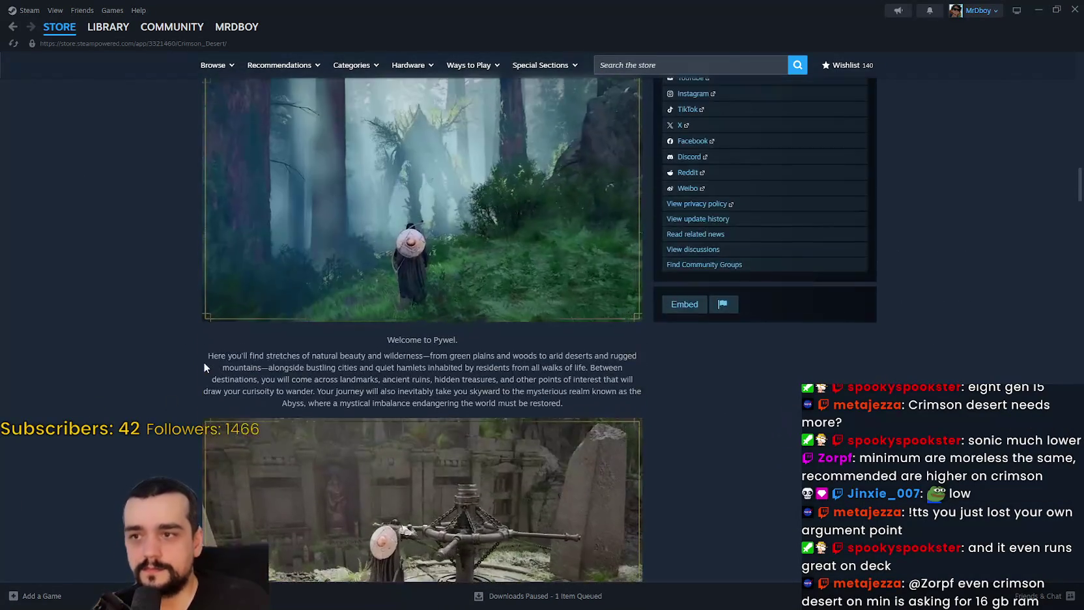
scroll(209, 370, "up", 6)
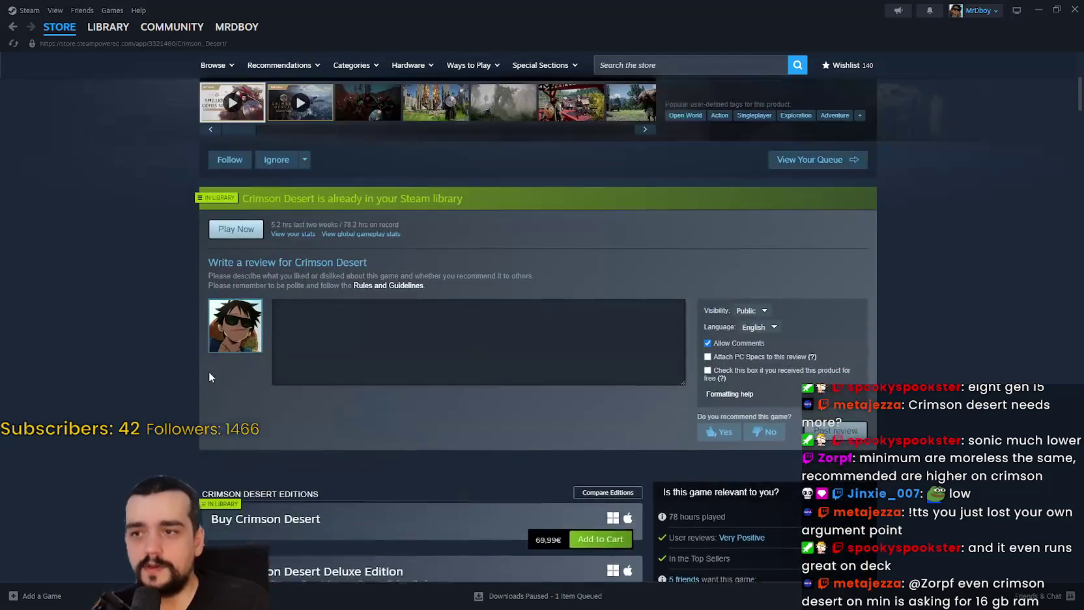
Browse Crimson Desert's media gallery from the fourth item onward to a fiery screenshot
left_click(416, 403)
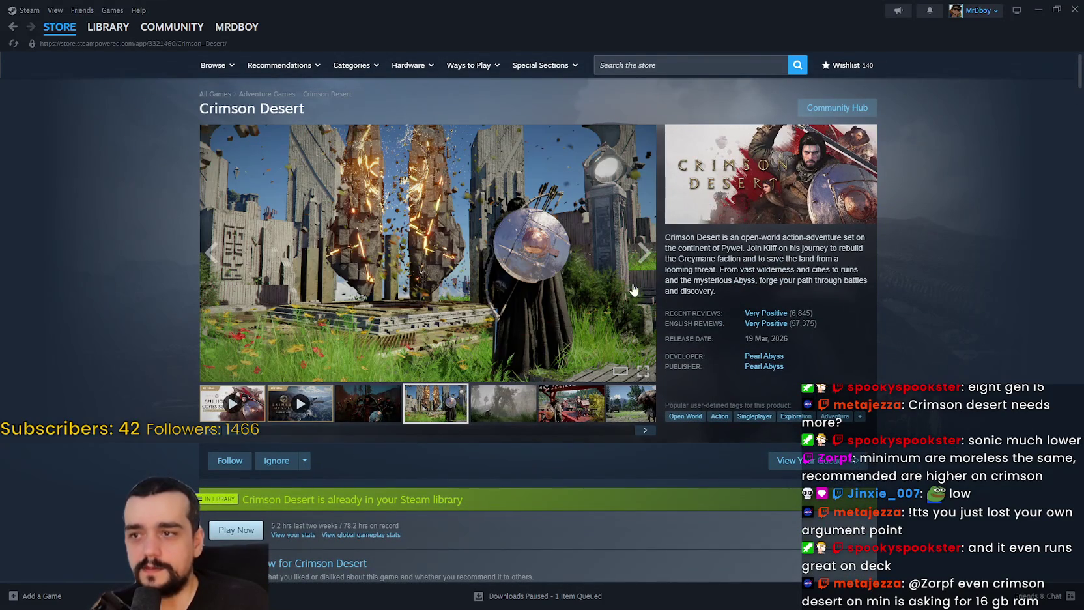
left_click(643, 254)
left_click(642, 256)
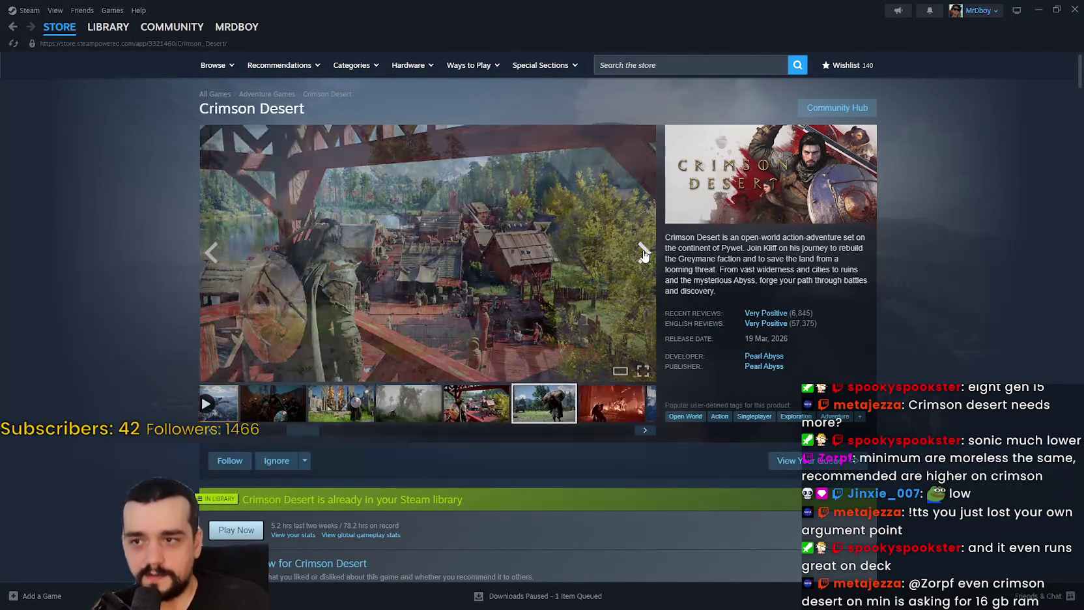
left_click(641, 256)
left_click(644, 255)
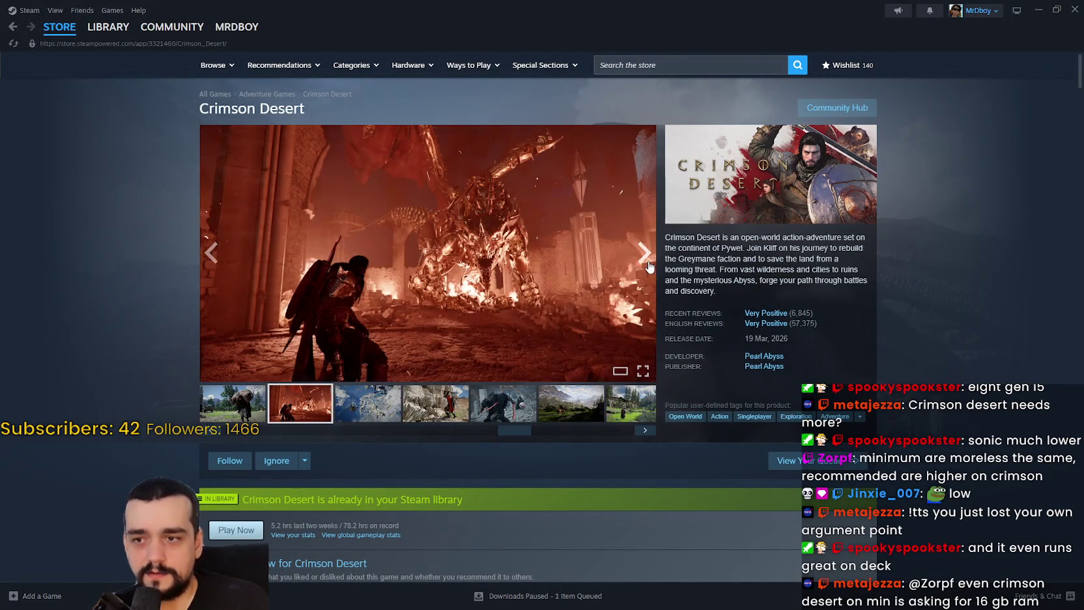
View Crimson Desert screenshots full-size, paging to 14 of 15 with red autumn trees, then close
left_click(639, 264)
left_click(559, 292)
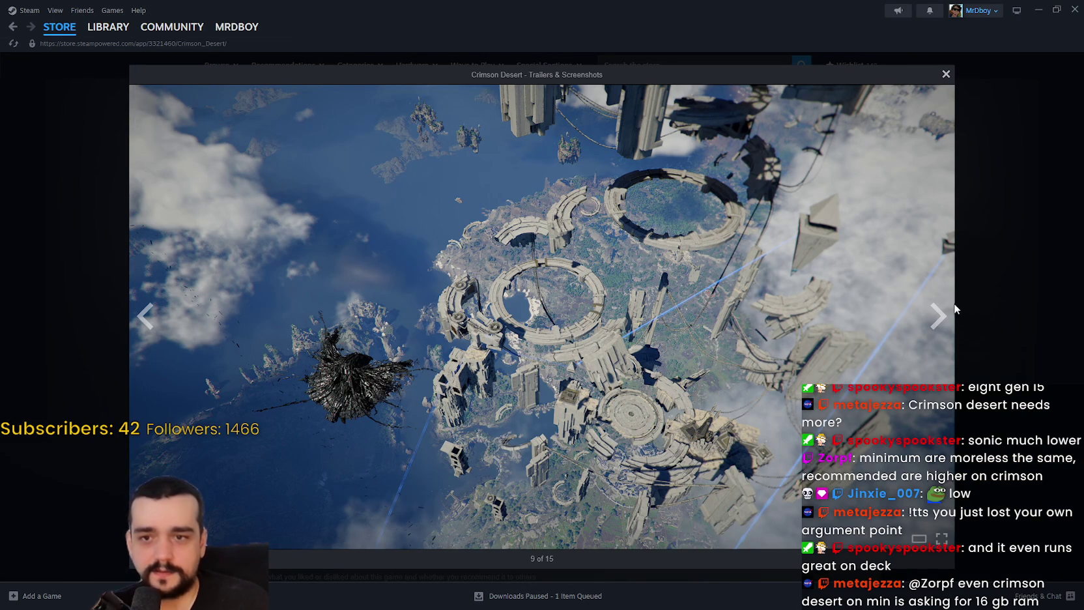
left_click(938, 316)
left_click(938, 318)
left_click(939, 319)
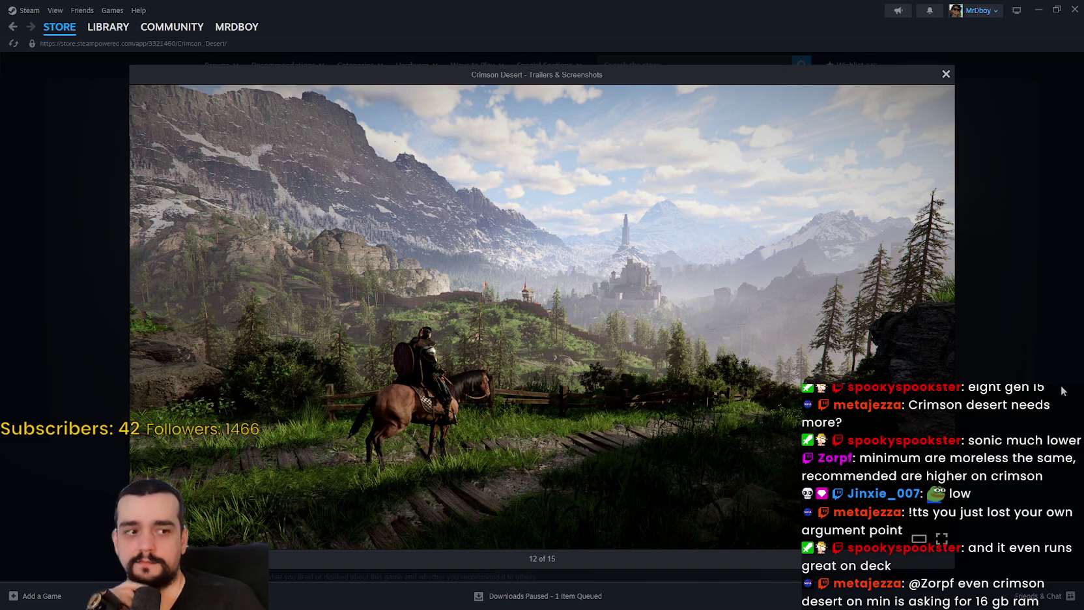
mouse_move(934, 318)
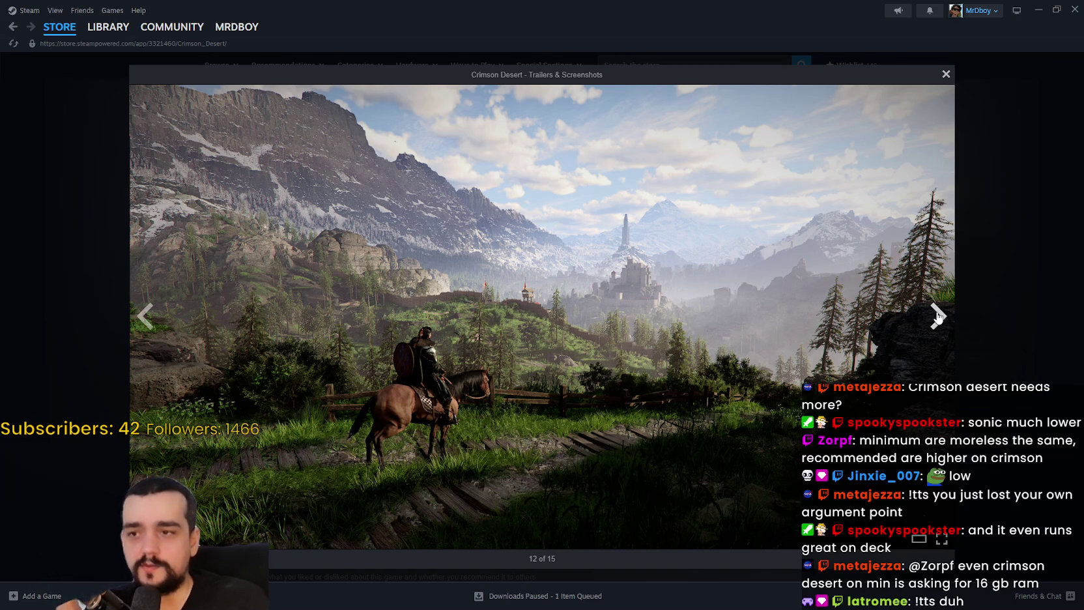
left_click(943, 313)
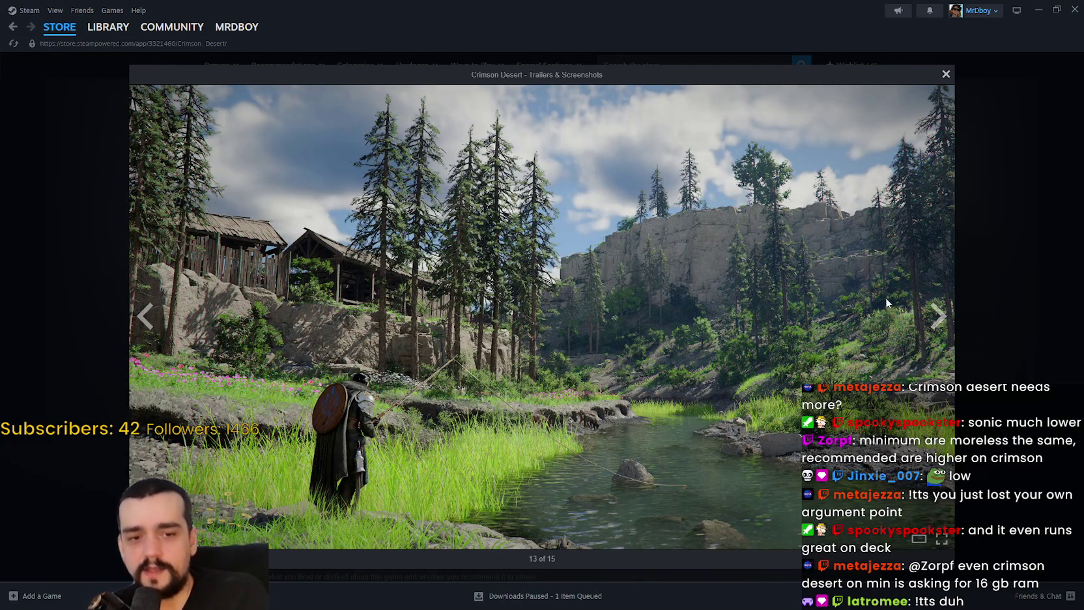
left_click(938, 314)
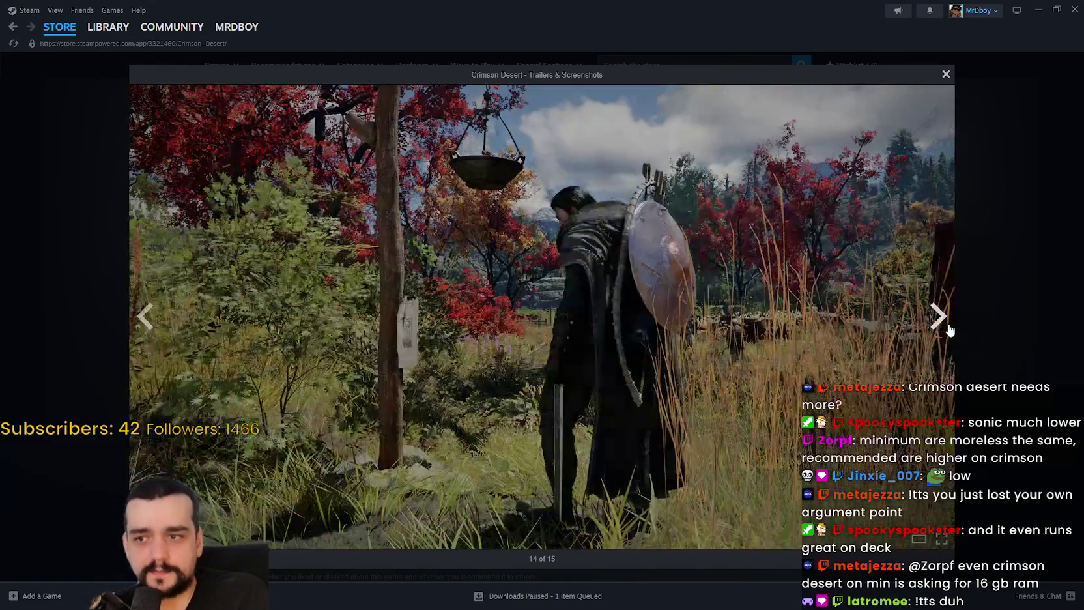
left_click(999, 324)
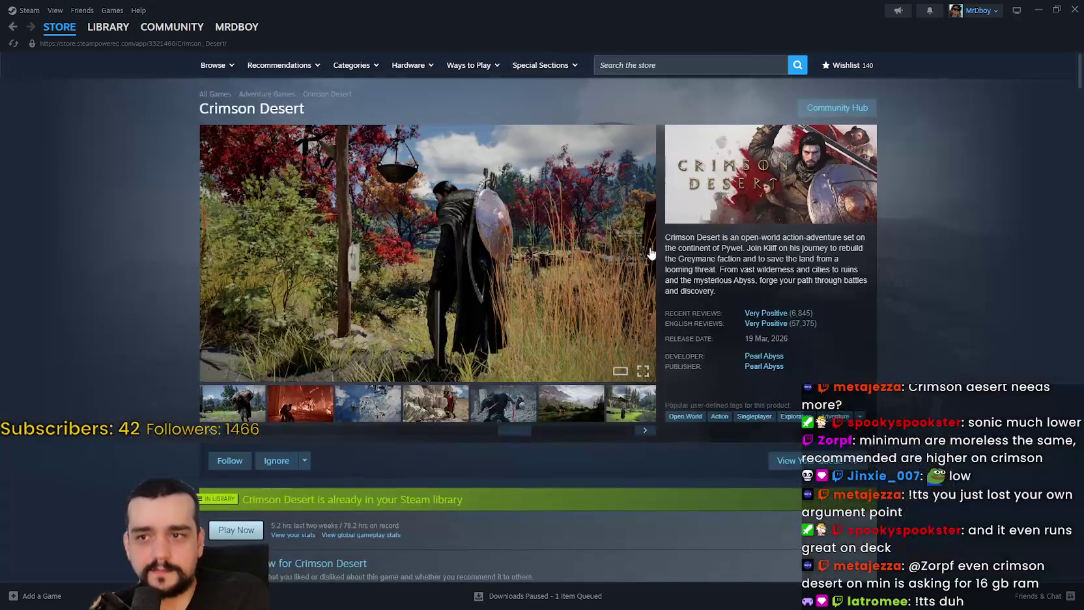
Return to Sonic Racing: CrossWorlds and browse its gallery to the car customization screenshot
left_click(14, 27)
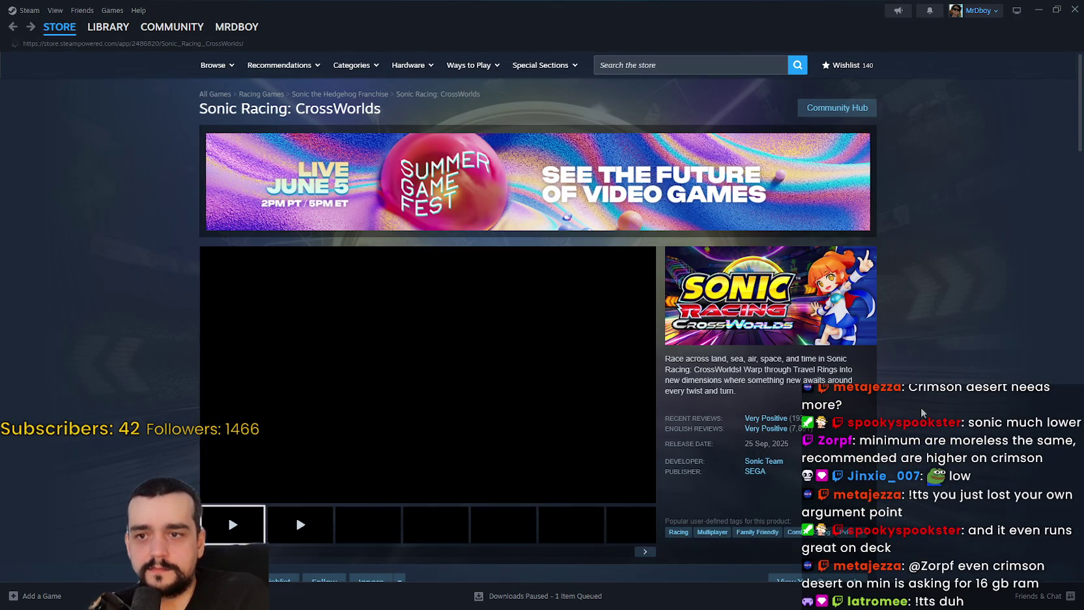
left_click(456, 529)
left_click(503, 533)
left_click(565, 527)
left_click(631, 530)
left_click(461, 529)
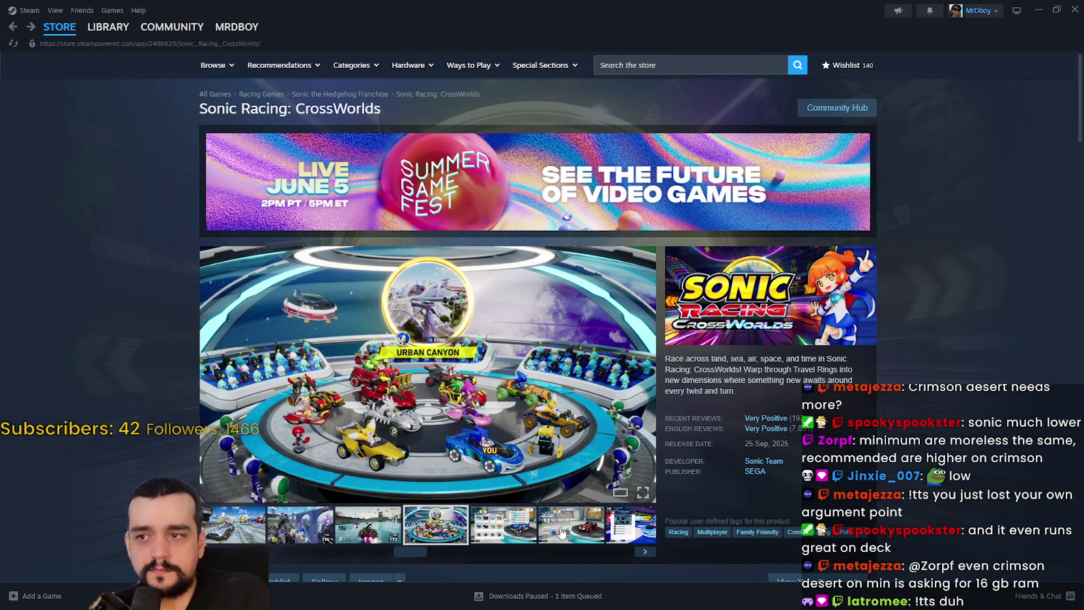
left_click(561, 531)
Open Gothic 1 Remake from the store home and scroll to its System Requirements (16/32 GB RAM)
left_click(60, 27)
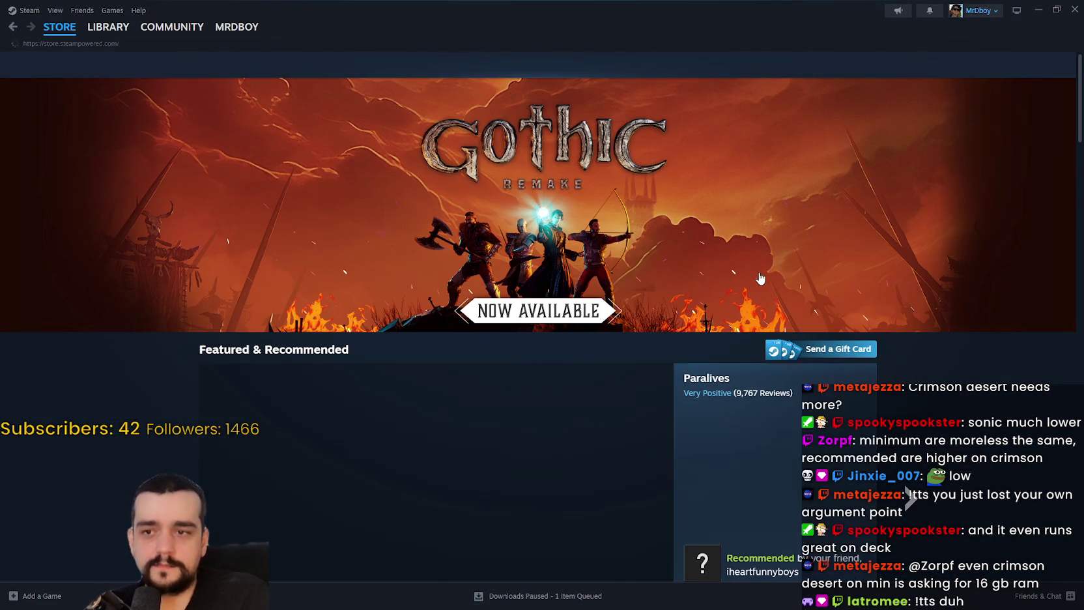
left_click(744, 250)
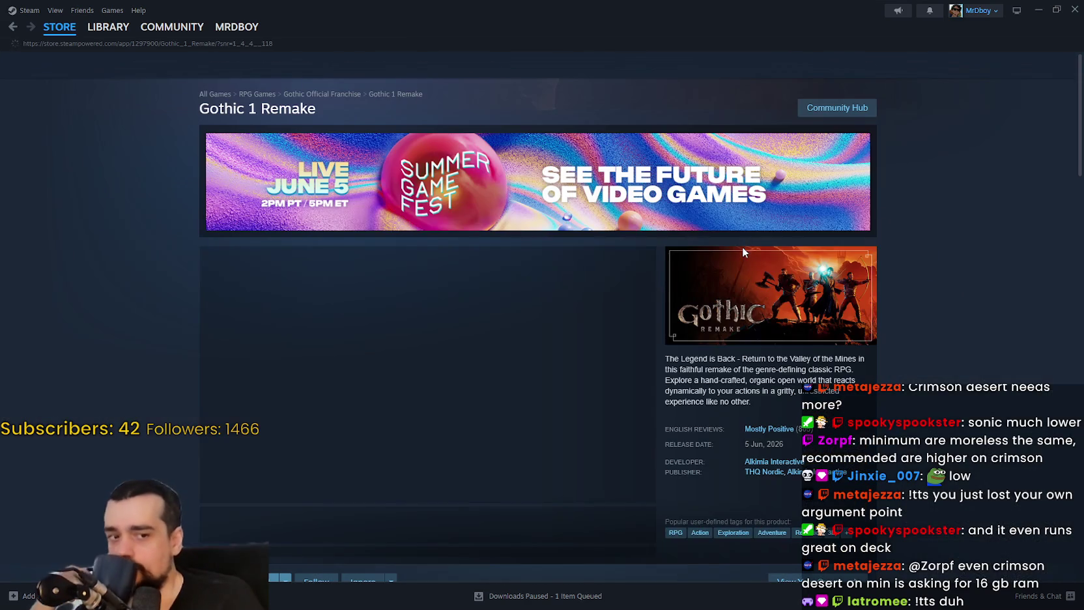
scroll(781, 409, "down", 3)
scroll(774, 407, "down", 3)
scroll(525, 342, "up", 4)
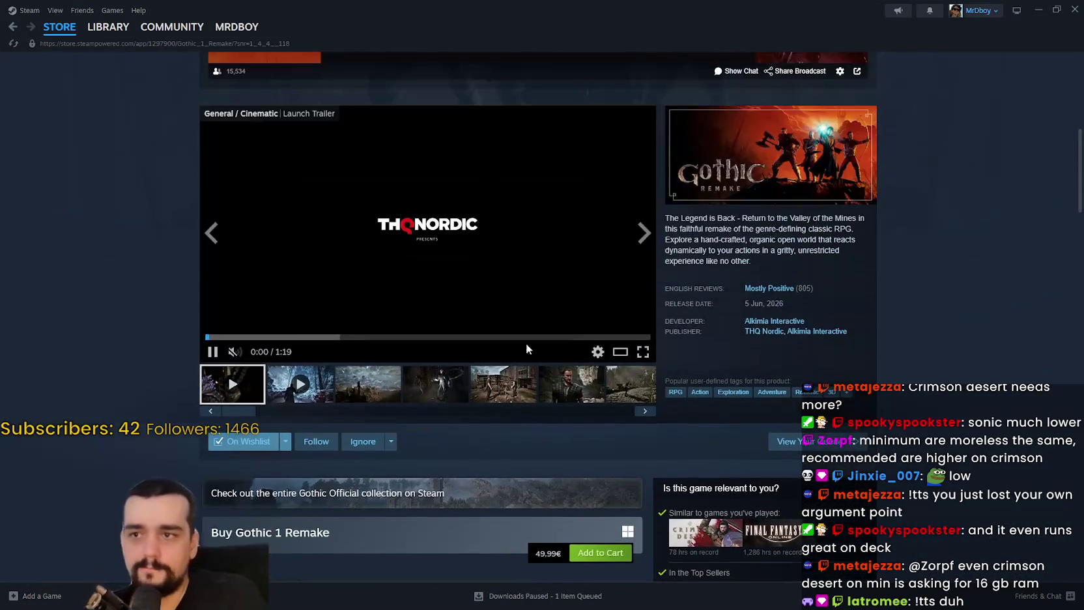
left_click(518, 392)
scroll(518, 392, "down", 20)
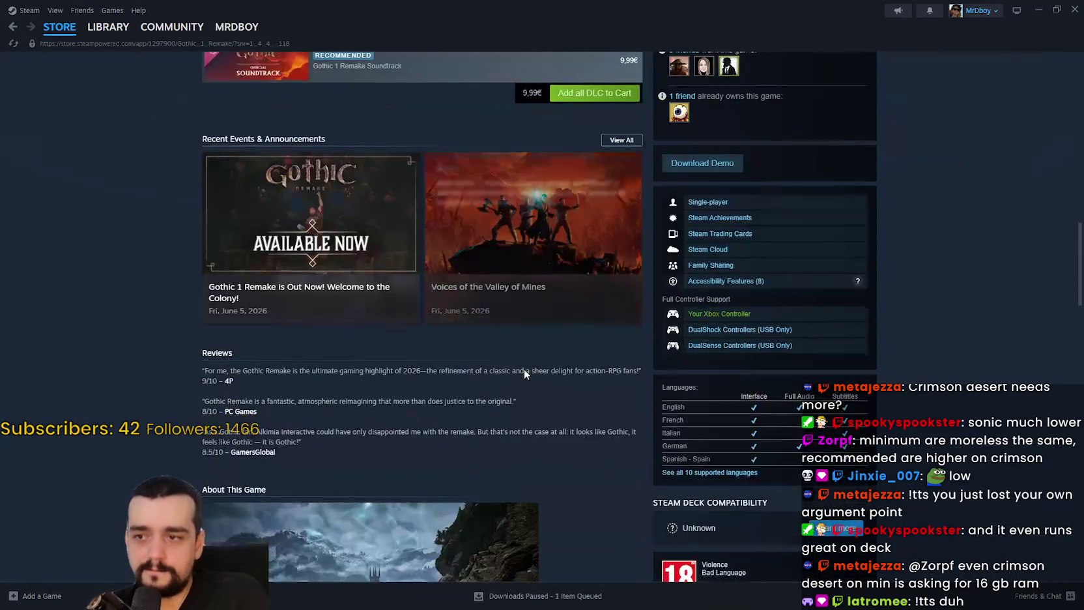
scroll(530, 368, "down", 6)
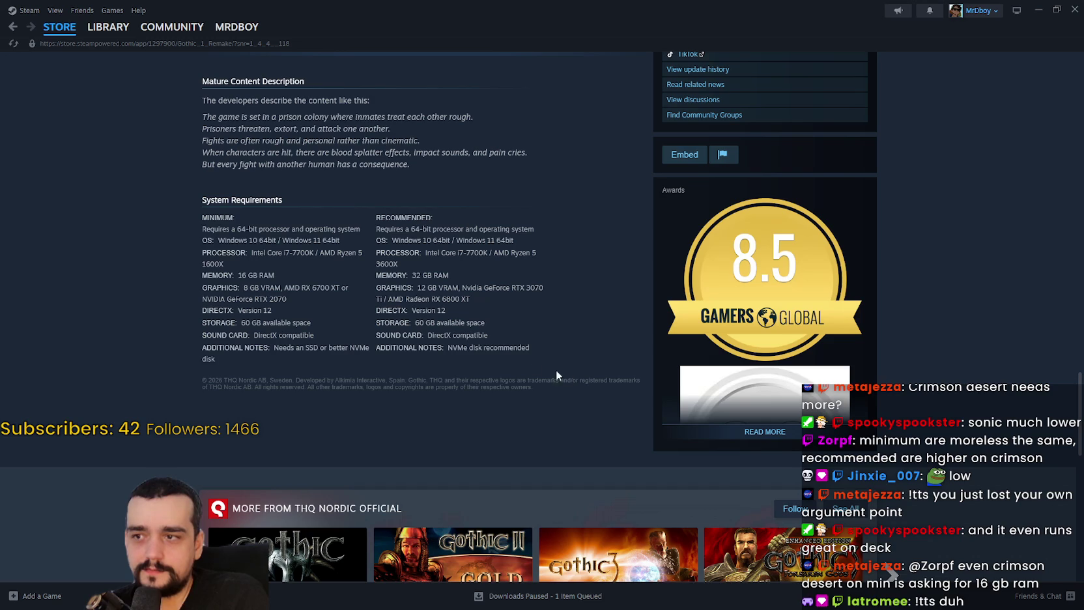
mouse_move(527, 341)
left_mouse_down()
mouse_move(199, 287)
mouse_move(178, 271)
left_mouse_up()
left_click(173, 284)
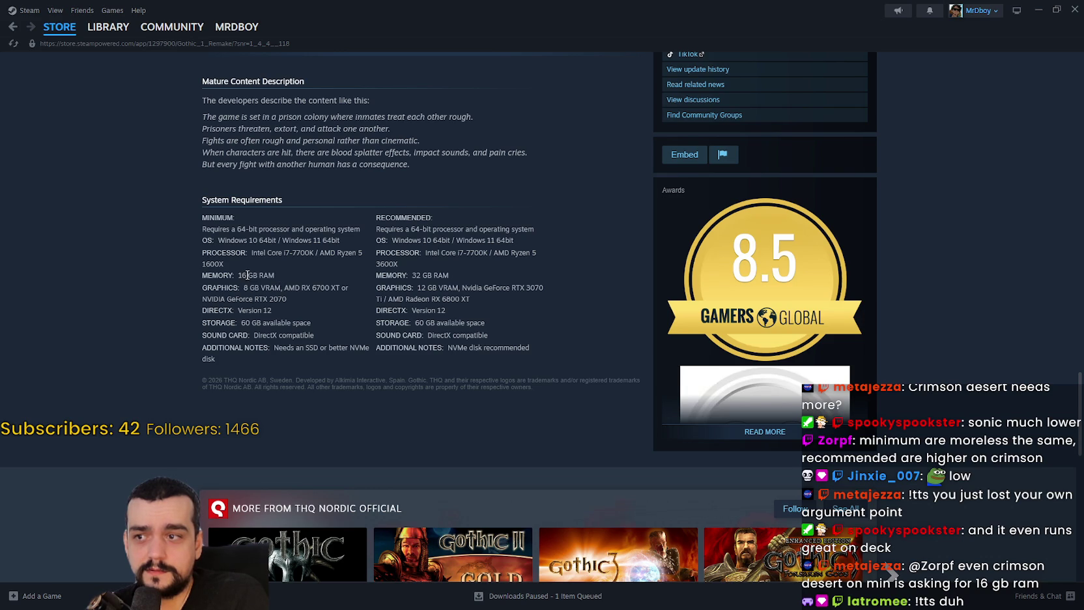
left_click_drag(239, 275, 451, 274)
left_click_drag(375, 264, 456, 273)
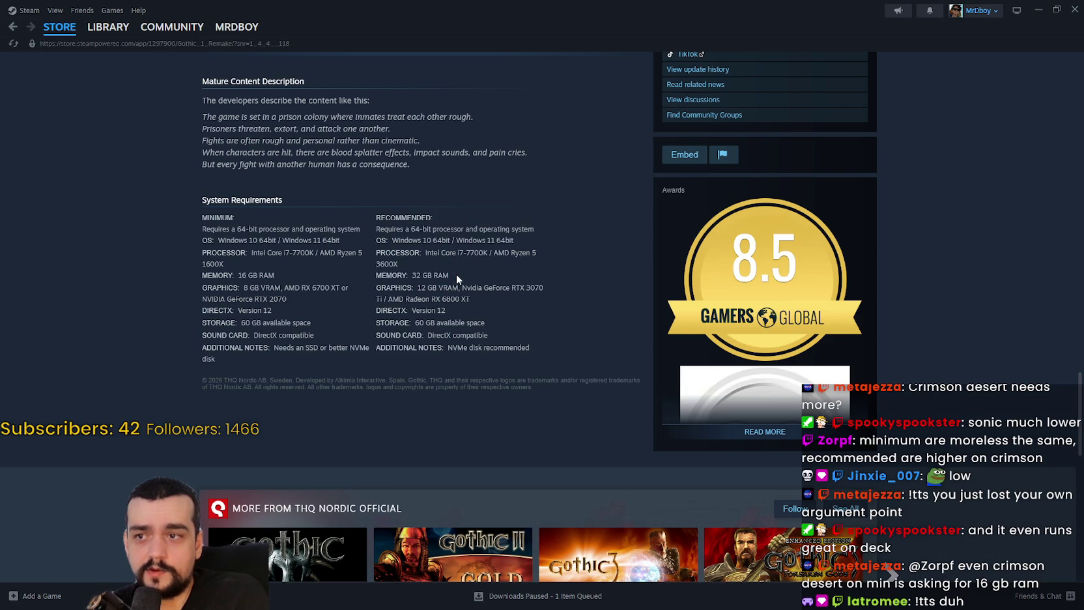
left_click_drag(376, 266, 476, 308)
left_click(479, 309)
mouse_move(581, 295)
left_mouse_down()
mouse_move(379, 270)
mouse_move(390, 264)
mouse_move(381, 255)
mouse_move(372, 264)
mouse_move(377, 255)
left_mouse_up()
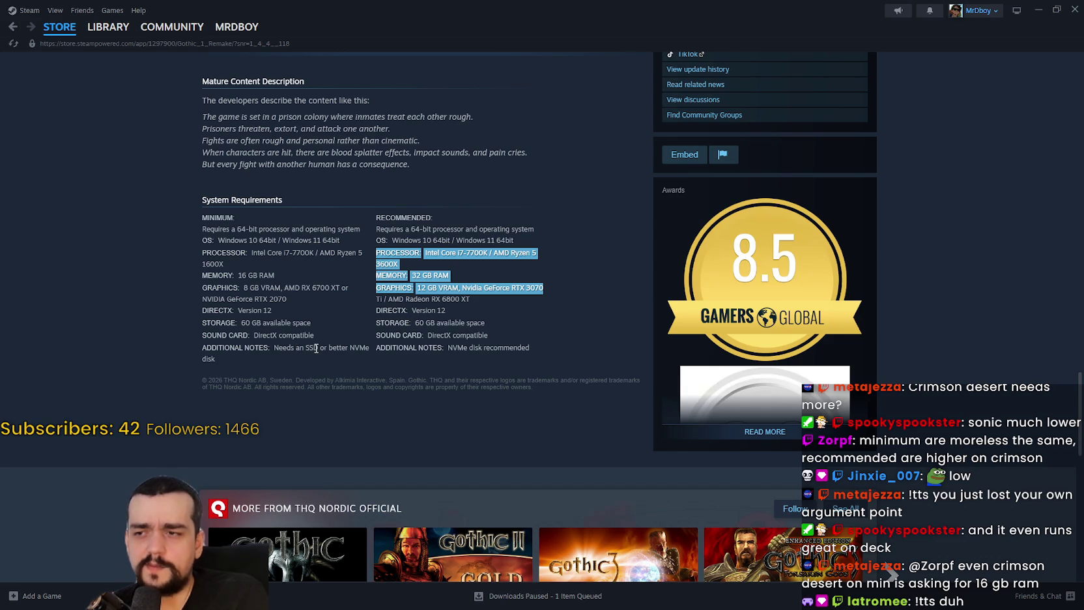
double_click(313, 348)
double_click(355, 348)
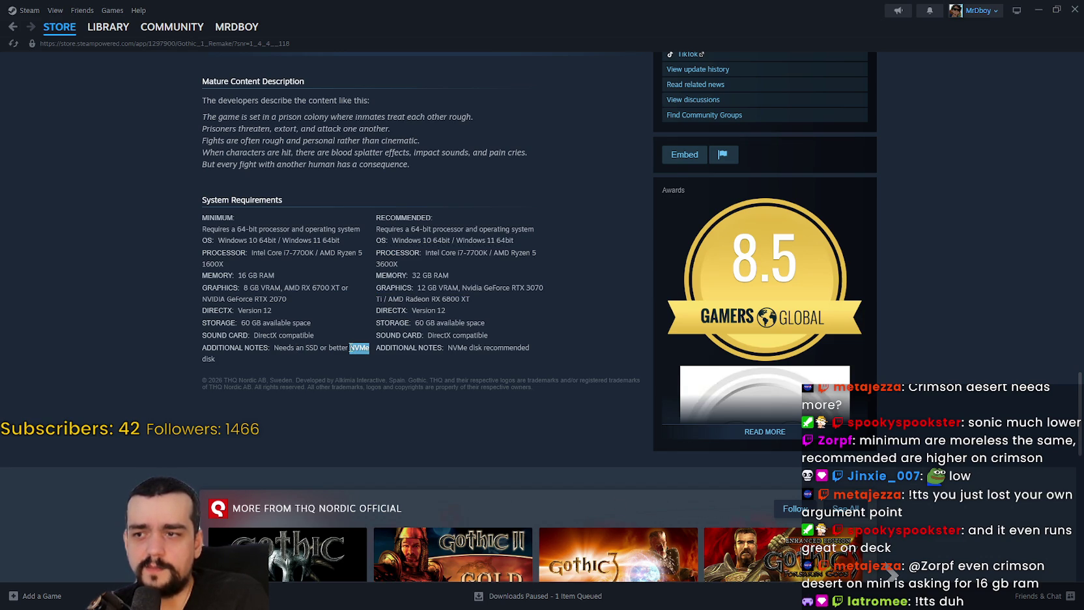
double_click(460, 347)
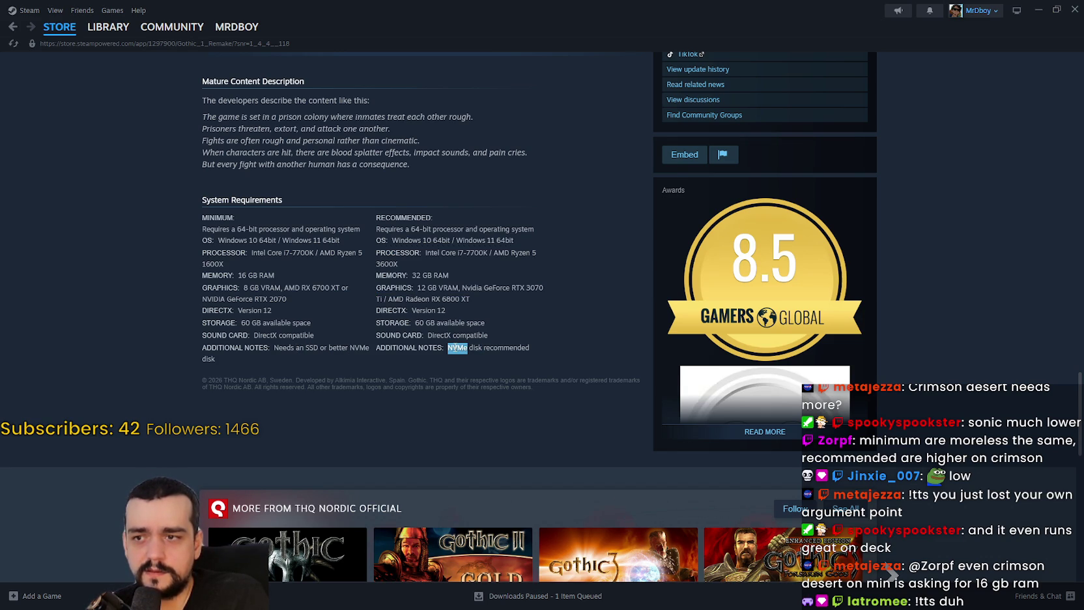
left_click_drag(306, 348, 374, 353)
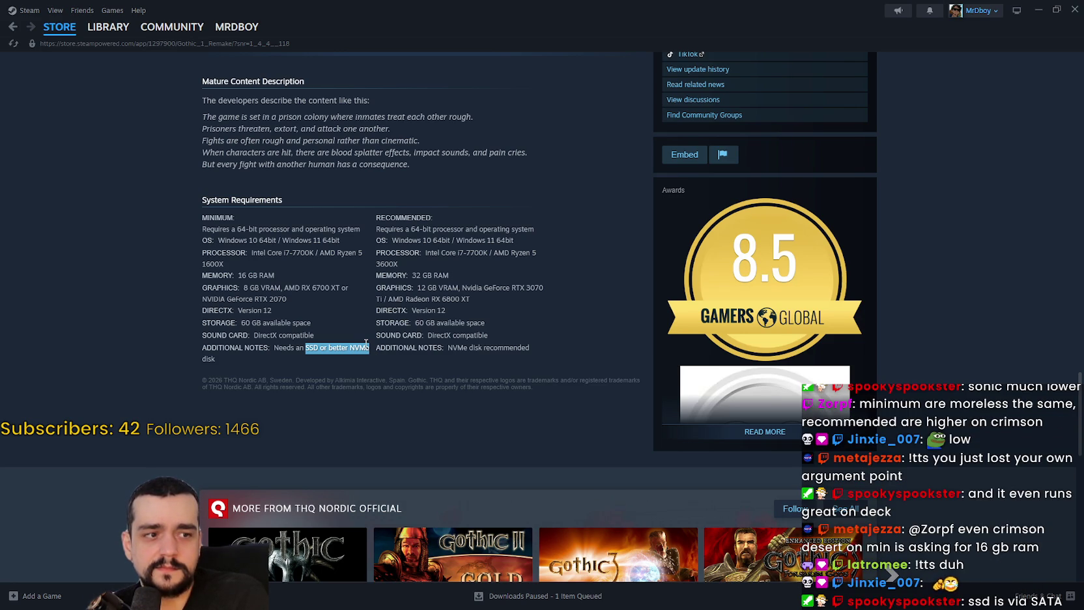
mouse_move(367, 343)
left_mouse_down()
mouse_move(491, 348)
mouse_move(215, 339)
mouse_move(309, 345)
left_mouse_up()
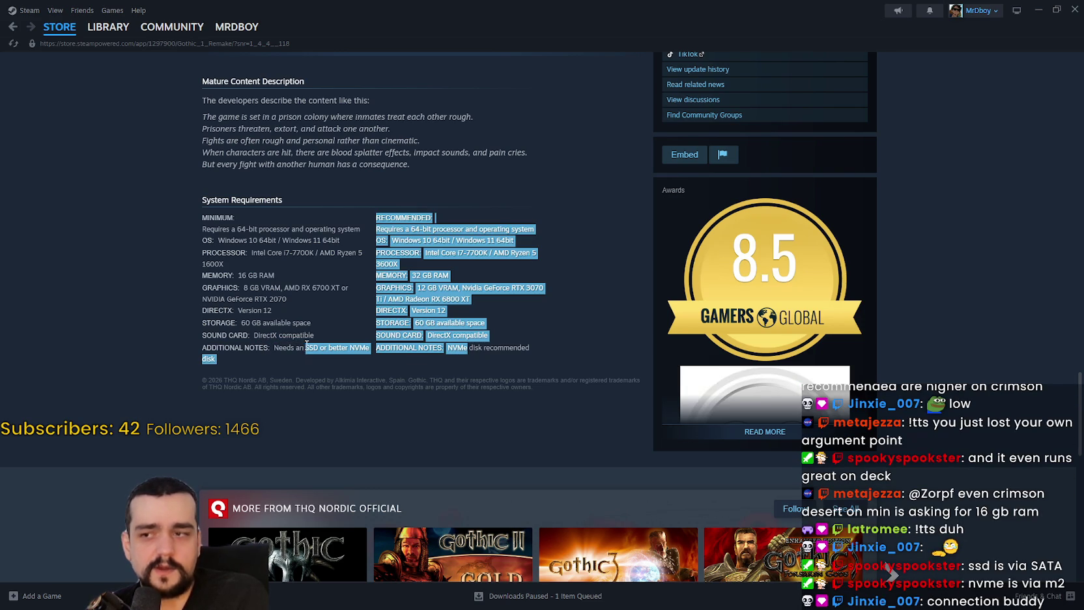
left_click(307, 344)
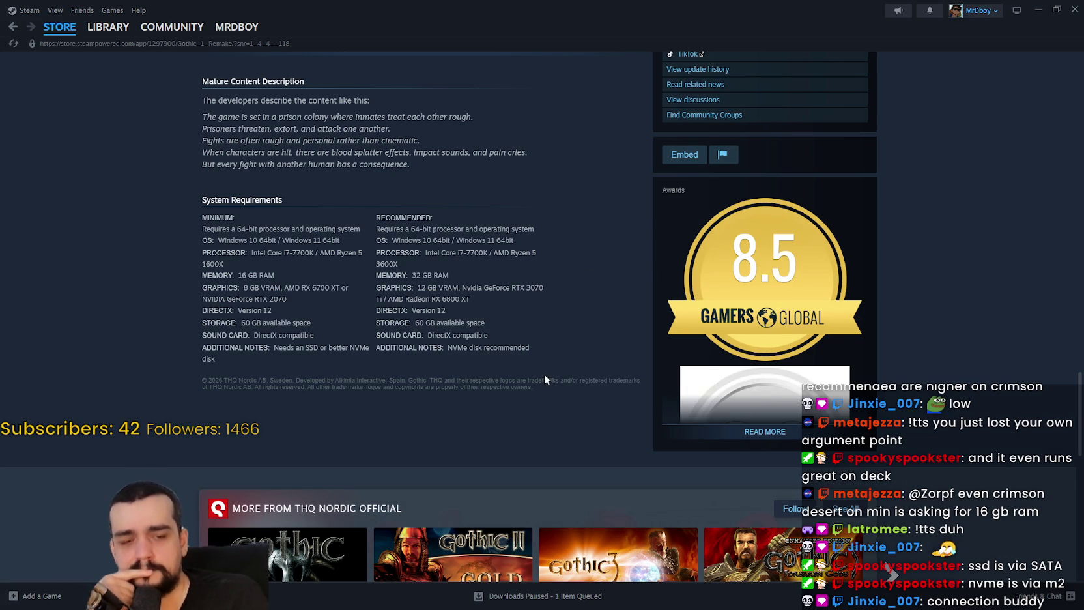
double_click(456, 347)
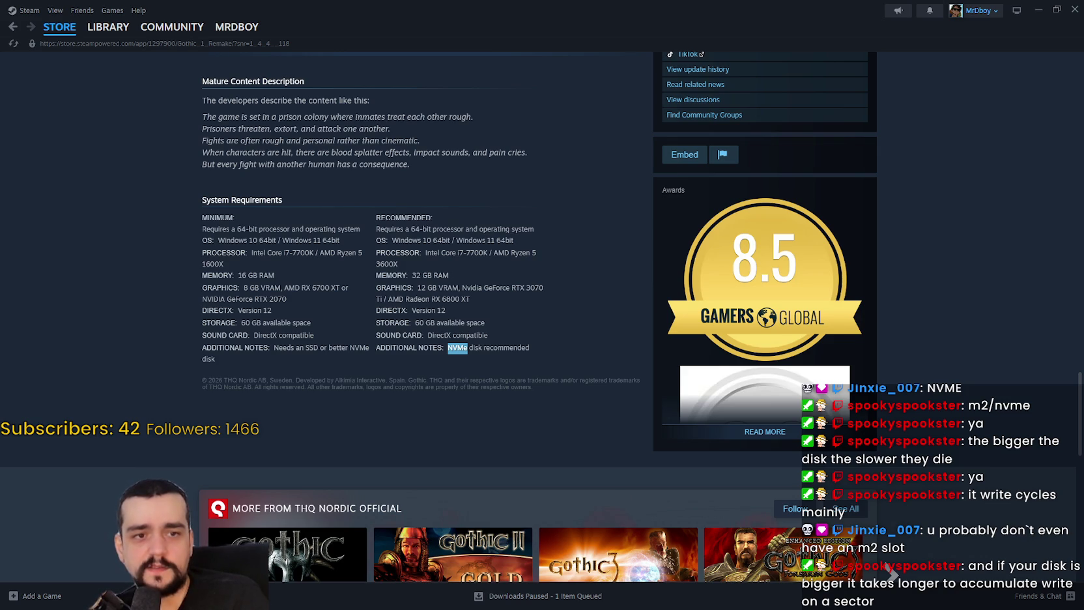
key("alt+Tab")
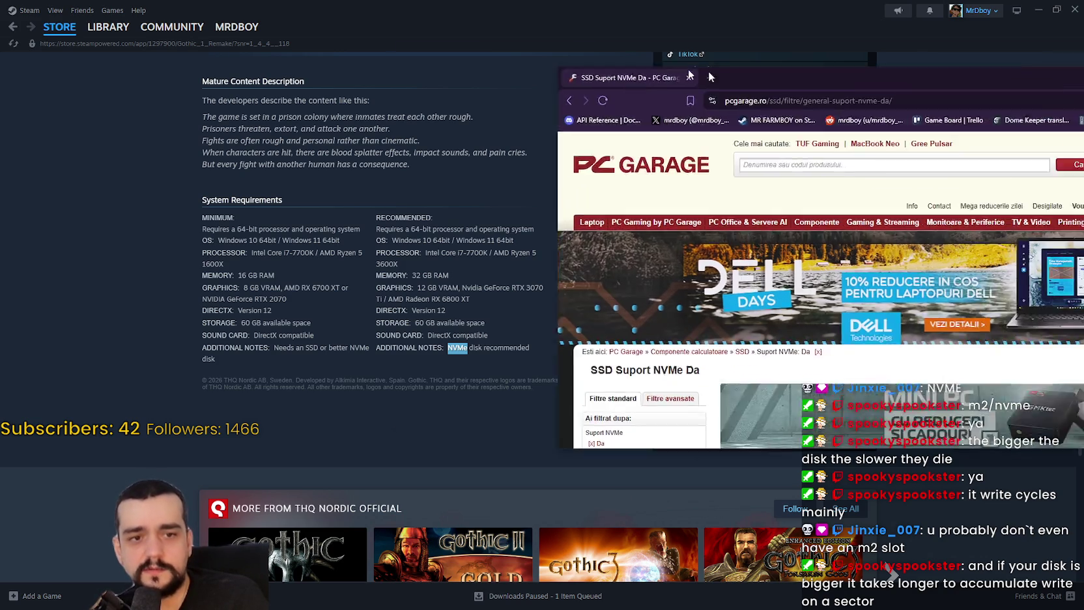
Enlarge the browser, sort SSDs by Pret descrescator, and open the Kingston Fury Renegade G5 8TB
scroll(586, 261, "down", 2)
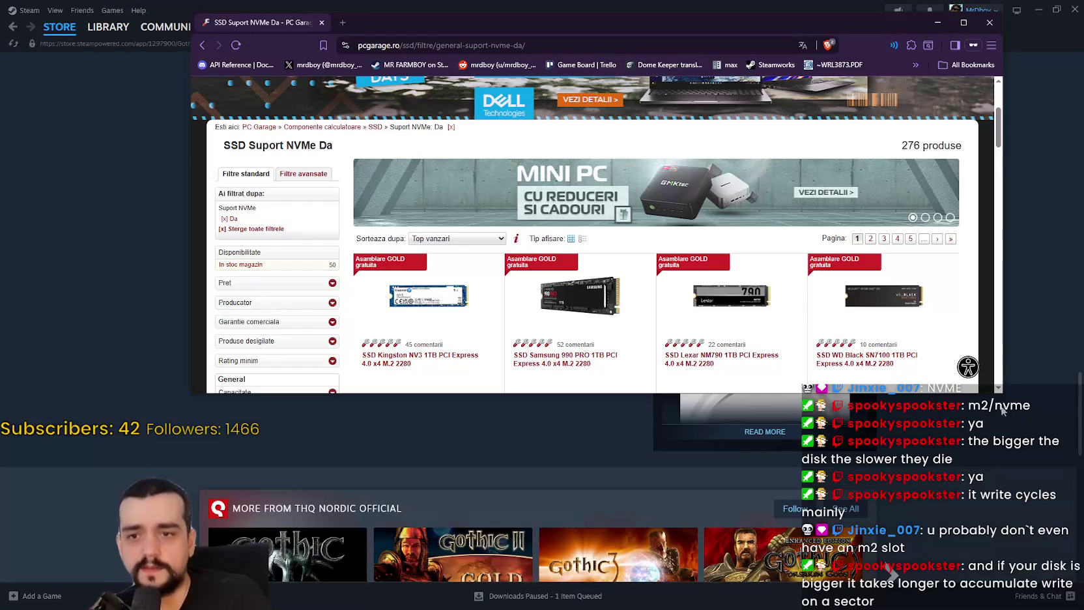
left_click_drag(1001, 393, 1012, 567)
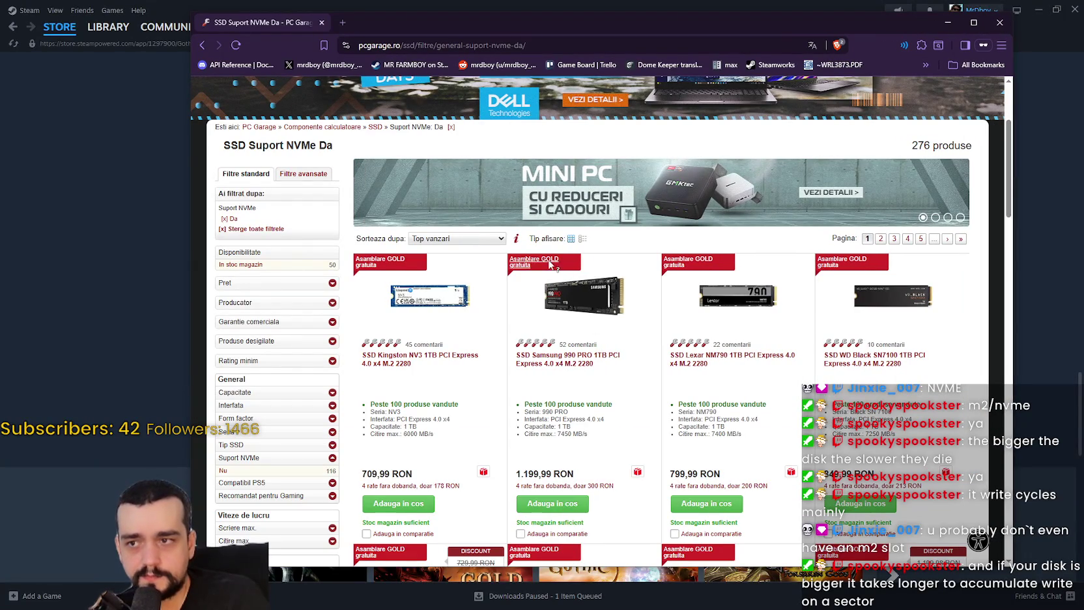
left_click(470, 239)
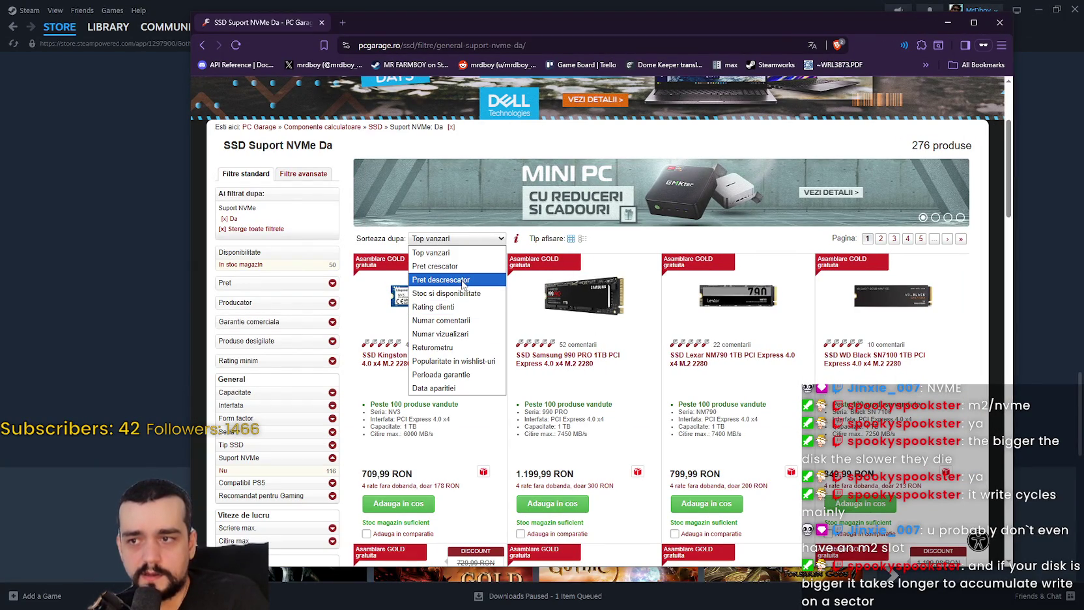
left_click(464, 282)
scroll(536, 426, "down", 3)
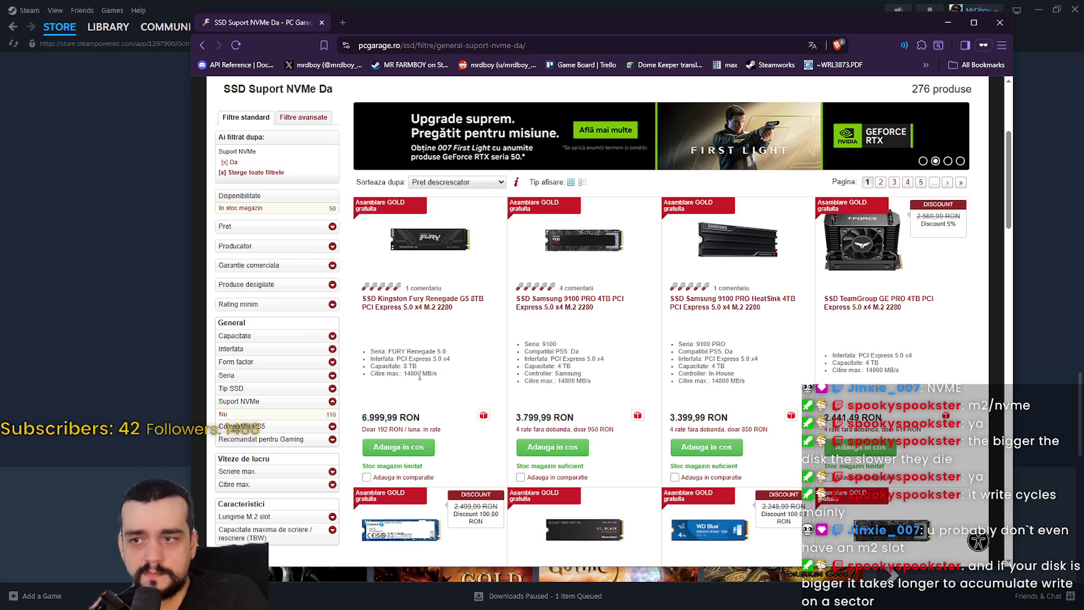
left_click(408, 308)
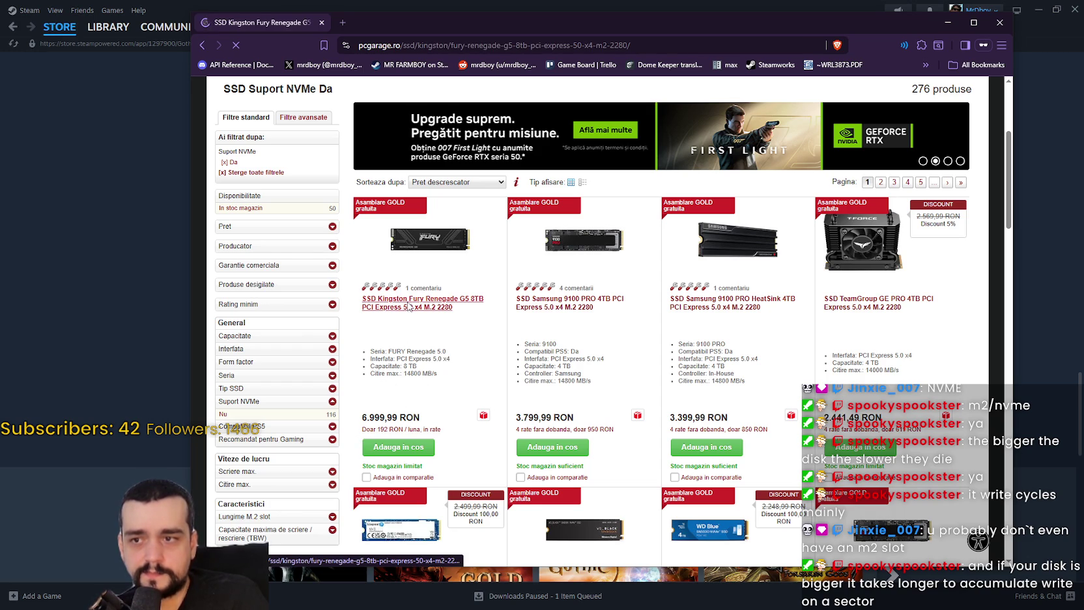
Scroll to the Kingston Fury Renegade G5 technical specifications, then bring the requirements snip forward
scroll(569, 389, "down", 5)
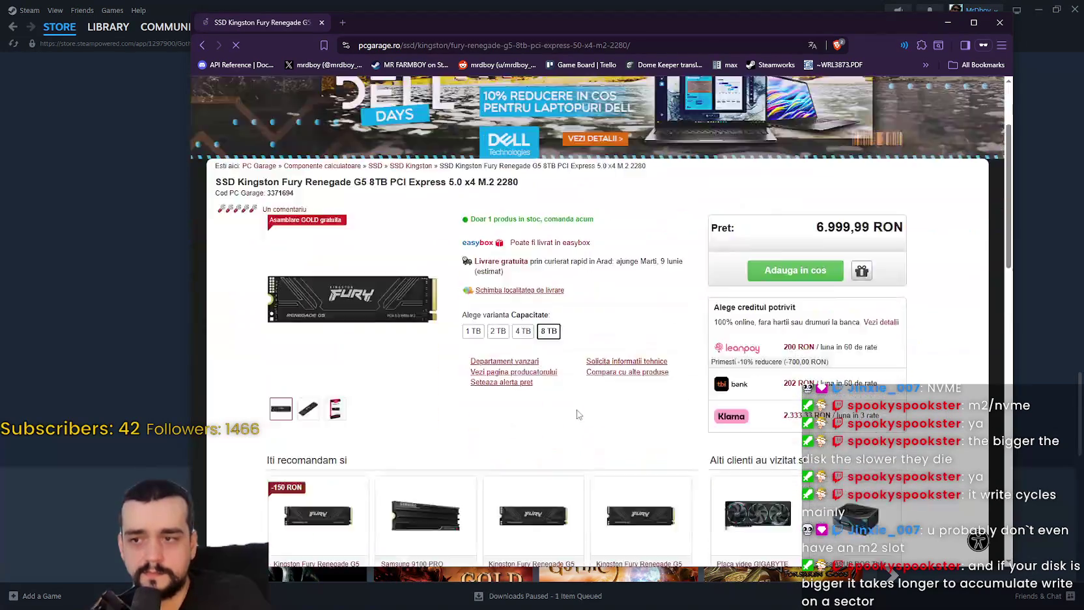
scroll(485, 276, "down", 5)
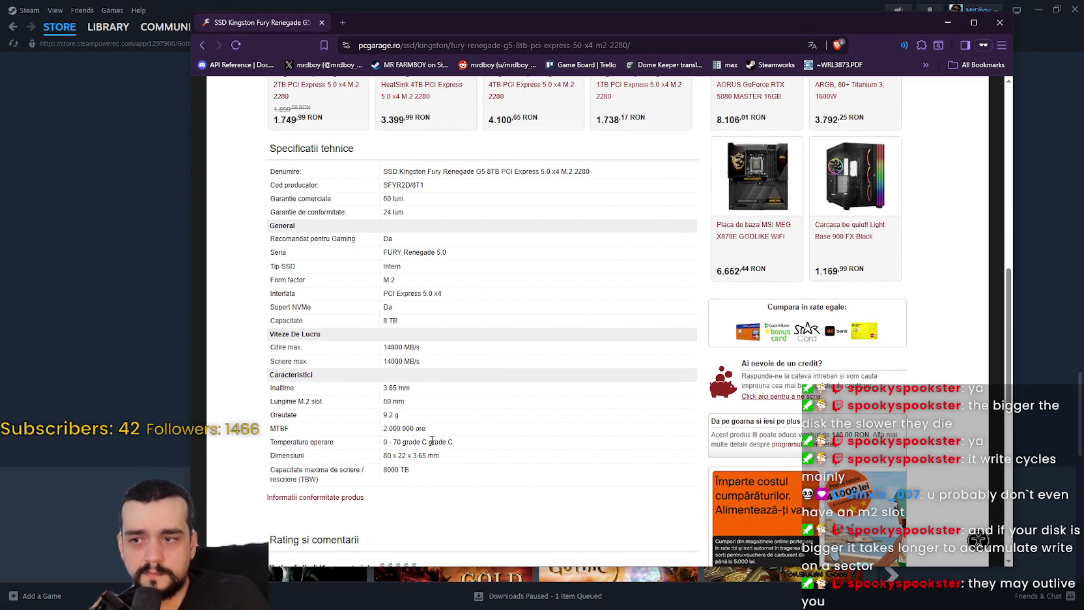
scroll(430, 439, "down", 1)
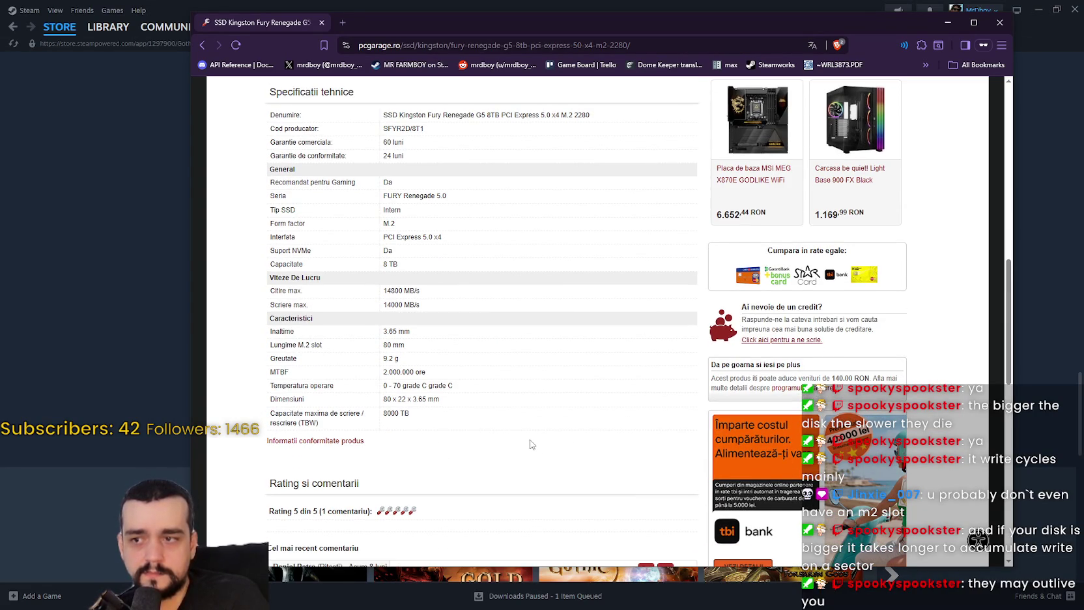
scroll(529, 444, "up", 1)
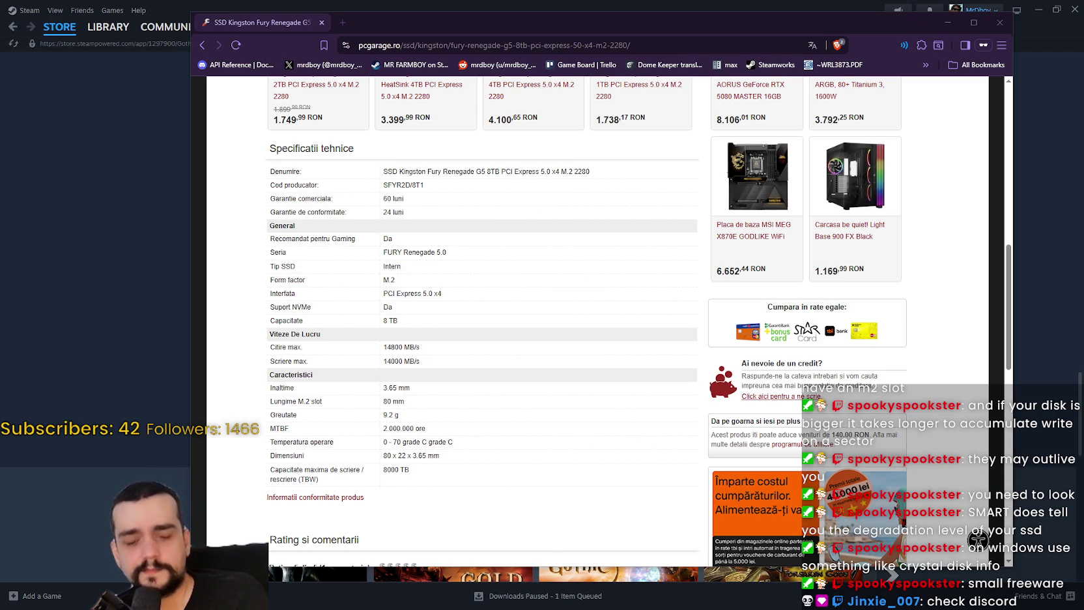
key("alt+Tab")
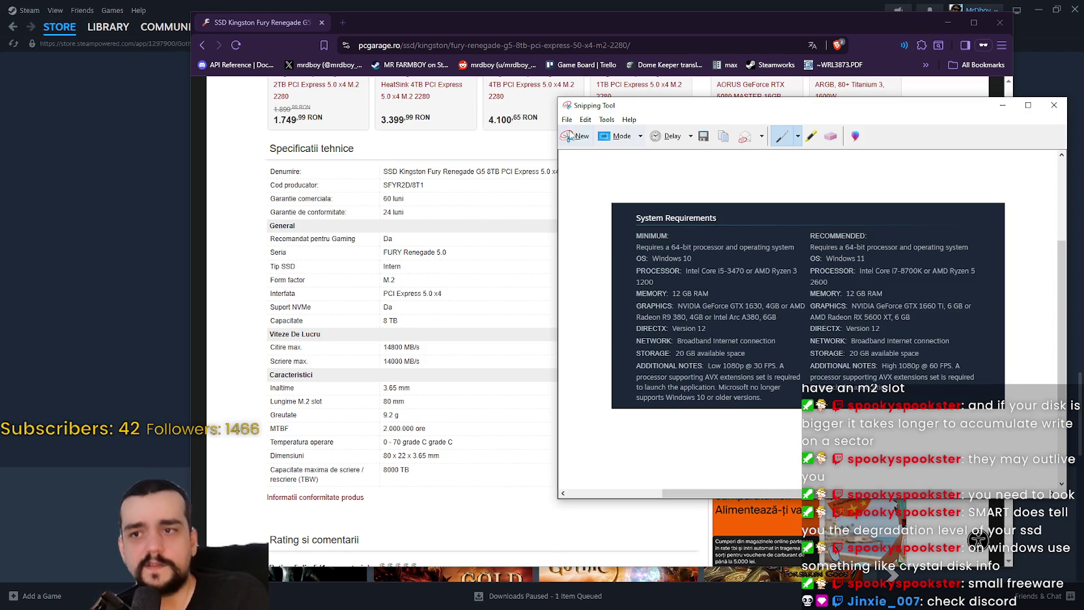
Replace the Steam requirements snip with the drive-health capture and circle the S.M.A.R.T. TRIM line in red
left_click(568, 136)
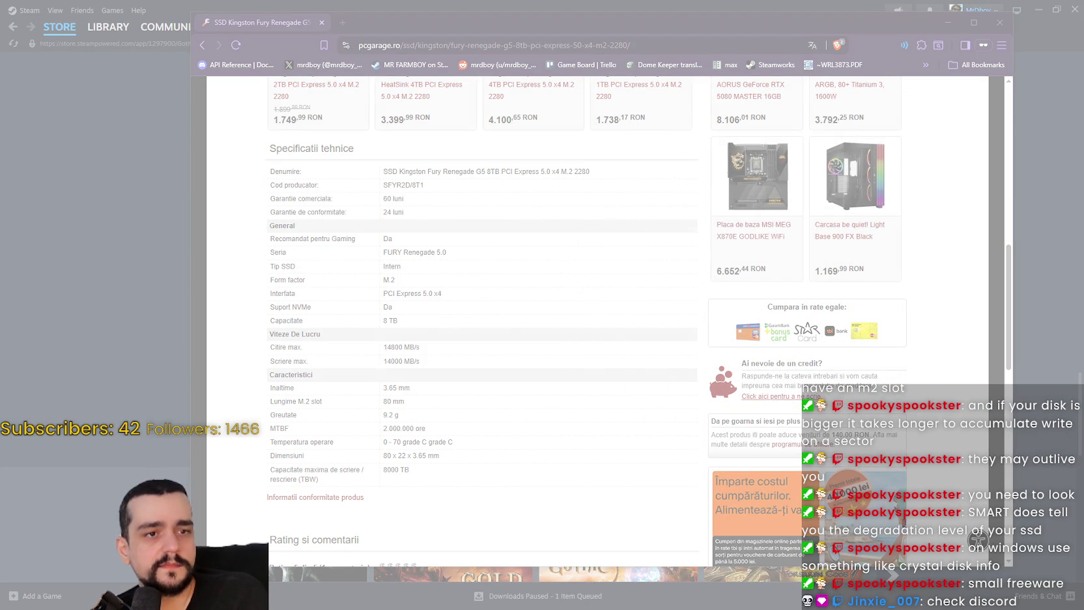
key("Escape")
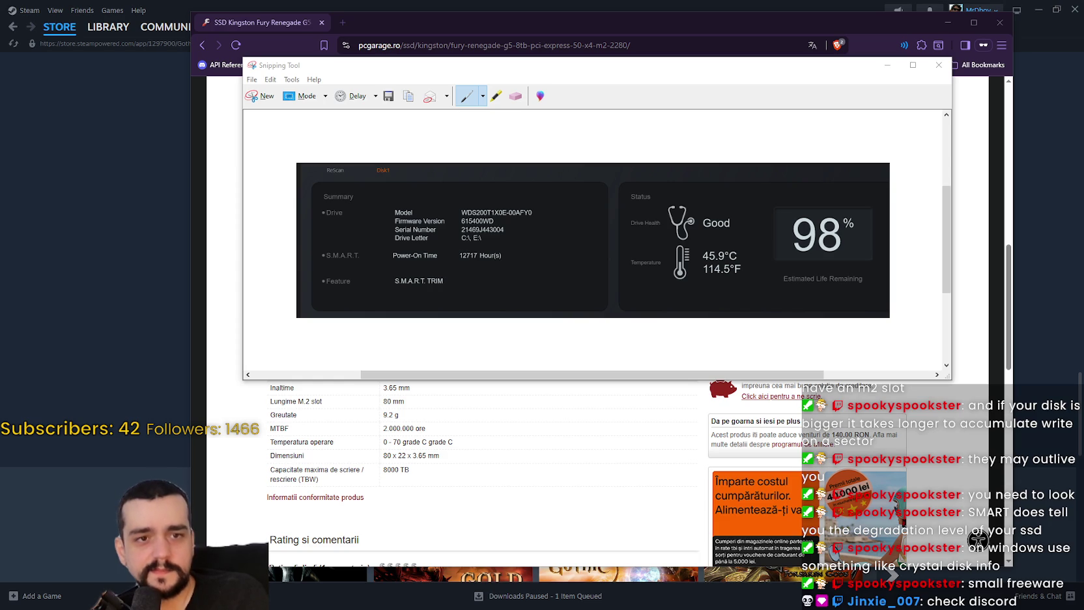
mouse_move(573, 66)
left_mouse_down()
mouse_move(580, 78)
mouse_move(640, 81)
left_mouse_up()
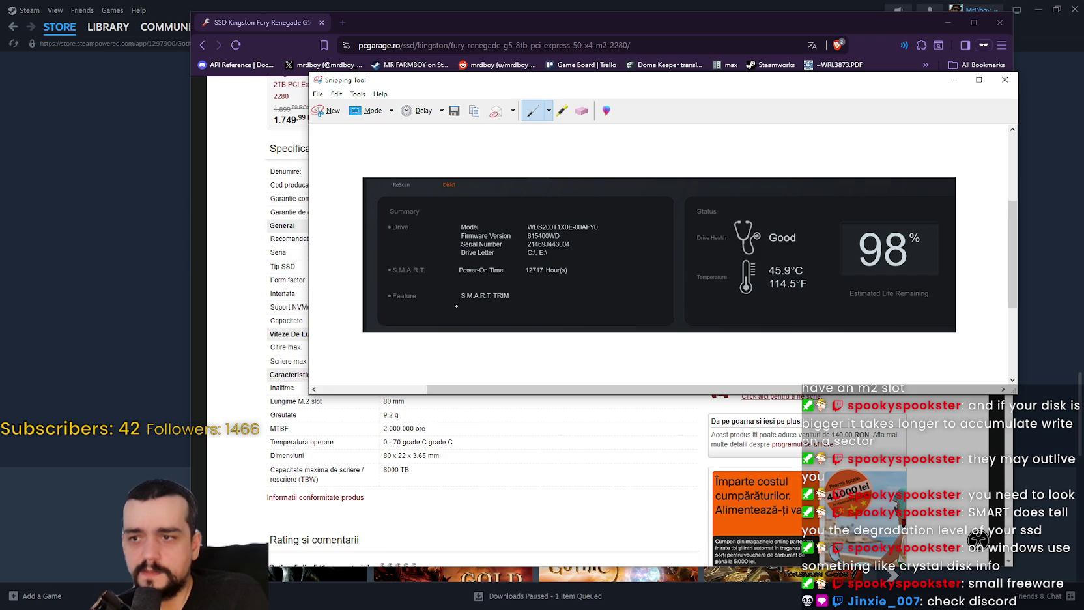
mouse_move(385, 303)
left_mouse_down()
mouse_move(528, 304)
mouse_move(519, 284)
mouse_move(388, 288)
mouse_move(387, 303)
left_mouse_up()
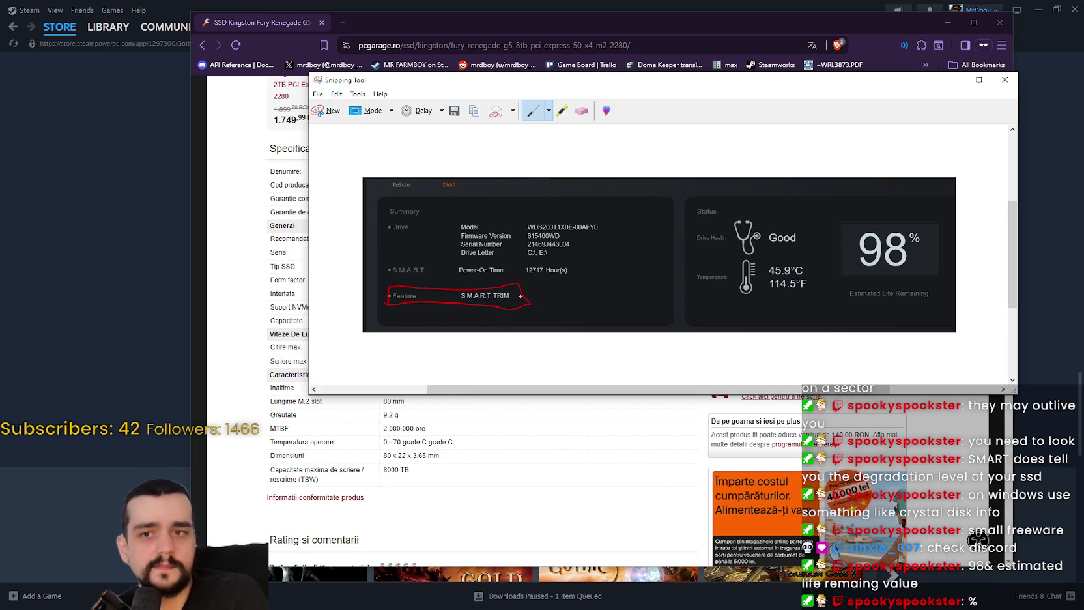
Circle the 98% Estimated Life Remaining box, then view the anime GIF posted in Discord's #stream-chat
mouse_move(939, 208)
left_mouse_down()
mouse_move(942, 279)
mouse_move(829, 294)
mouse_move(911, 200)
mouse_move(940, 209)
left_mouse_up()
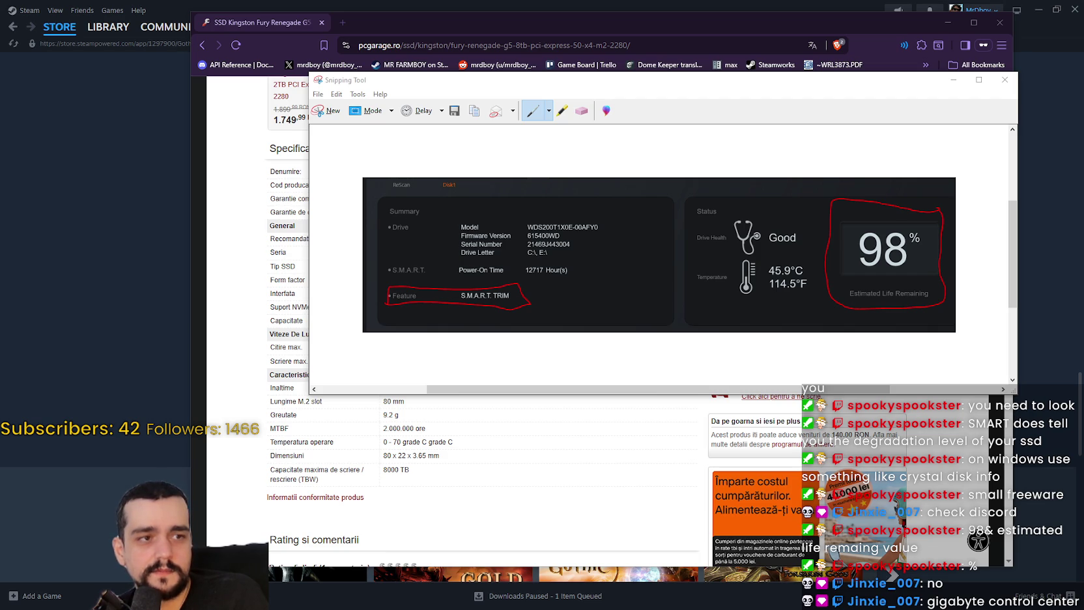
key("alt+Tab")
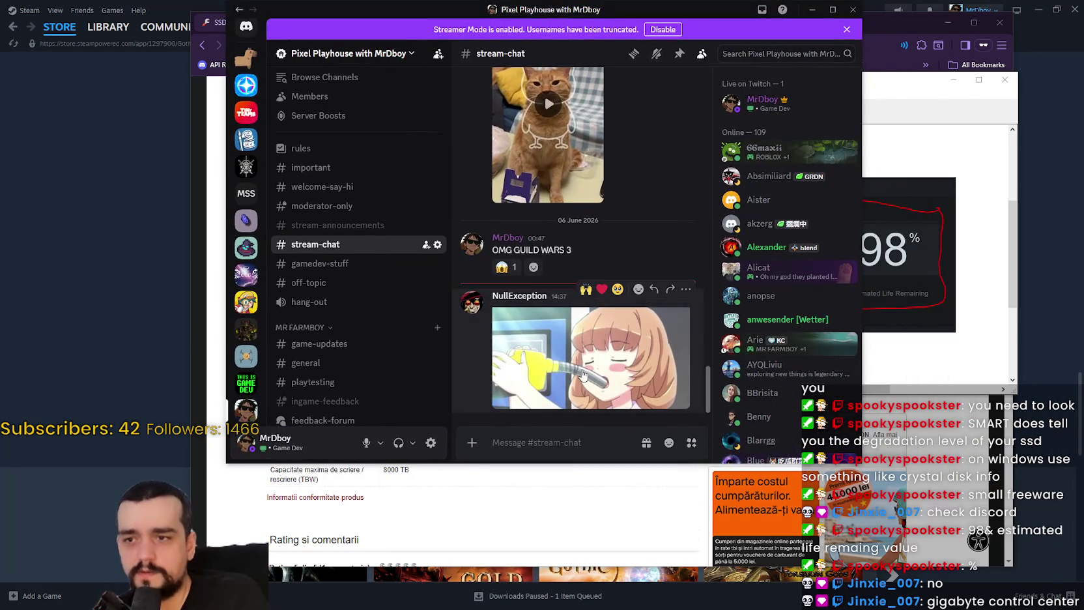
left_click(589, 374)
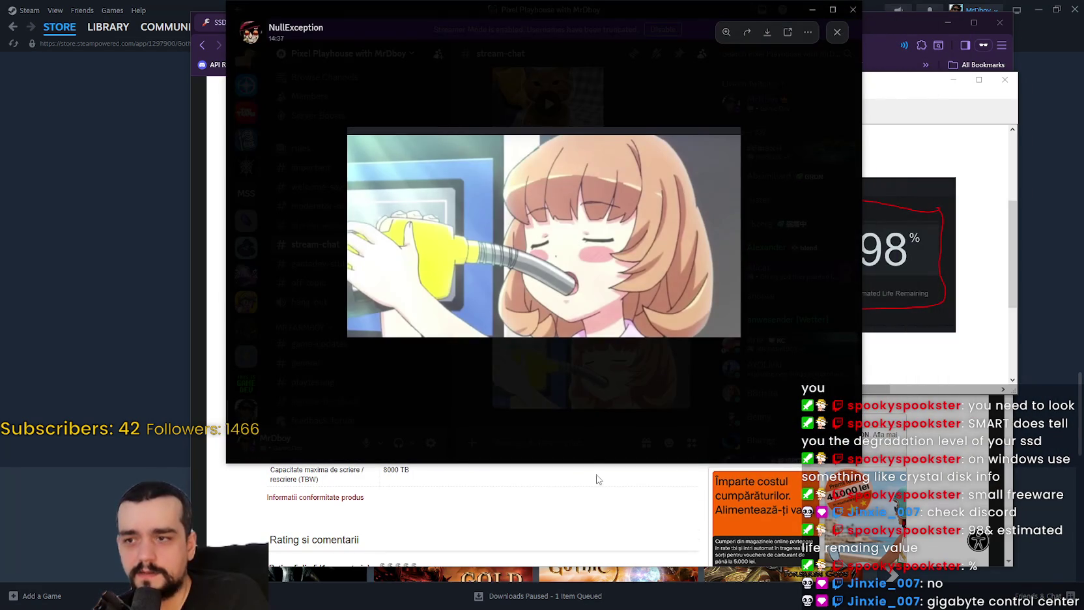
left_click(577, 423)
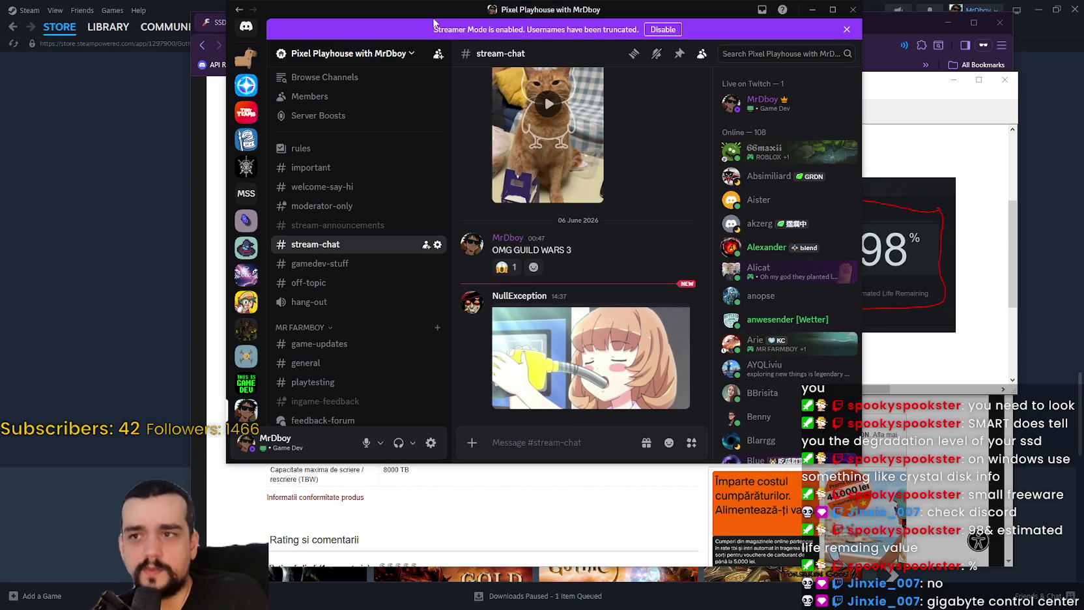
key("alt+Tab")
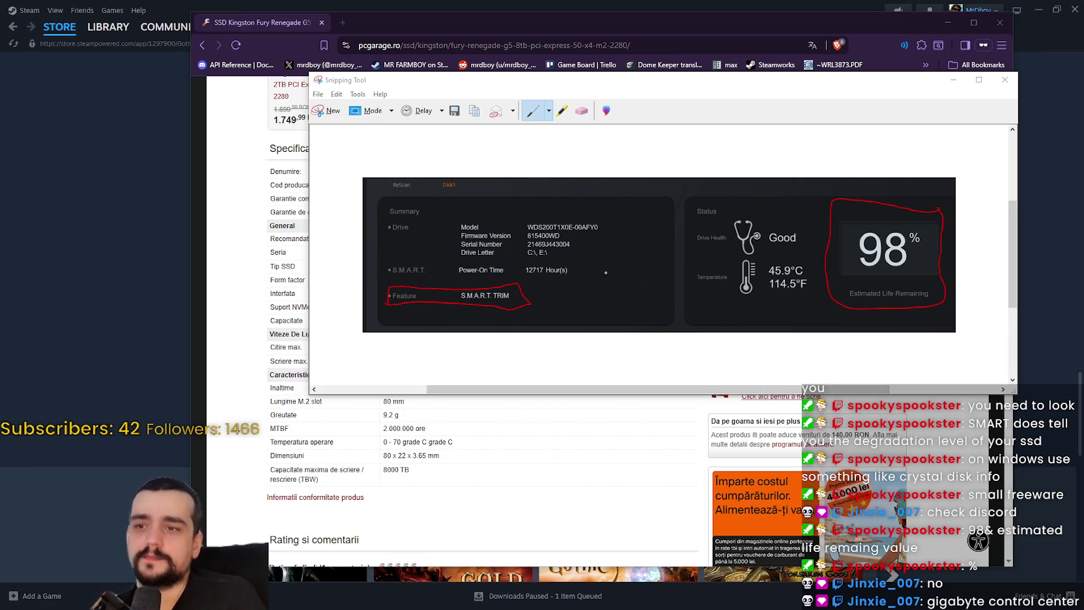
Close the drive-health snip without saving it
left_click(1004, 79)
left_click(708, 244)
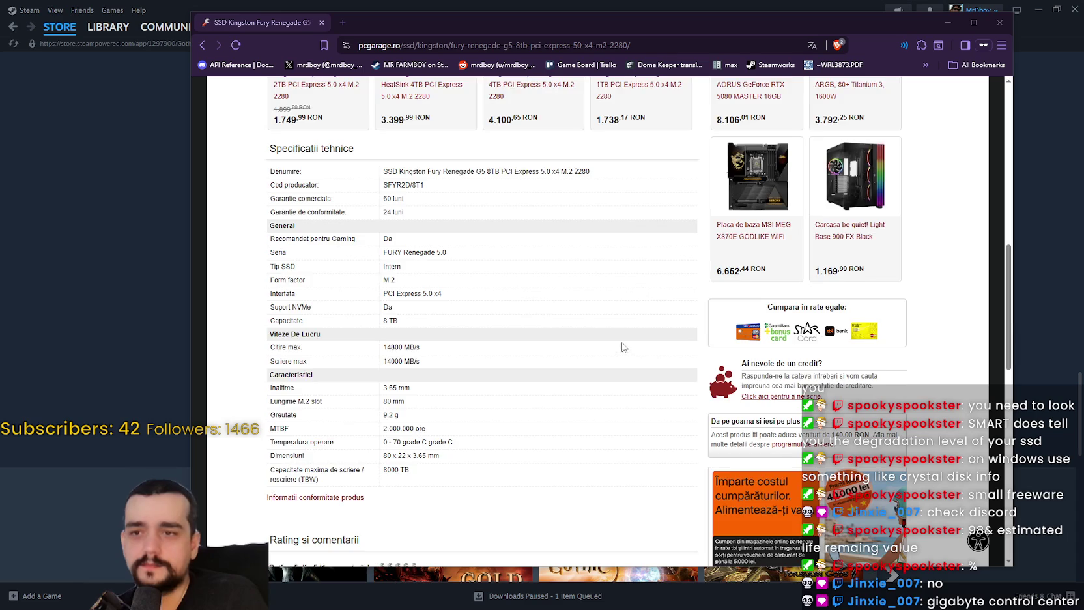
scroll(622, 344, "up", 3)
scroll(479, 368, "up", 5)
scroll(479, 368, "down", 8)
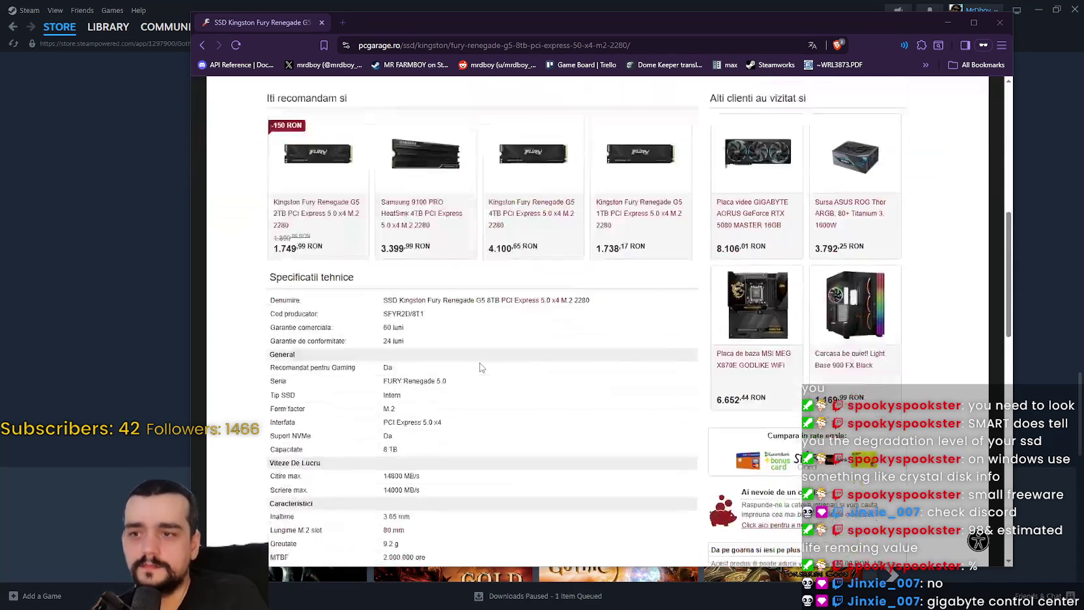
Highlight the 6.999,99 RON price on the Kingston SSD page and open a new private tab
scroll(479, 372, "up", 5)
scroll(479, 376, "up", 3)
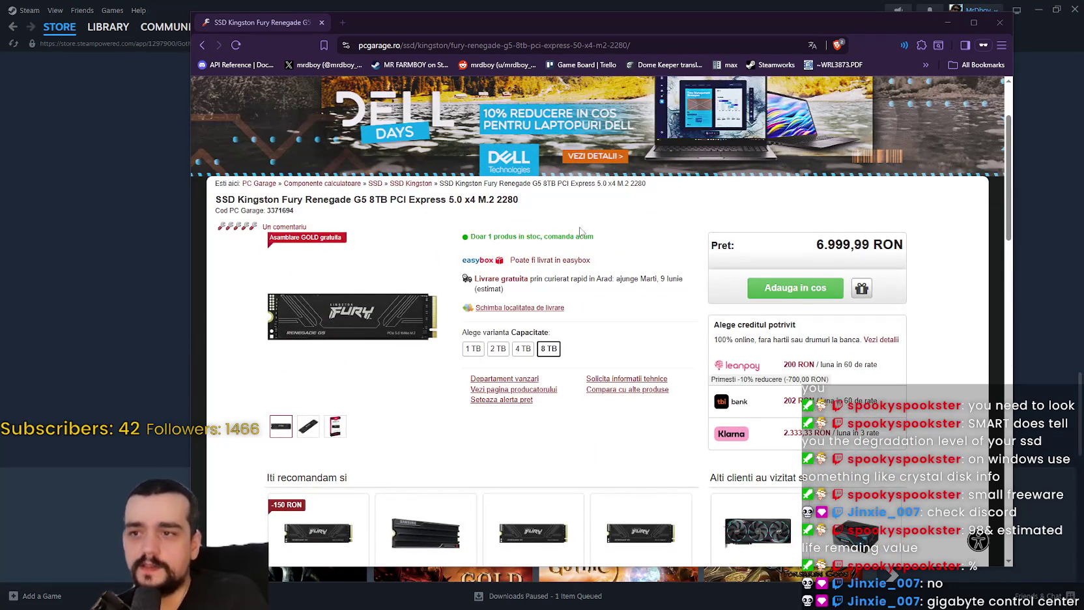
left_click_drag(814, 244, 869, 243)
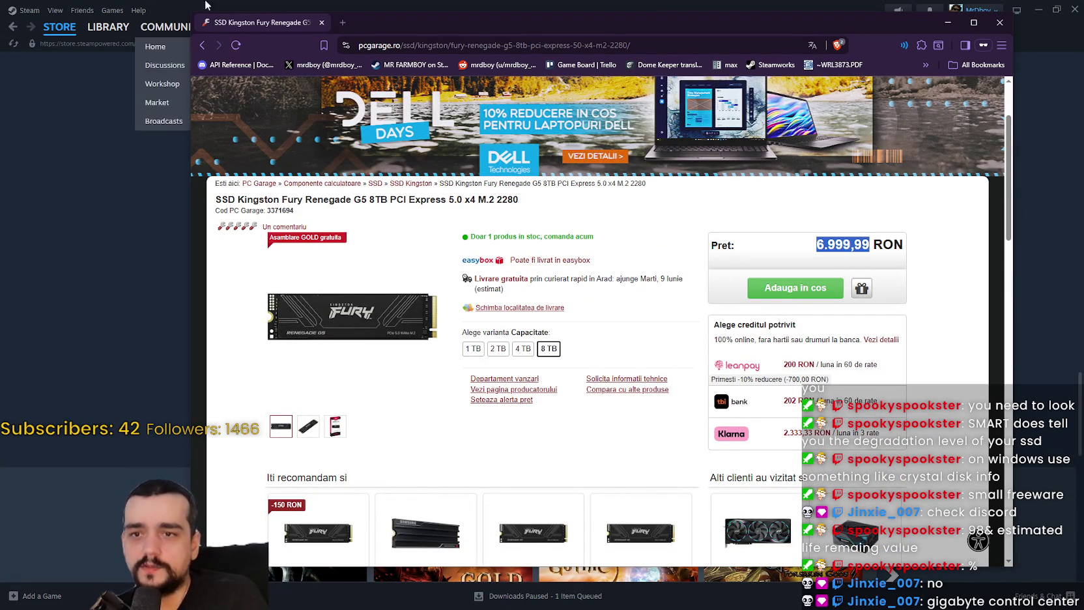
left_click(342, 24)
Search 'lei to doll' and enter 7000 in the converter's RON field
type("l")
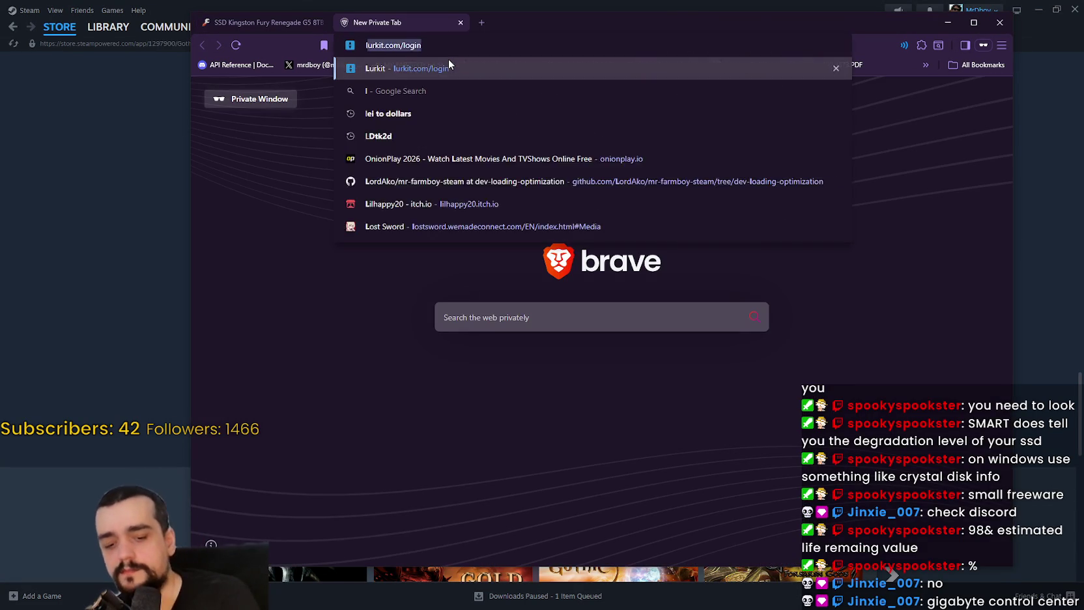
type("ei to doll")
key("Return")
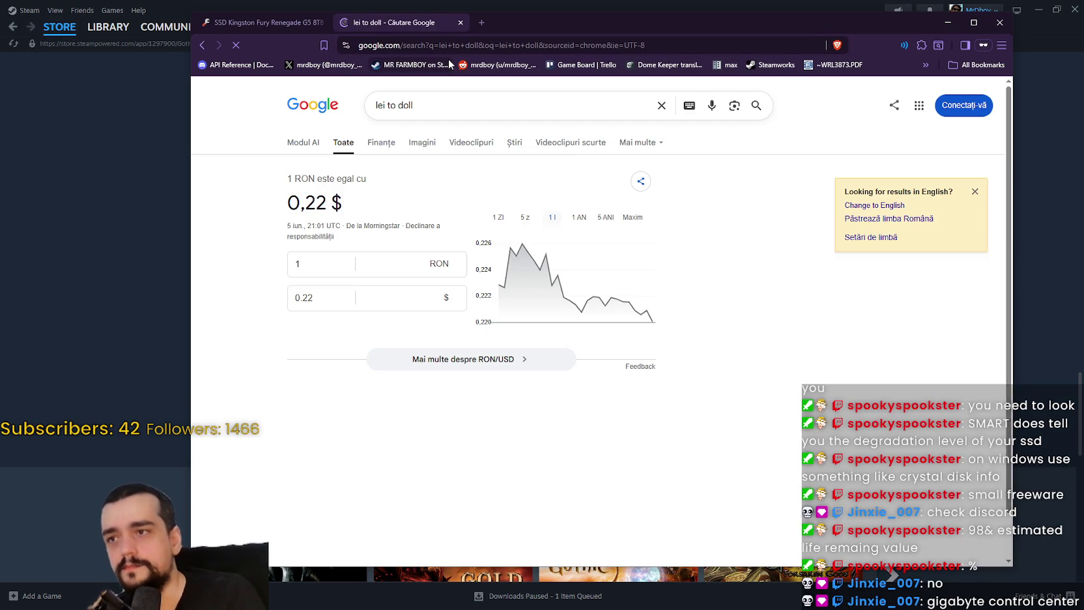
left_click(320, 254)
key("BackSpace")
type("7000")
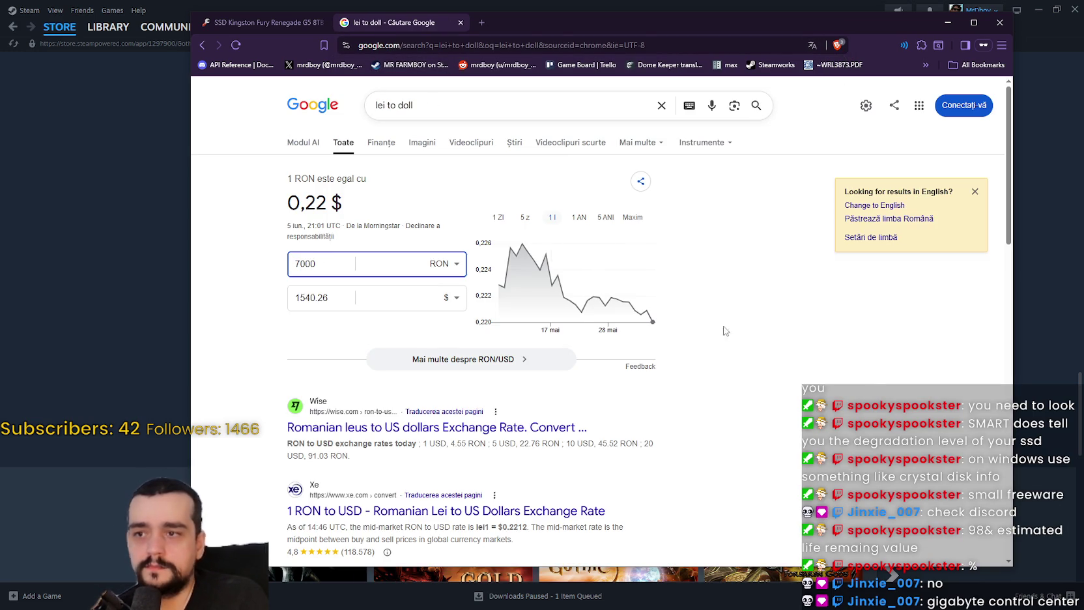
Select the 1540.26 $ result and close the Google converter tab
left_click_drag(297, 298, 351, 328)
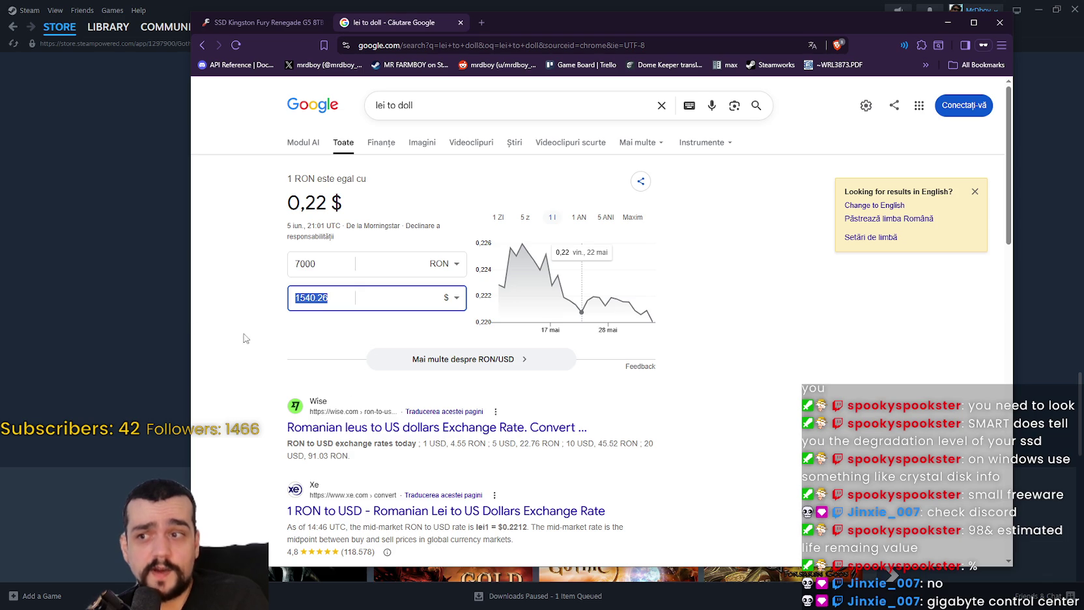
left_click(460, 25)
scroll(606, 431, "down", 3)
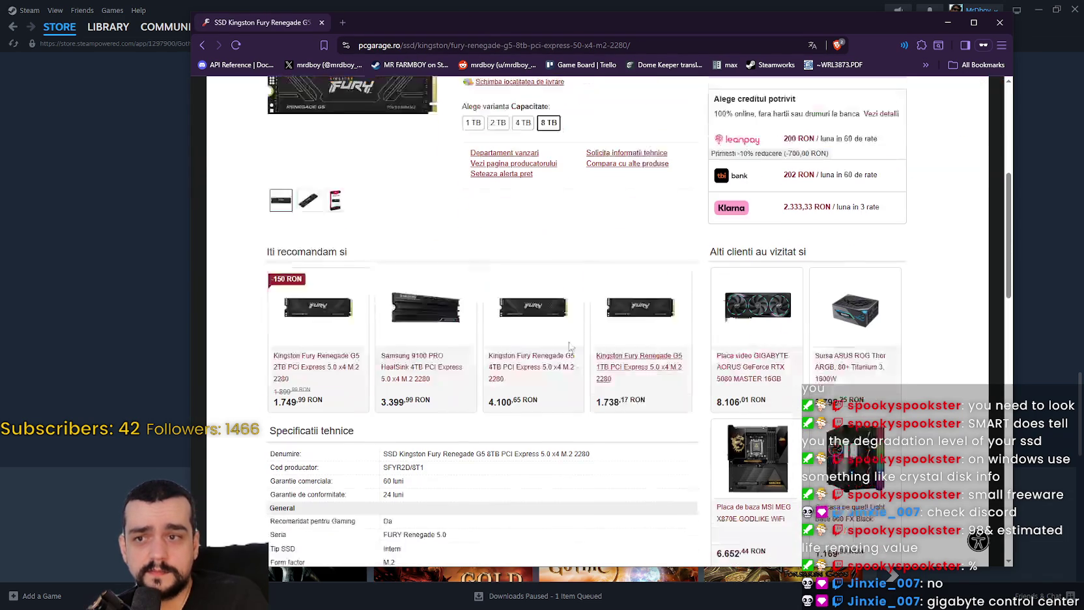
Clear the price highlight on the Kingston Fury Renegade G5 product page
scroll(606, 431, "up", 3)
scroll(606, 430, "down", 5)
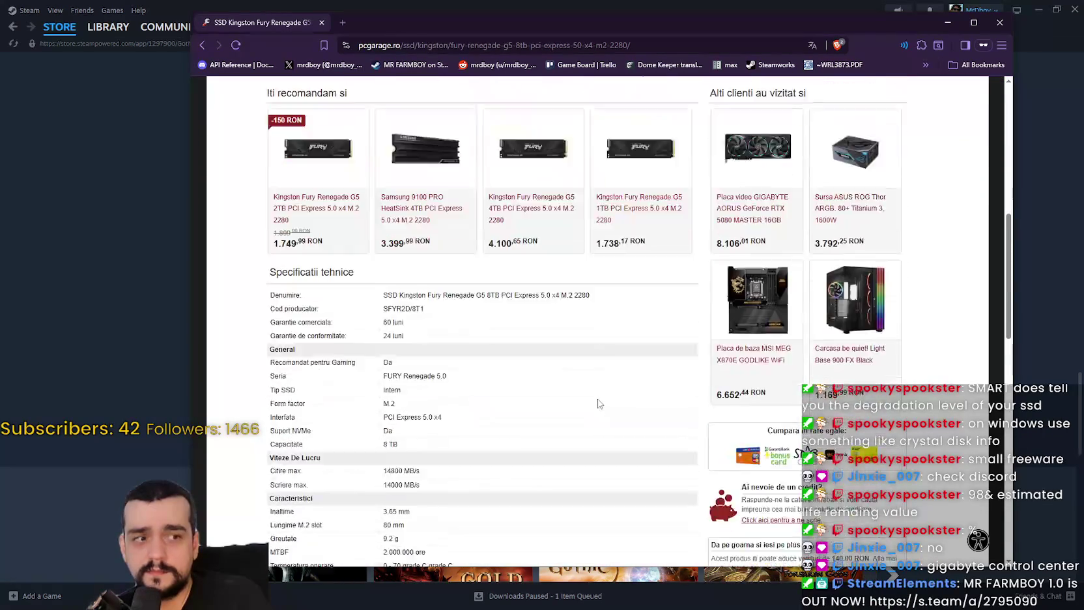
scroll(583, 396, "up", 8)
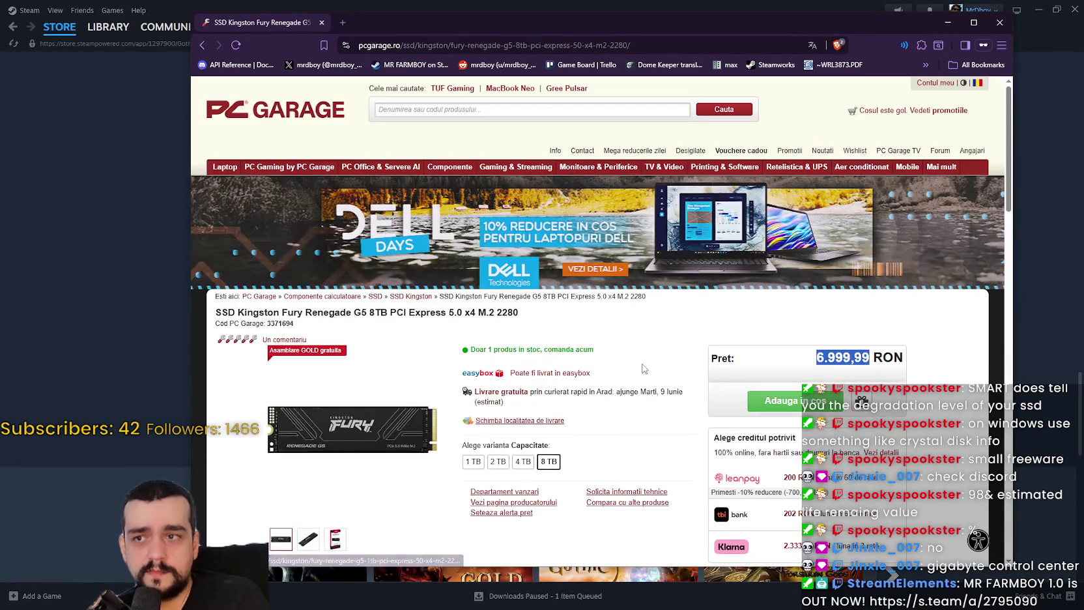
scroll(658, 398, "down", 2)
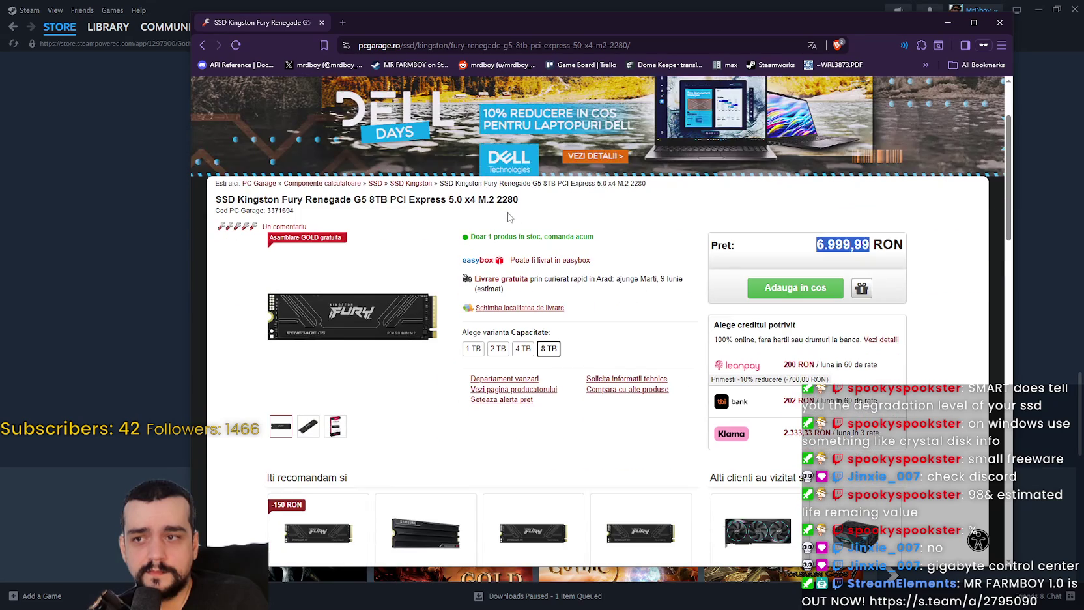
left_click(376, 198)
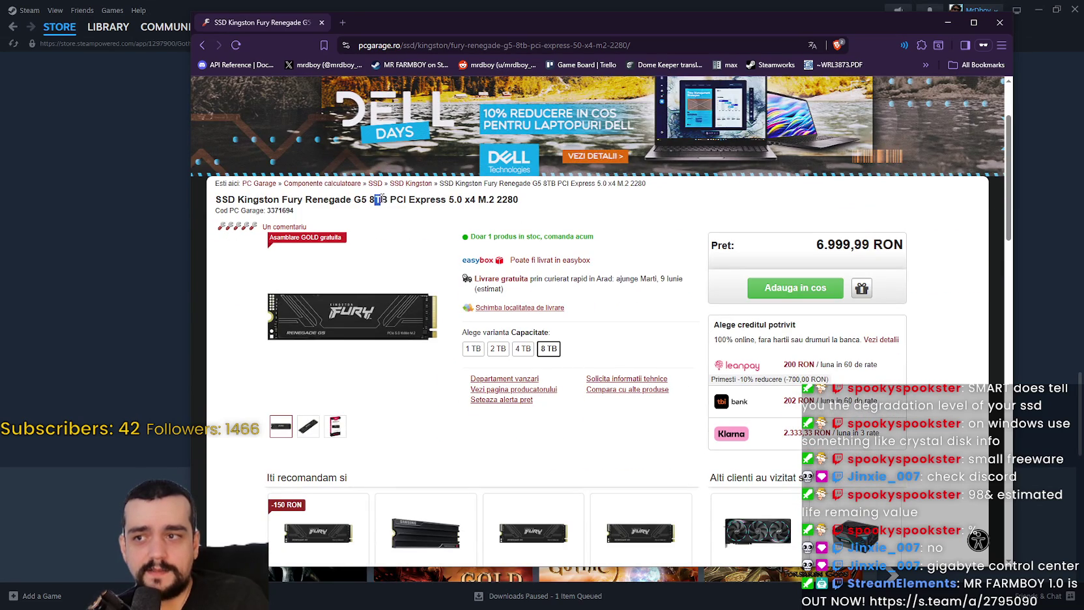
scroll(580, 453, "down", 4)
scroll(579, 453, "up", 2)
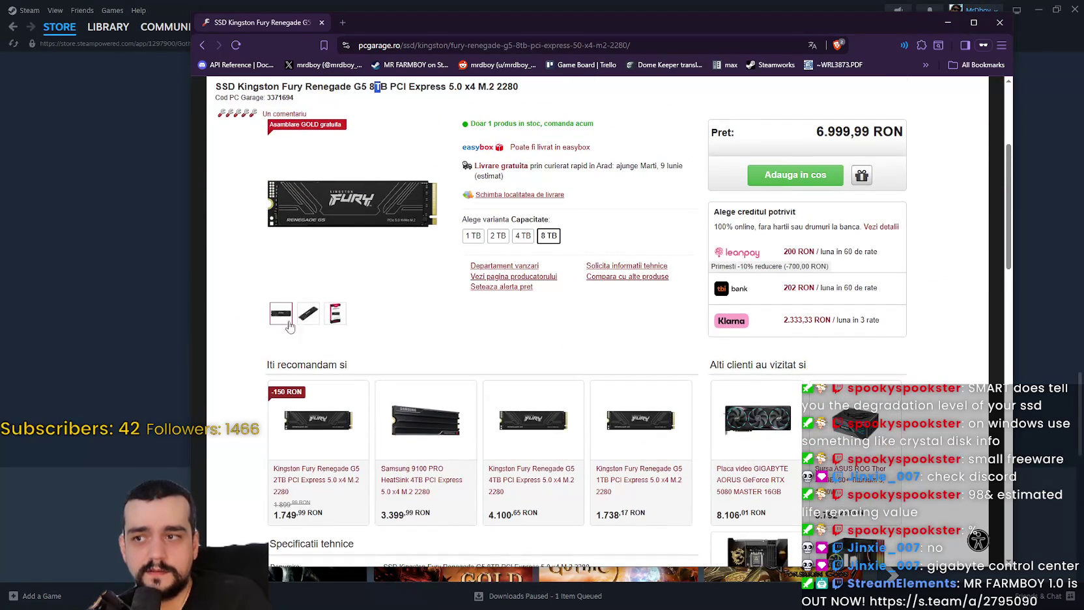
View the angled SSD photo full size, then make the retail box photo the main image
left_click(310, 317)
left_click(310, 319)
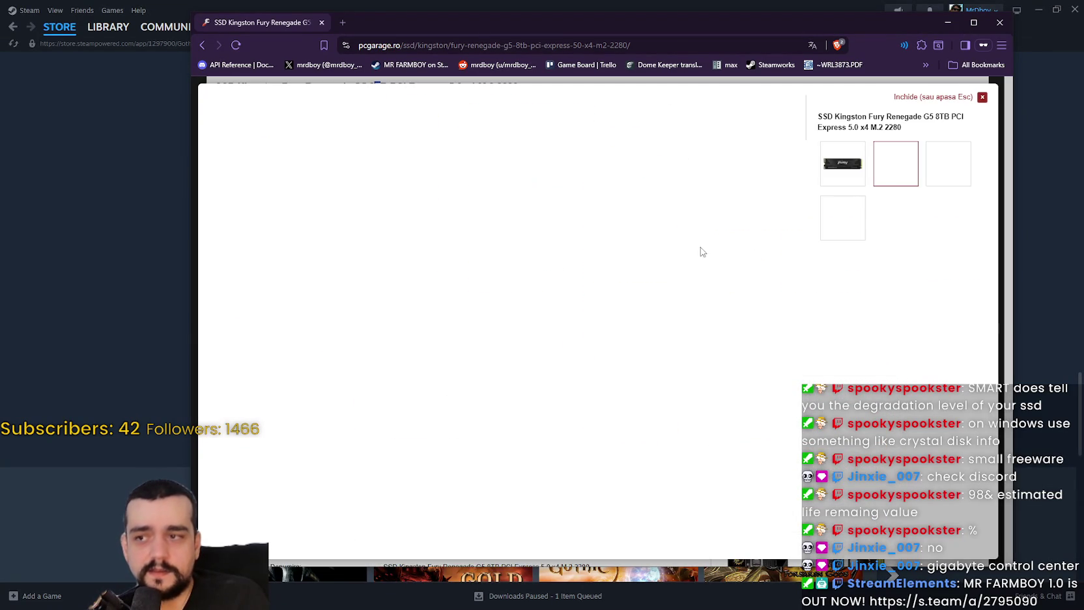
left_click(983, 98)
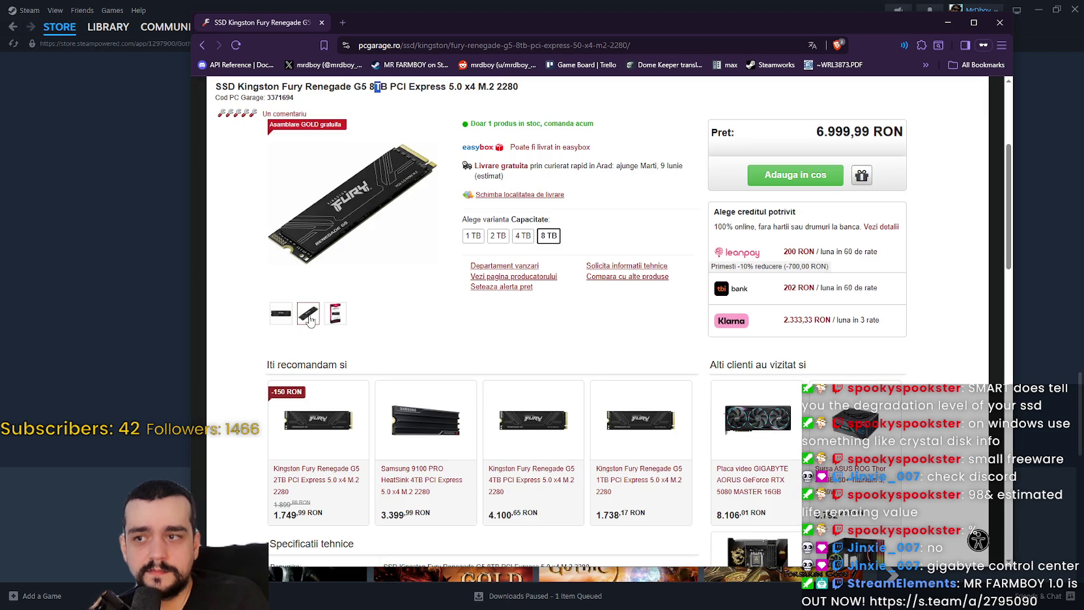
left_click(336, 312)
scroll(465, 414, "down", 6)
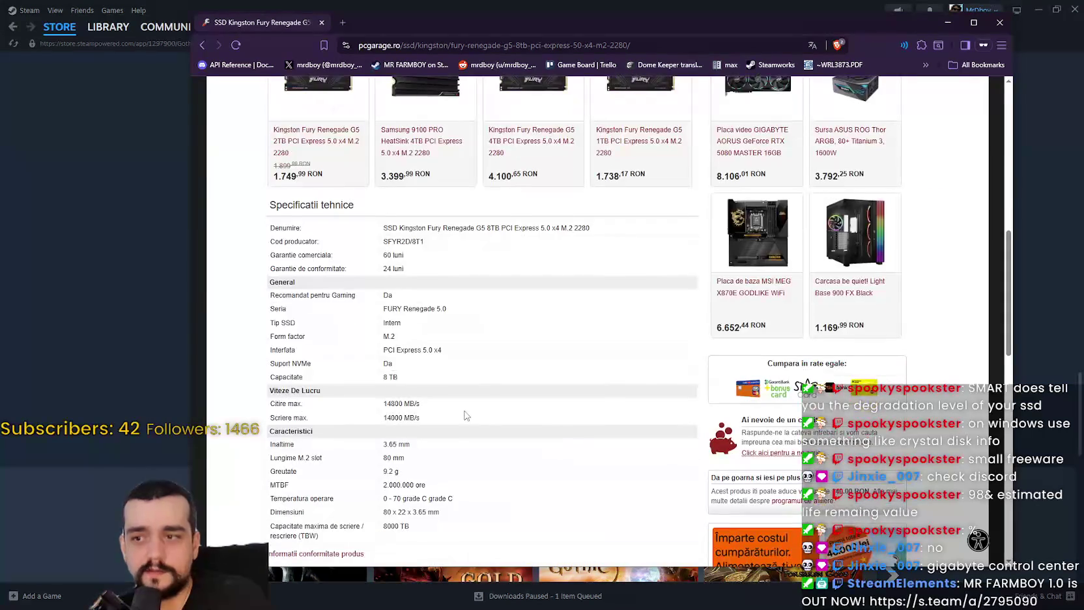
scroll(465, 414, "up", 6)
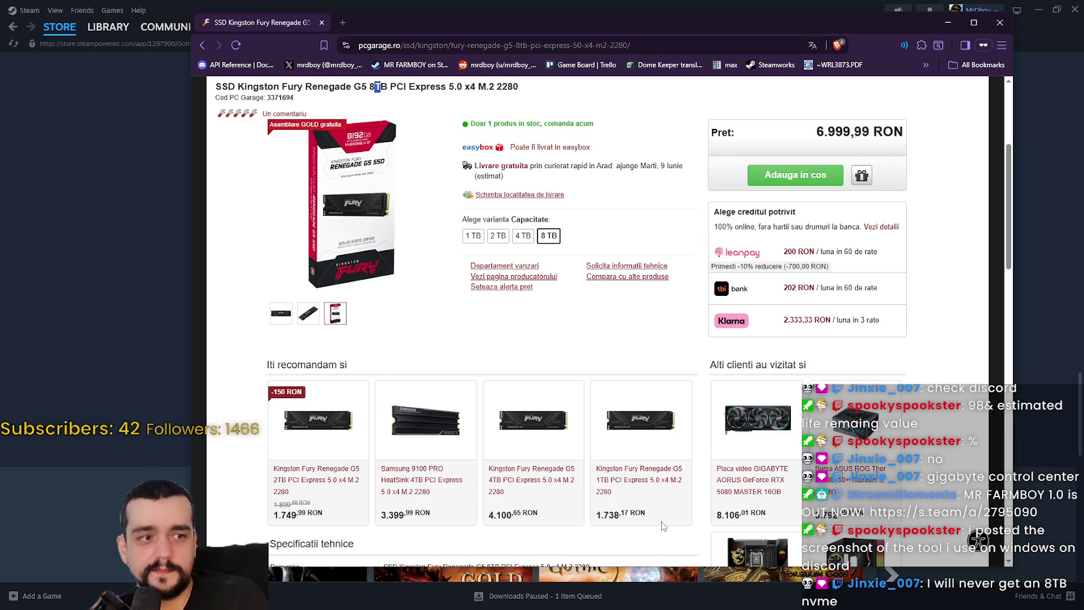
scroll(577, 328, "up", 1)
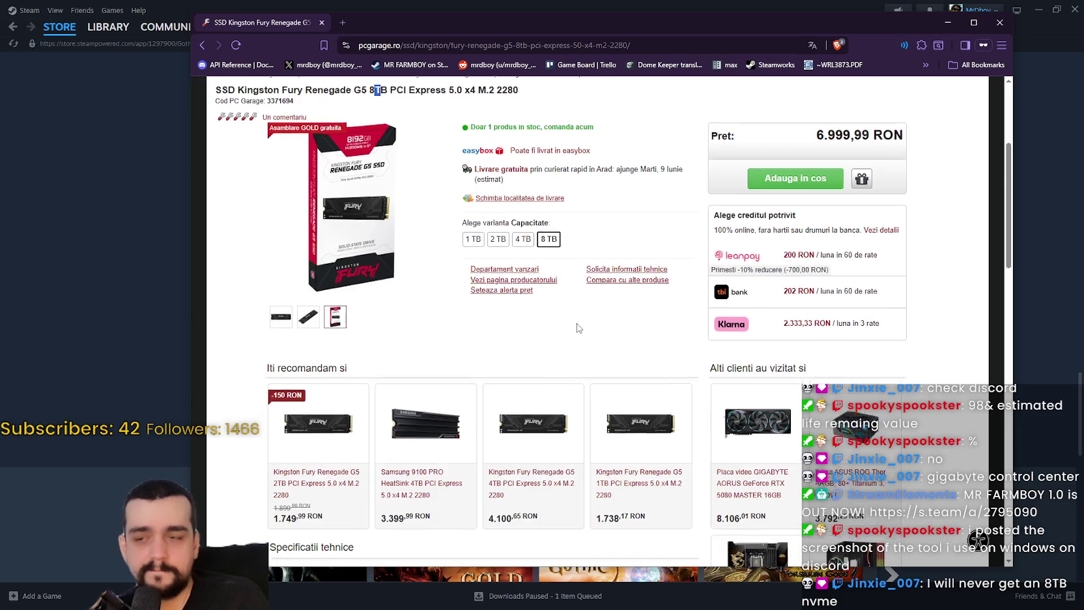
scroll(577, 328, "up", 2)
scroll(590, 332, "down", 4)
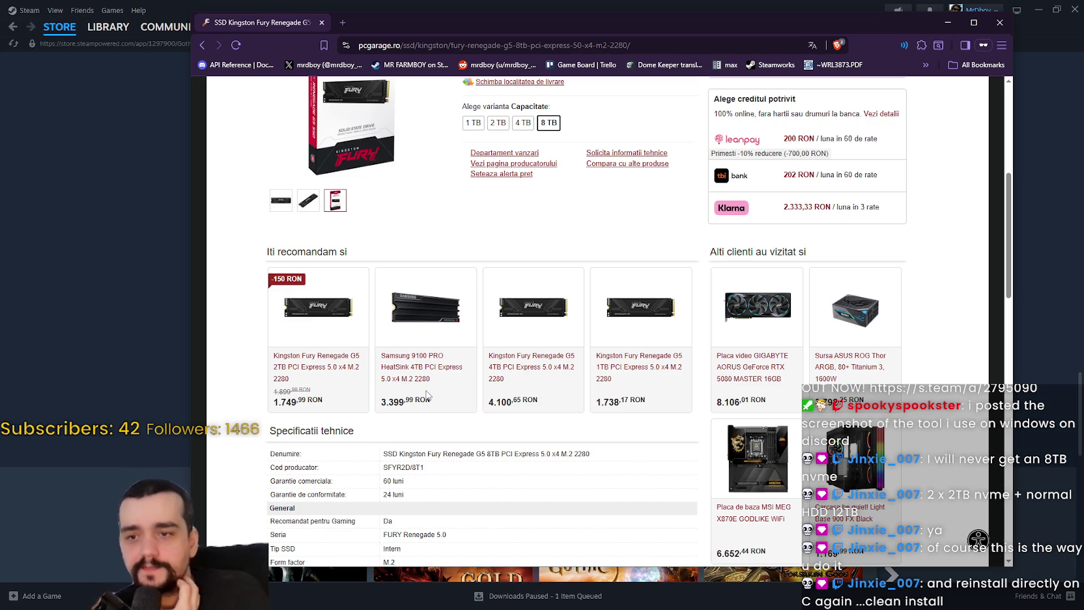
Close the Brave window with the Kingston SSD page and pull the Discord window into view
scroll(714, 421, "up", 2)
scroll(629, 387, "down", 7)
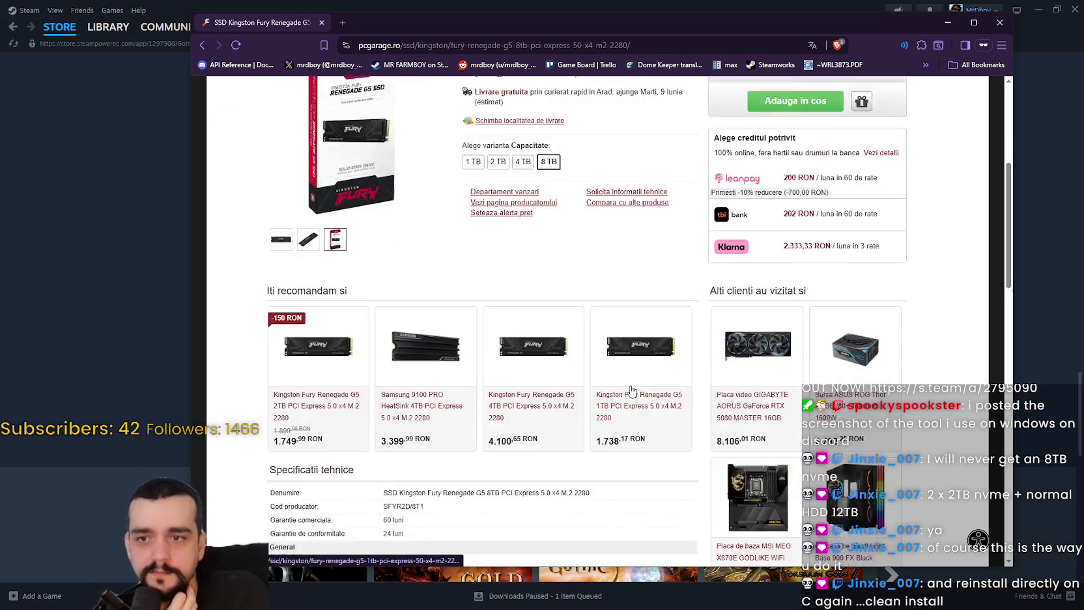
scroll(575, 364, "up", 2)
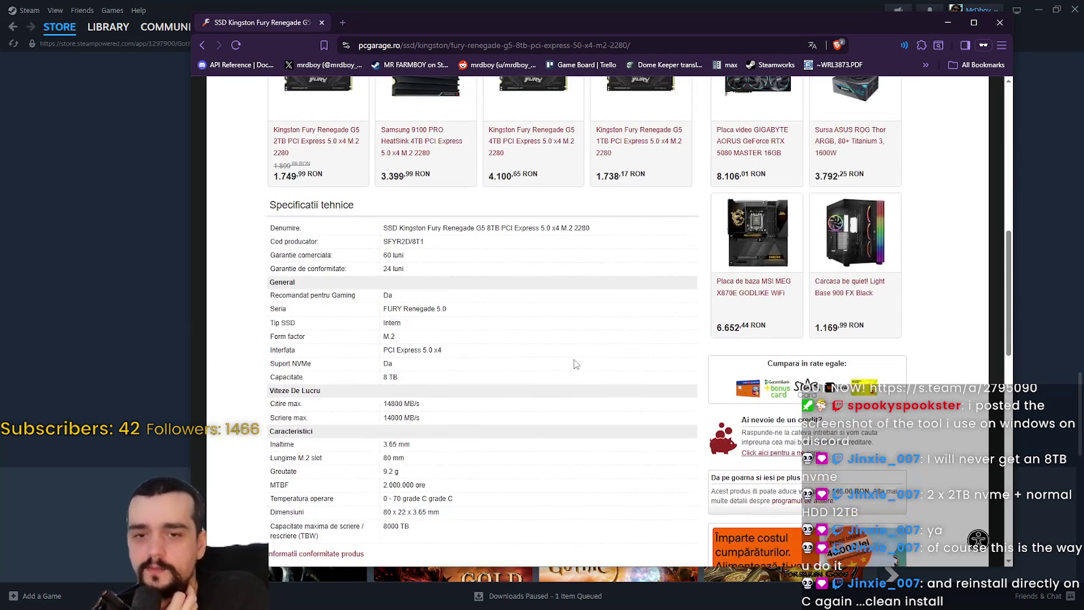
scroll(571, 365, "down", 1)
scroll(563, 368, "up", 3)
scroll(475, 407, "up", 2)
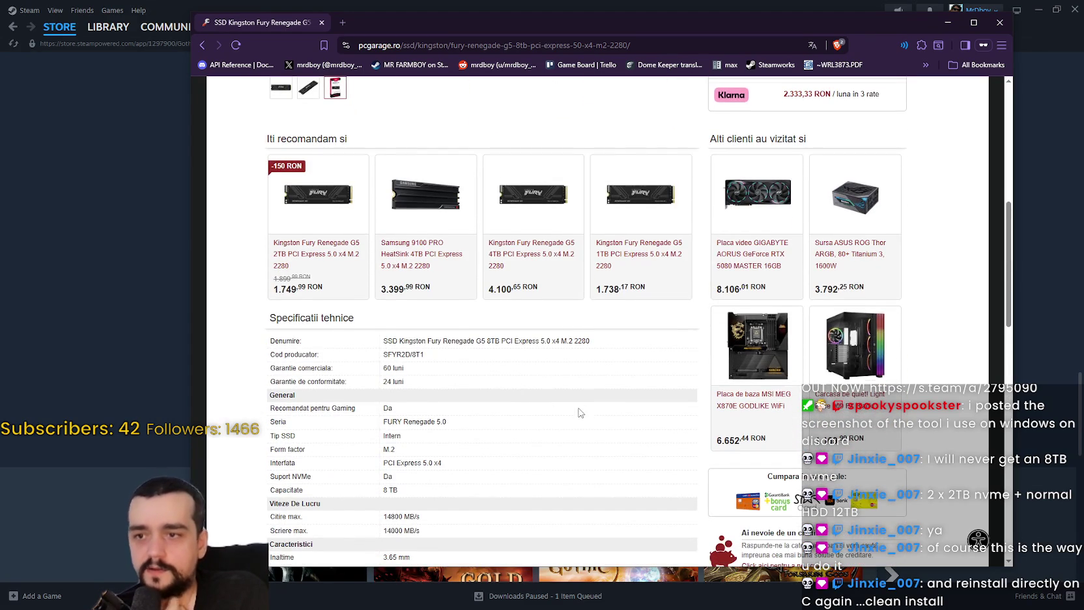
scroll(578, 411, "up", 4)
scroll(671, 130, "down", 3)
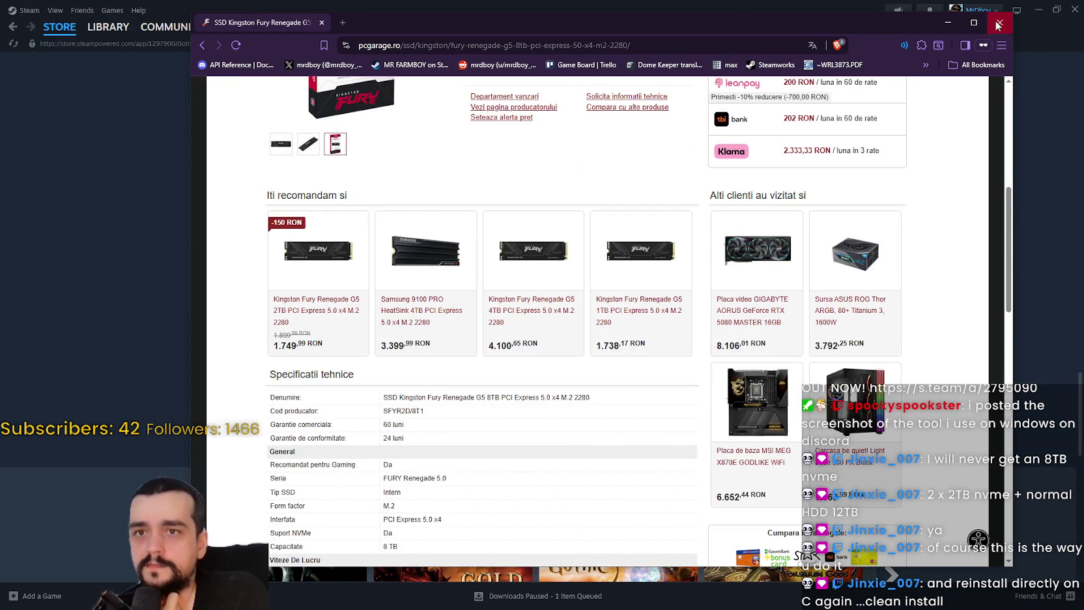
left_click(1000, 22)
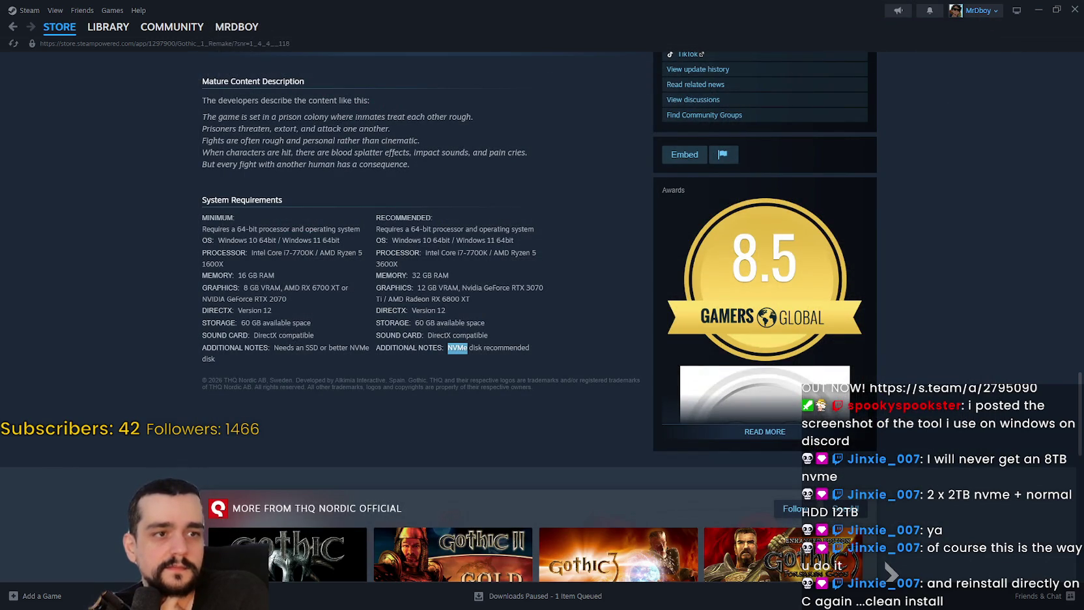
left_click_drag(1083, 57, 562, 57)
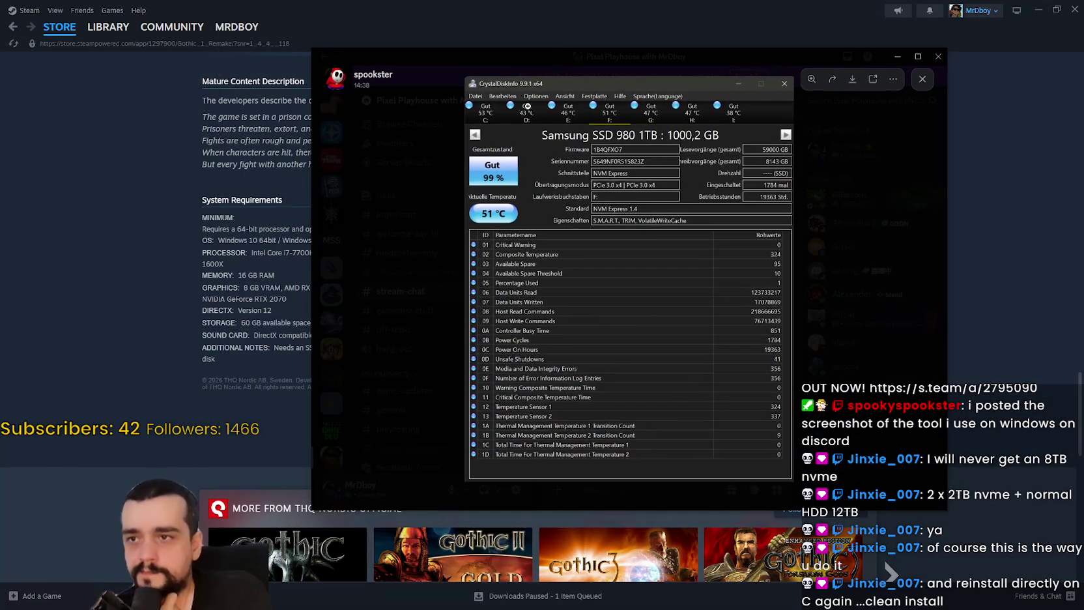
Zoom in and out on the CrystalDiskInfo screenshot, including attribute rows 06–1D
left_click(527, 105)
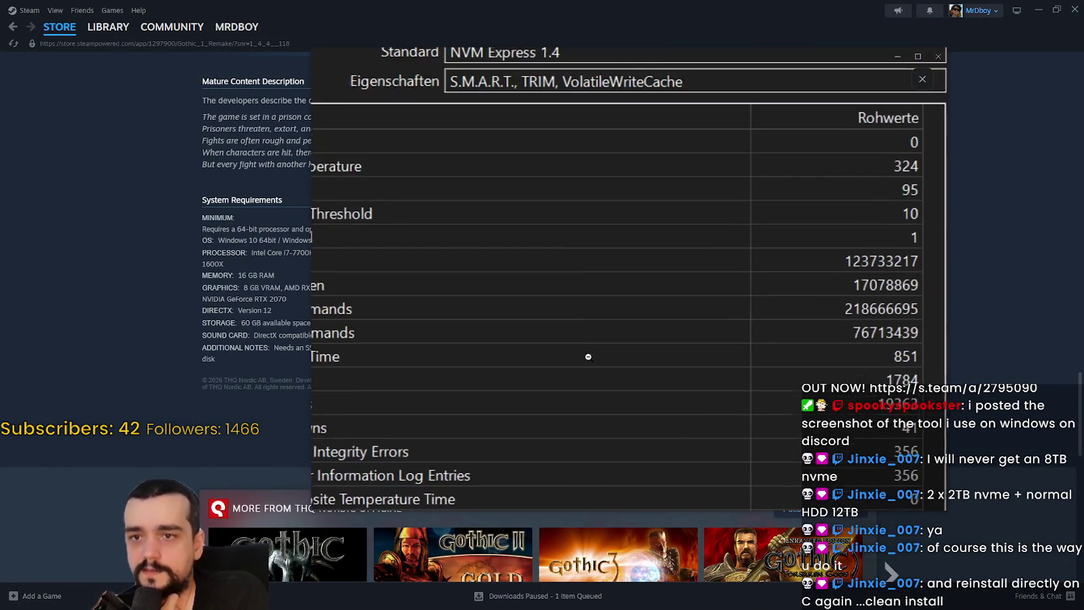
left_click(589, 356)
left_click(582, 407)
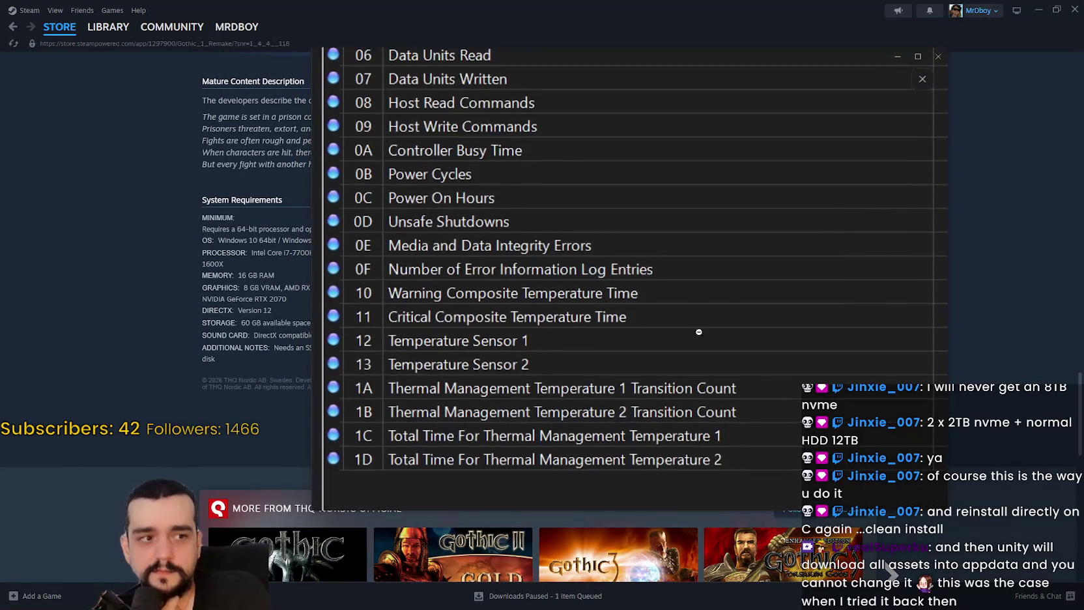
left_click(641, 332)
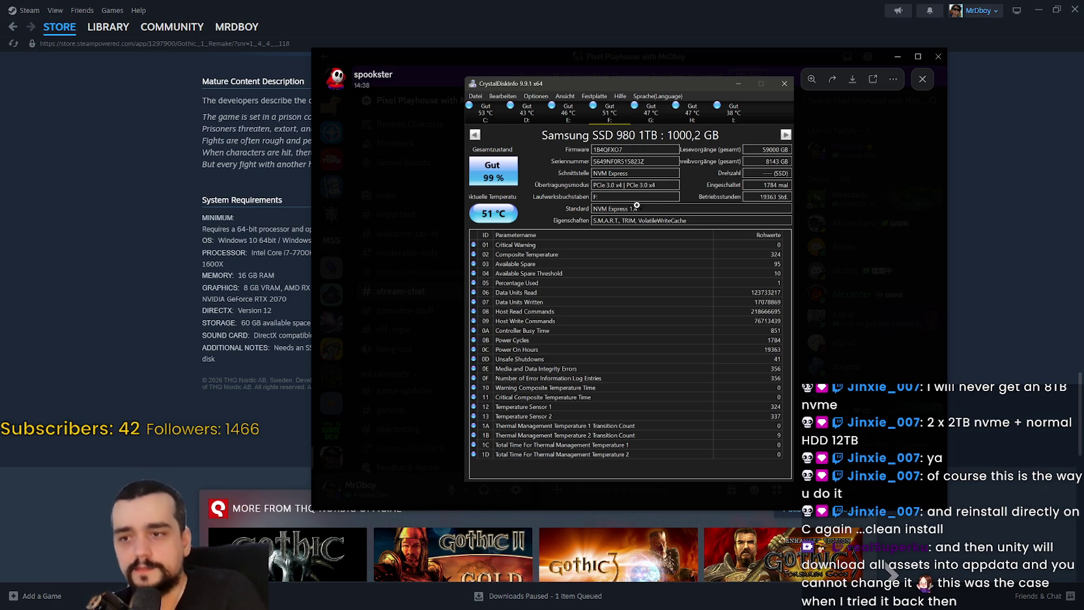
left_click(601, 301)
left_click(552, 273)
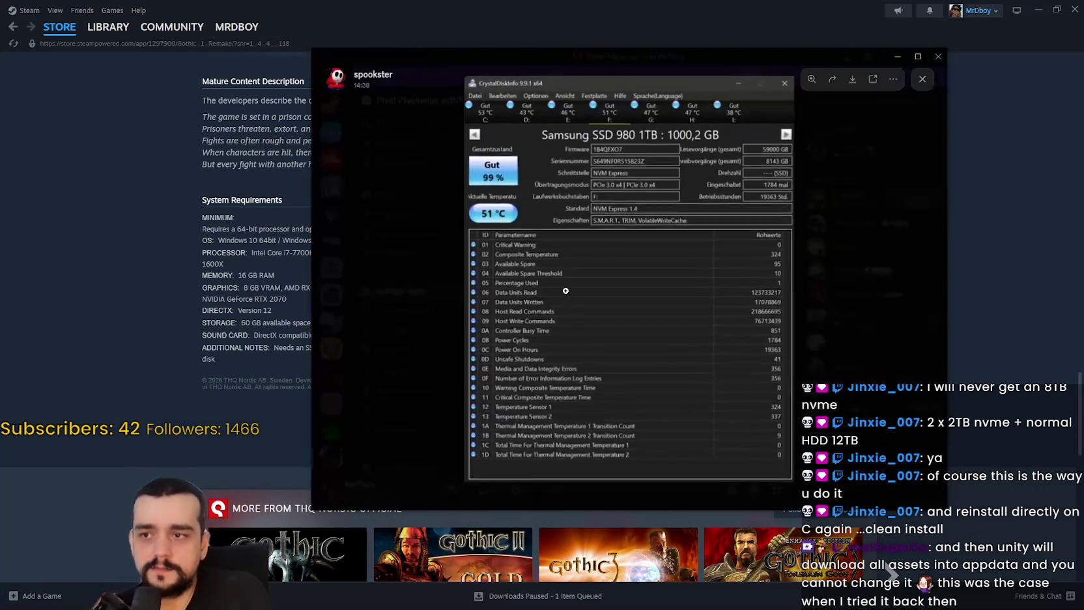
left_click(538, 329)
scroll(538, 329, "down", 2)
left_click(542, 351)
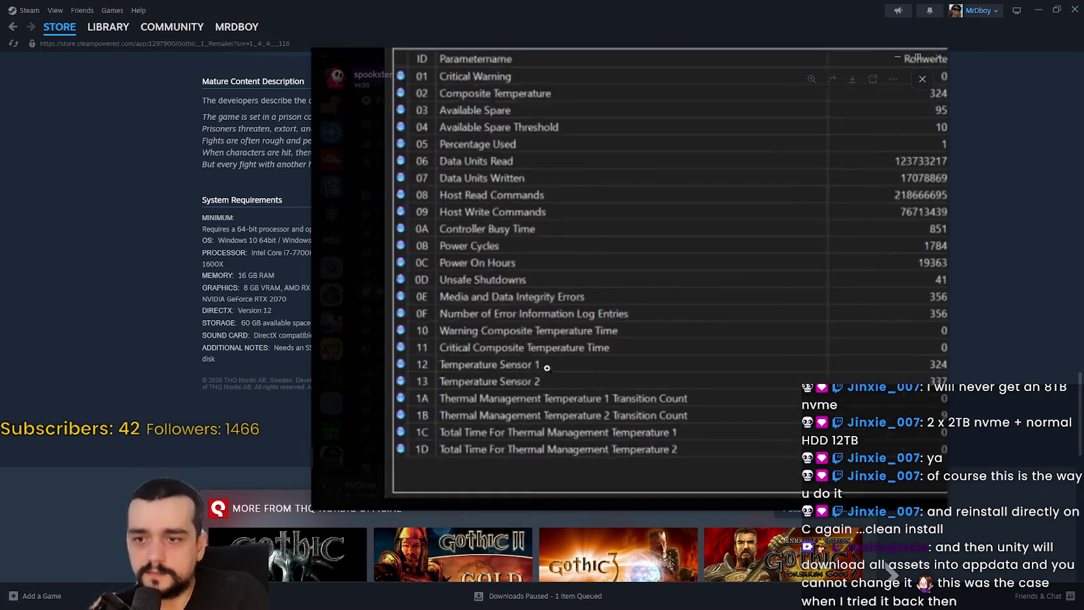
left_click(570, 347)
scroll(553, 358, "up", 5)
scroll(533, 370, "down", 3)
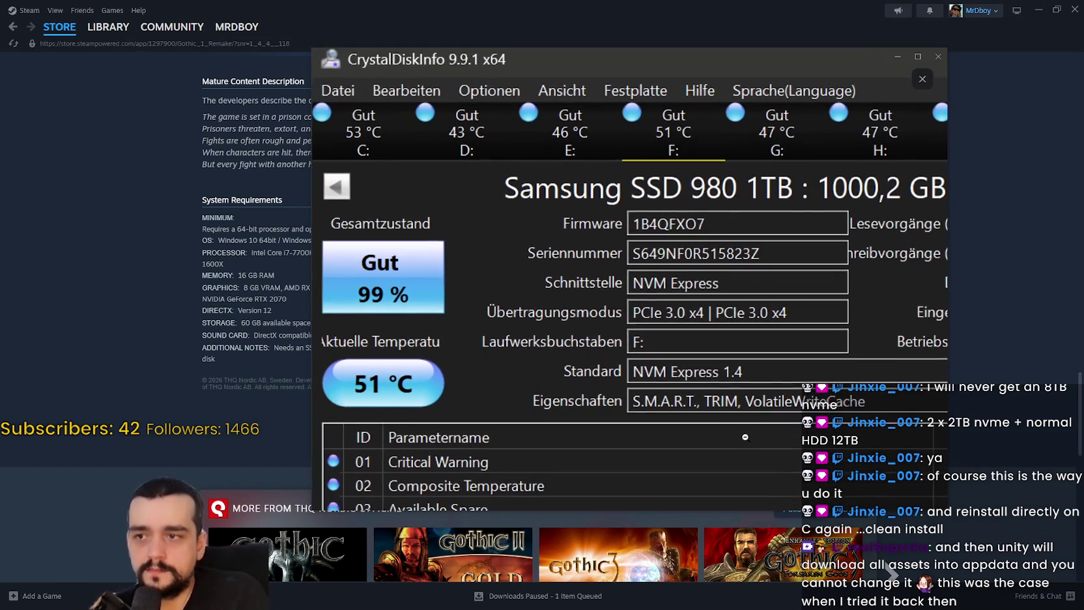
left_click_drag(744, 438, 515, 422)
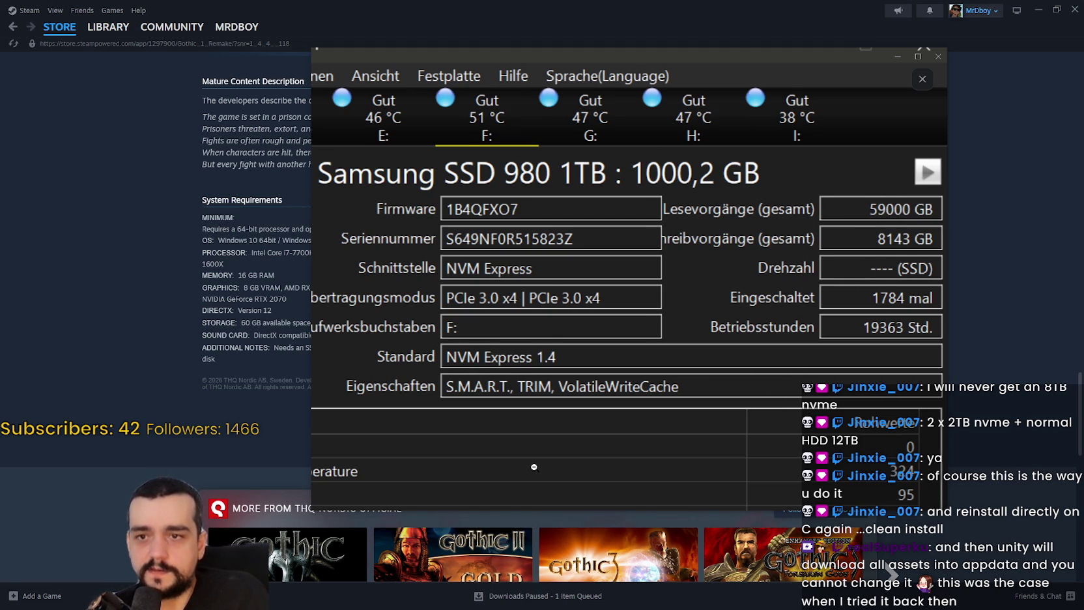
left_click_drag(535, 466, 573, 442)
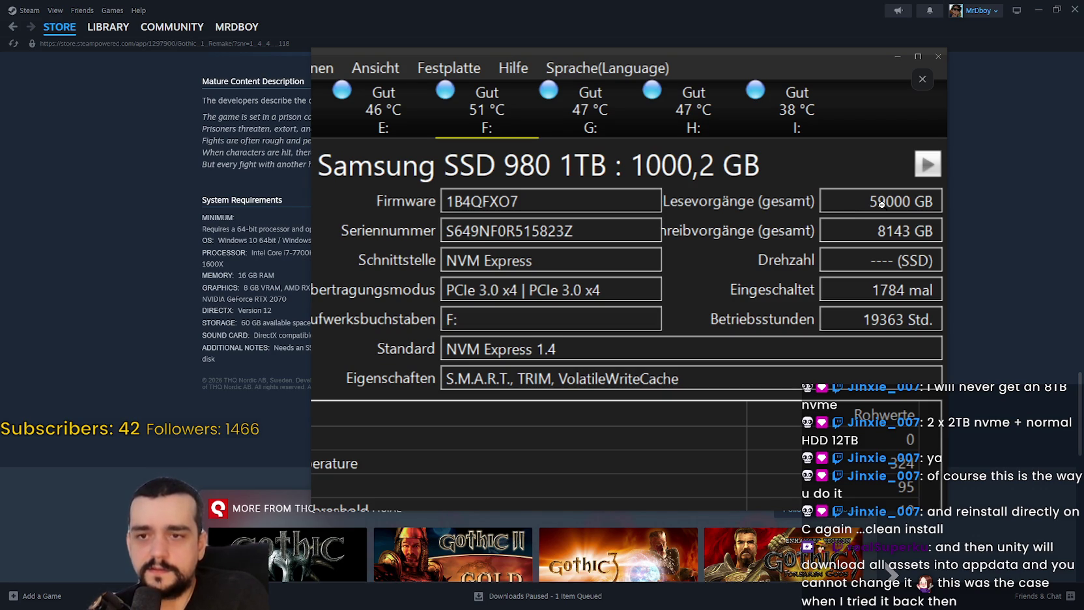
left_click_drag(527, 439, 542, 416)
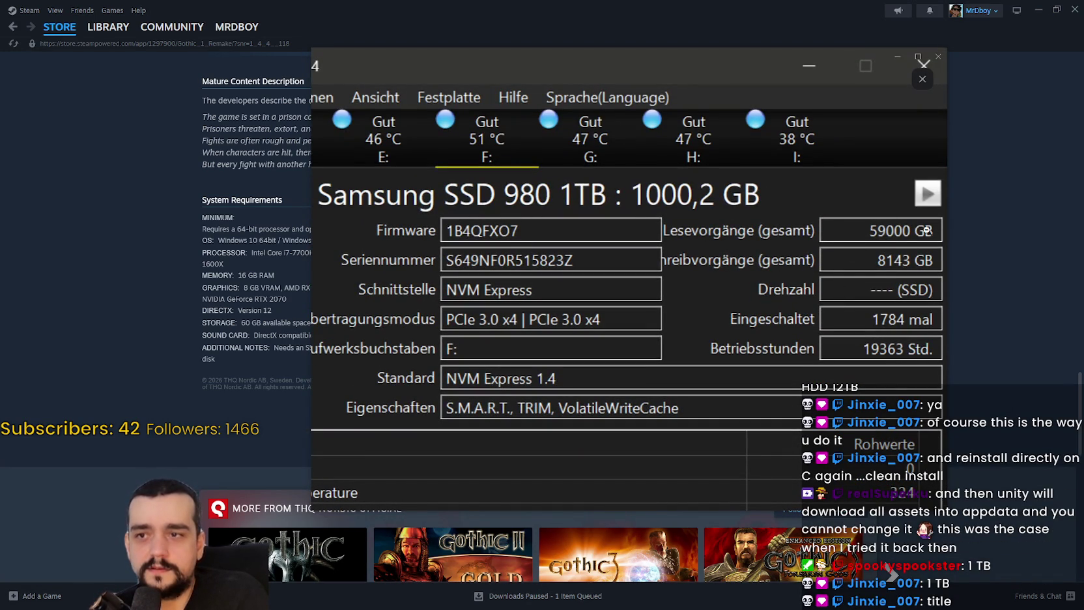
left_click(694, 244)
left_click(716, 212)
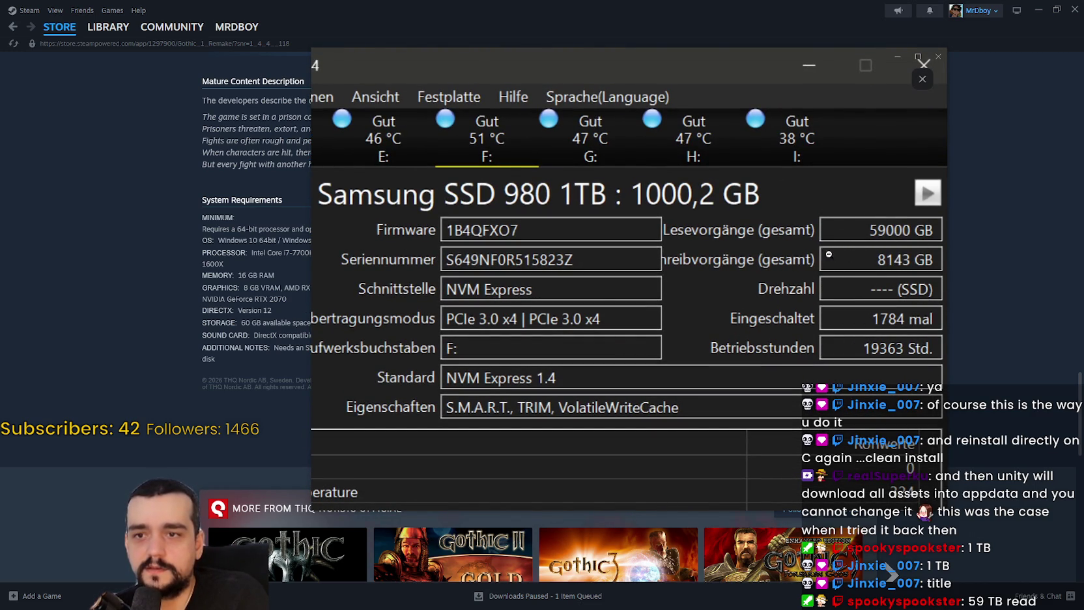
Pan the zoomed SMART table to reveal its bottom rows and raw values column
scroll(619, 283, "down", 2)
scroll(619, 283, "up", 2)
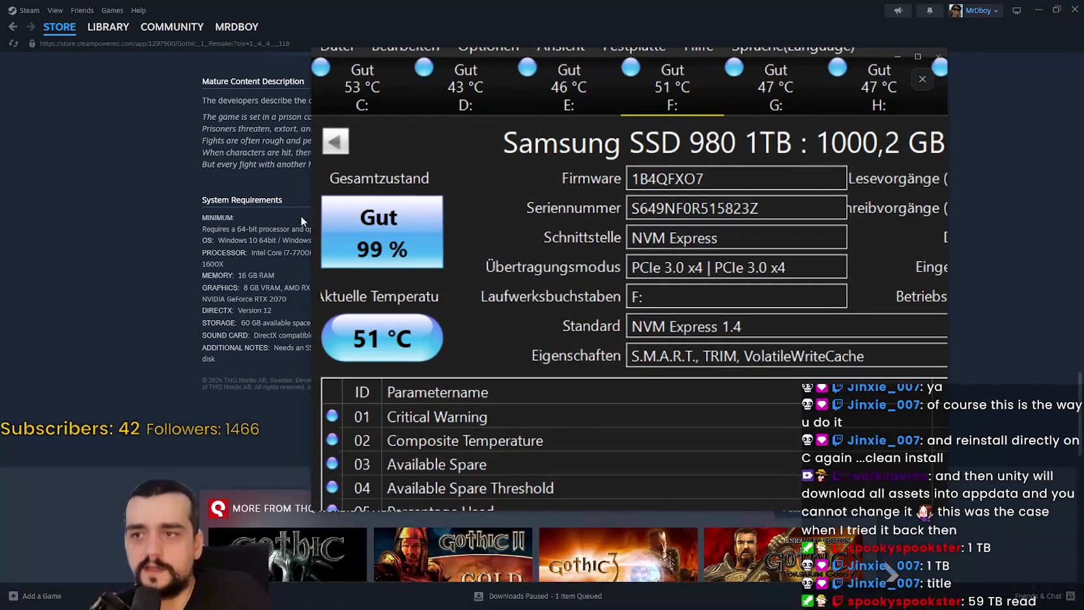
scroll(543, 391, "down", 1)
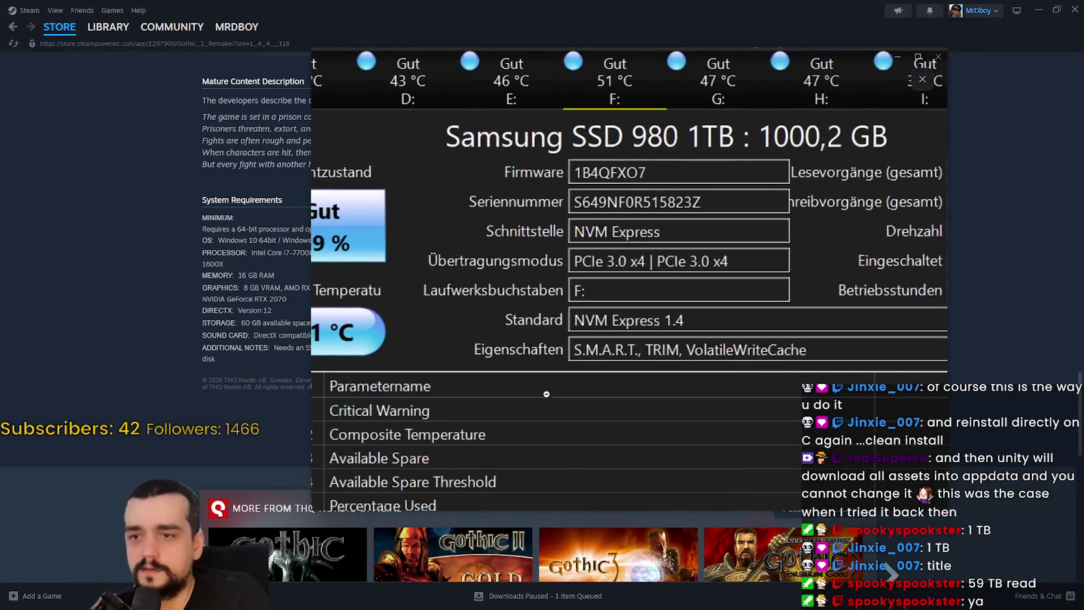
scroll(543, 394, "up", 1)
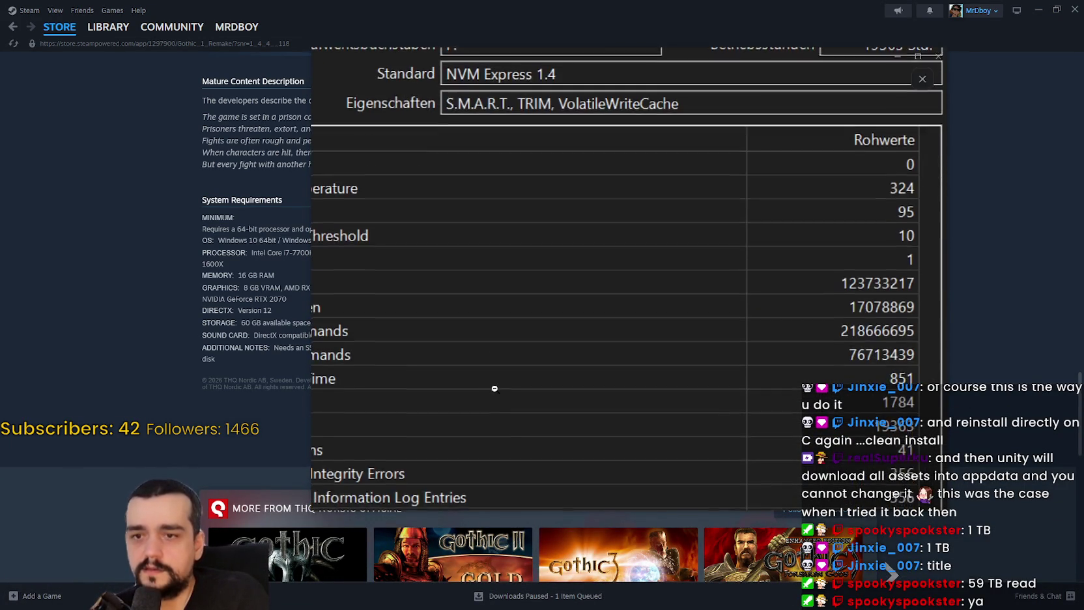
mouse_move(801, 333)
left_mouse_down()
mouse_move(786, 303)
mouse_move(793, 252)
mouse_move(848, 222)
mouse_move(843, 197)
mouse_move(792, 149)
mouse_move(550, 176)
left_mouse_up()
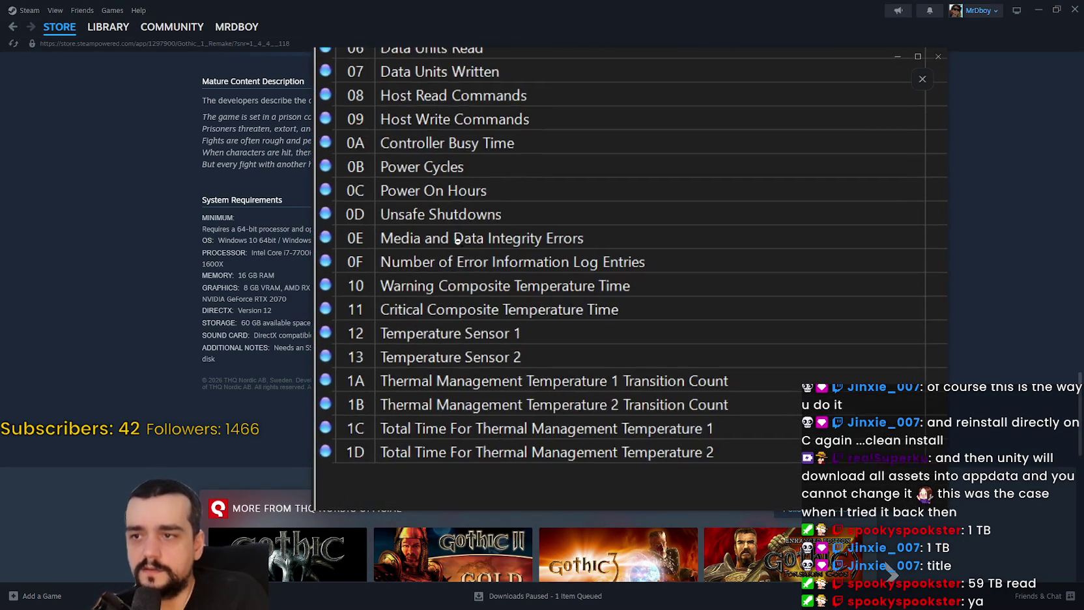
left_click_drag(455, 197, 395, 306)
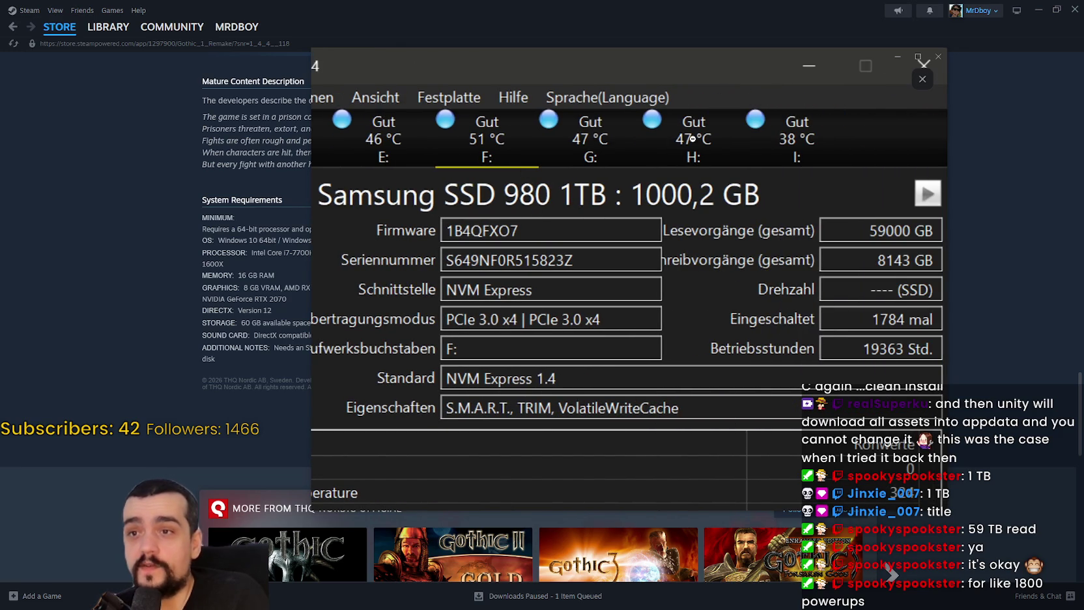
Zoom out, back into the drive details, then out again to the full screenshot
left_click(815, 148)
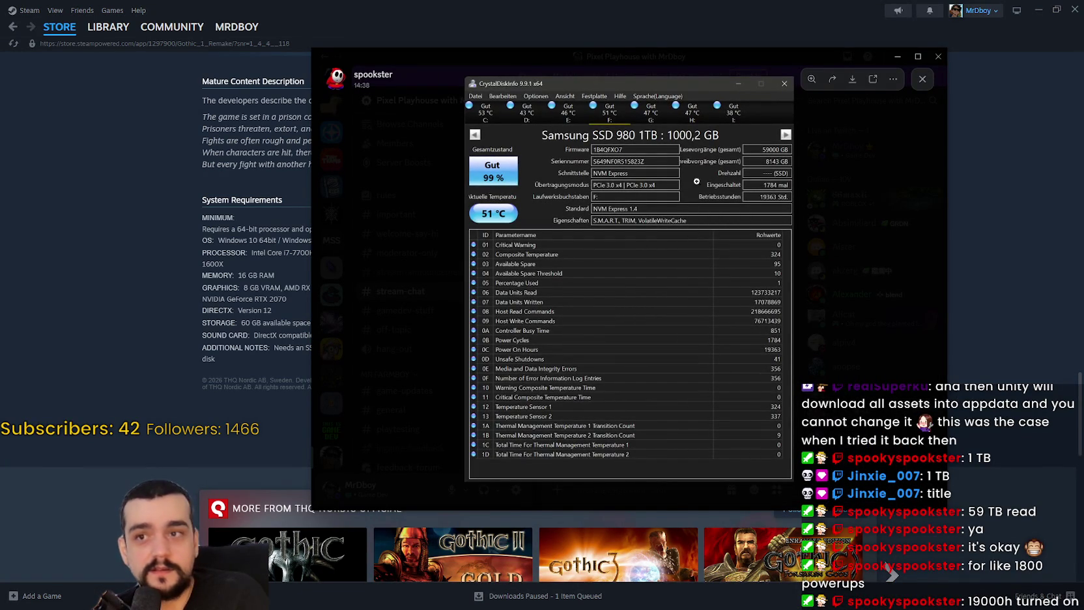
left_click(682, 108)
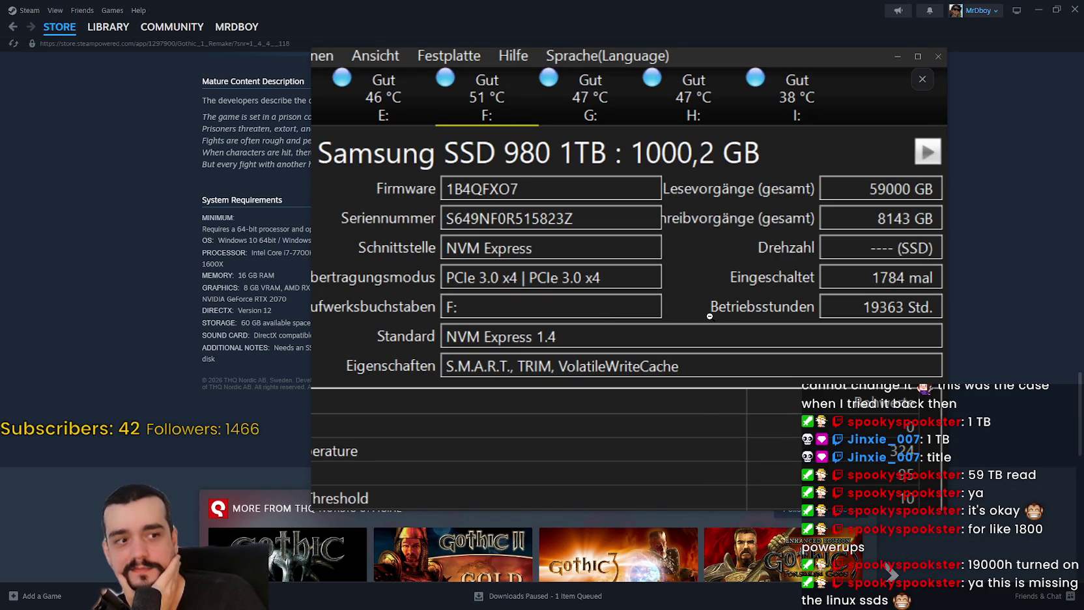
left_click(710, 316)
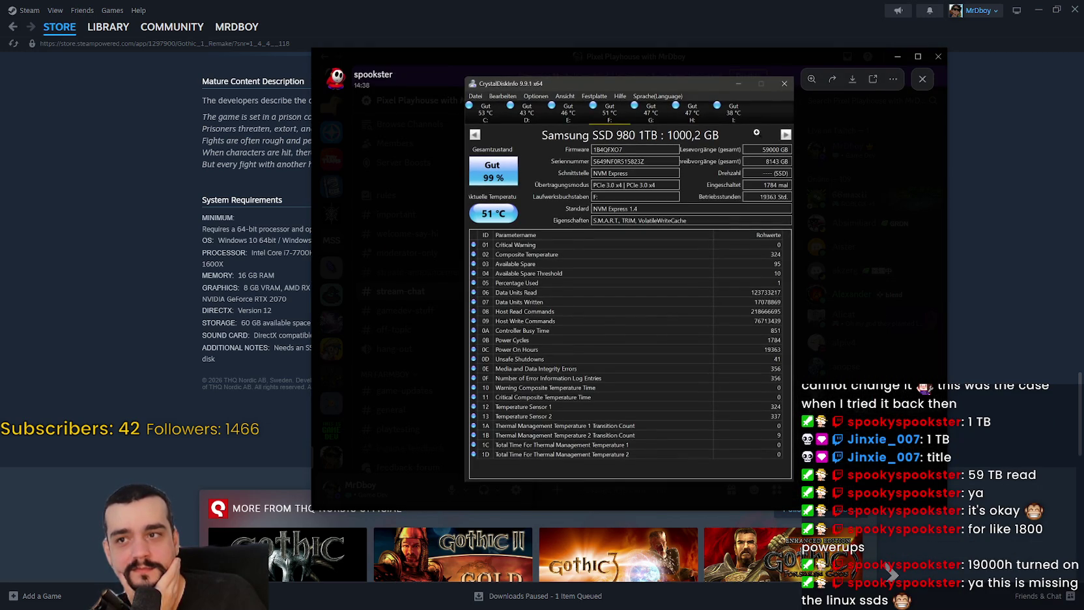
Close the screenshot viewer and minimize Discord
left_click(502, 109)
left_click(671, 196)
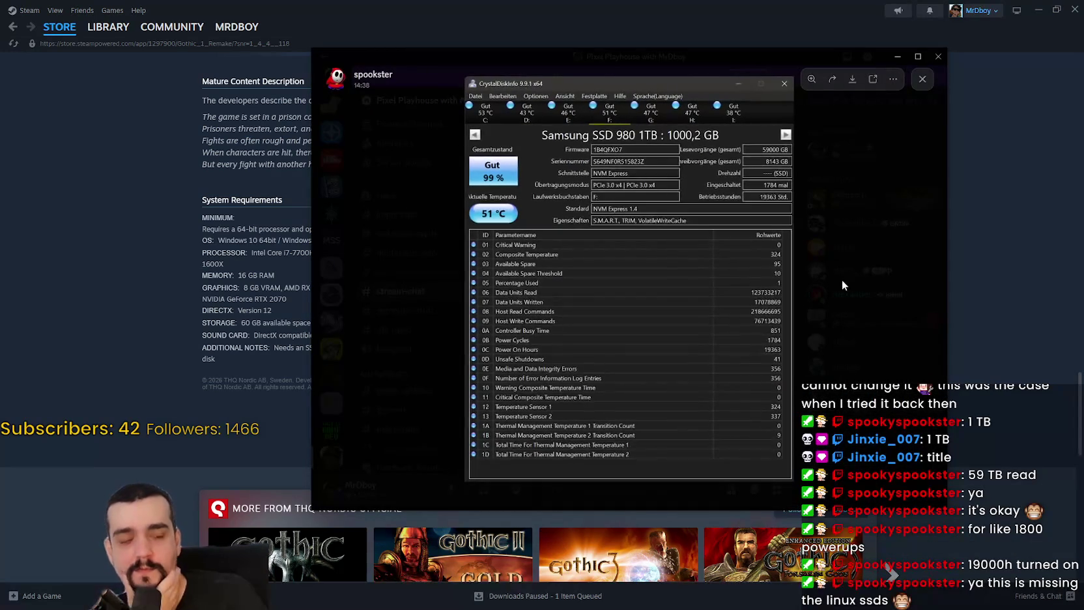
left_click(817, 258)
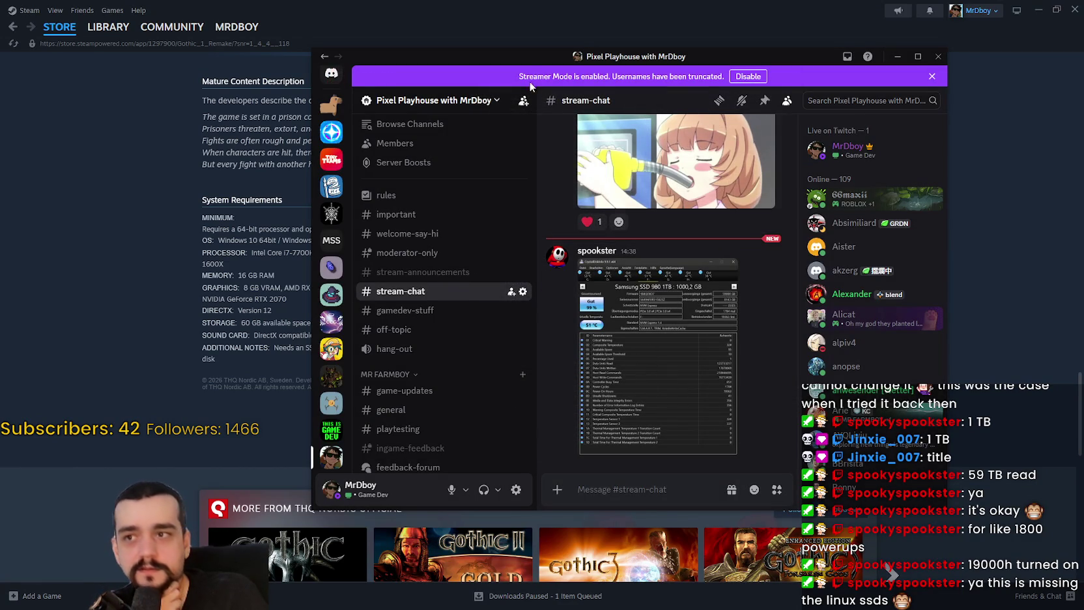
mouse_move(514, 56)
left_mouse_down()
mouse_move(531, 63)
mouse_move(510, 64)
left_mouse_up()
key("super+Down")
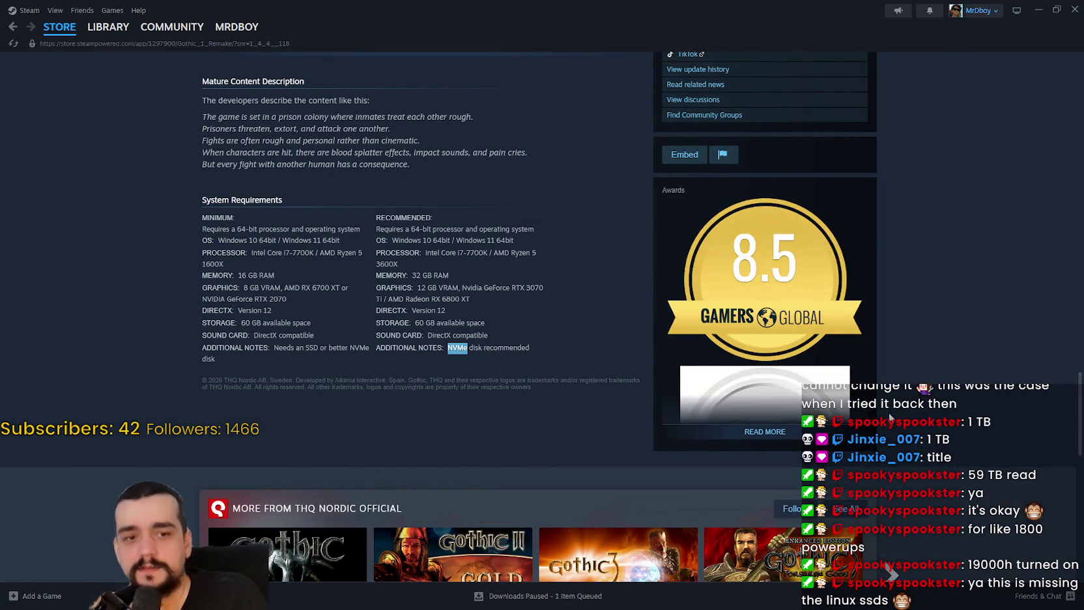
Go to Steam's STORE front page, minimize Steam, and close the browser
scroll(890, 417, "up", 15)
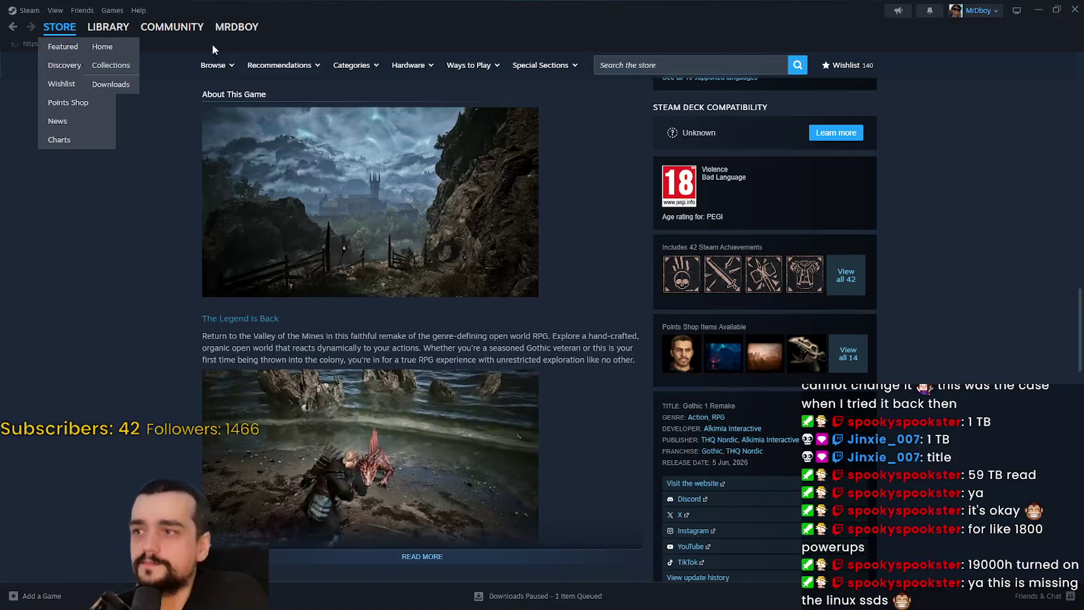
left_click(102, 46)
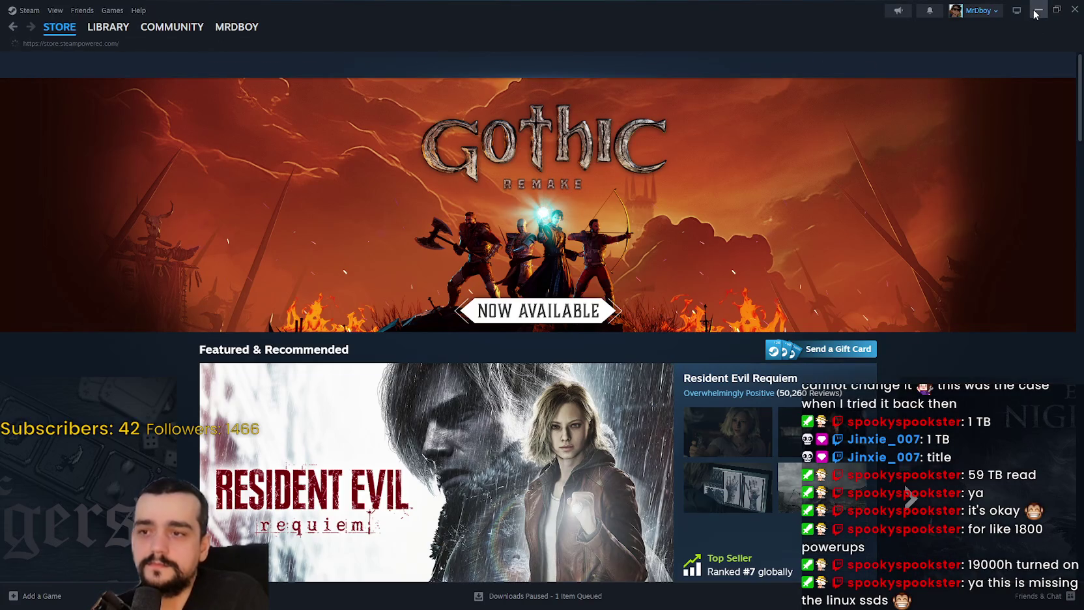
left_click(1037, 11)
scroll(654, 248, "down", 2)
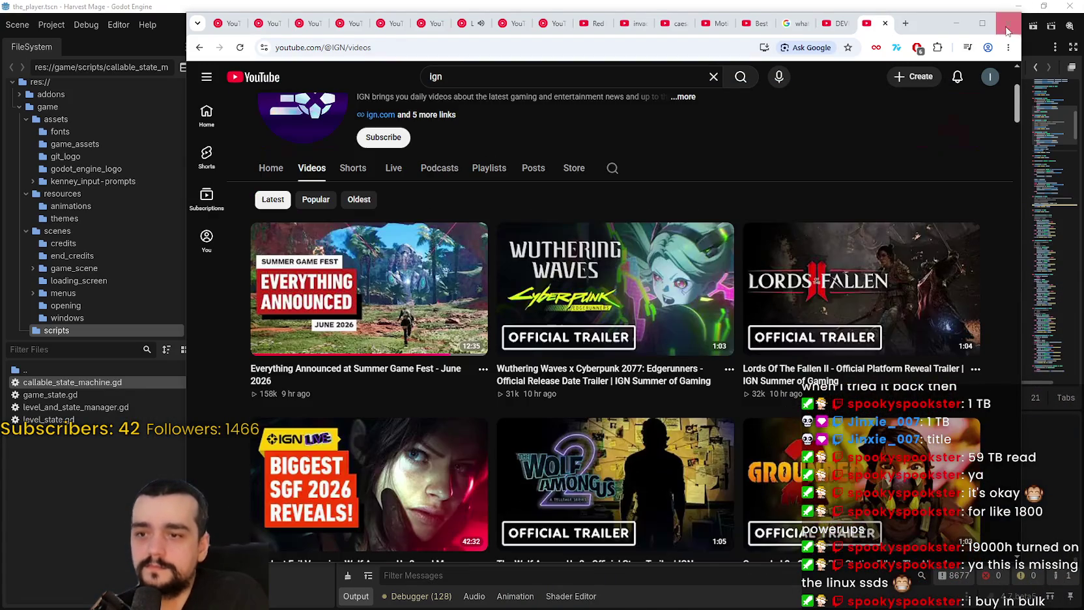
left_click(1006, 30)
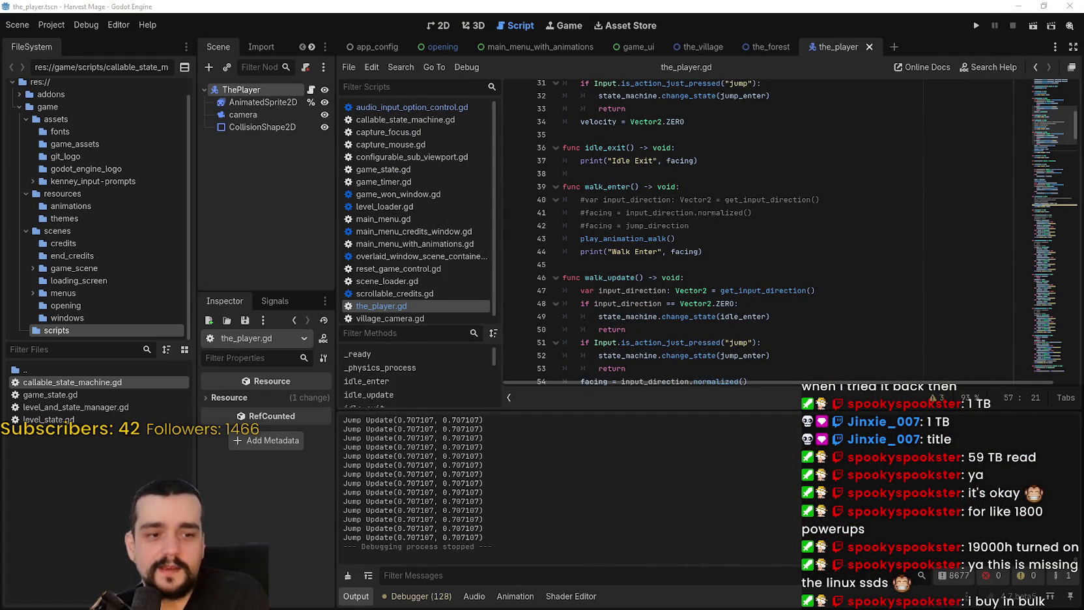
Step through walk_update's lines 47–54 in the_player.gd, from the facing assignment to the input_direction line
left_click(775, 342)
scroll(772, 296, "down", 1)
scroll(772, 296, "down", 2)
left_click(752, 263)
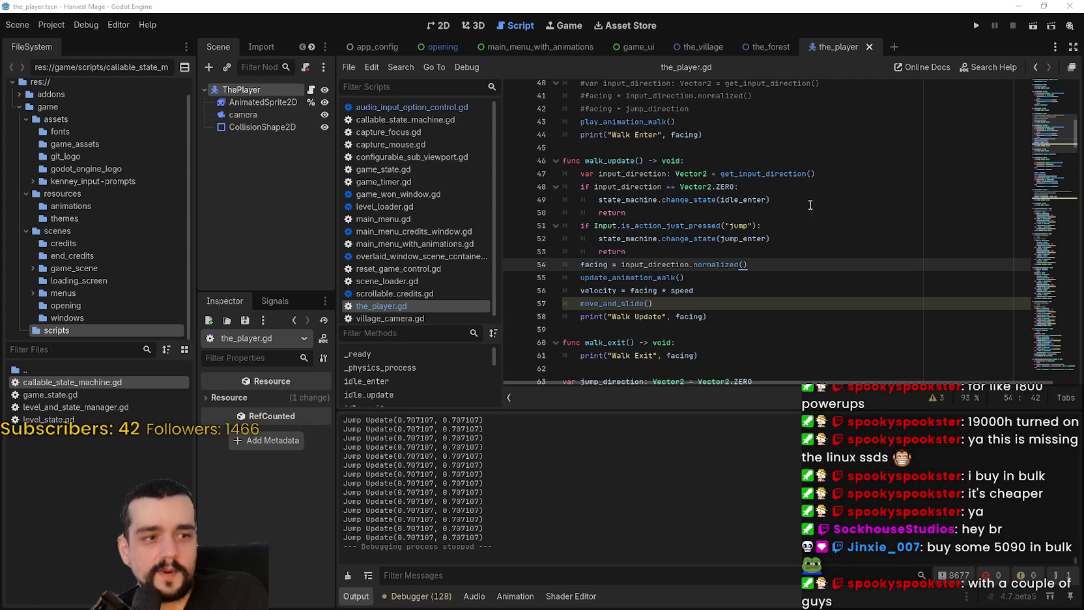
left_click(746, 239)
scroll(746, 240, "up", 1)
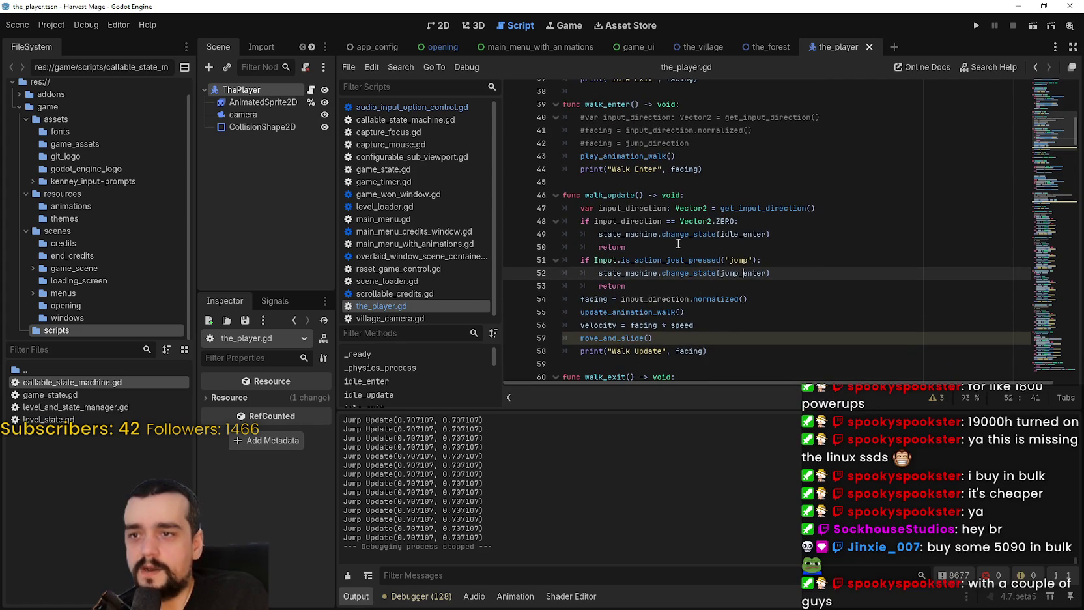
scroll(674, 245, "down", 2)
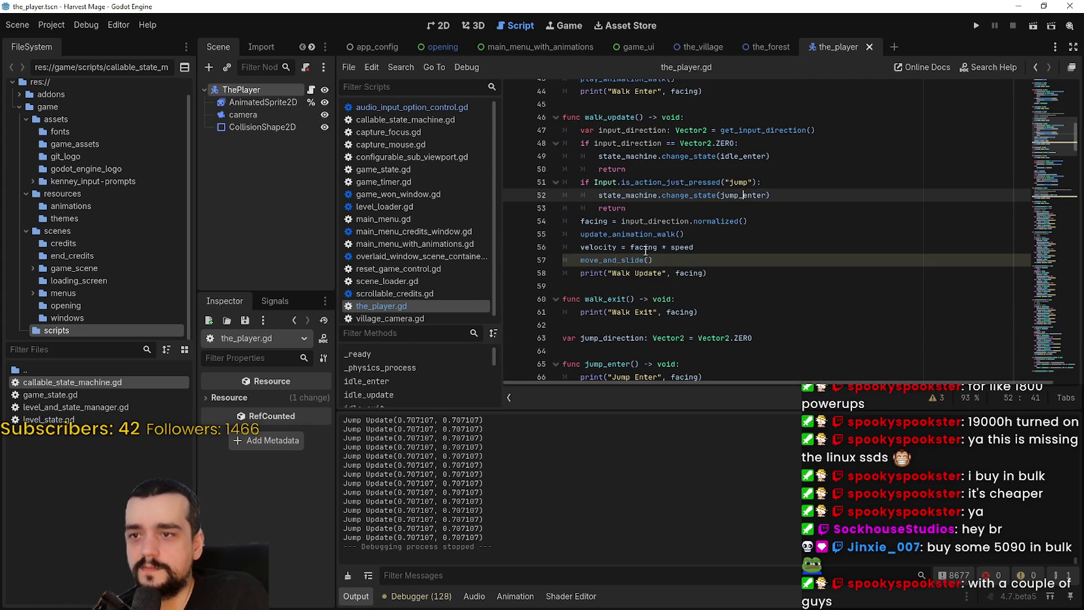
key("Down")
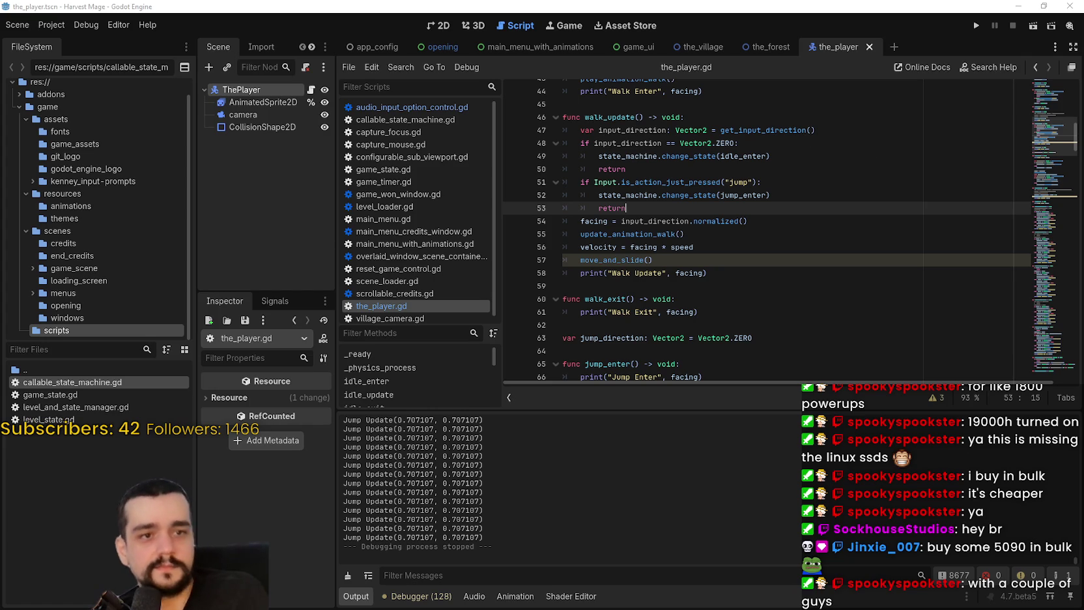
left_click(866, 139)
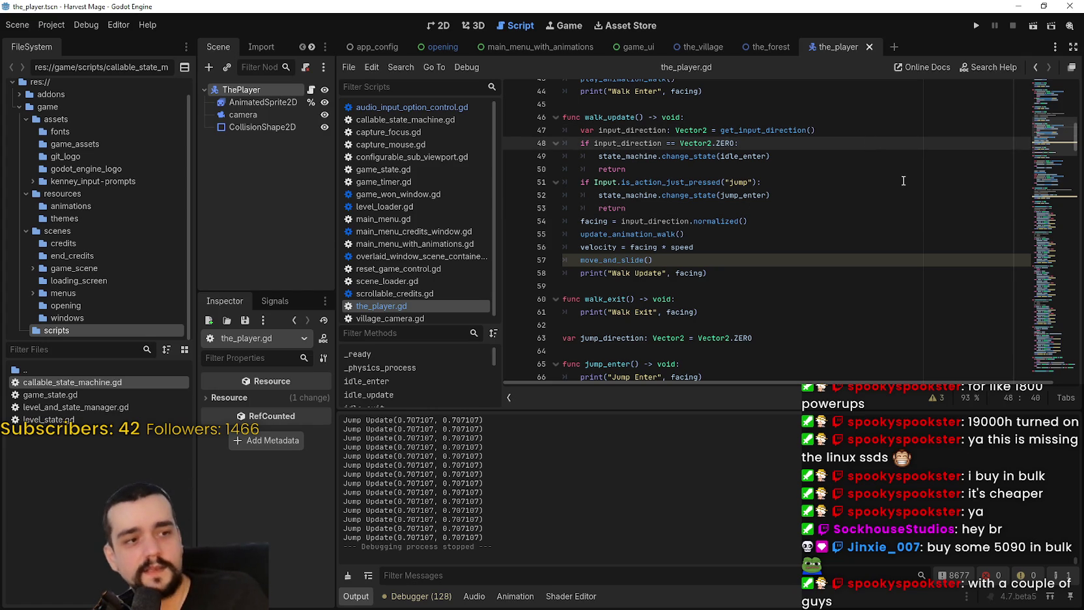
left_click(858, 135)
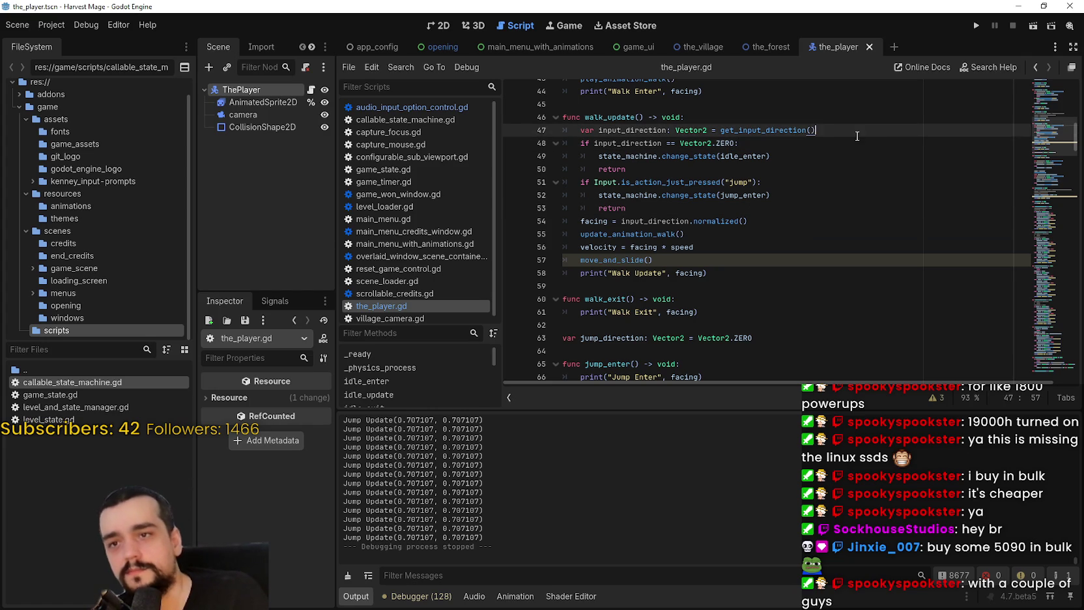
Add blank lines after the input_direction, idle-check and jump-check lines in walk_update
key("Return")
left_click(797, 184)
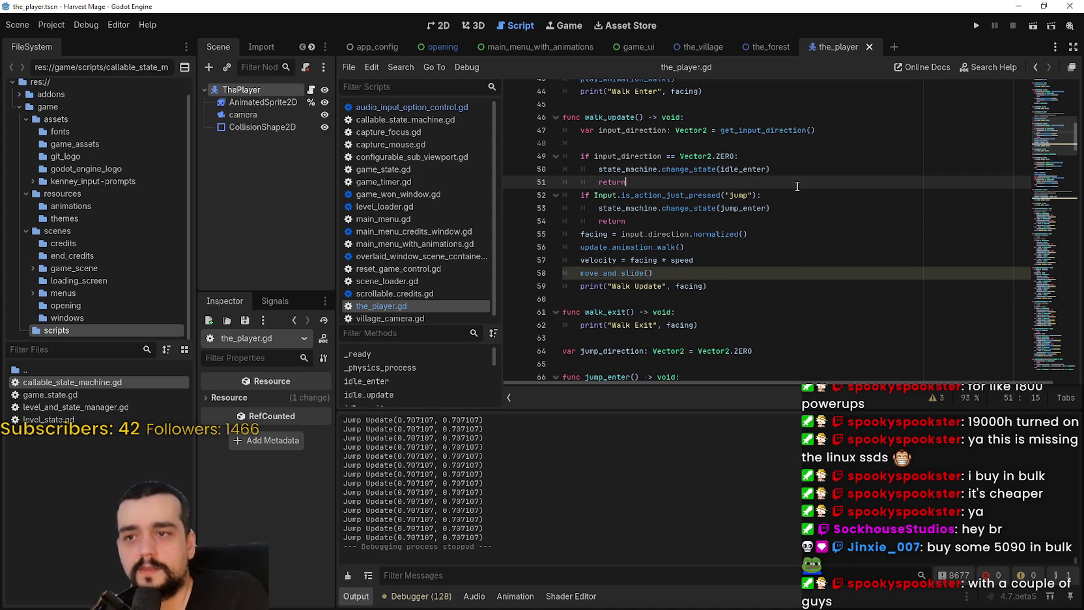
key("Return")
left_click(624, 142)
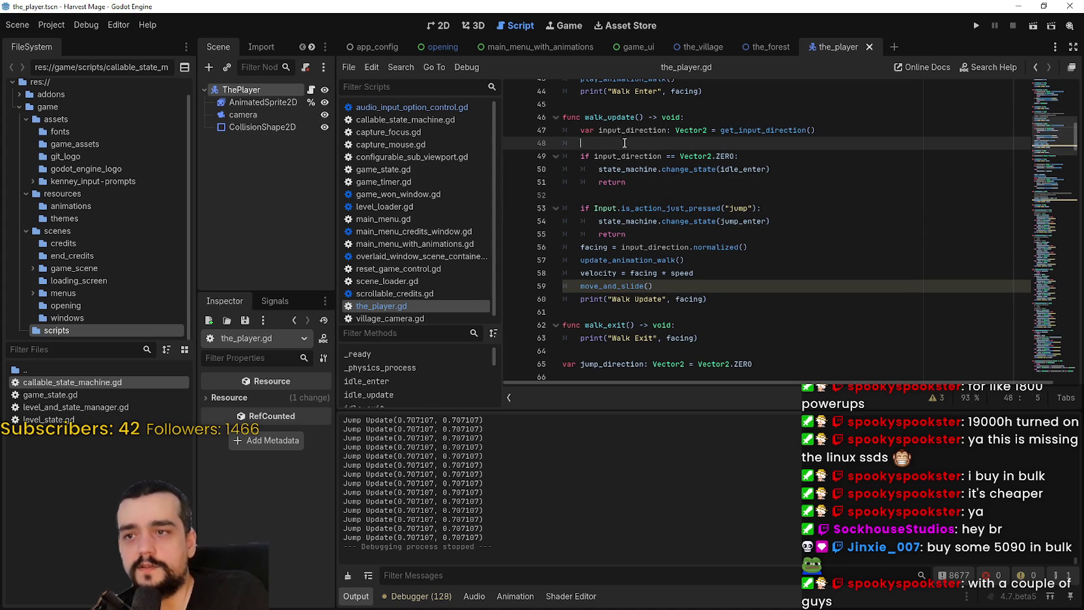
left_click(787, 230)
key("Return")
Comment out the facing assignment and add update_facing(input_direction) beneath it
left_click(788, 263)
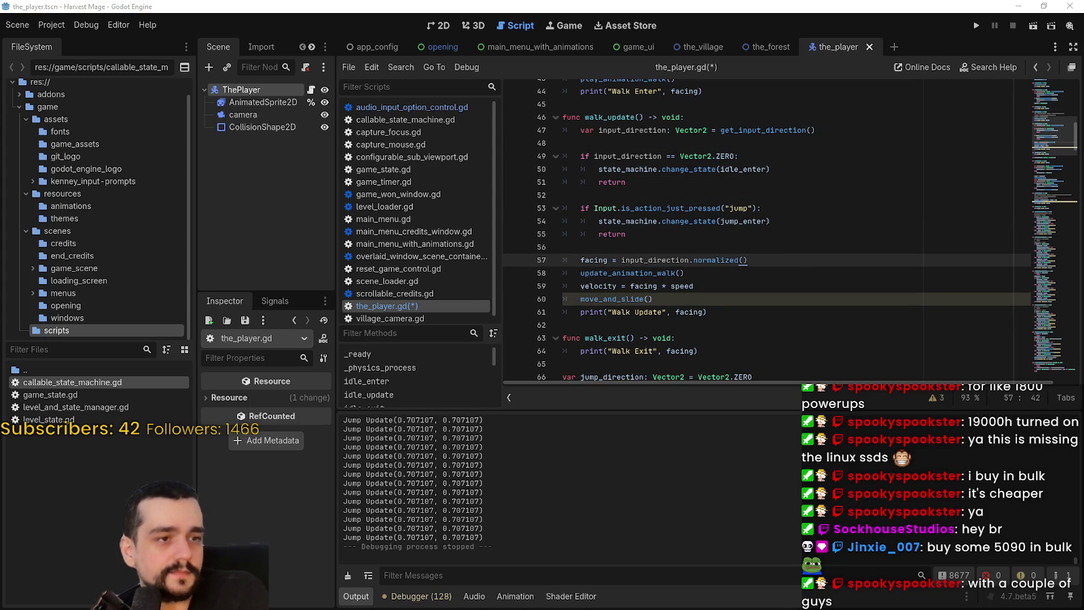
key("Home")
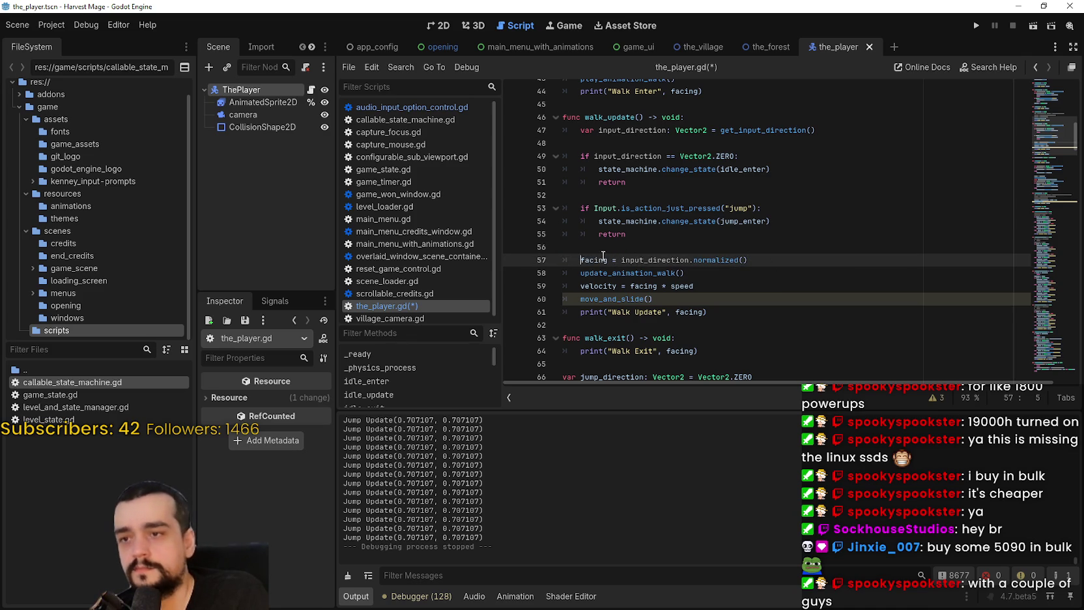
type("#")
key("End")
key("Return")
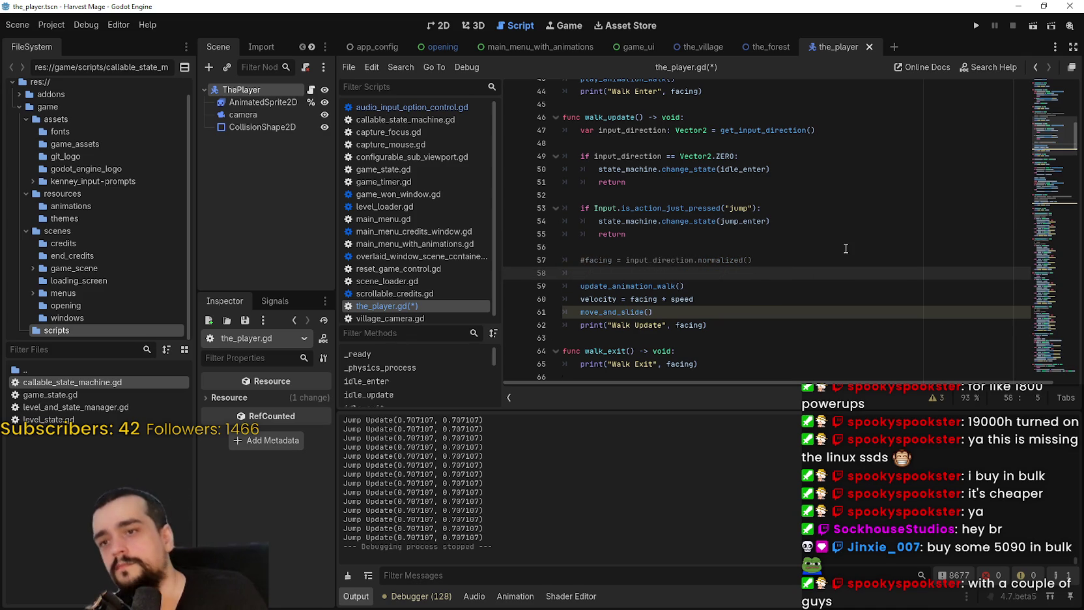
type("update")
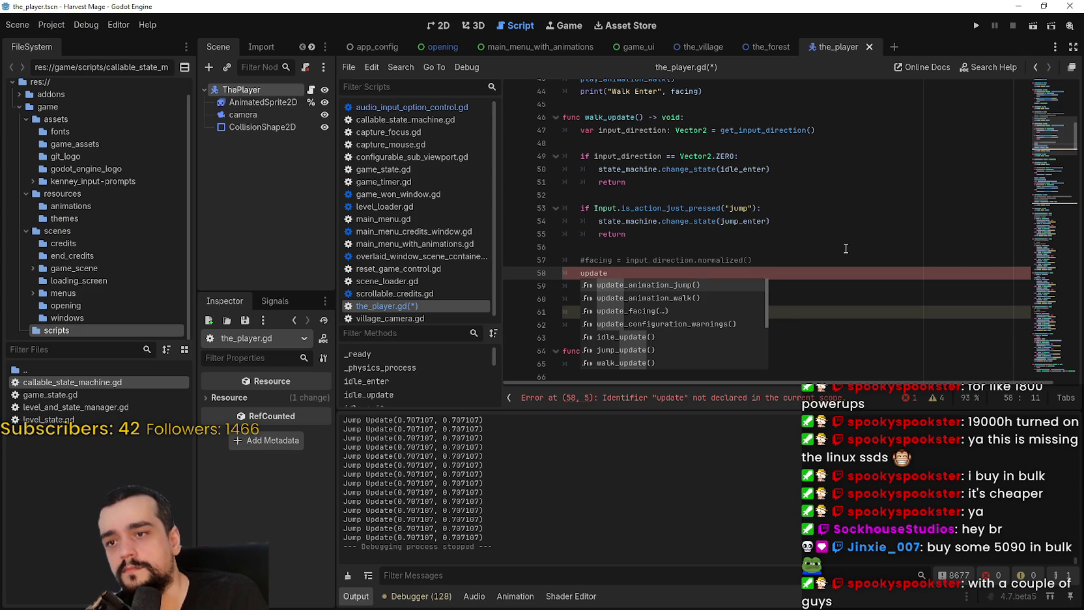
type("_")
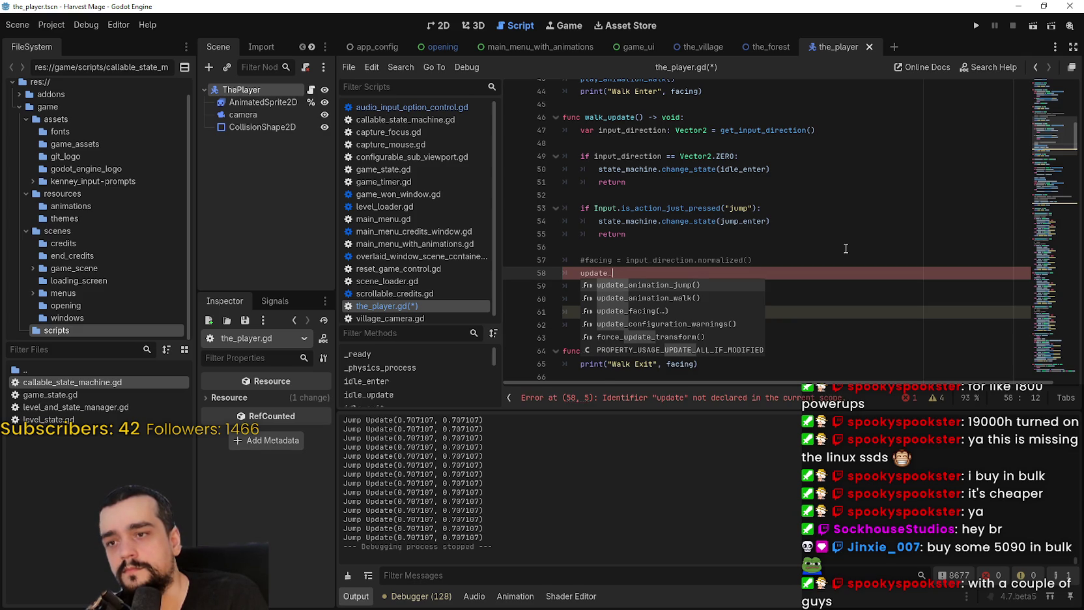
key("Down")
key("Down")
key("Return")
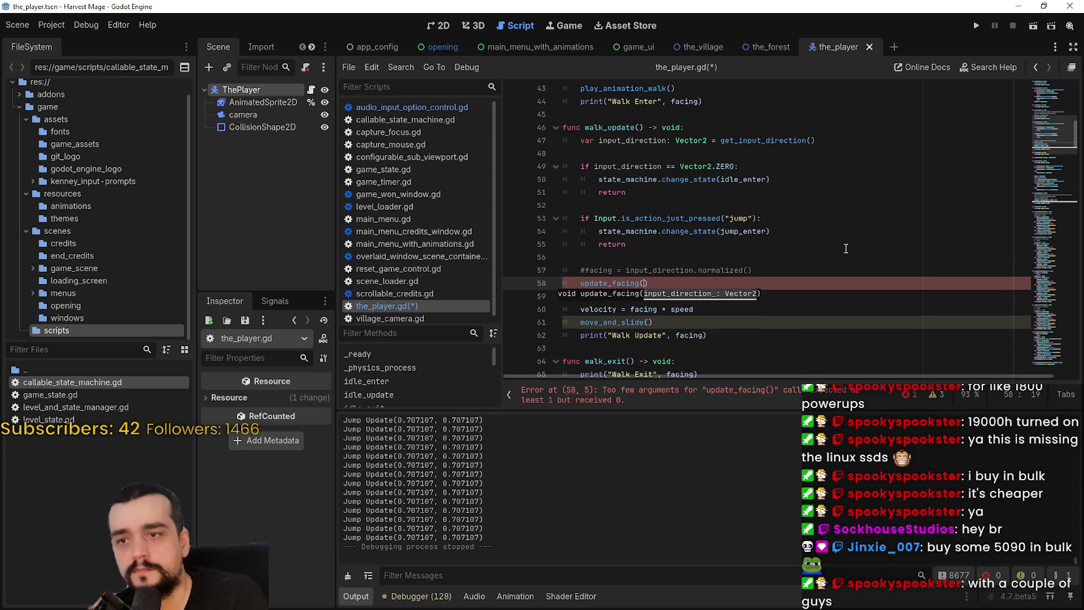
type("npu")
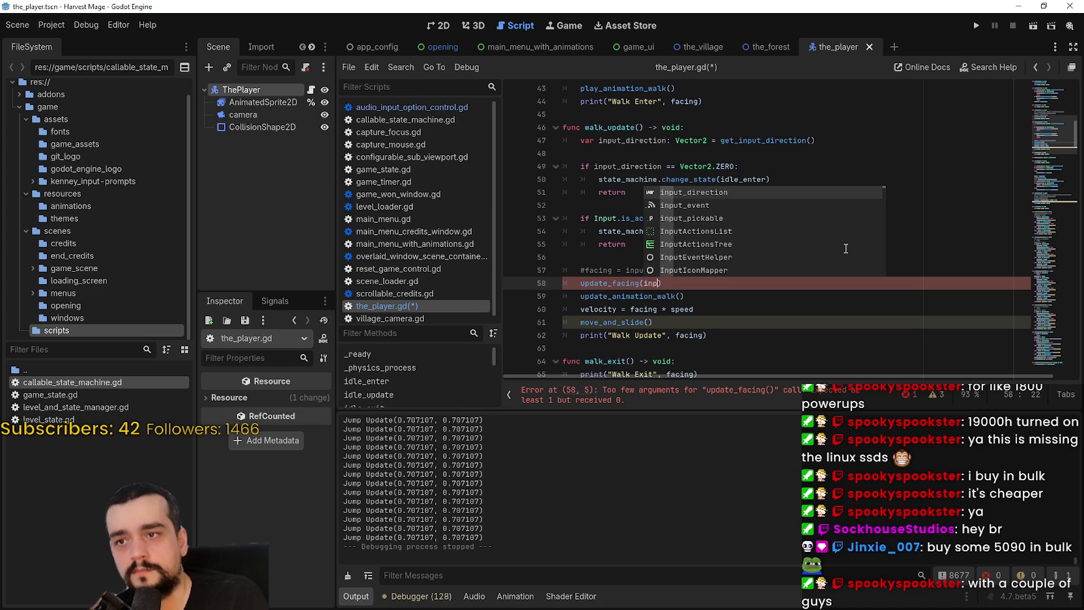
key("Return")
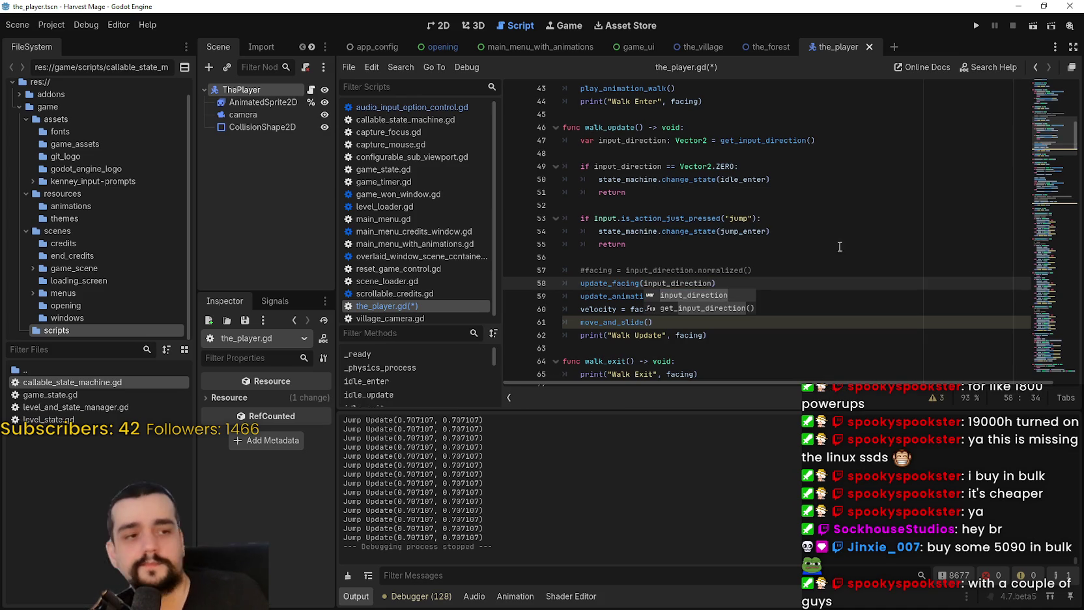
Select the word facing in the velocity line on line 60
scroll(552, 235, "down", 2)
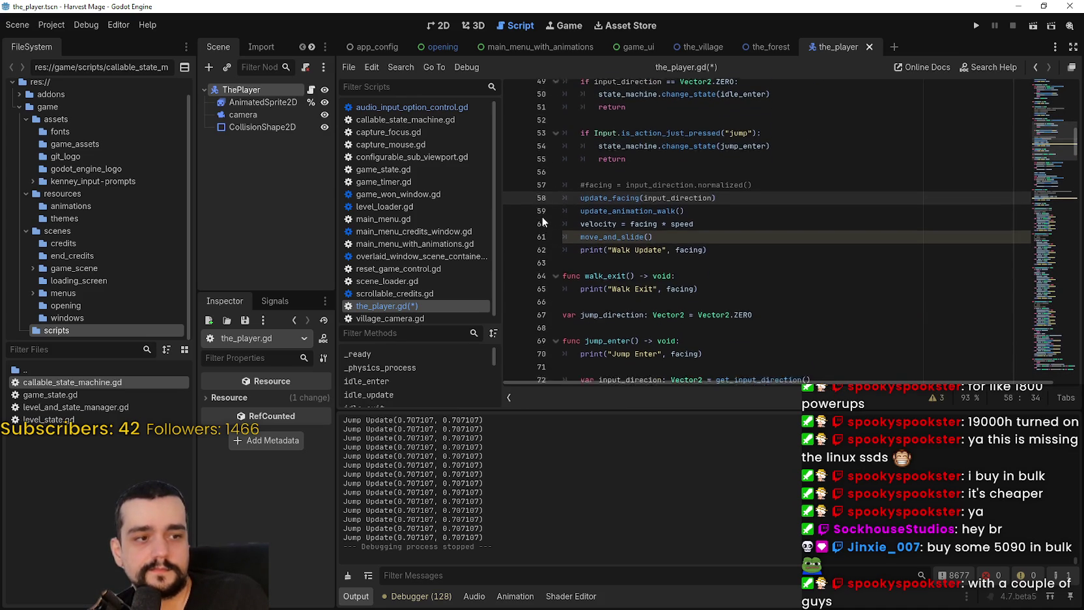
scroll(541, 217, "down", 1)
left_click(647, 243)
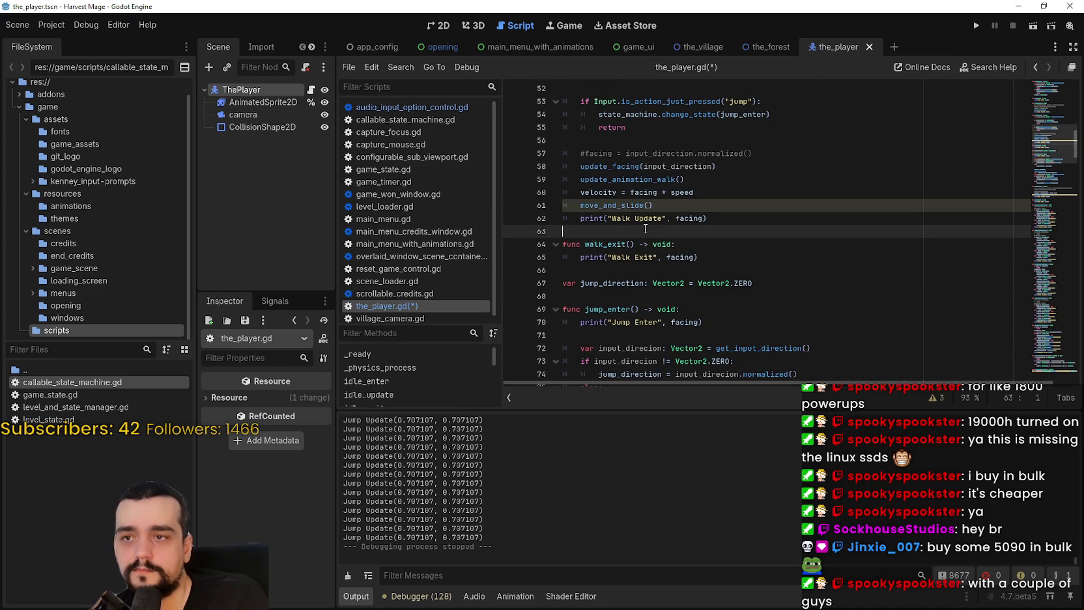
double_click(644, 192)
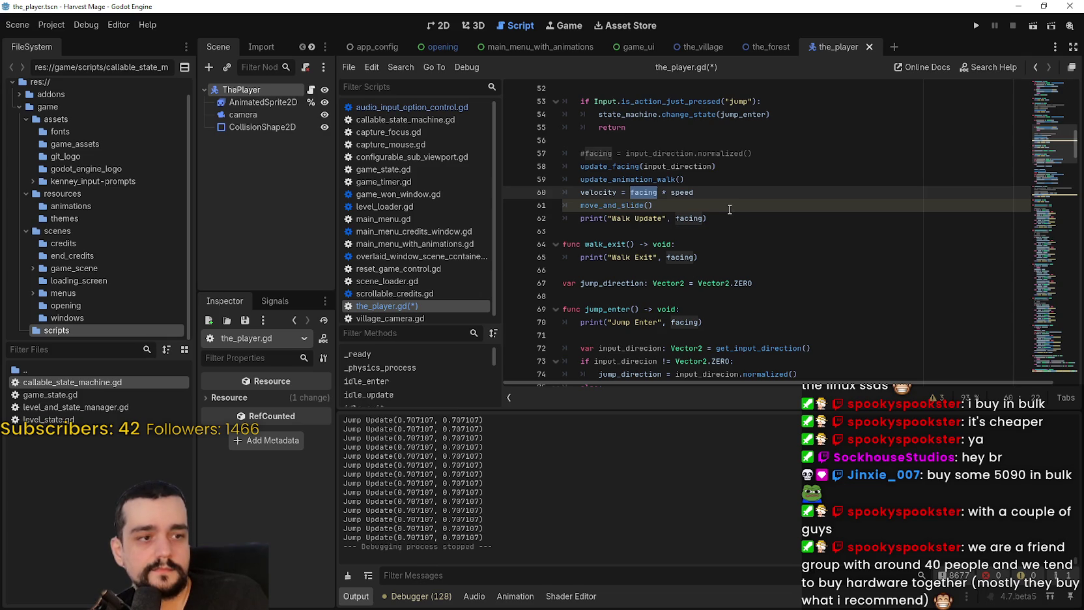
scroll(729, 209, "down", 1)
scroll(732, 208, "up", 1)
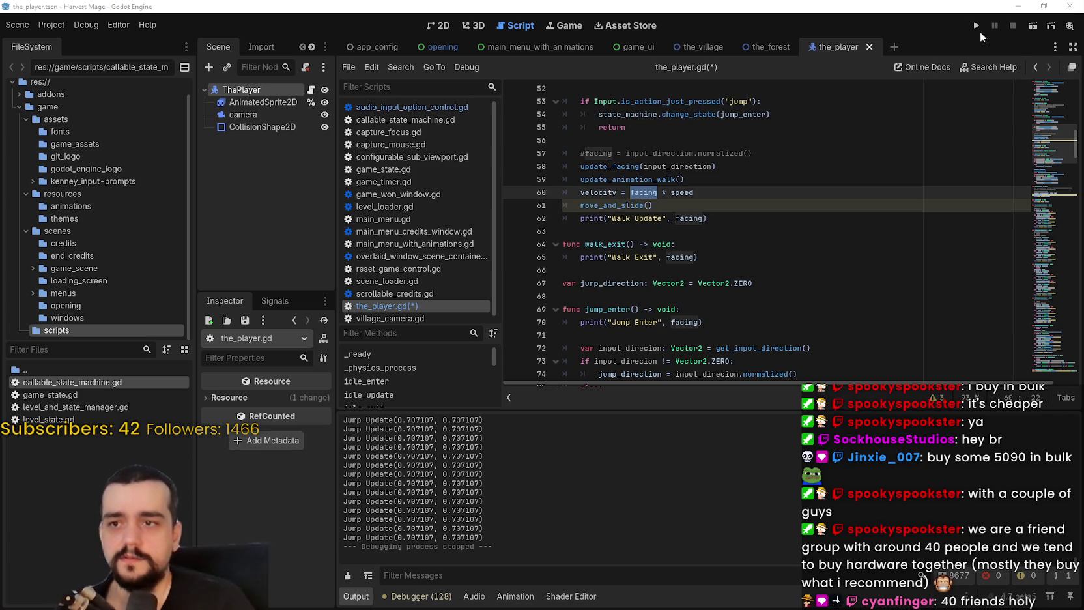
Replace facing in the velocity line with input_direction.normalized()
scroll(716, 179, "up", 2)
double_click(630, 101)
key("ctrl+c")
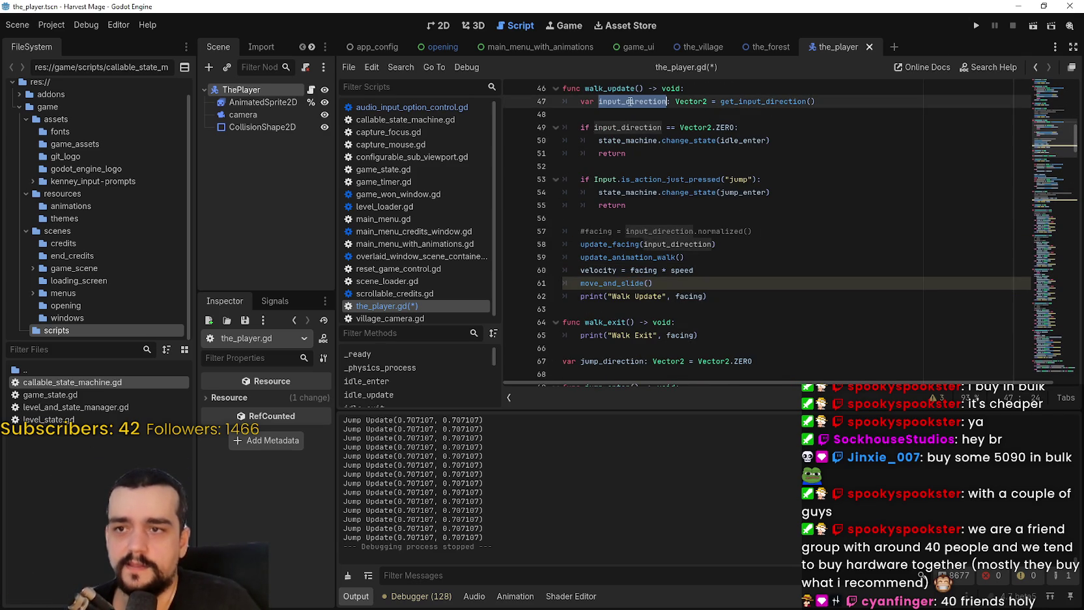
double_click(655, 257)
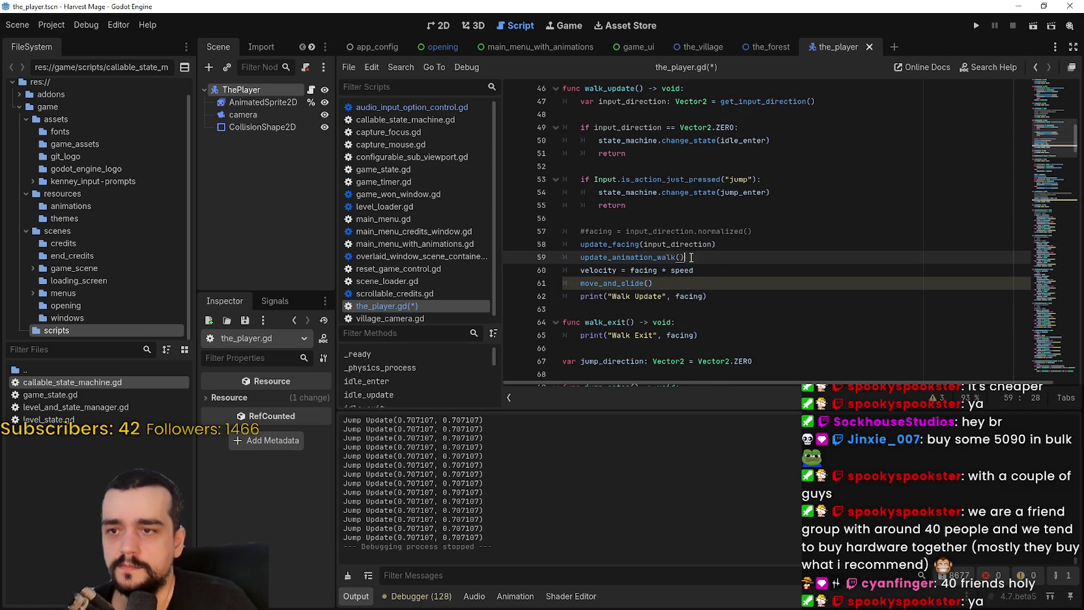
double_click(643, 270)
key("ctrl+v")
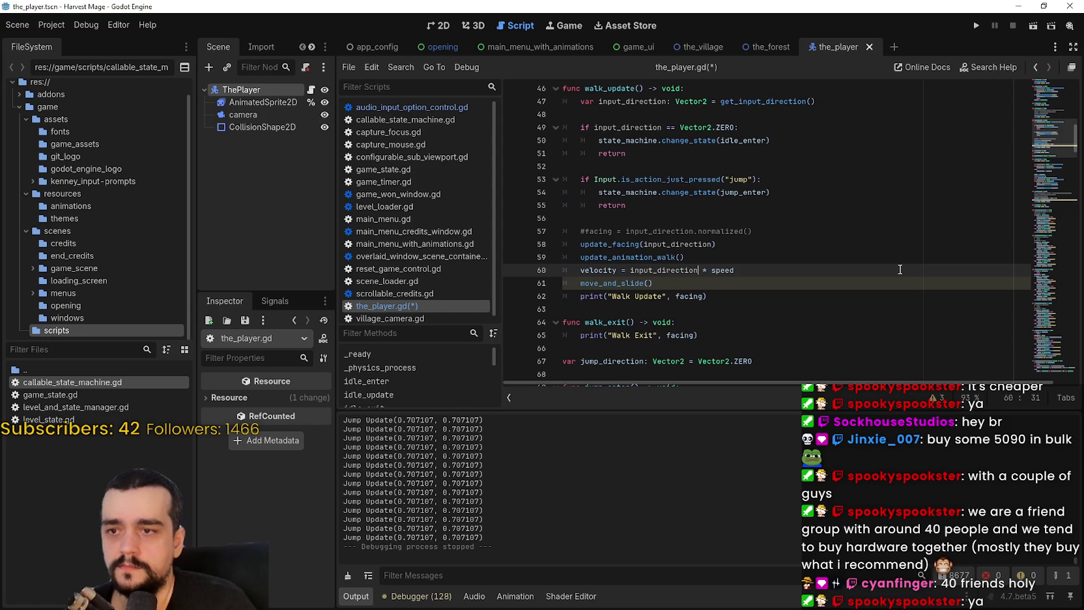
type(".boin")
key("BackSpace")
key("BackSpace")
key("BackSpace")
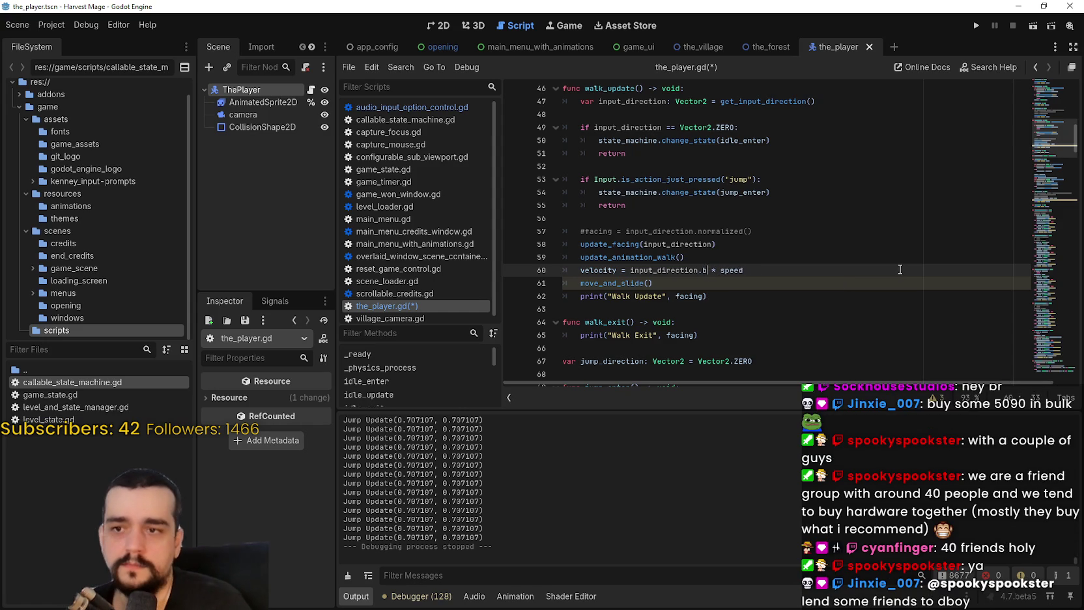
type("norma")
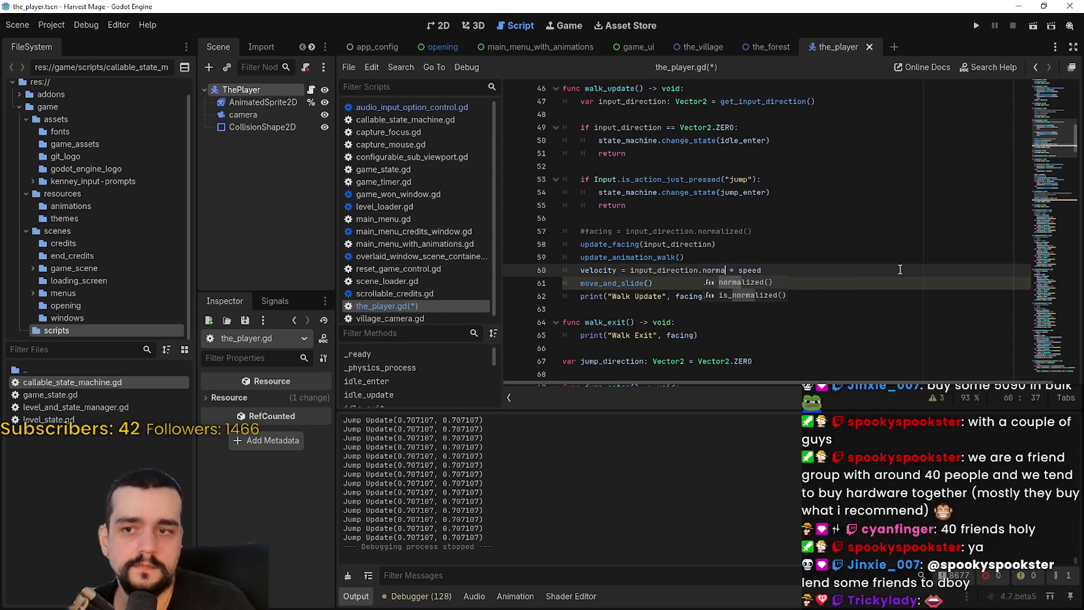
key("Return")
Save the_player.gd and launch the game with Run Project
key("ctrl+s")
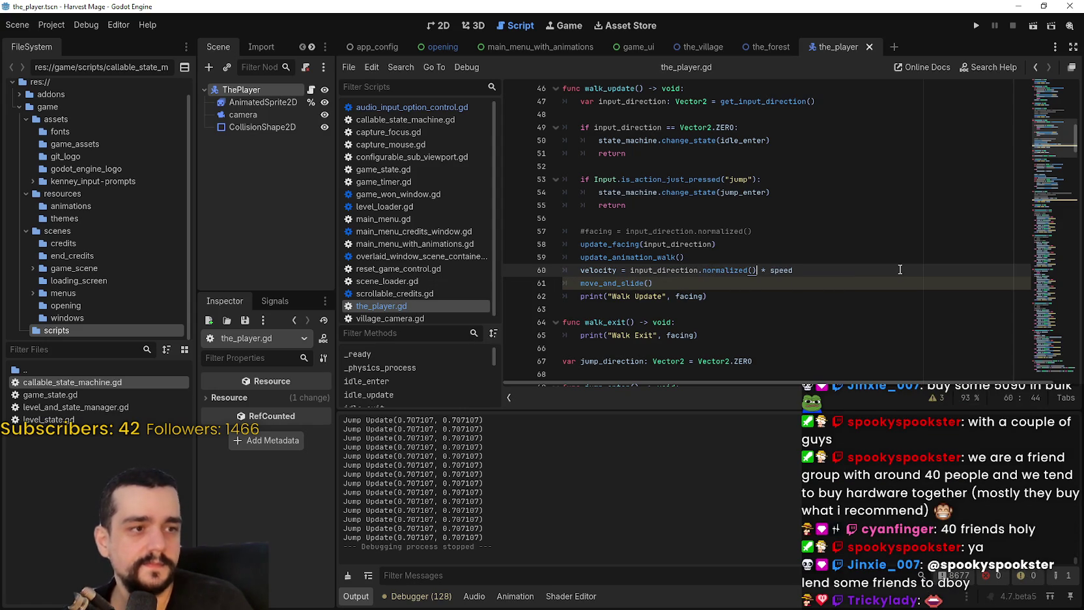
scroll(777, 223, "down", 1)
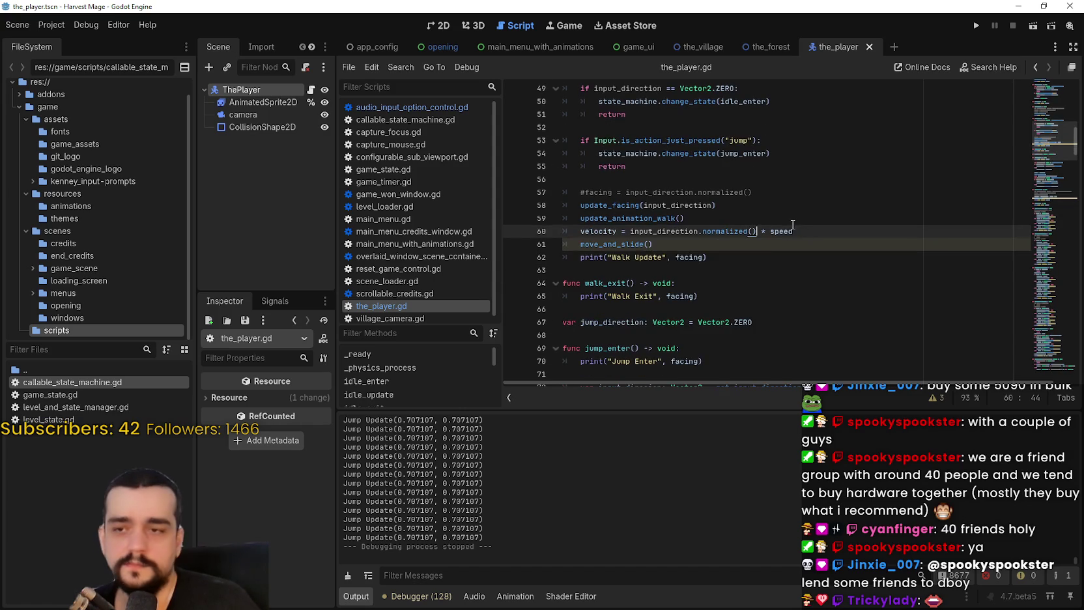
left_click(652, 280)
left_click(652, 274)
key("ctrl+s")
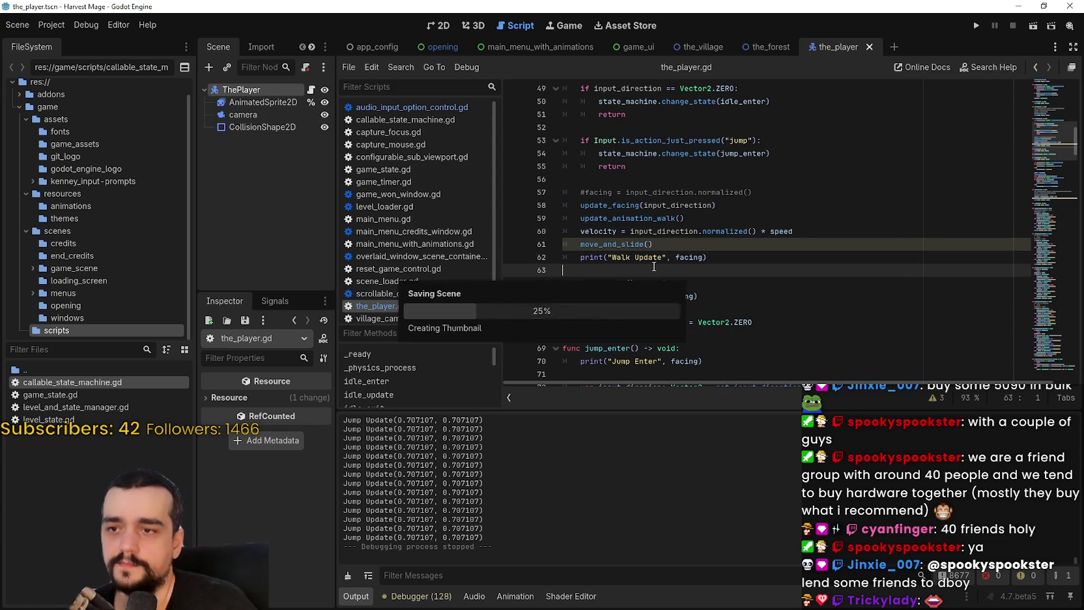
scroll(660, 256, "down", 2)
scroll(662, 234, "up", 1)
scroll(661, 229, "up", 2)
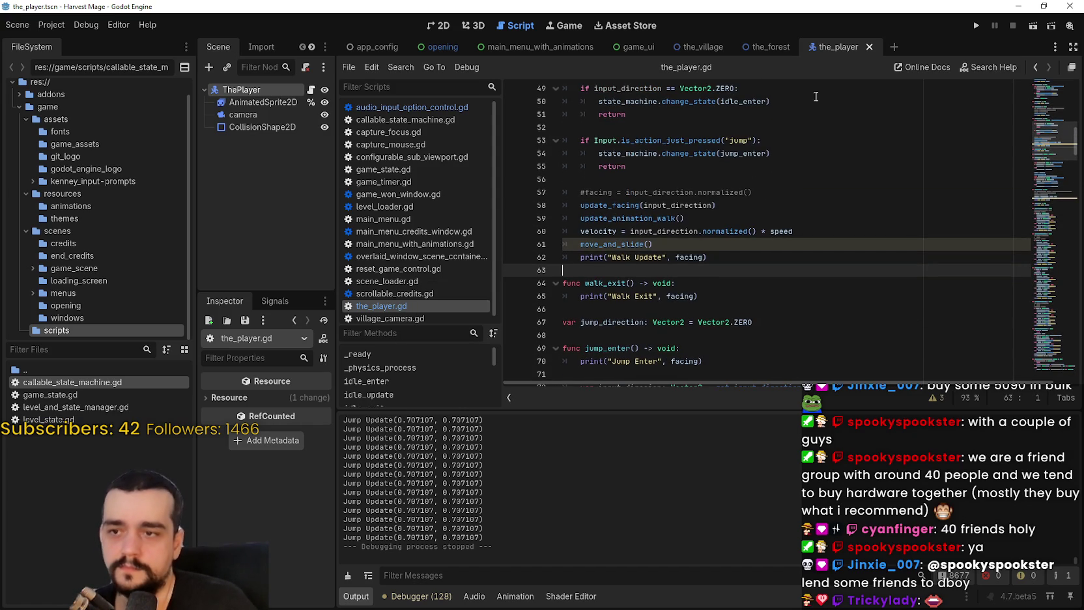
left_click(977, 25)
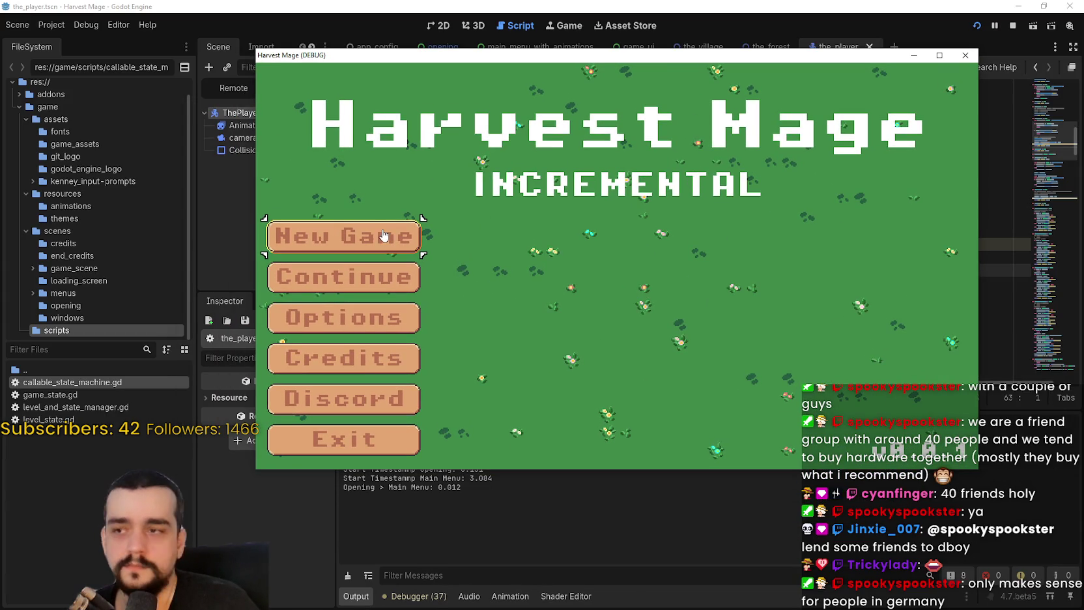
Start a new game and walk the mage right, left, up and down around the village
key("Return")
key("Return")
key("Right")
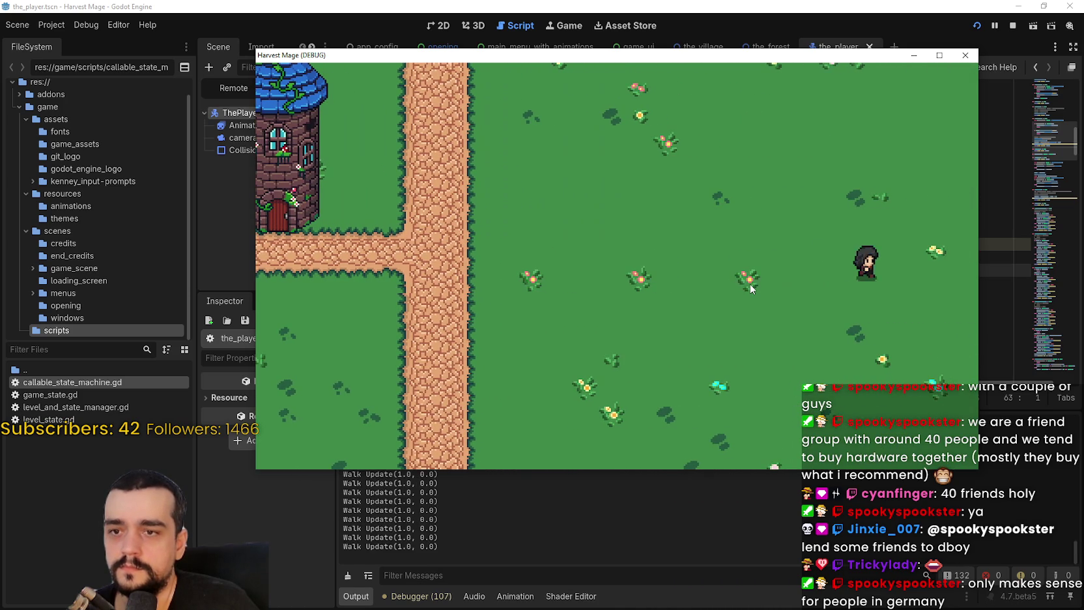
key("Left")
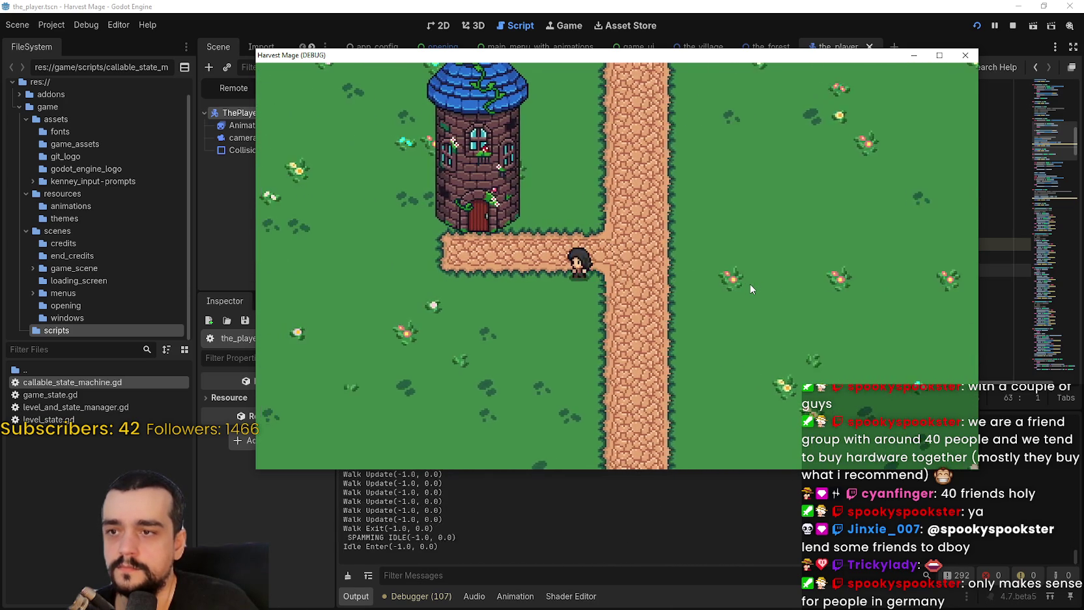
key("Up")
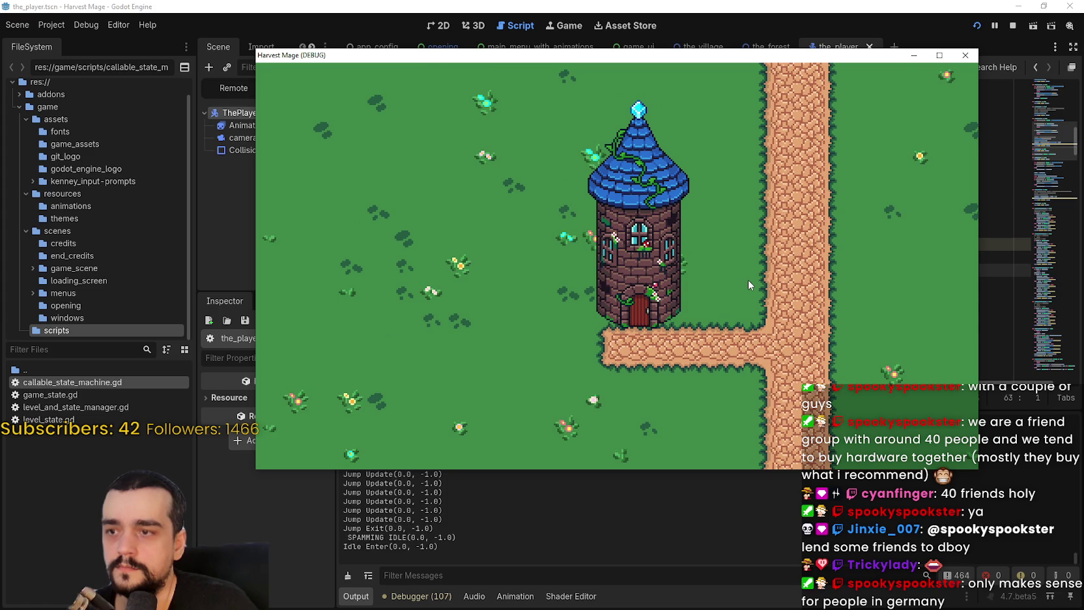
key("Down")
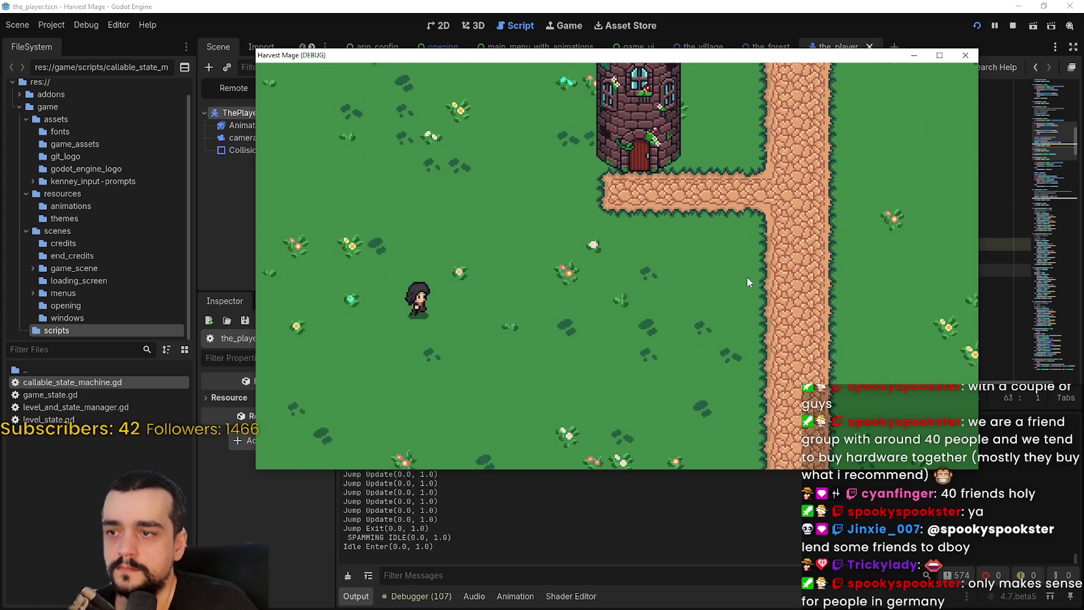
key("Right")
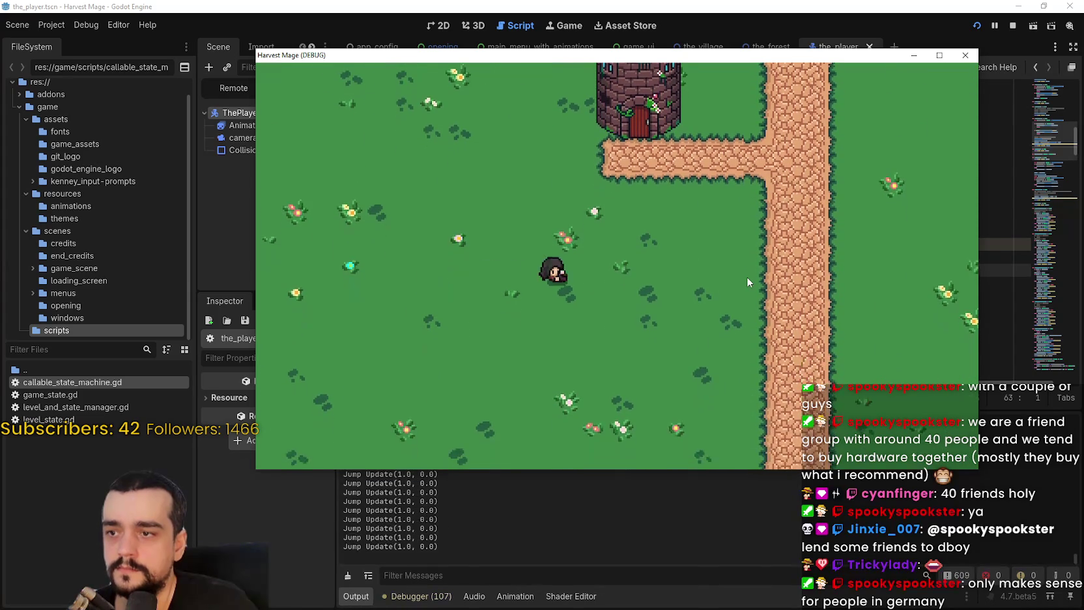
key("Up")
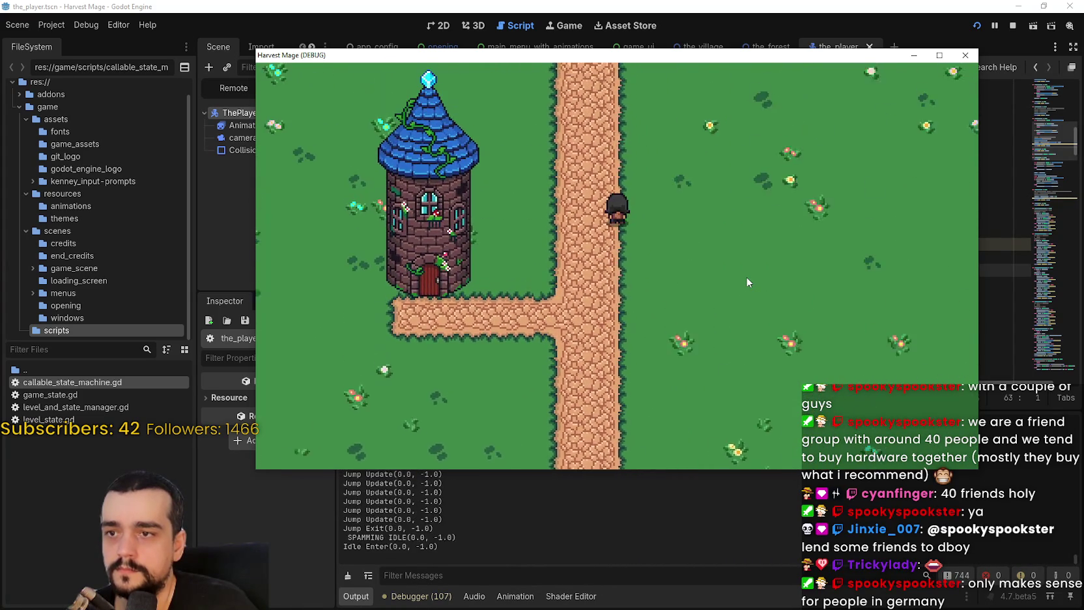
key("Right")
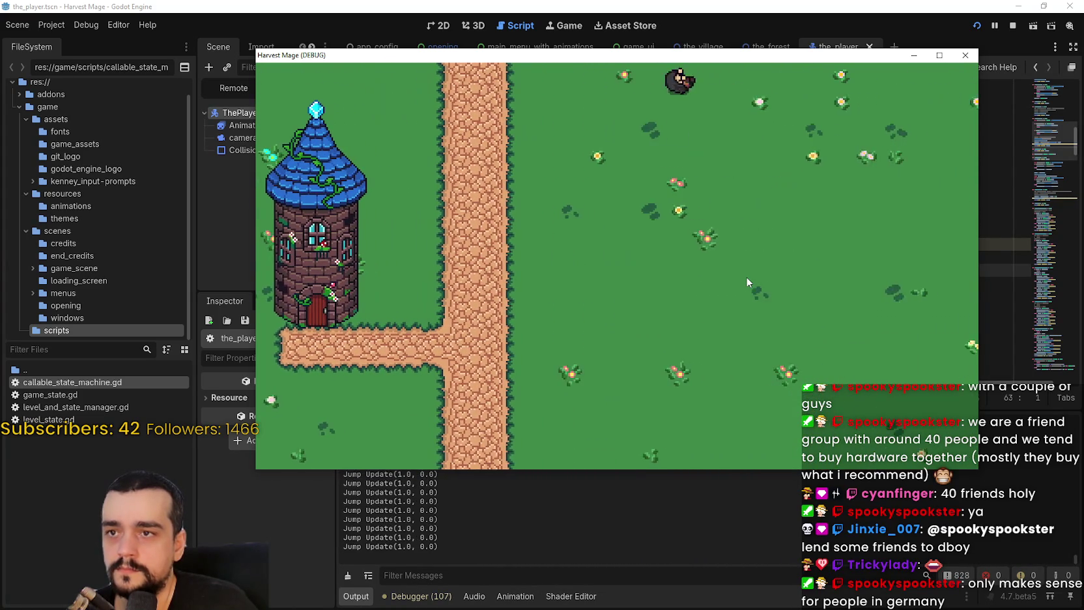
key("Down")
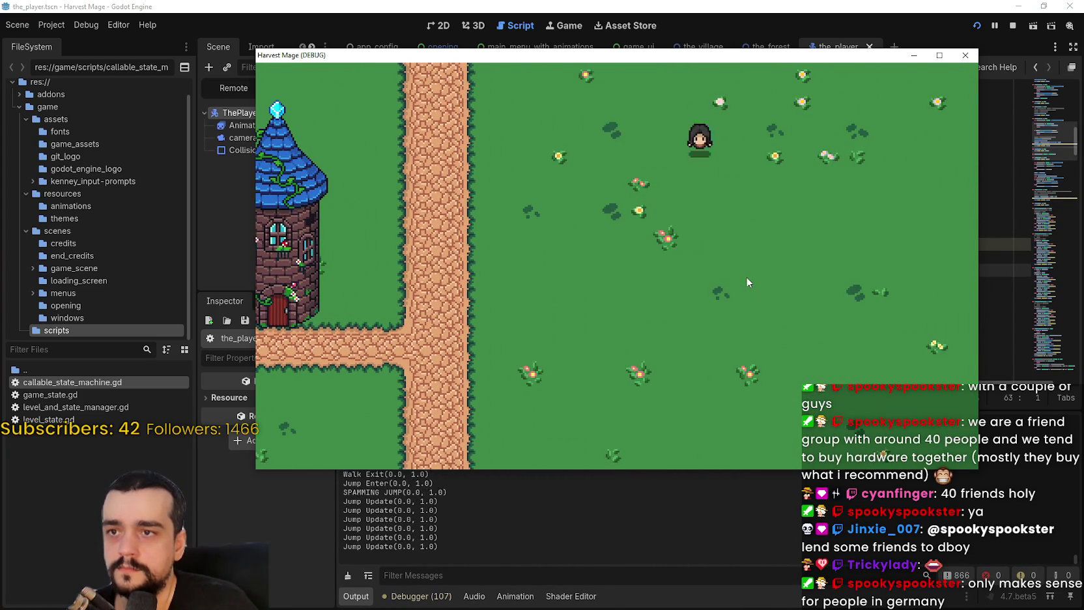
key("Left")
key("Up")
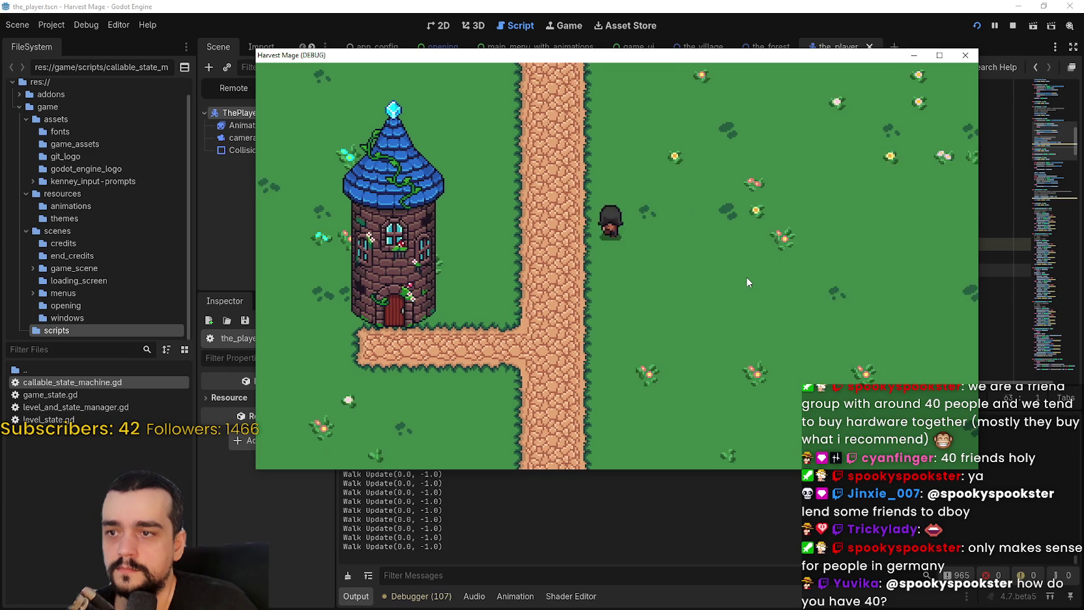
key("Right")
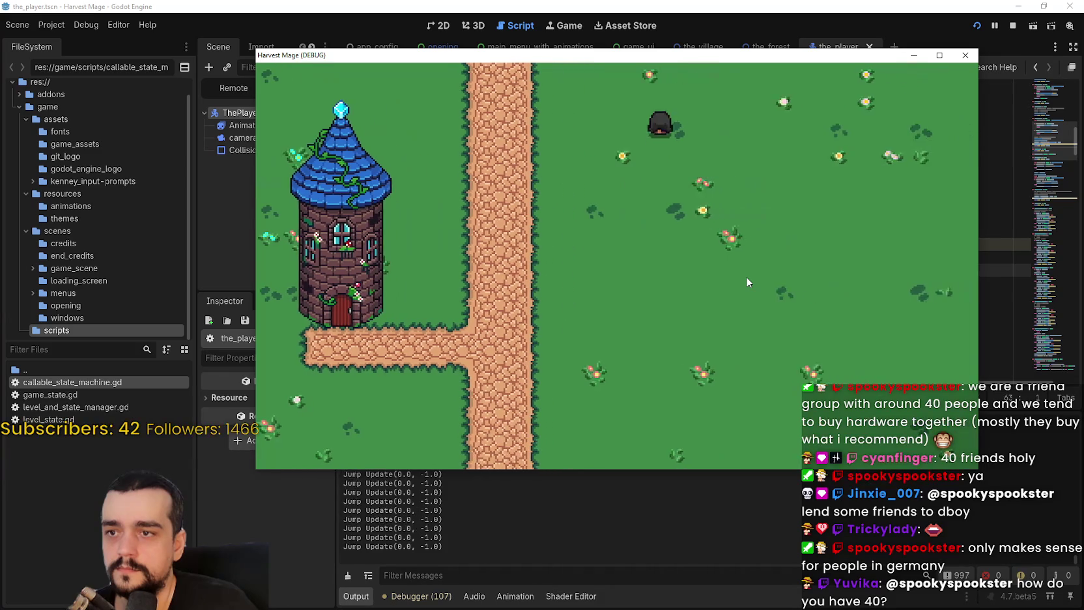
key("Left")
key("Down")
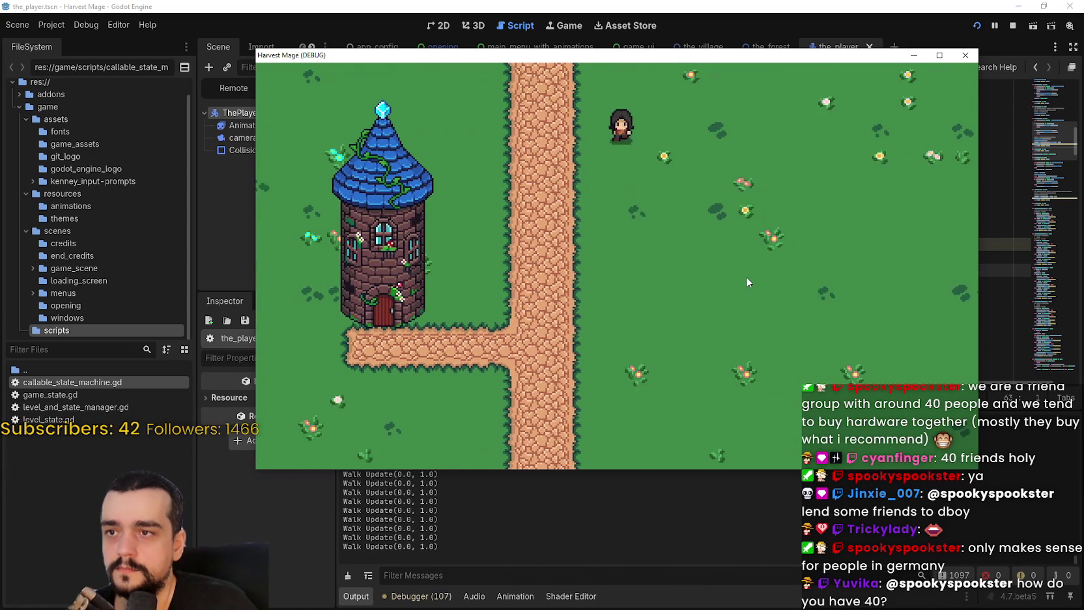
key("Right")
key("Left")
key("Up")
key("space")
key("Right")
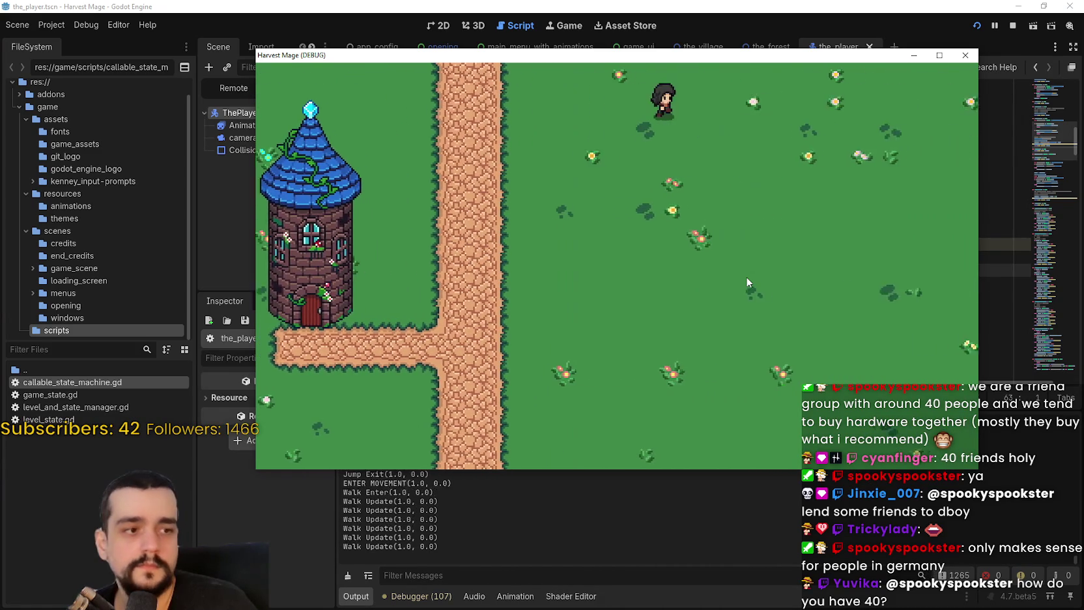
key("Down")
key("Right")
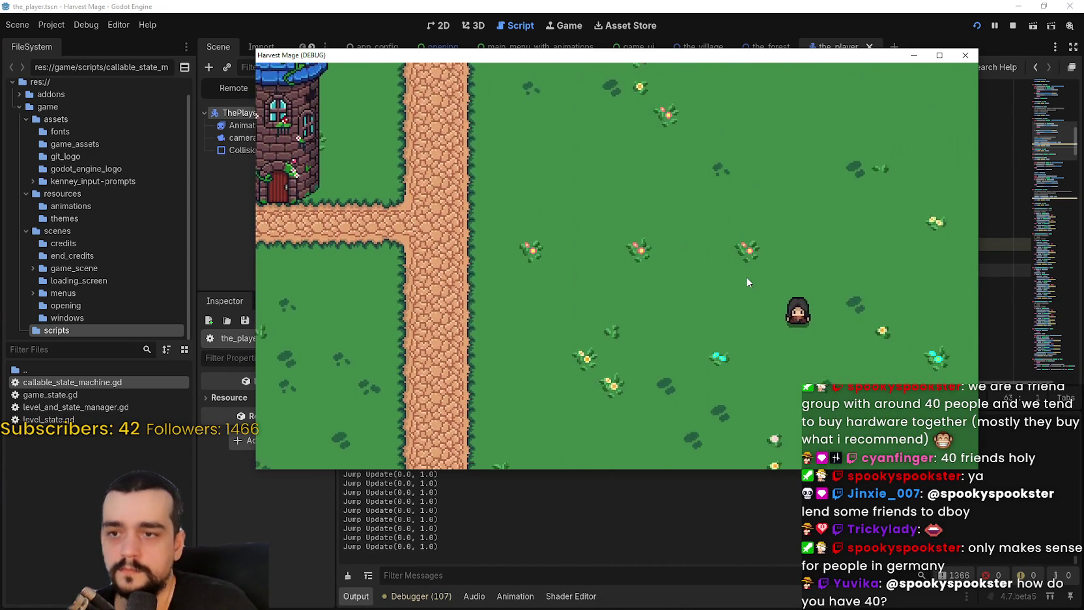
key("Left")
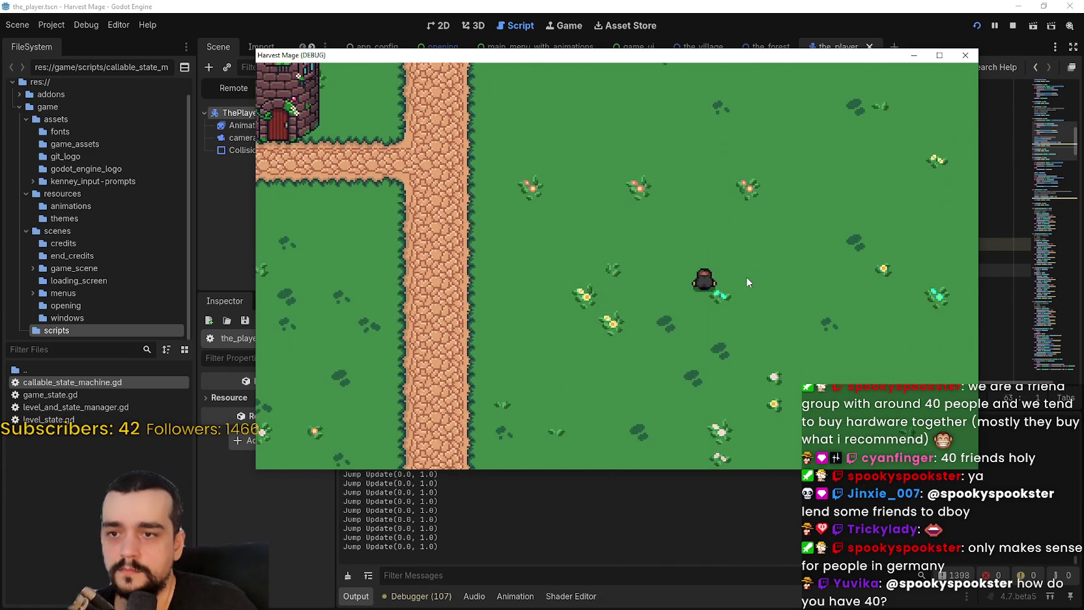
Keep walking and jumping the mage in every direction, then return to the editor
key("Right")
key("Right")
key("Down")
key("Left")
key("Up")
key("Right")
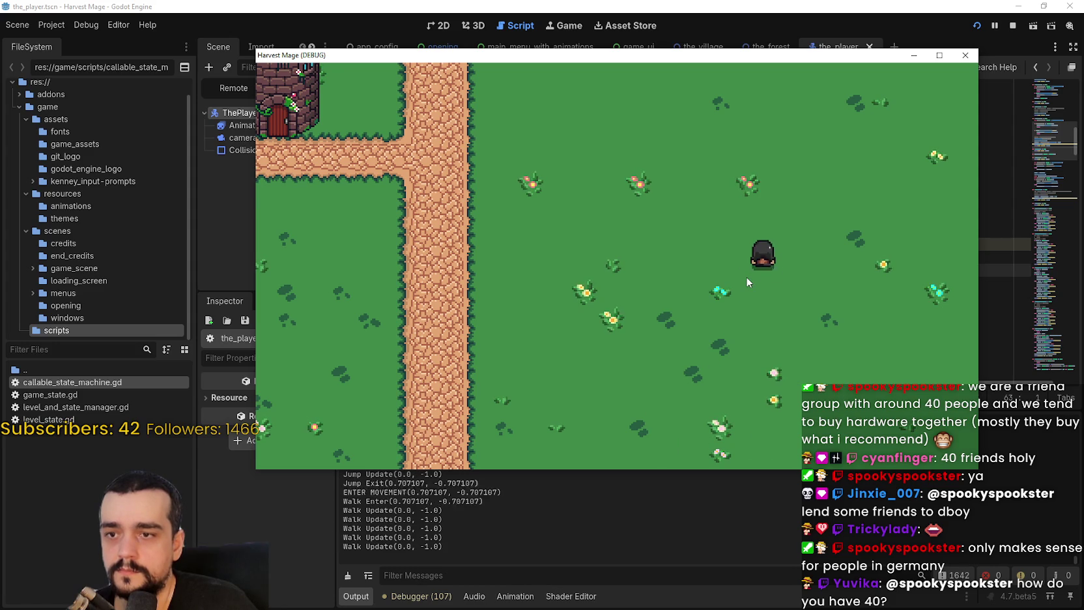
key("Left")
key("Right")
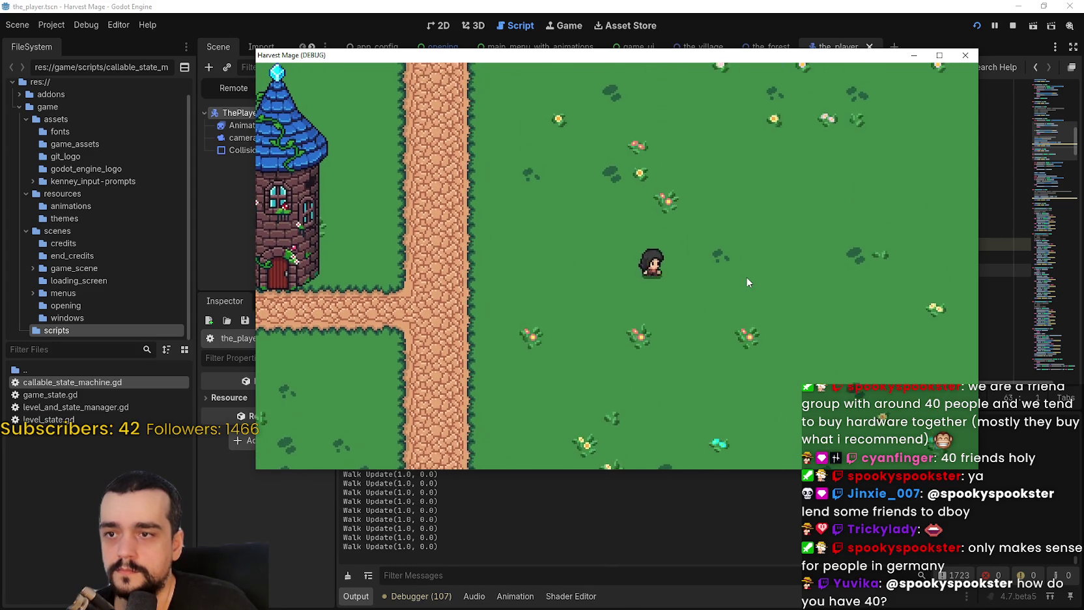
key("Up")
key("Right")
key("Down")
key("Left")
key("Left")
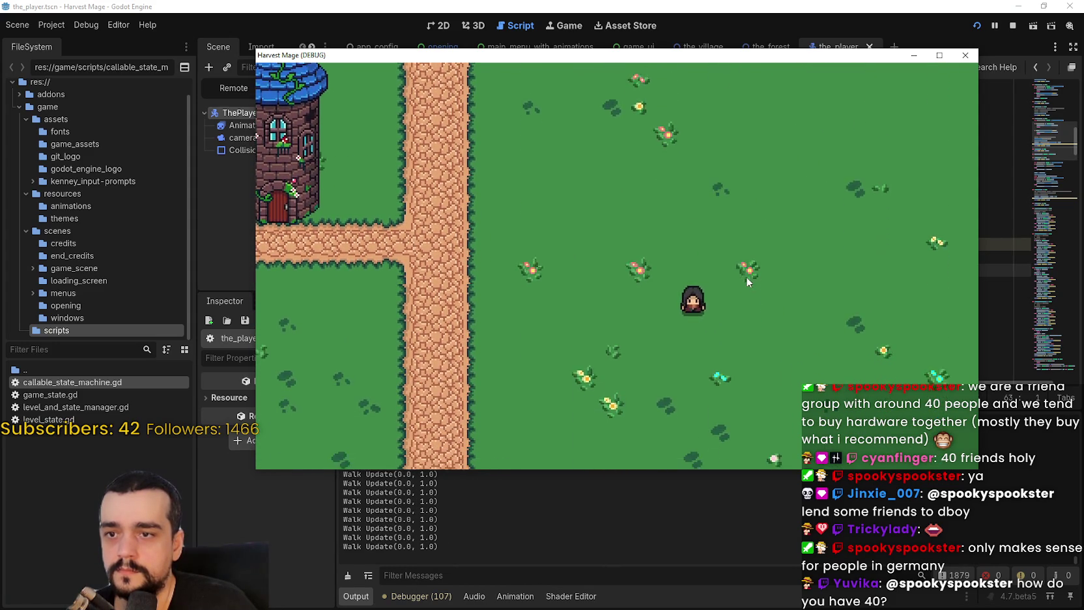
key("Down")
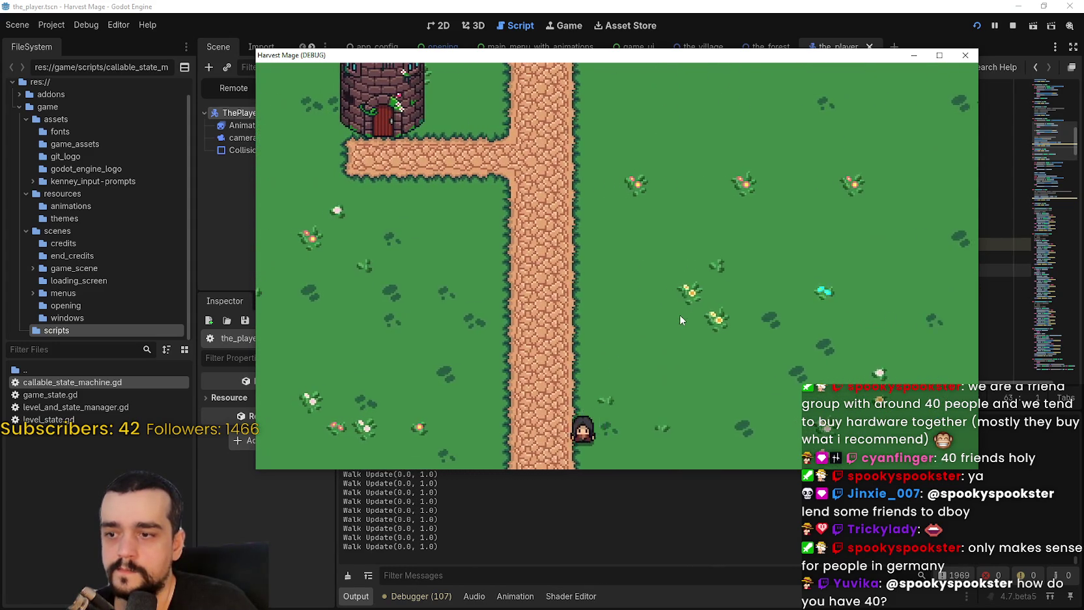
key("Left")
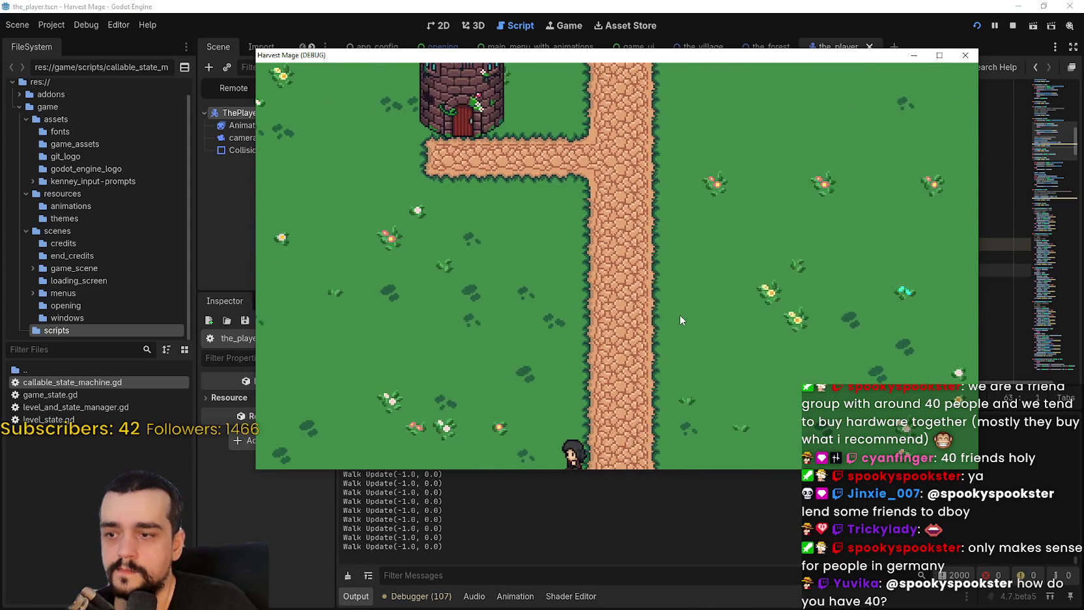
key("Right")
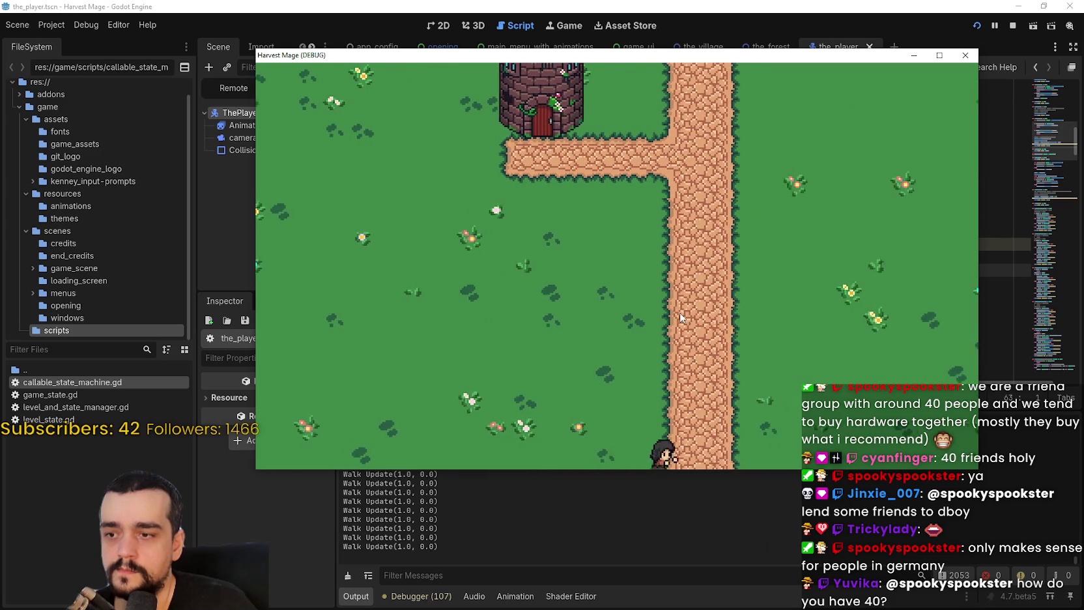
key("Up")
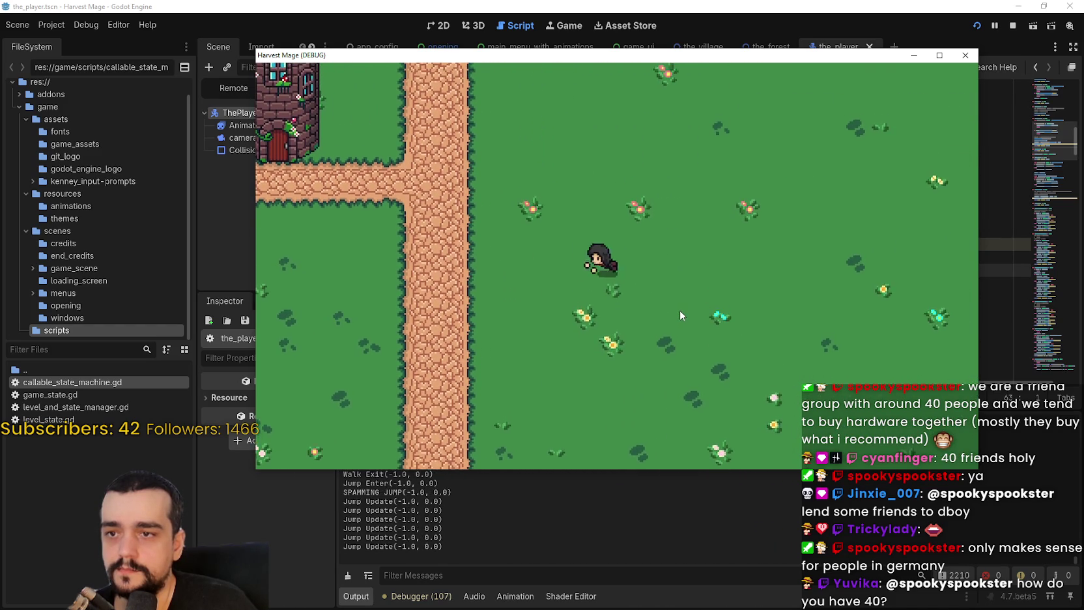
key("Left")
key("Right")
key("space")
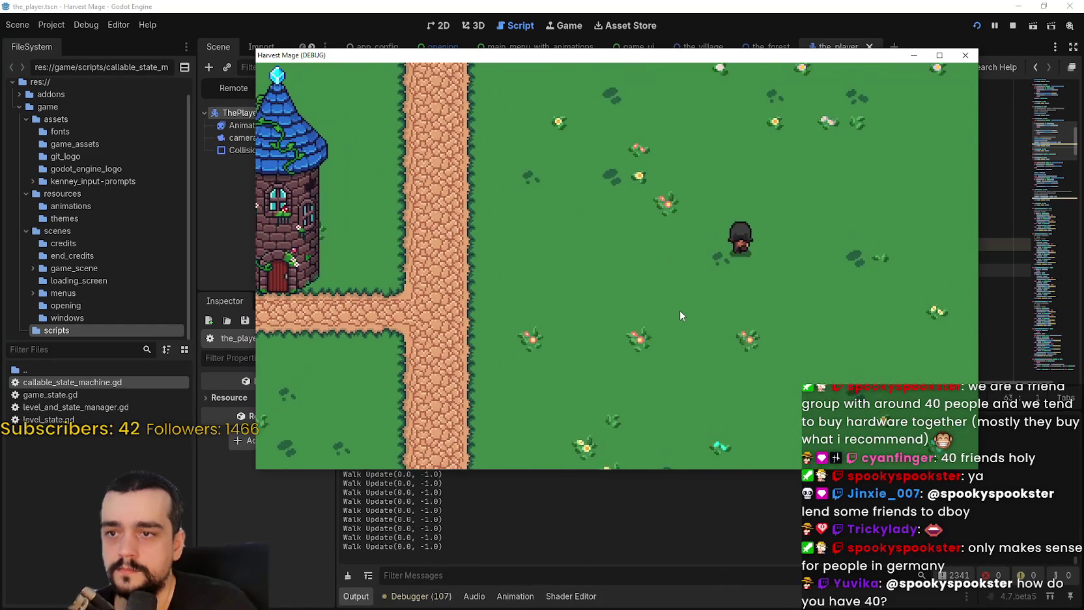
key("Down")
key("Left")
key("Up")
key("space")
key("Left")
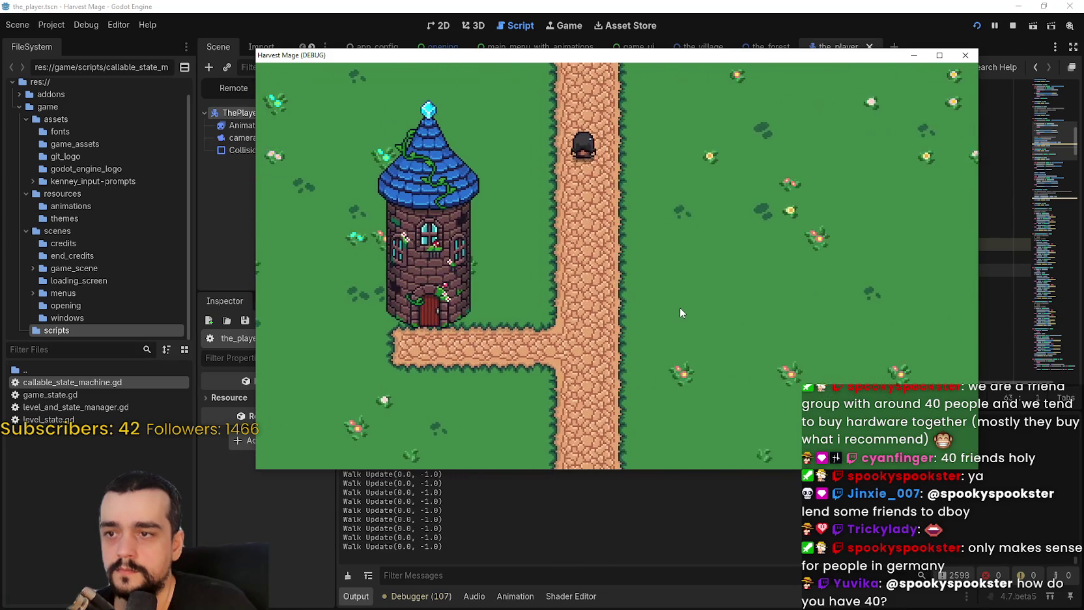
key("Down")
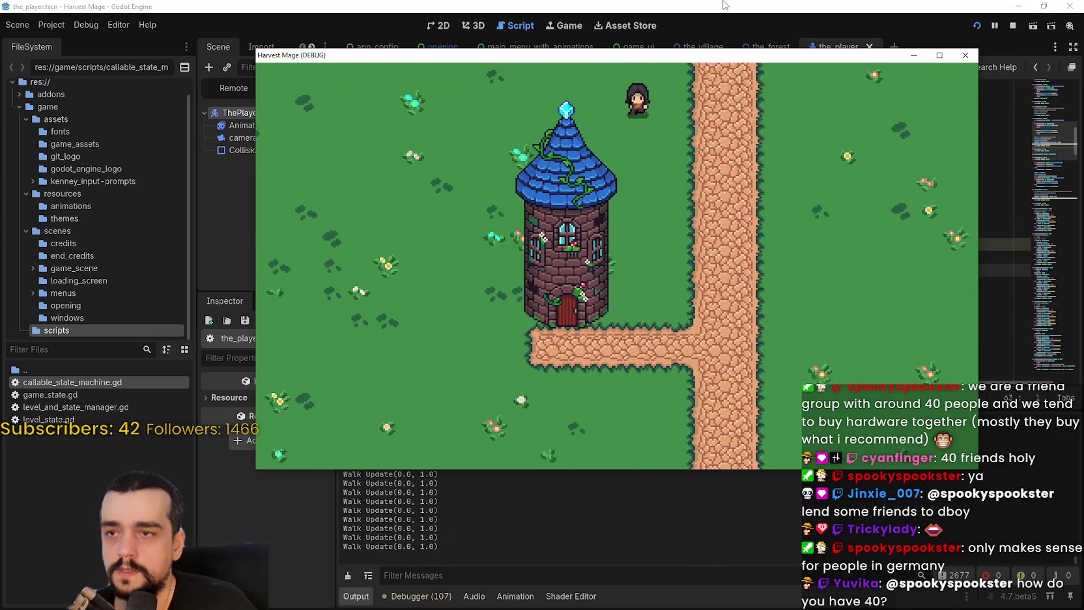
left_click(723, 5)
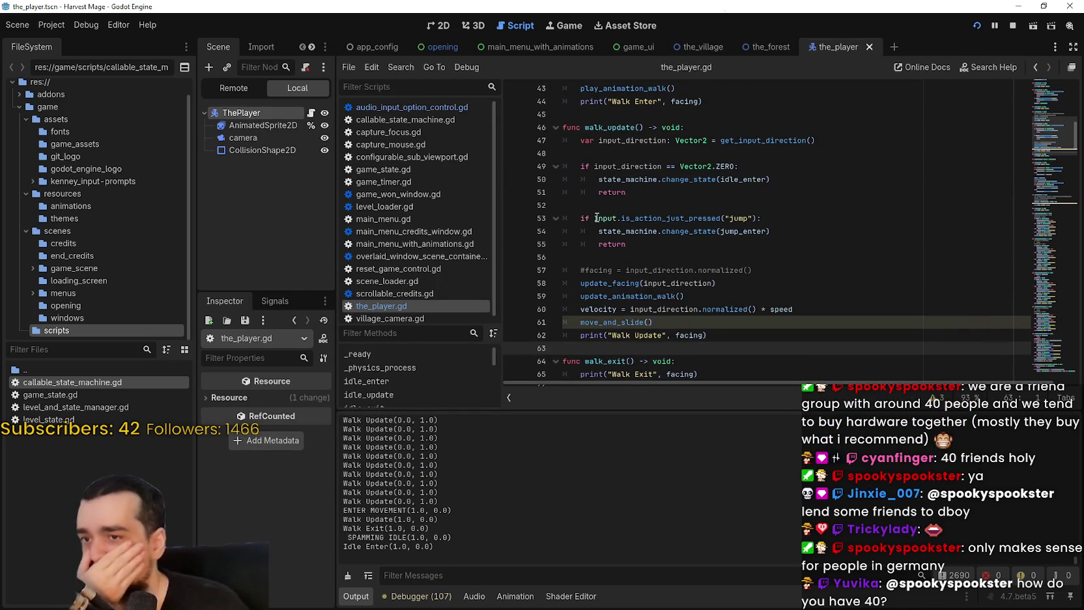
Jump from the update_animation_walk call in walk_update to its definition
scroll(597, 218, "down", 1)
double_click(622, 244)
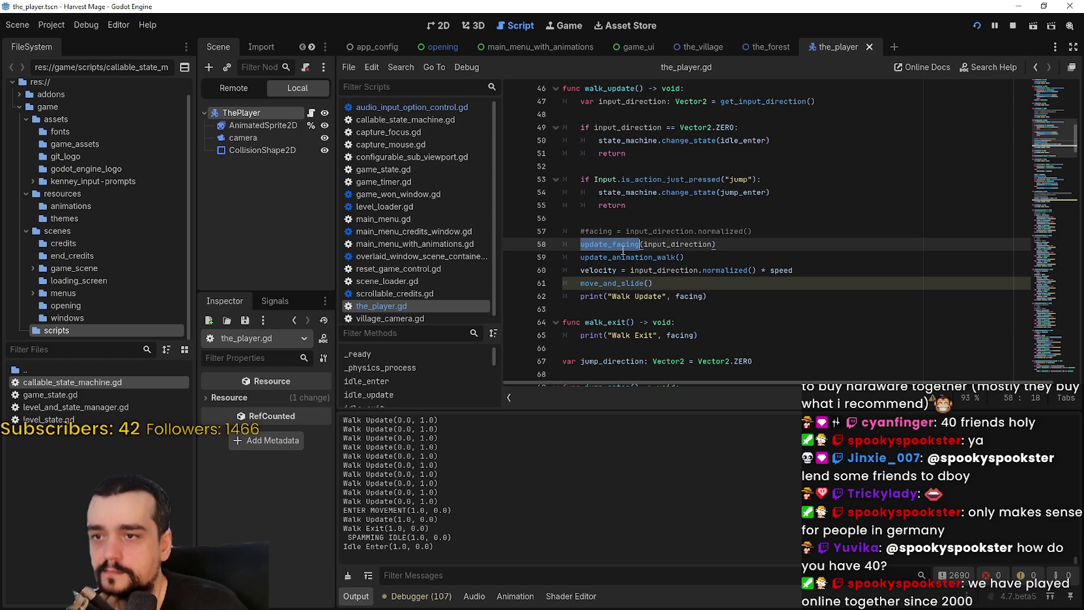
double_click(628, 256)
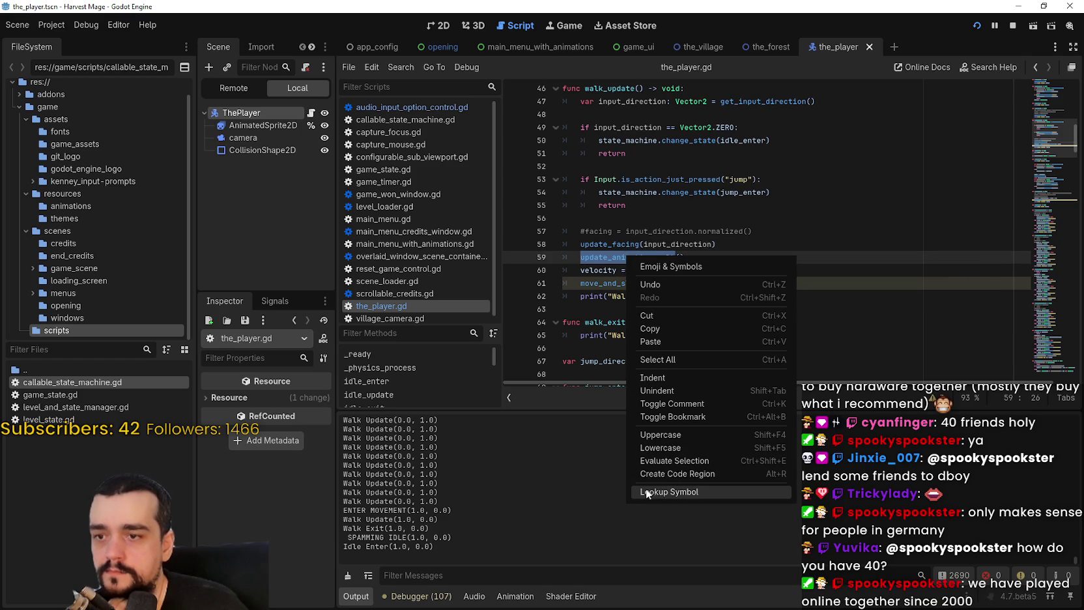
left_click(654, 491)
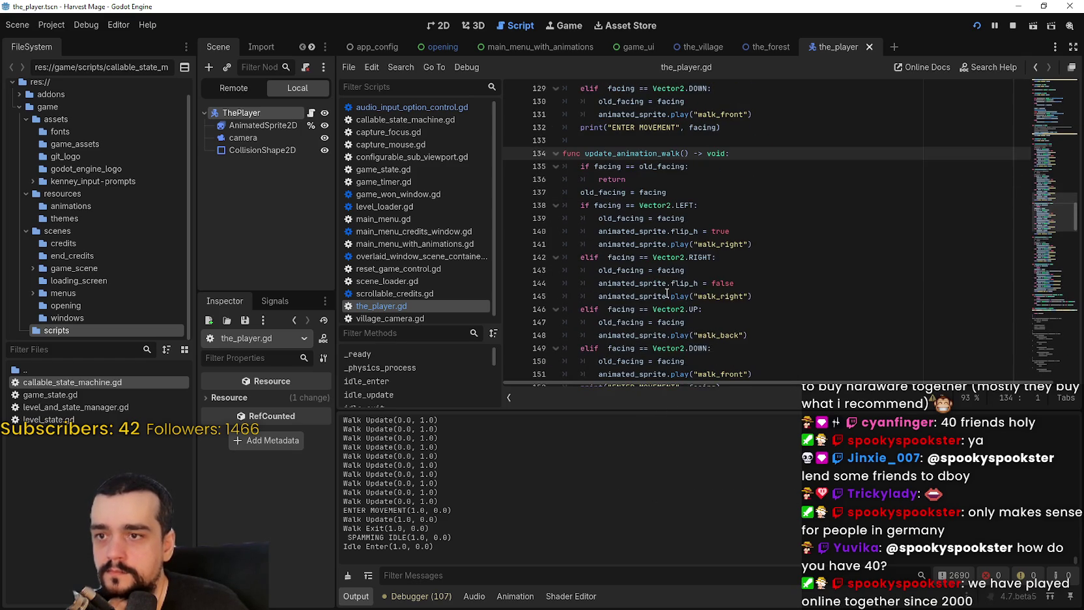
Review the old_facing early-return check and play_animation_walk's commented-out check on line 123
scroll(666, 293, "up", 2)
left_click_drag(626, 258, 568, 247)
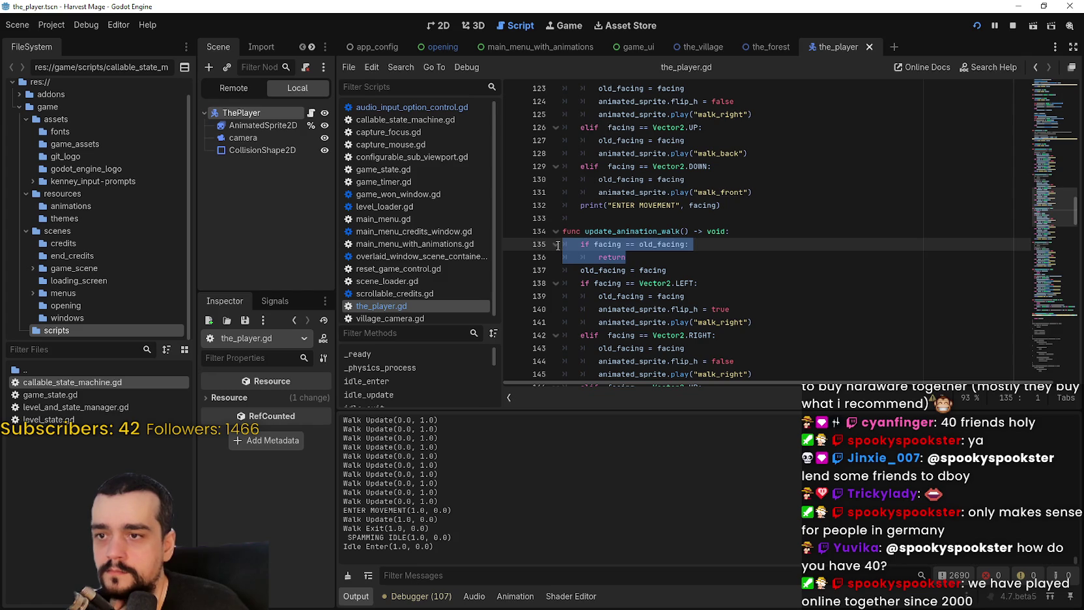
left_click(663, 270)
double_click(606, 270)
scroll(699, 256, "up", 2)
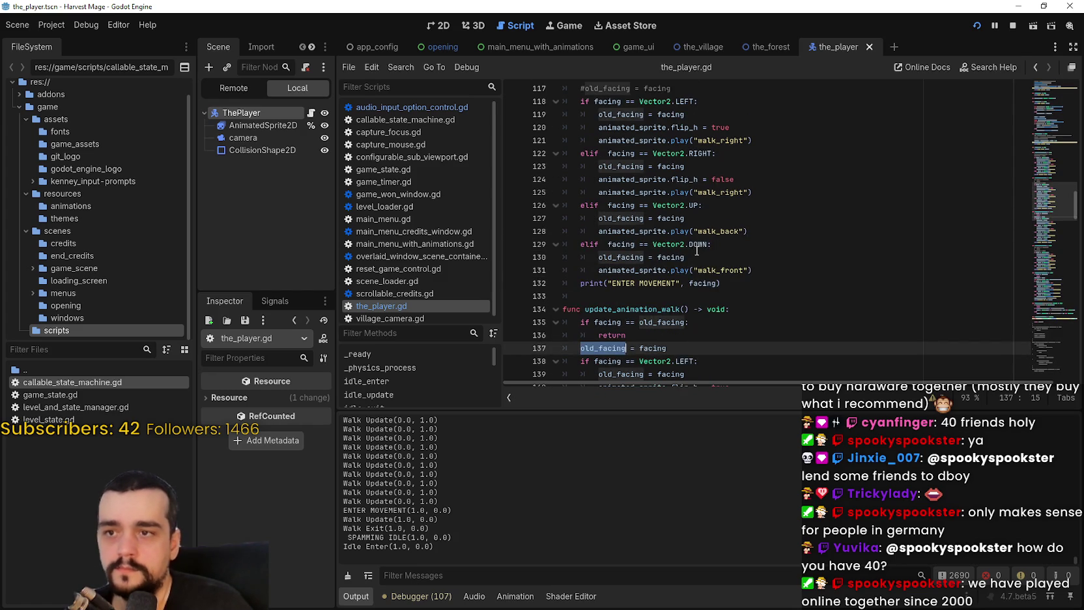
scroll(696, 250, "up", 2)
scroll(709, 211, "down", 1)
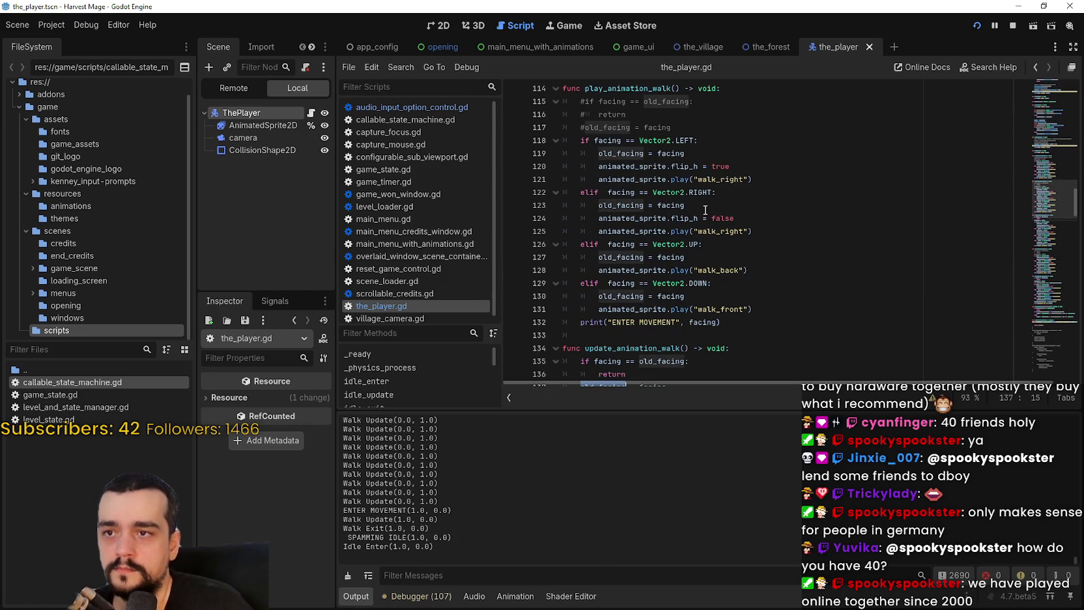
left_click(704, 209)
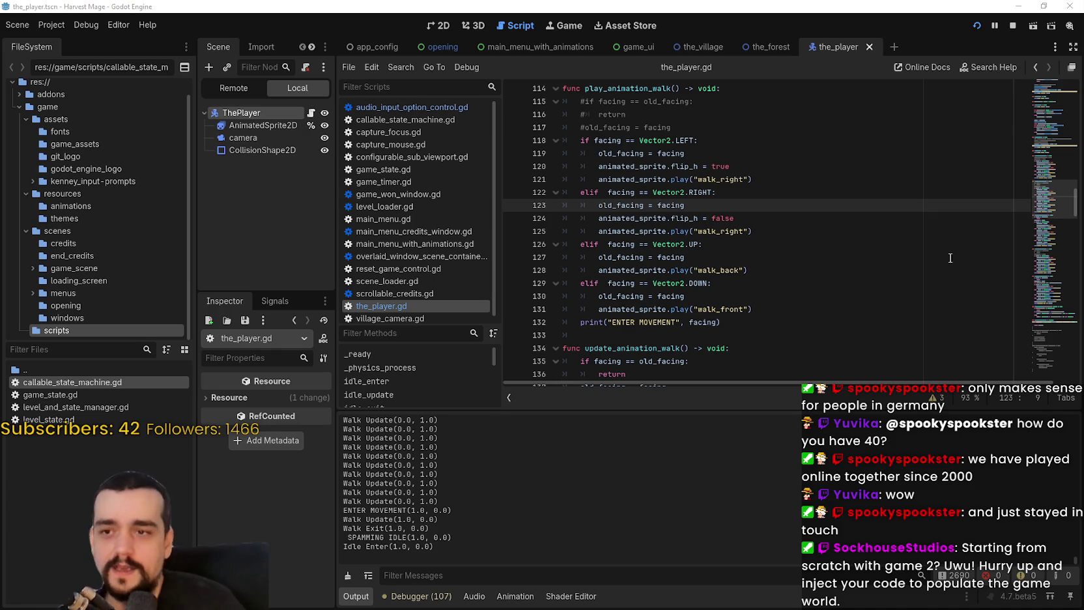
Widen the Scene and Inspector docks beside the script editor
left_click(792, 322)
scroll(793, 280, "down", 2)
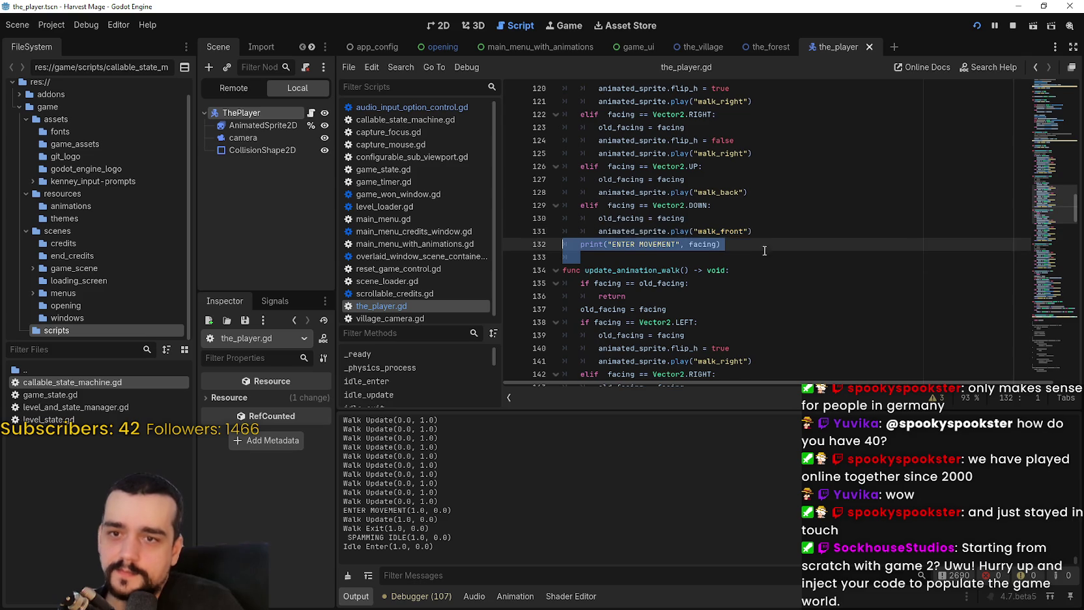
scroll(1044, 141, "up", 7)
scroll(1045, 141, "up", 20)
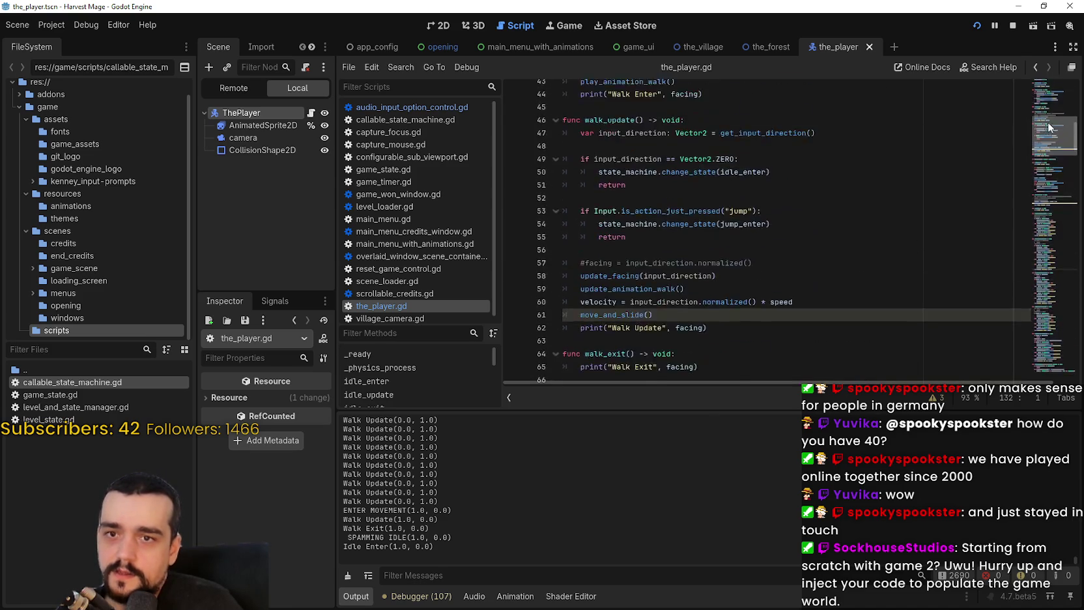
scroll(1061, 97, "down", 4)
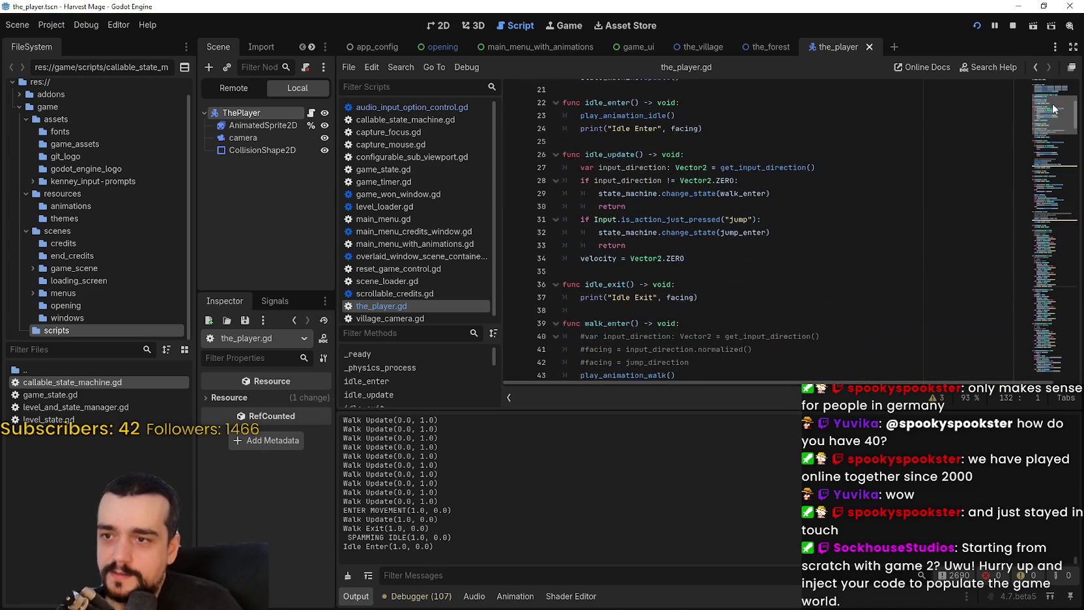
mouse_move(336, 233)
left_mouse_down()
mouse_move(438, 241)
mouse_move(426, 241)
left_mouse_up()
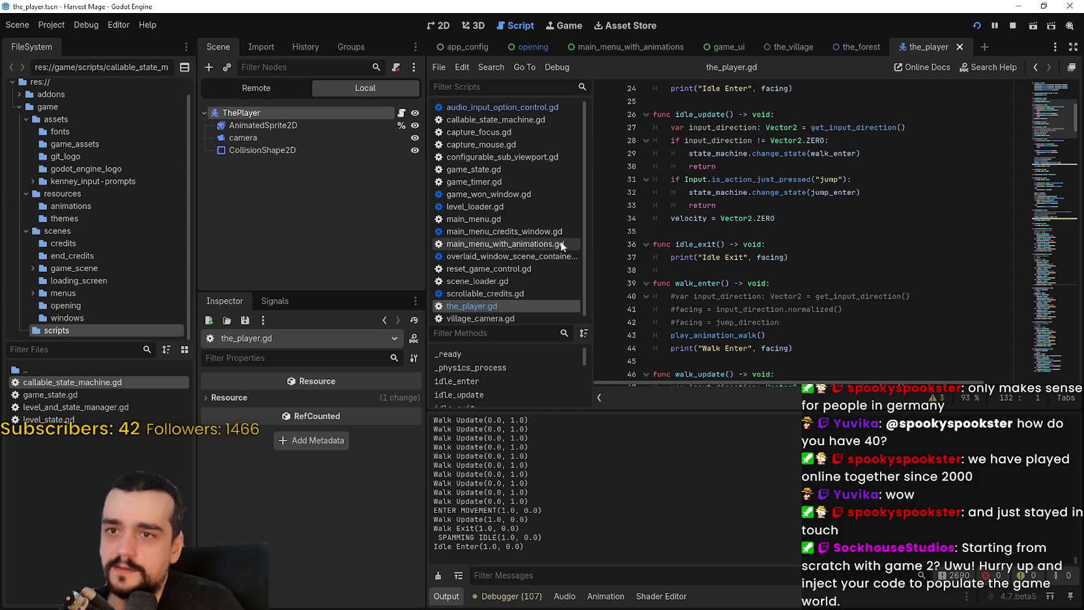
Delete the commented-out leftover lines in walk_enter
left_click(816, 232)
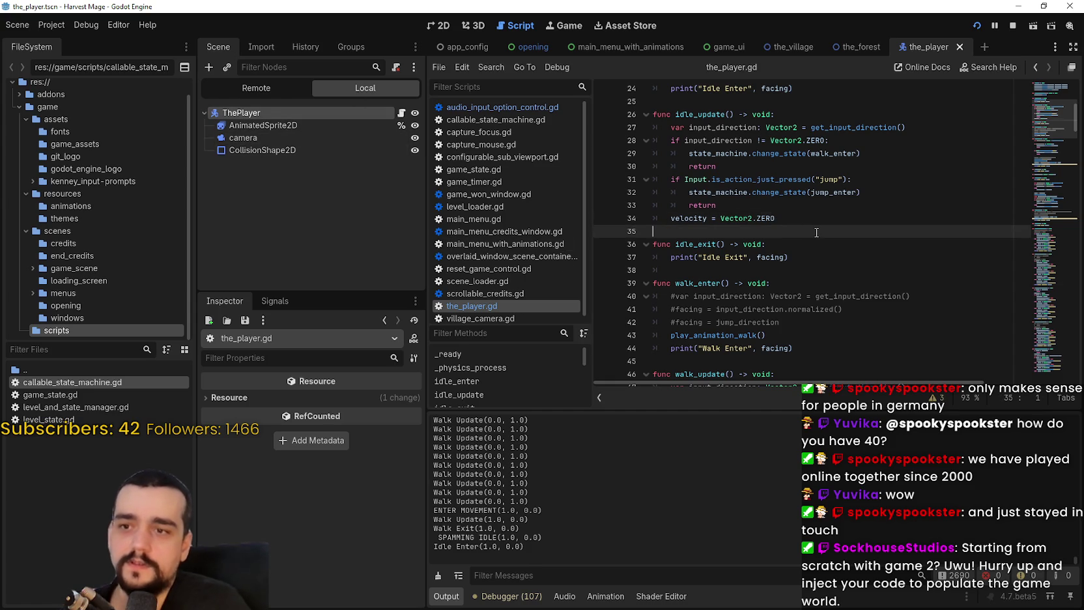
scroll(1042, 131, "up", 4)
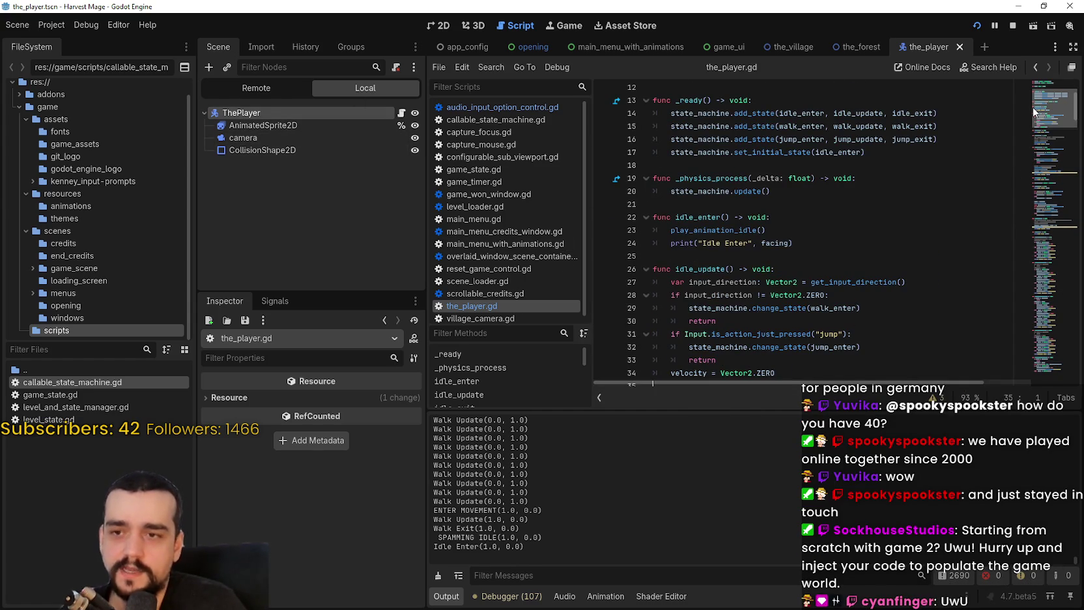
left_click(836, 257)
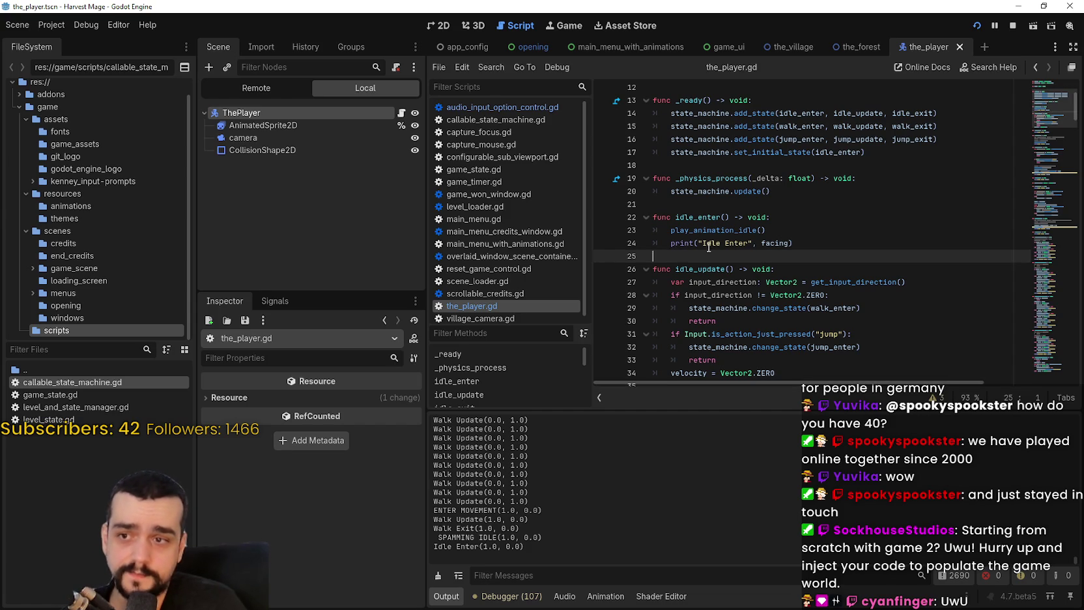
scroll(836, 262, "down", 2)
scroll(836, 262, "down", 2)
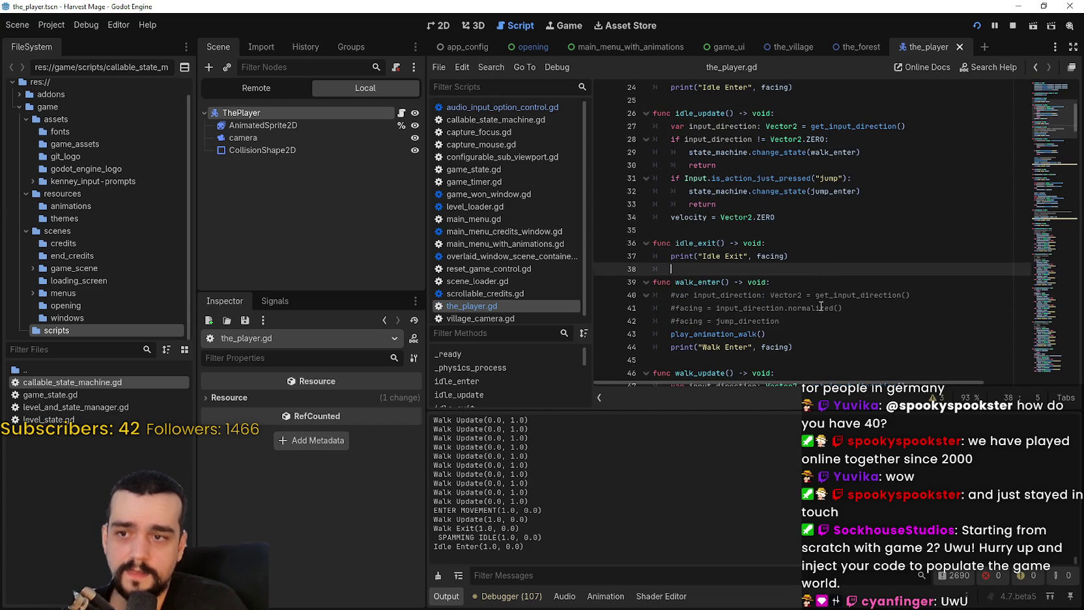
scroll(814, 254, "down", 2)
mouse_move(807, 261)
left_mouse_down()
mouse_move(808, 246)
mouse_move(606, 222)
left_mouse_up()
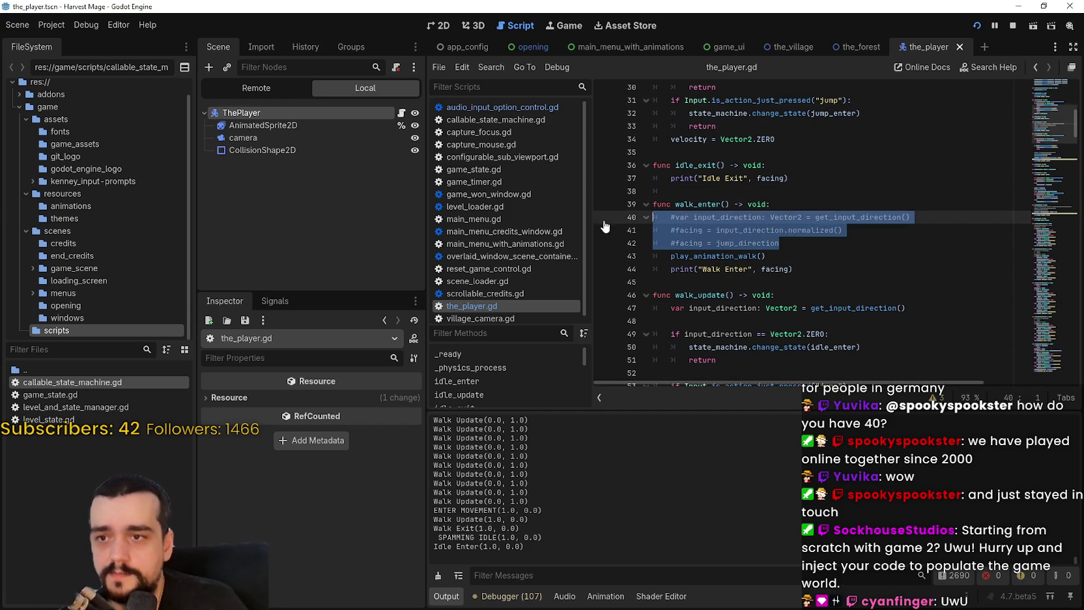
key("BackSpace")
left_click(754, 237)
Delete the commented lines in play_animation_idle and play_animation_walk
scroll(754, 236, "down", 3)
scroll(1047, 186, "down", 12)
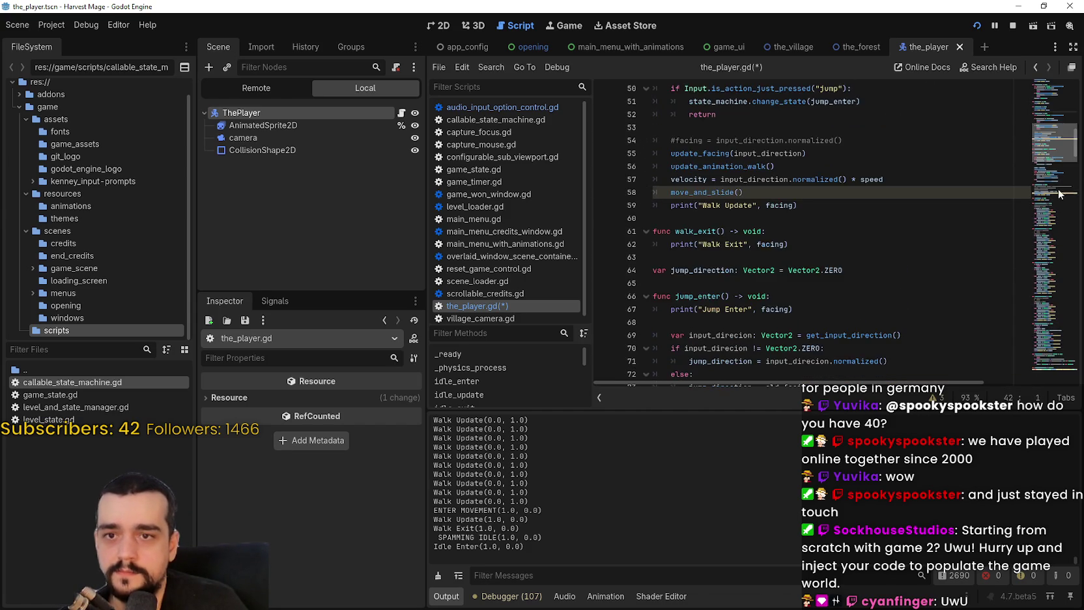
scroll(1047, 186, "down", 3)
left_click_drag(762, 197, 654, 184)
key("BackSpace")
key("BackSpace")
scroll(764, 295, "down", 2)
left_click_drag(773, 310, 654, 291)
Remove the remaining commented lines in play_animation_jump and above update_animation_walk
key("BackSpace")
key("BackSpace")
scroll(720, 264, "down", 3)
scroll(720, 263, "down", 3)
left_click_drag(841, 264, 671, 177)
key("BackSpace")
scroll(860, 260, "down", 5)
left_click(849, 280)
Delete the old commented-out code block at the end of the player script
mouse_move(775, 319)
left_mouse_down()
mouse_move(772, 303)
mouse_move(815, 280)
left_mouse_up()
key("BackSpace")
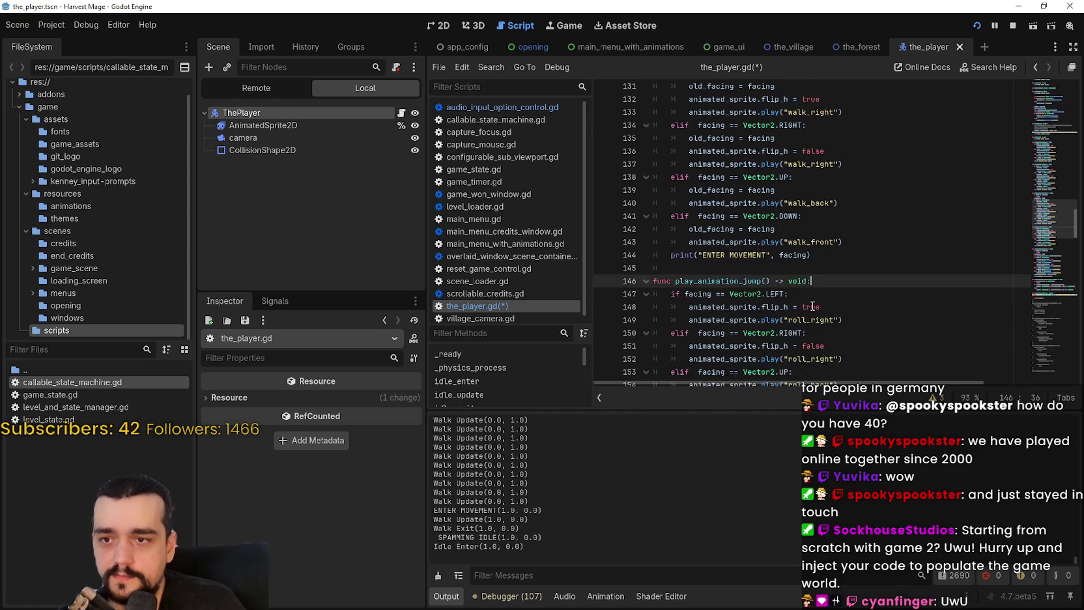
scroll(812, 307, "down", 6)
left_click(738, 186)
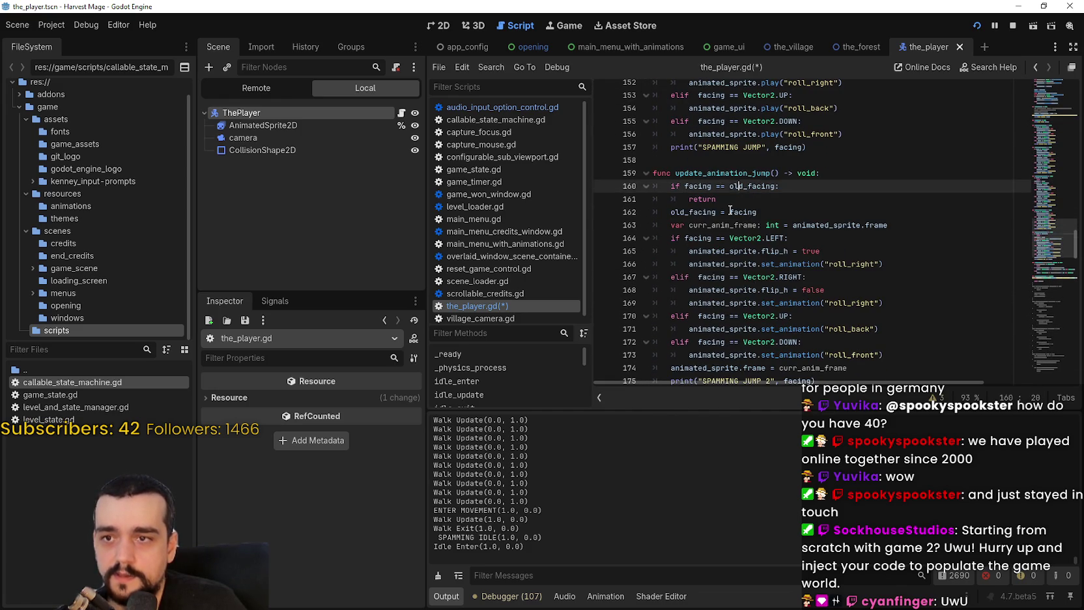
scroll(731, 248, "down", 7)
left_click(740, 264)
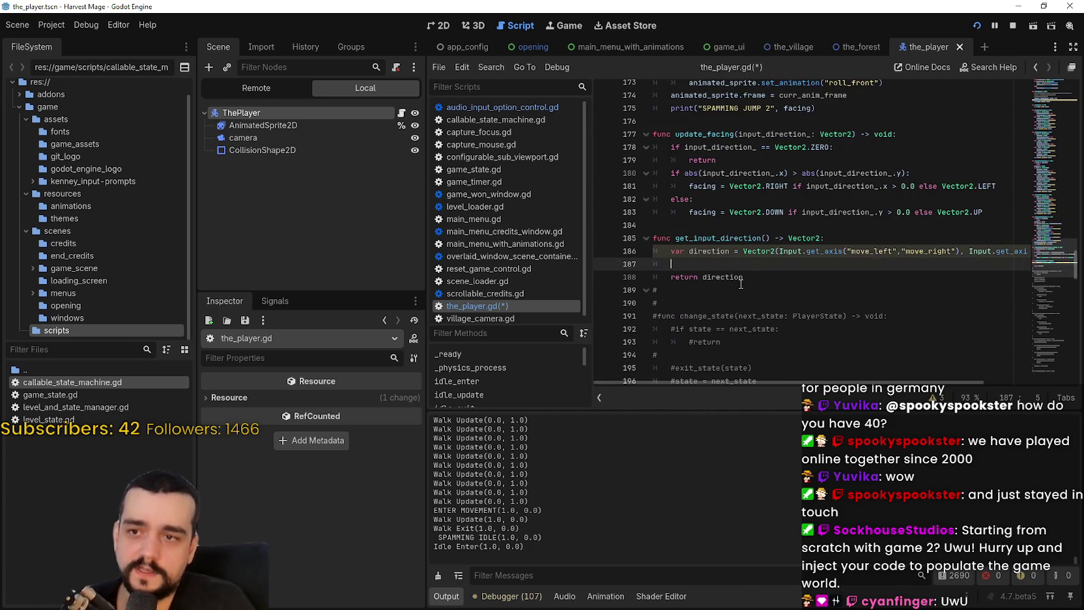
scroll(741, 284, "down", 4)
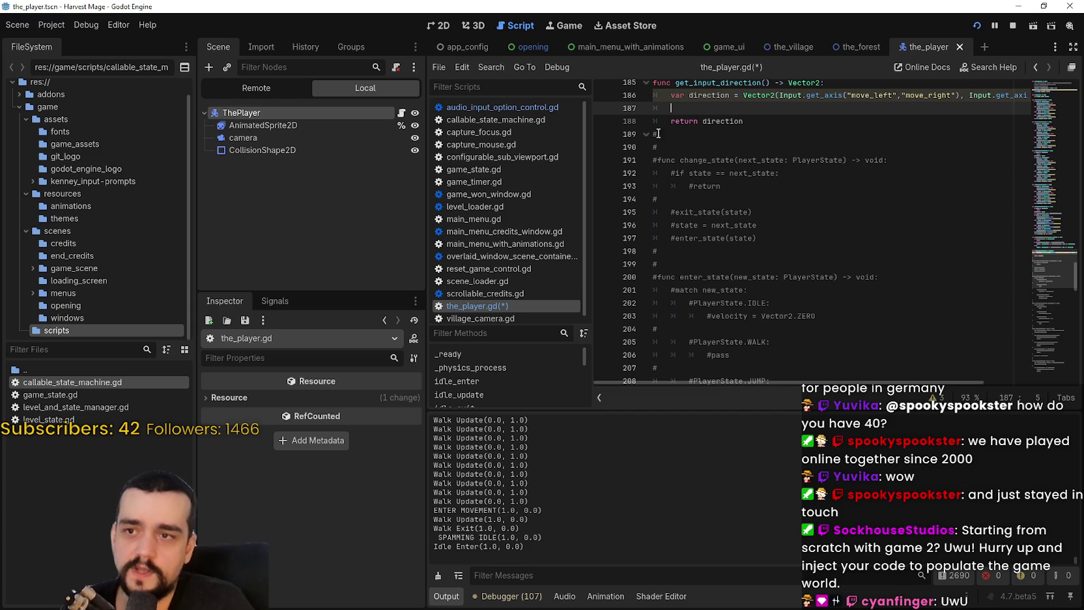
mouse_move(654, 129)
left_mouse_down()
mouse_move(814, 404)
mouse_move(890, 487)
mouse_move(785, 293)
mouse_move(806, 391)
left_mouse_up()
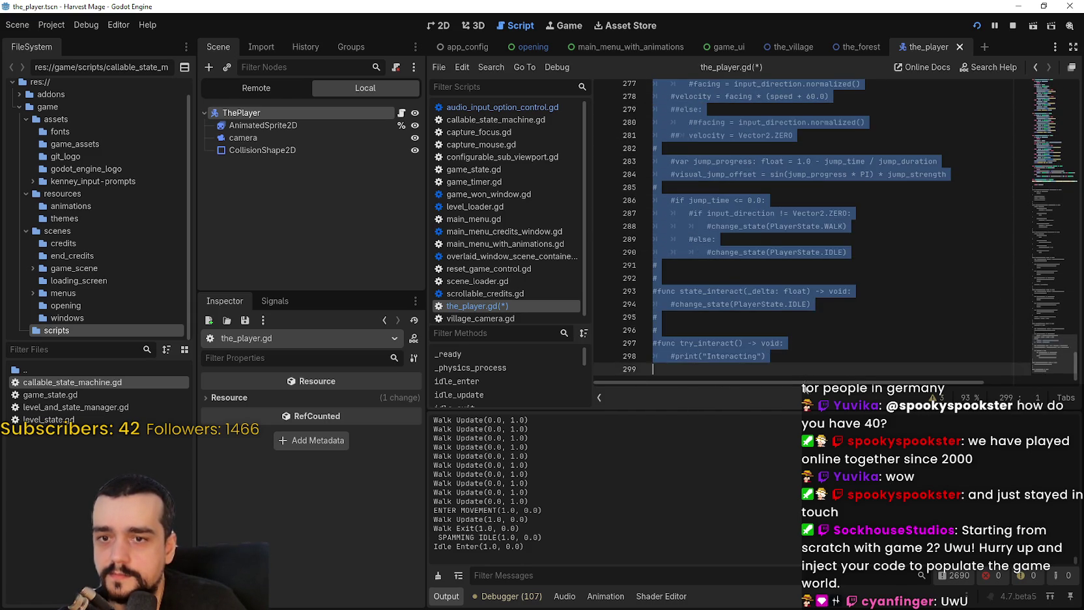
key("Delete")
key("BackSpace")
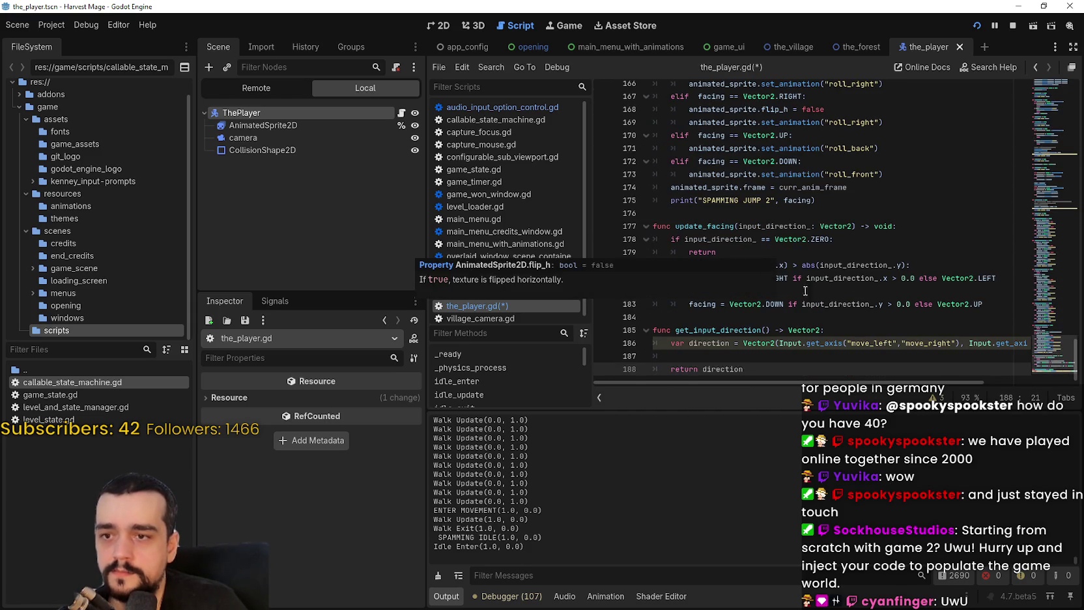
Remove the empty line before return direction in get_input_direction and save the_player.gd
left_click(752, 364)
key("BackSpace")
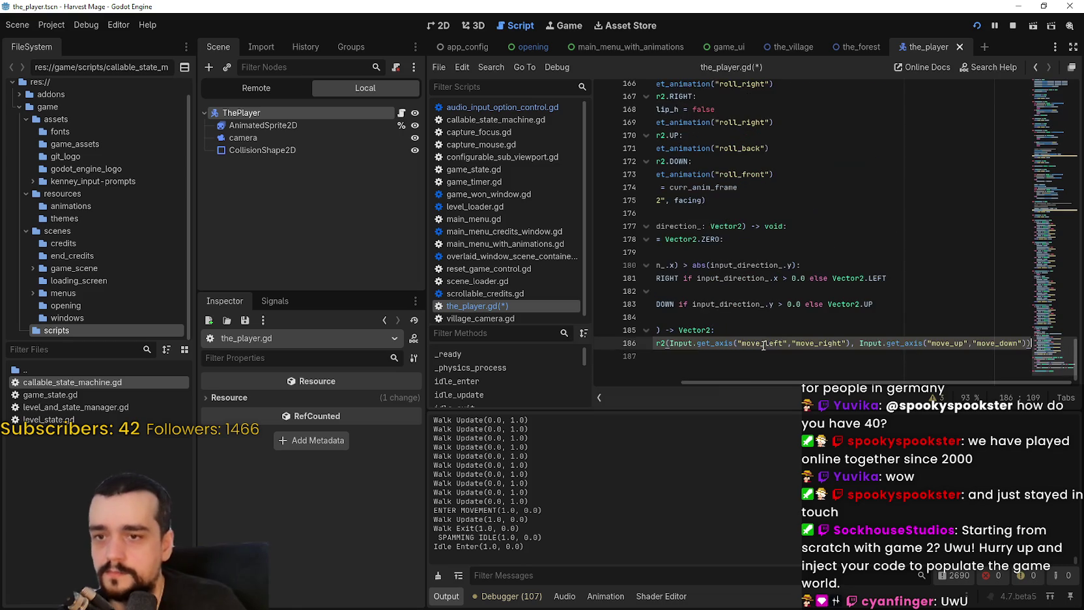
left_click(763, 316)
key("shift+End")
left_click(764, 329)
key("ctrl+s")
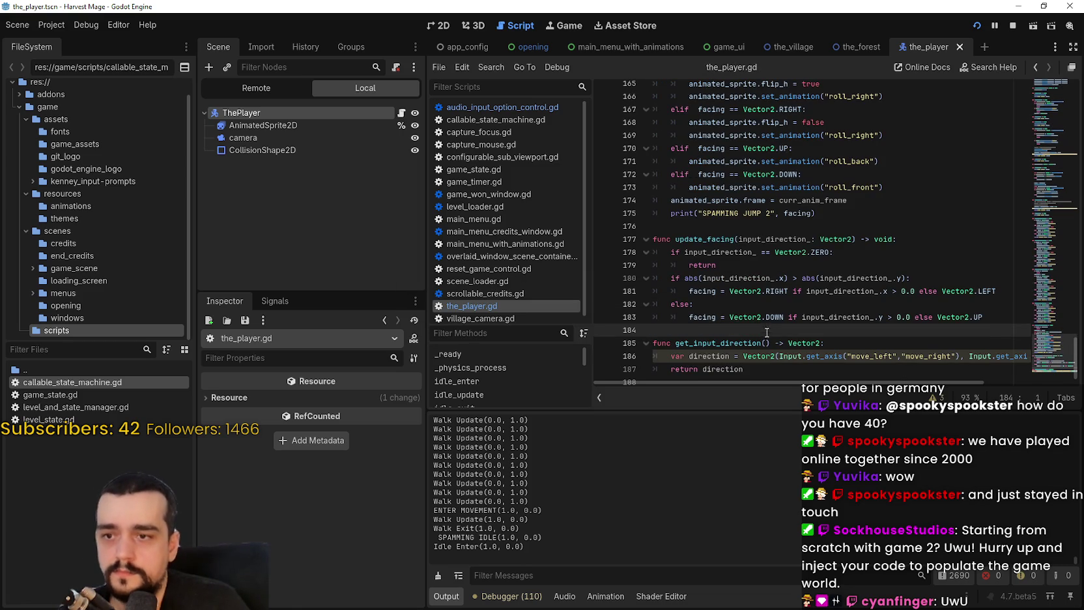
Scroll up to play_animation_walk and drag the Output divider down to enlarge the code editor
left_click(754, 304)
scroll(754, 304, "up", 6)
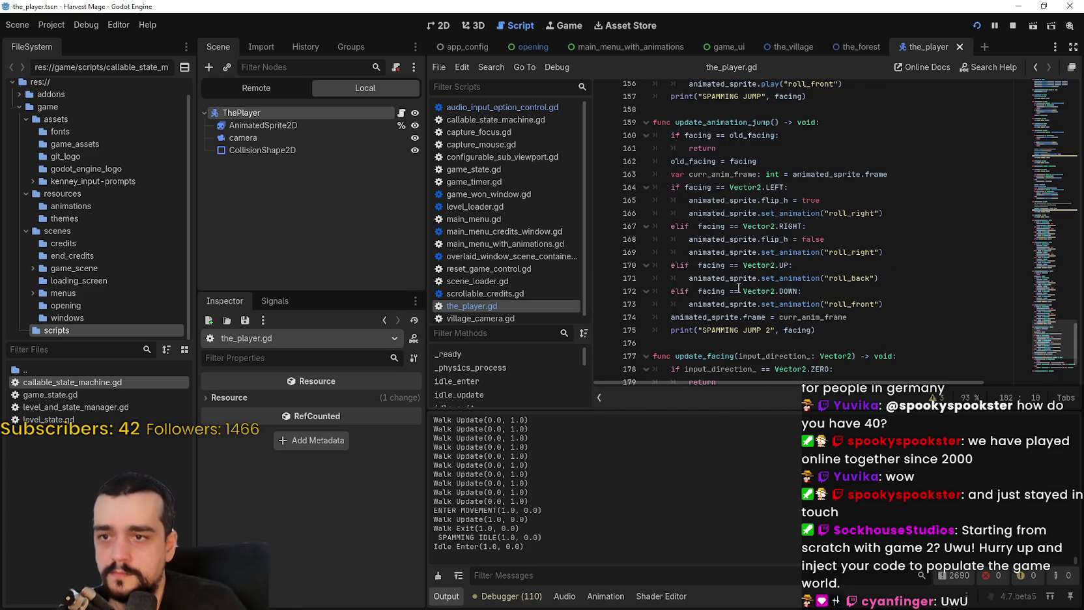
scroll(754, 304, "up", 13)
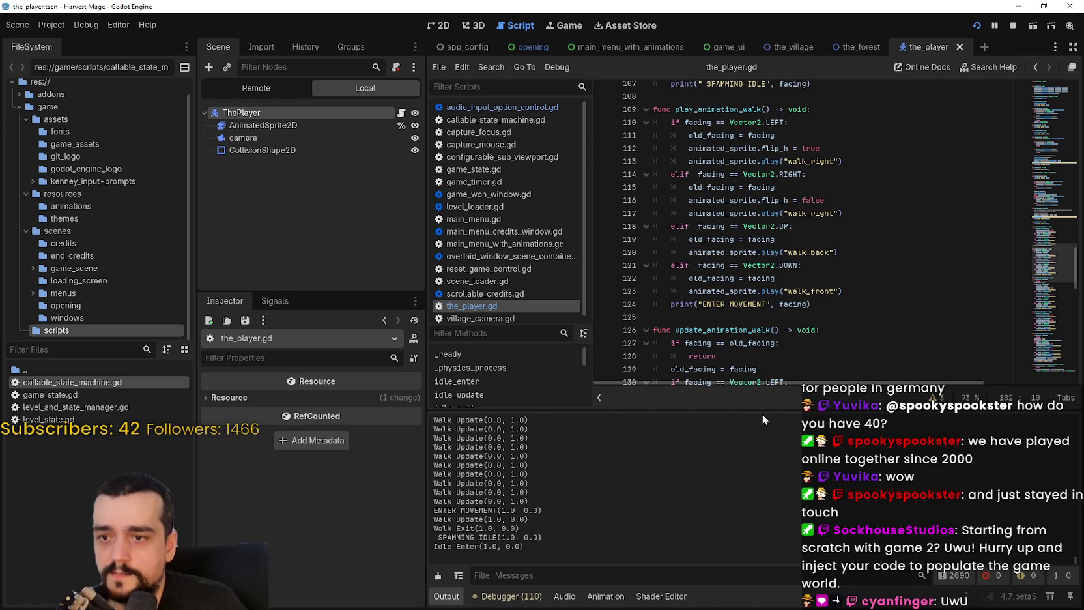
left_click_drag(762, 409, 762, 511)
left_click(808, 264)
scroll(807, 265, "up", 1)
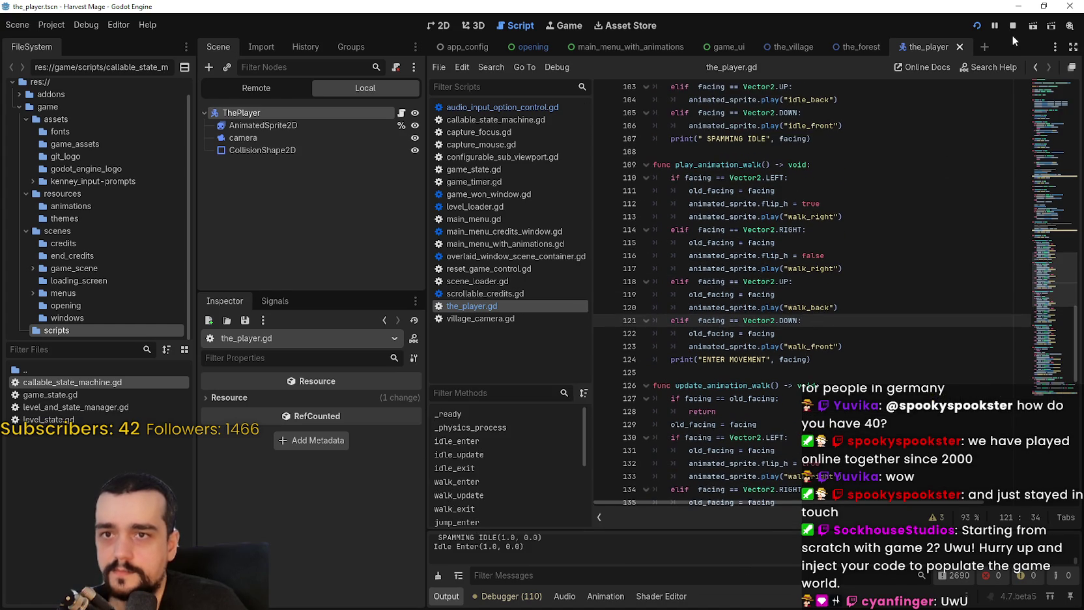
key("Right")
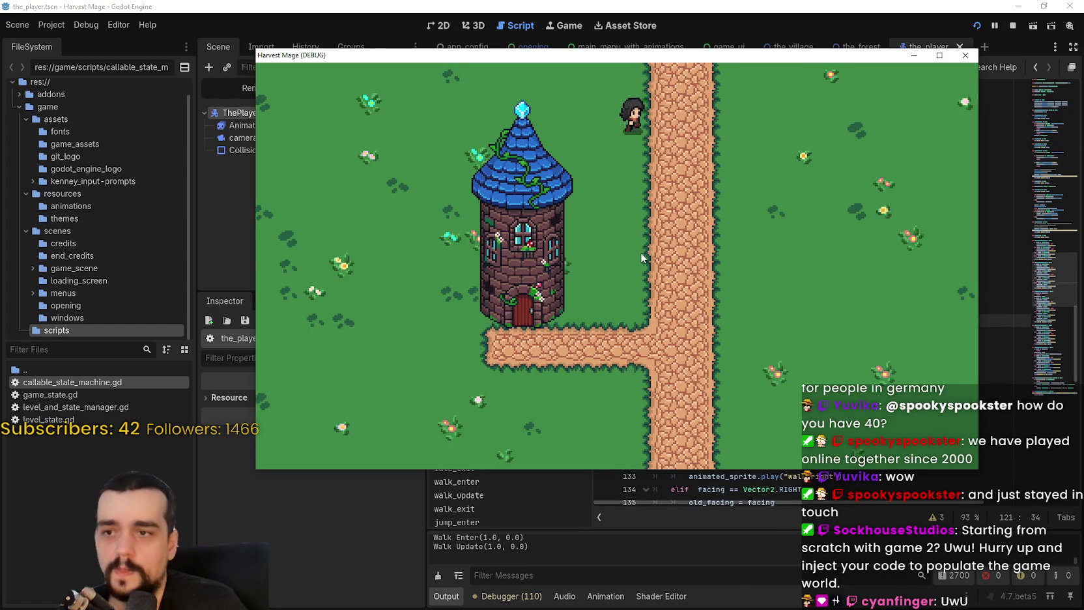
key("Down")
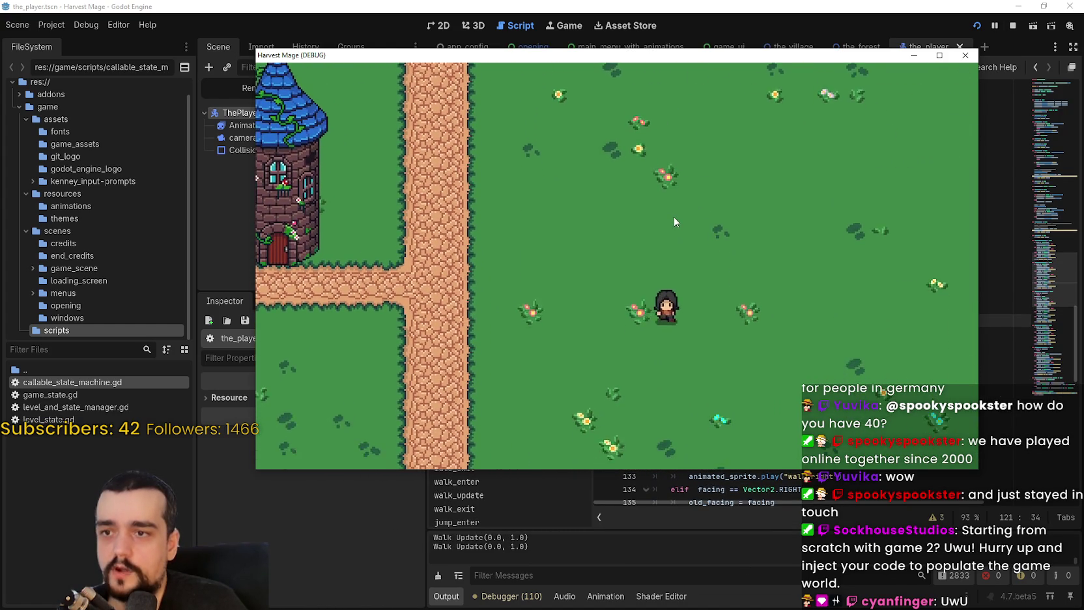
key("Right")
key("Up")
key("Left")
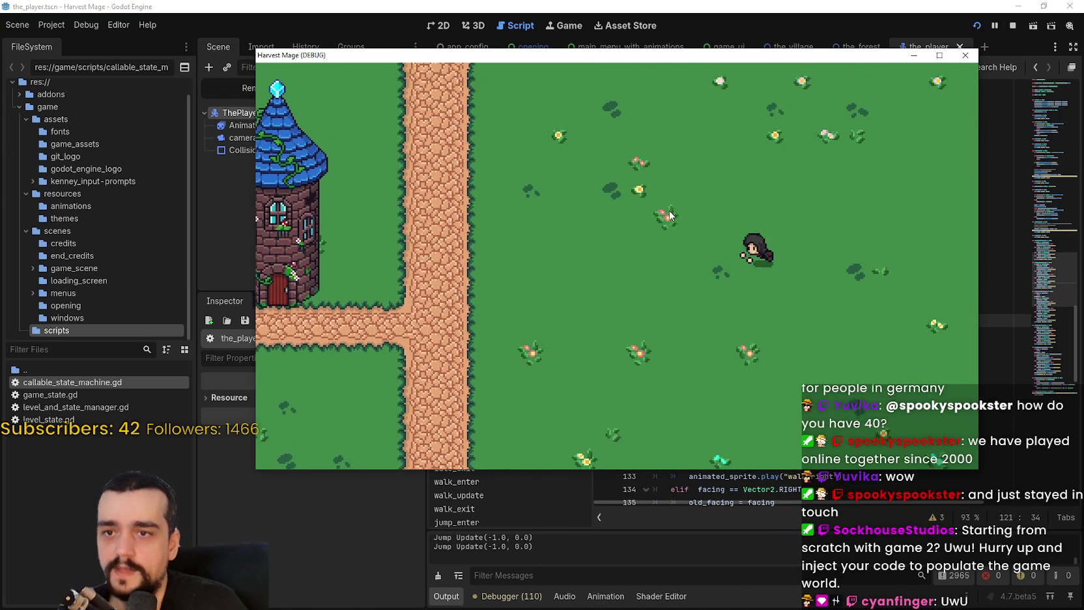
key("space")
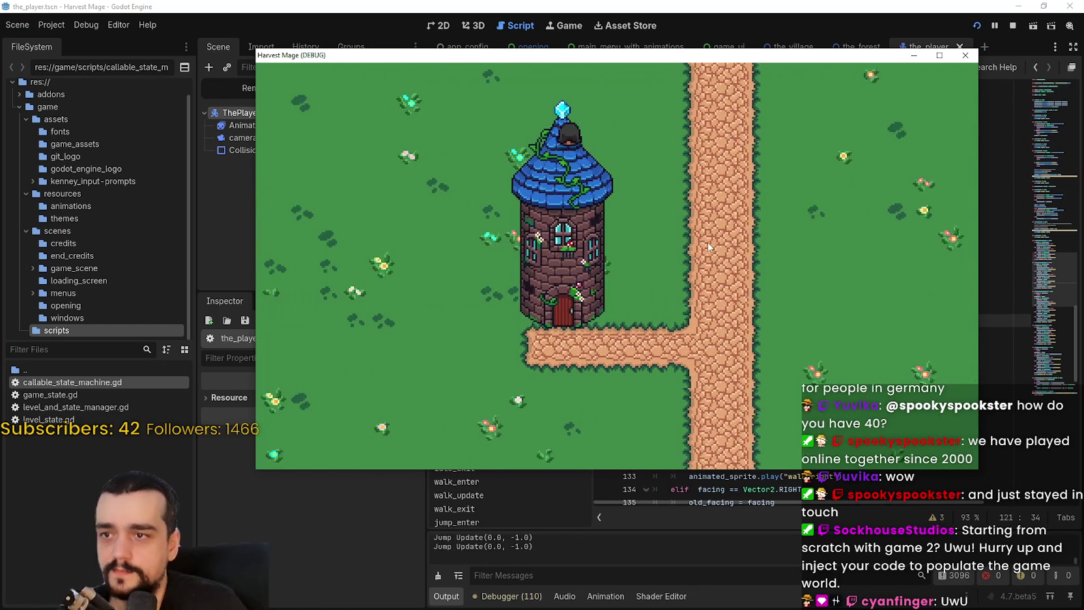
key("Down")
key("Right")
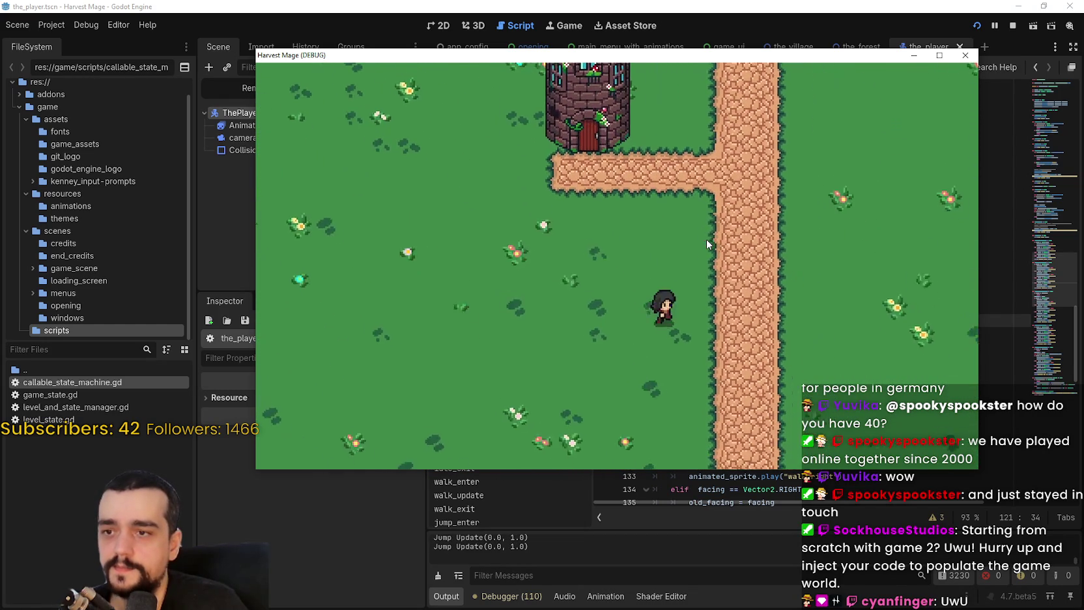
key("Up")
key("Right")
key("Left")
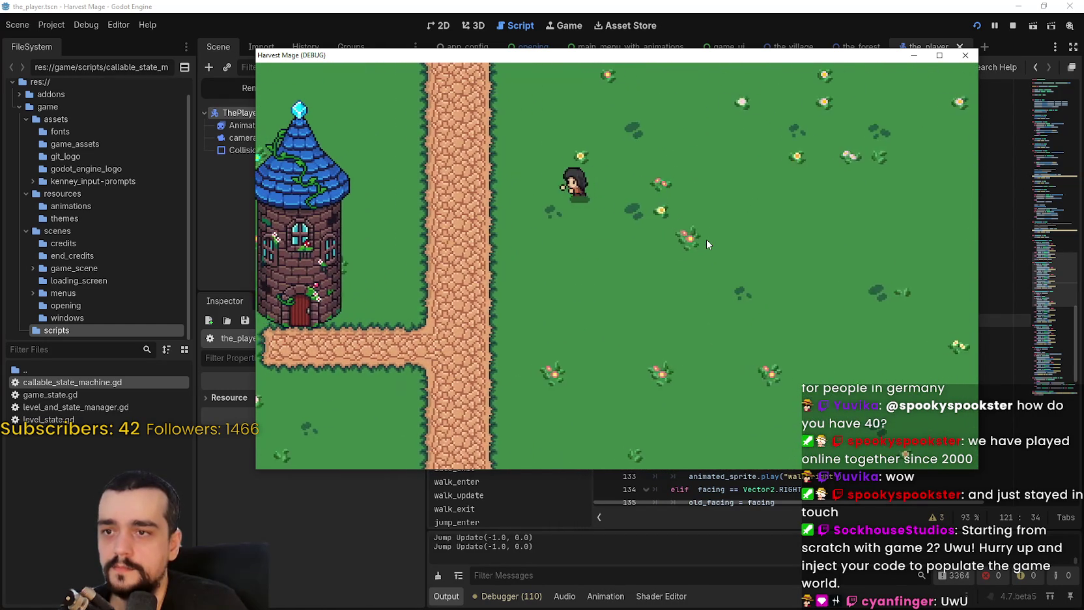
key("Right")
key("Down")
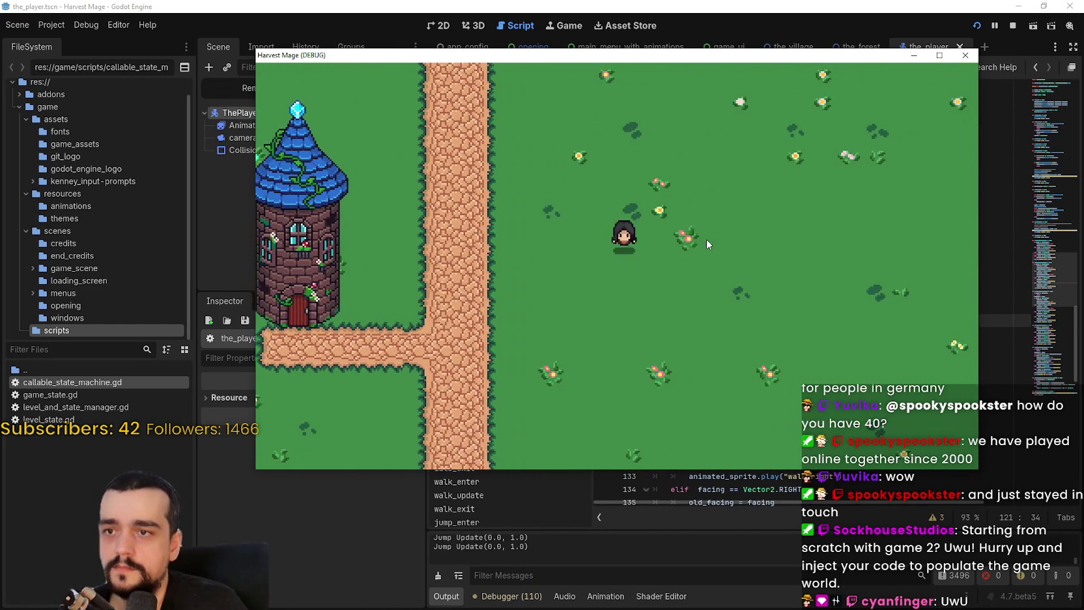
key("Up")
left_click(1012, 25)
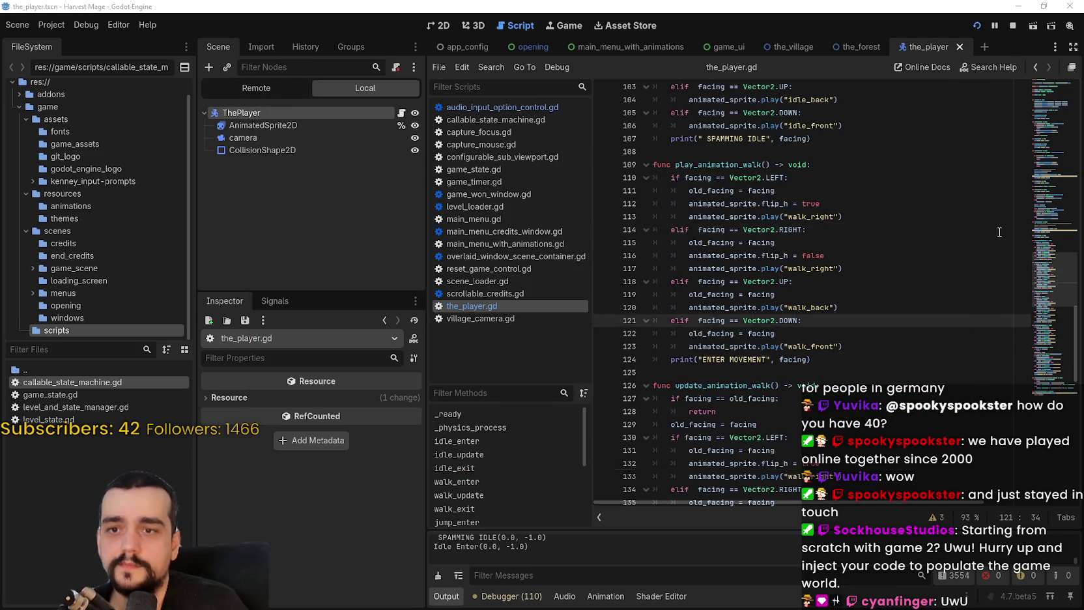
Delete the commented-out lines in jump_update
left_click(787, 317)
scroll(787, 317, "up", 3)
scroll(787, 317, "up", 5)
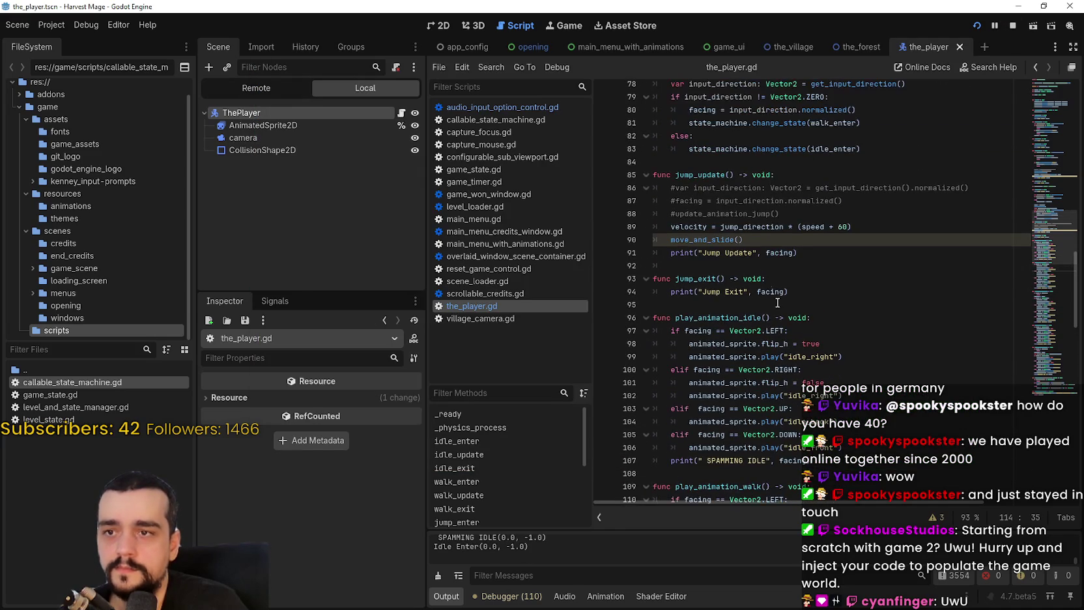
left_click_drag(793, 215, 620, 189)
key("BackSpace")
left_click(736, 228)
scroll(736, 236, "up", 8)
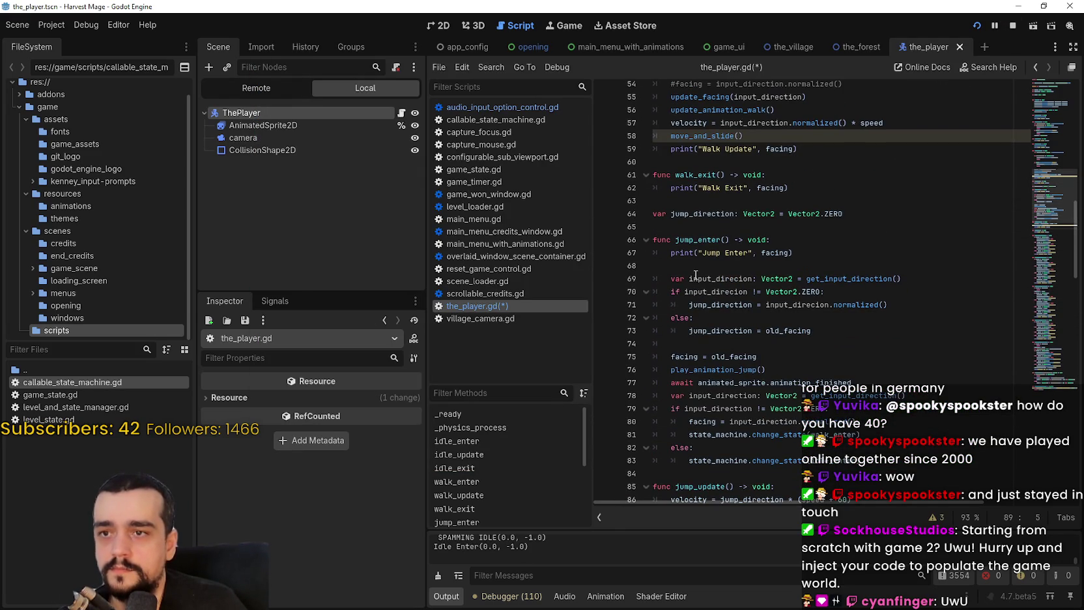
left_click(694, 268)
left_click(714, 342)
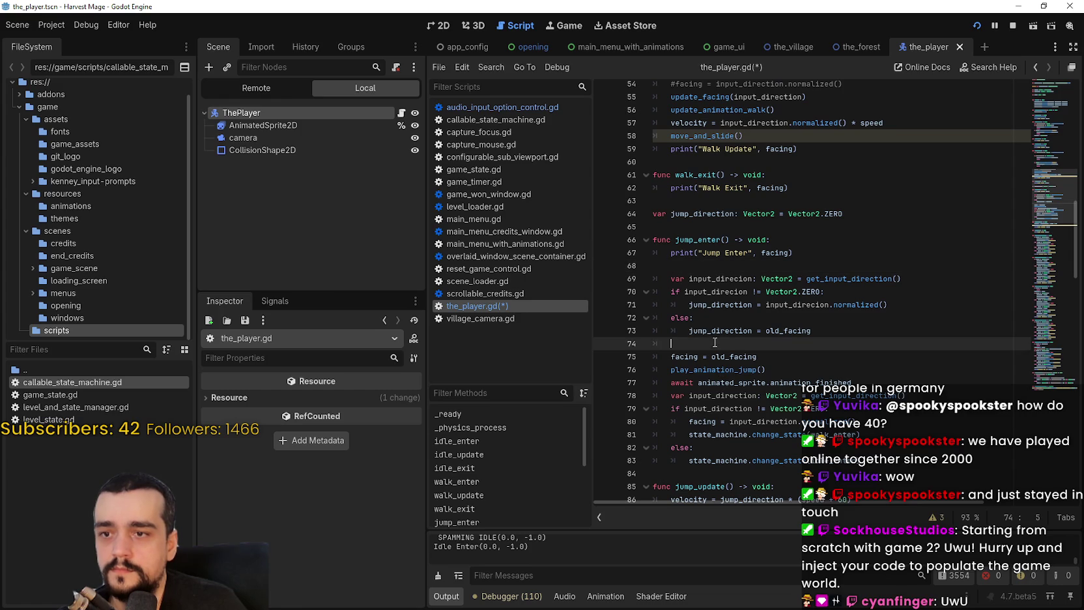
scroll(750, 377, "up", 4)
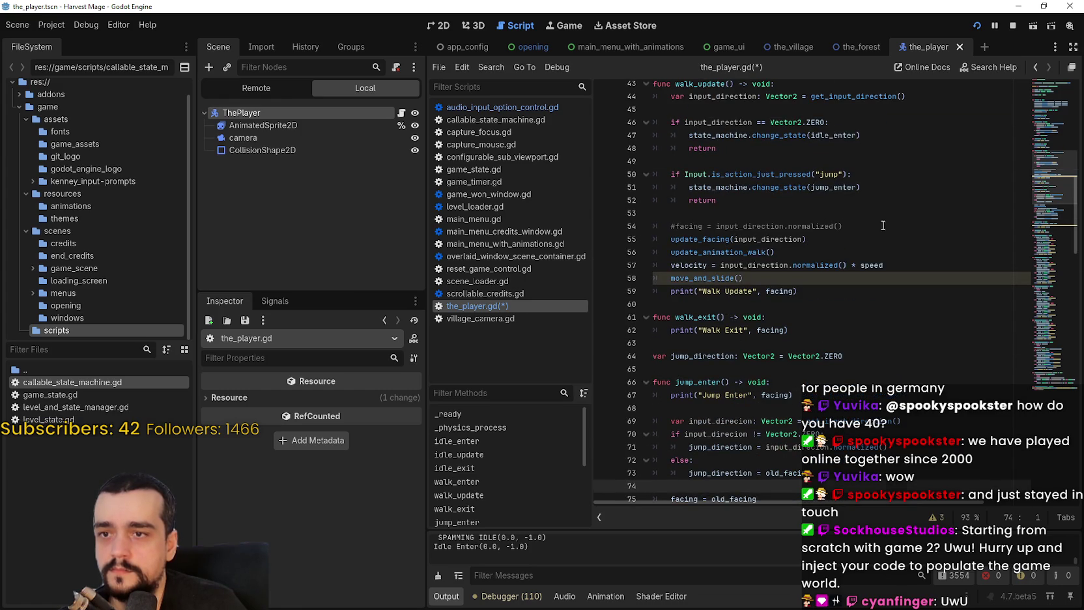
Delete the old #facing comment line in walk_update and tidy the blank lines around it
left_click_drag(883, 224, 716, 200)
key("BackSpace")
key("Return")
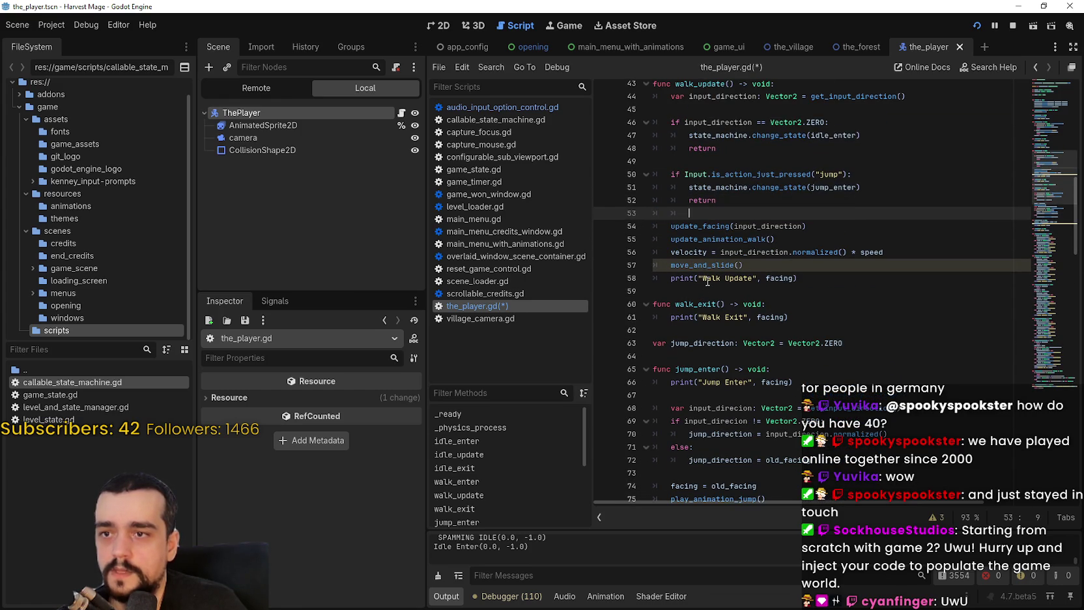
key("BackSpace")
scroll(741, 302, "up", 4)
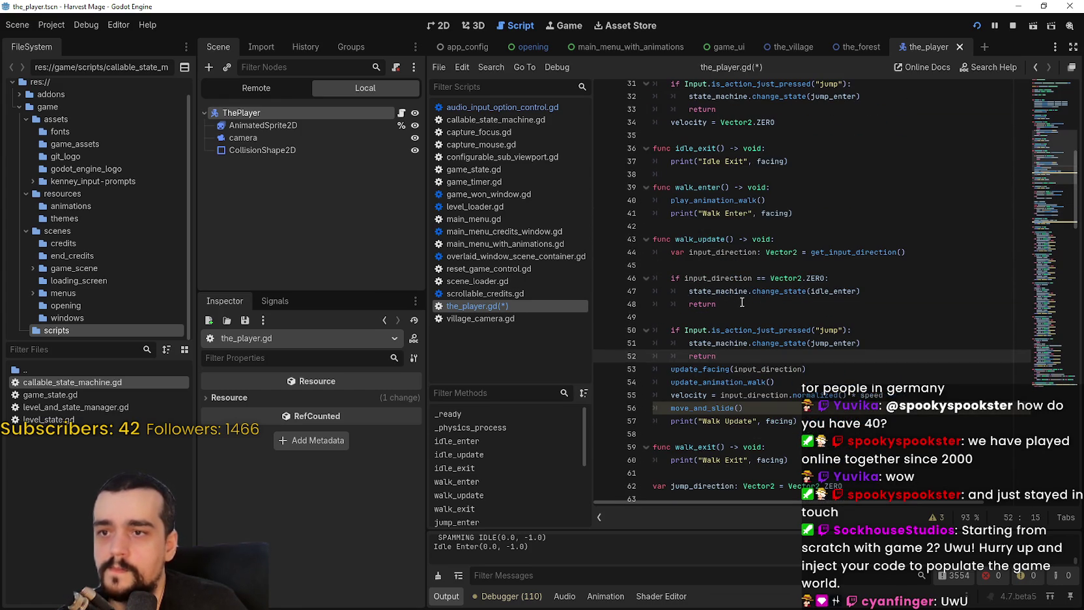
left_click(712, 316)
left_click(779, 361)
key("Return")
key("BackSpace")
key("BackSpace")
Check the update_facing call and surrounding blank lines in walk_update
scroll(770, 407, "down", 1)
left_click(771, 407)
left_click(698, 343)
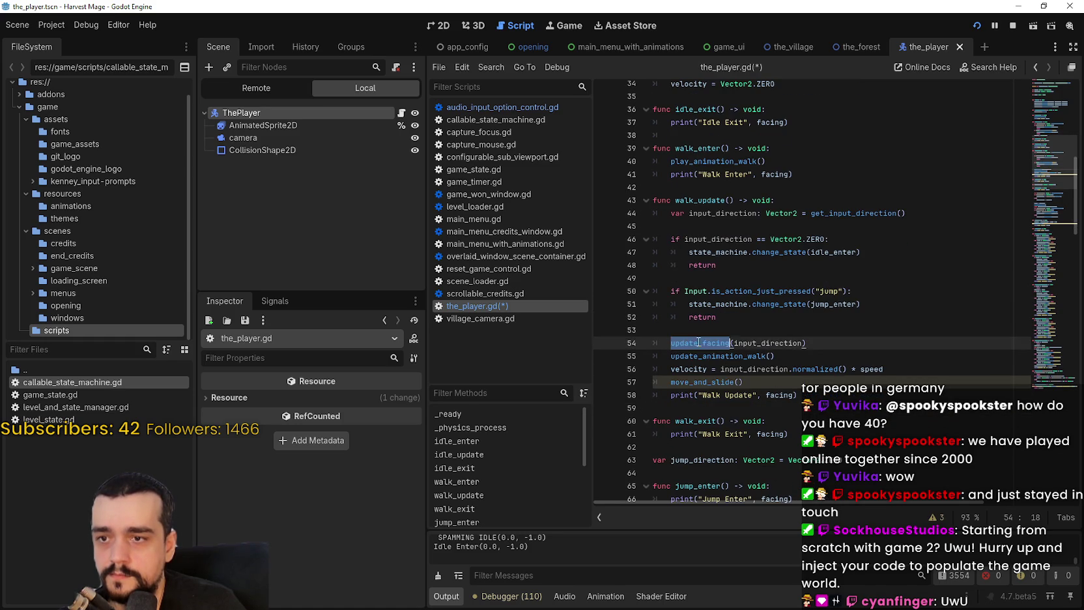
scroll(700, 351, "up", 7)
scroll(700, 354, "up", 2)
left_click(702, 304)
scroll(775, 371, "up", 1)
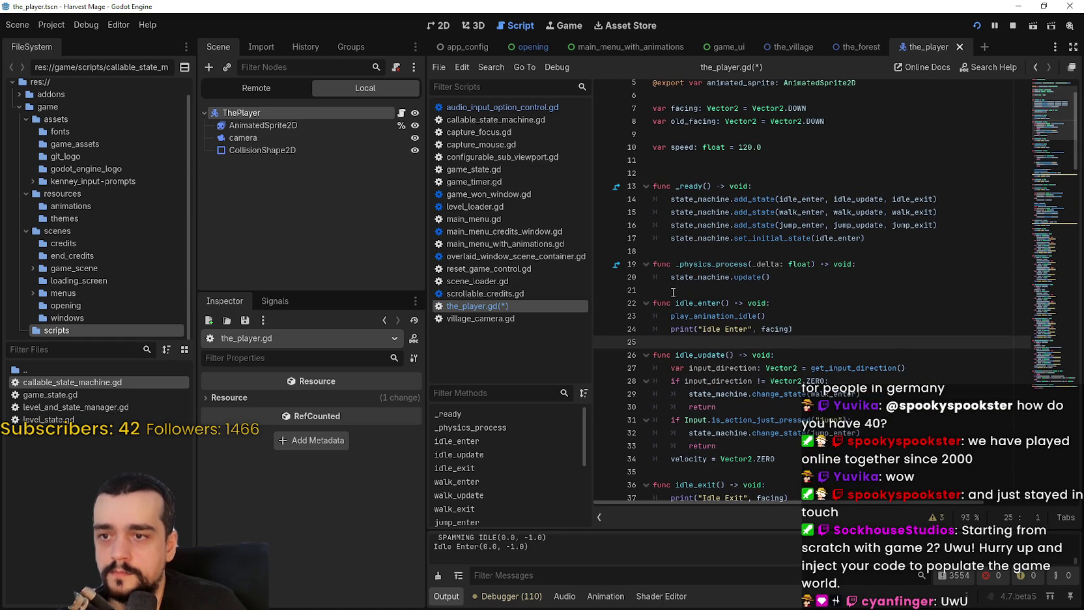
scroll(673, 292, "down", 1)
key("F5")
key("Left")
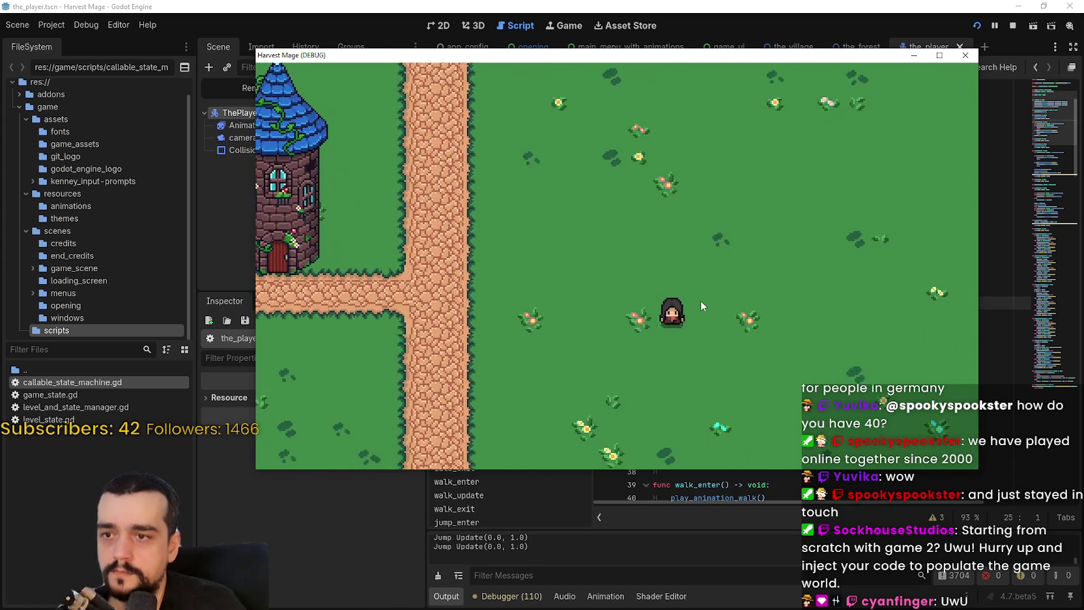
key("space")
key("Up")
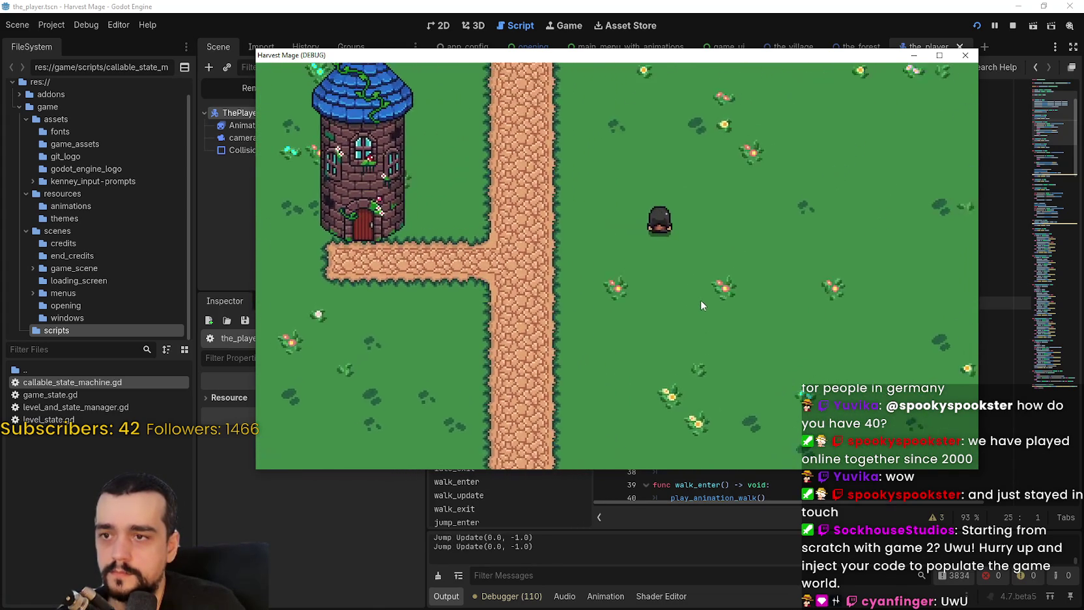
key("Down")
key("Left")
key("F8")
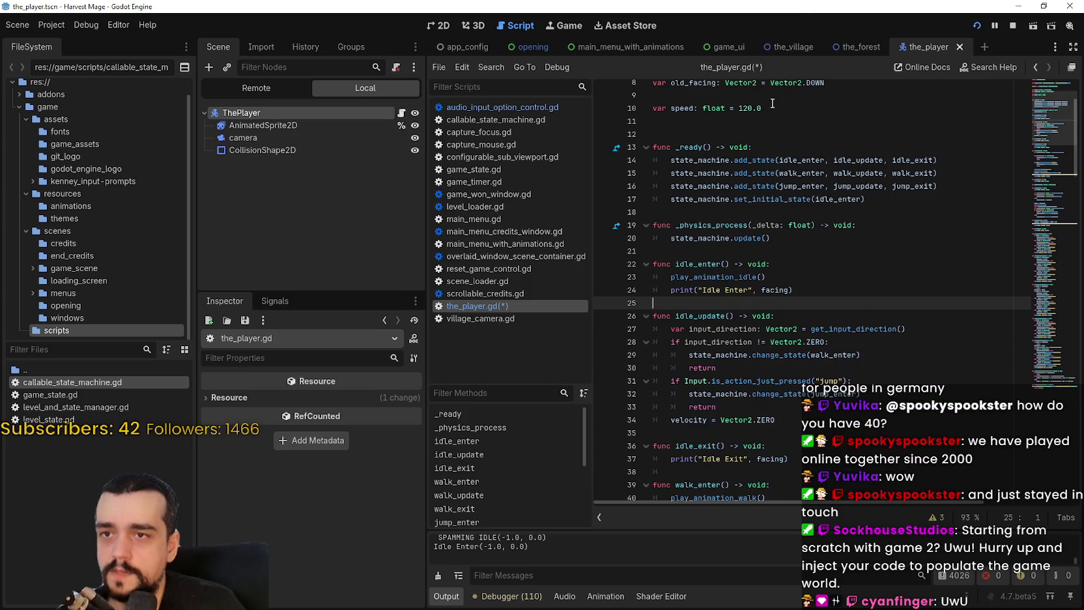
Look up the play_animation_walk definition from its call on line 40 using Lookup Symbol
scroll(687, 251, "down", 7)
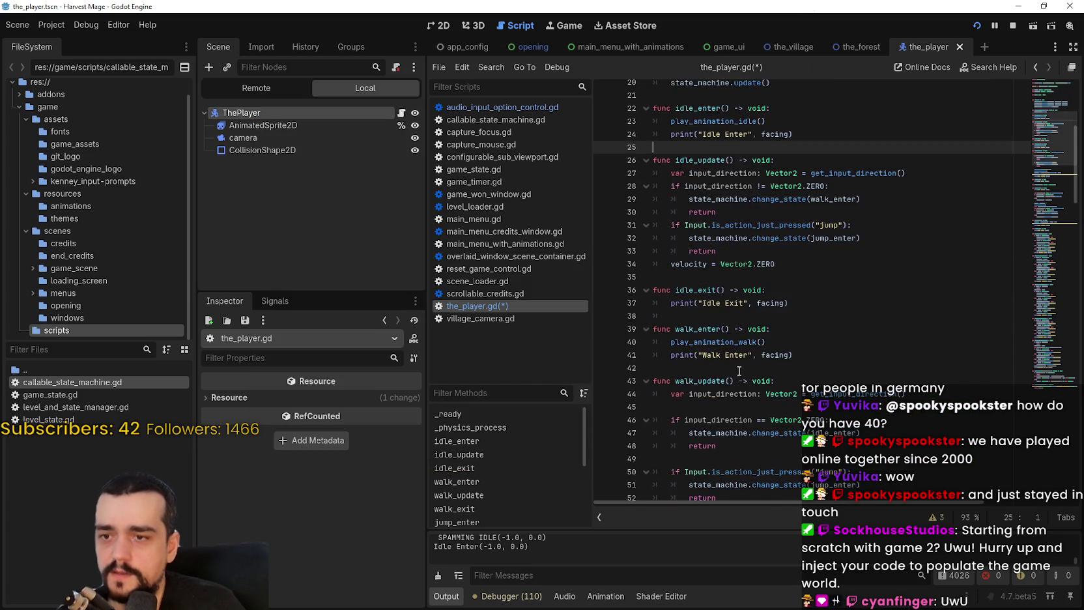
left_click_drag(667, 226, 798, 231)
double_click(749, 226)
right_click(750, 226)
left_click(792, 458)
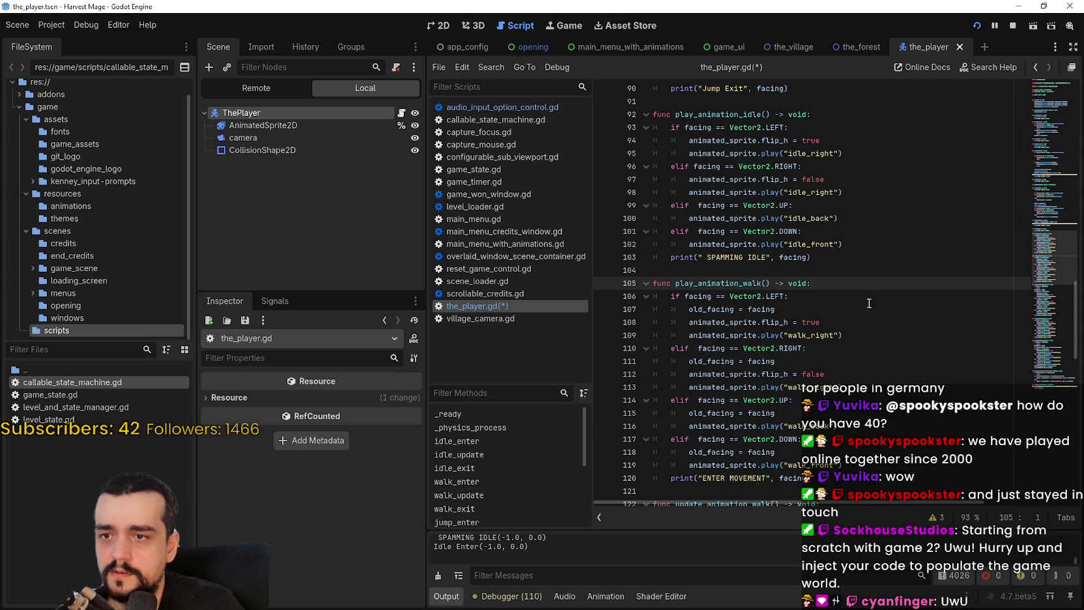
Insert a new empty line at the top of walk_enter, above play_animation_walk()
scroll(725, 280, "up", 15)
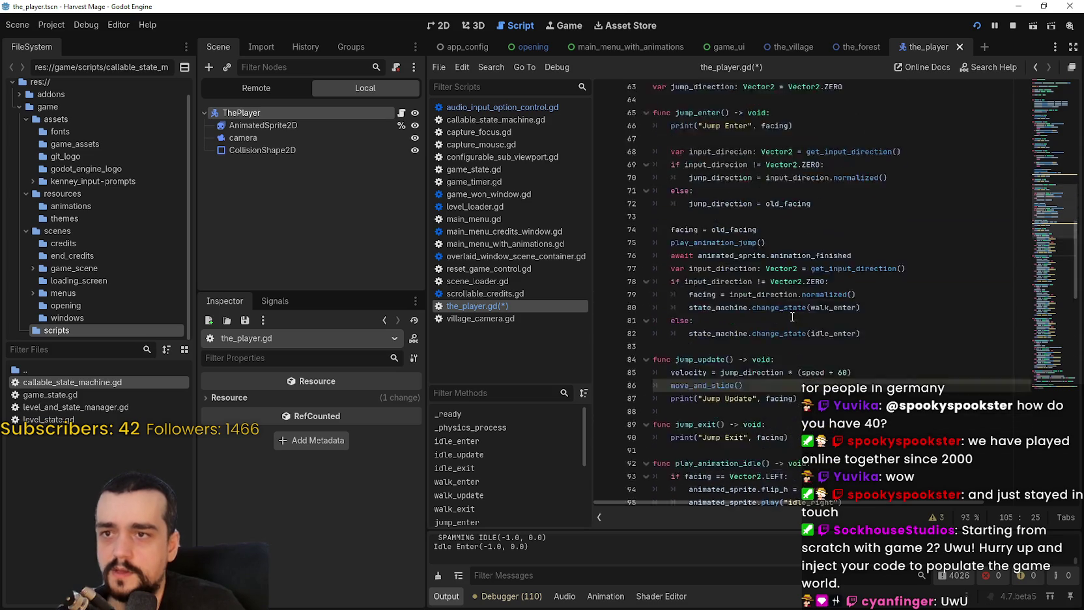
scroll(782, 313, "up", 2)
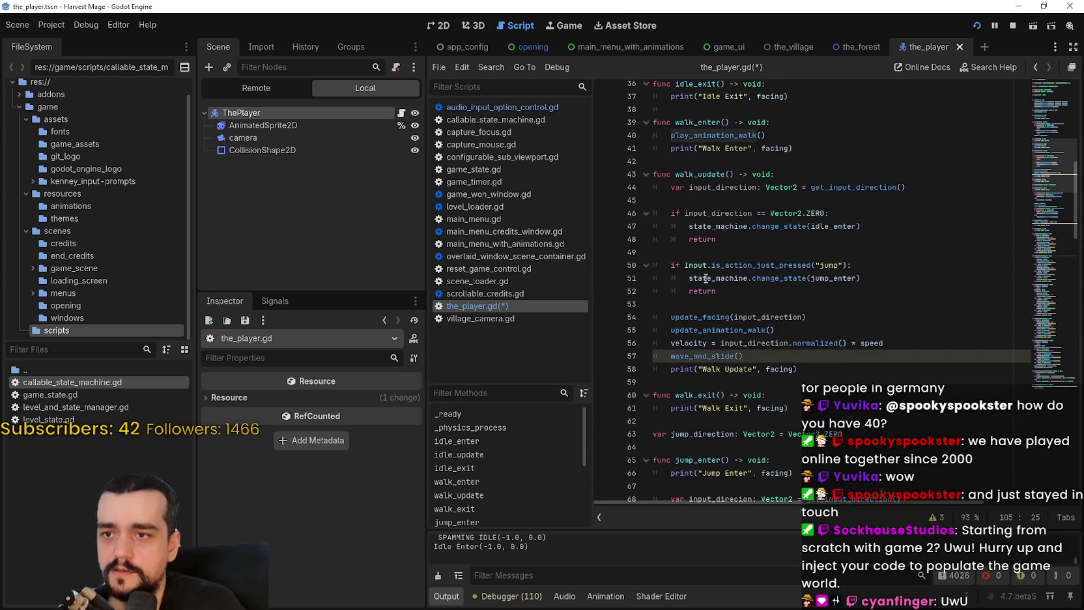
scroll(705, 278, "up", 4)
left_click(801, 280)
key("Return")
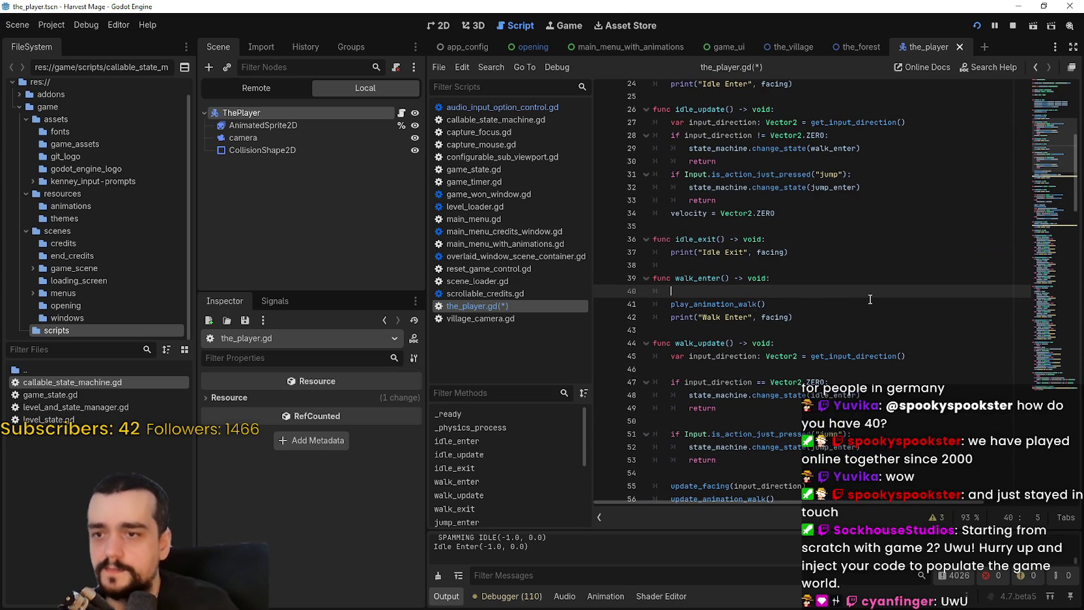
Add an update_facing() call at the start of walk_enter using autocomplete
type("update")
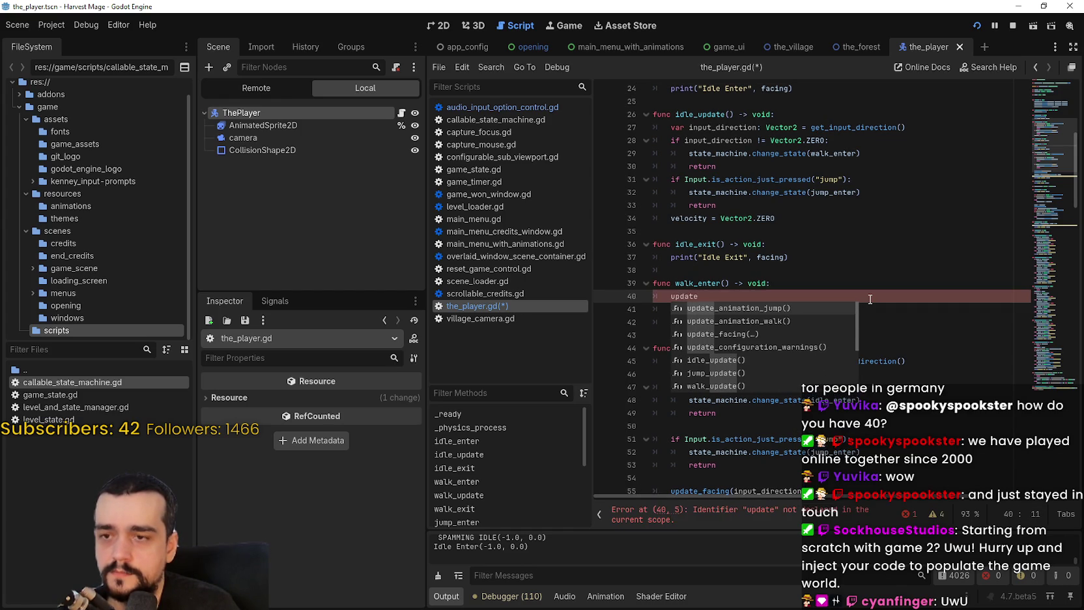
type("_")
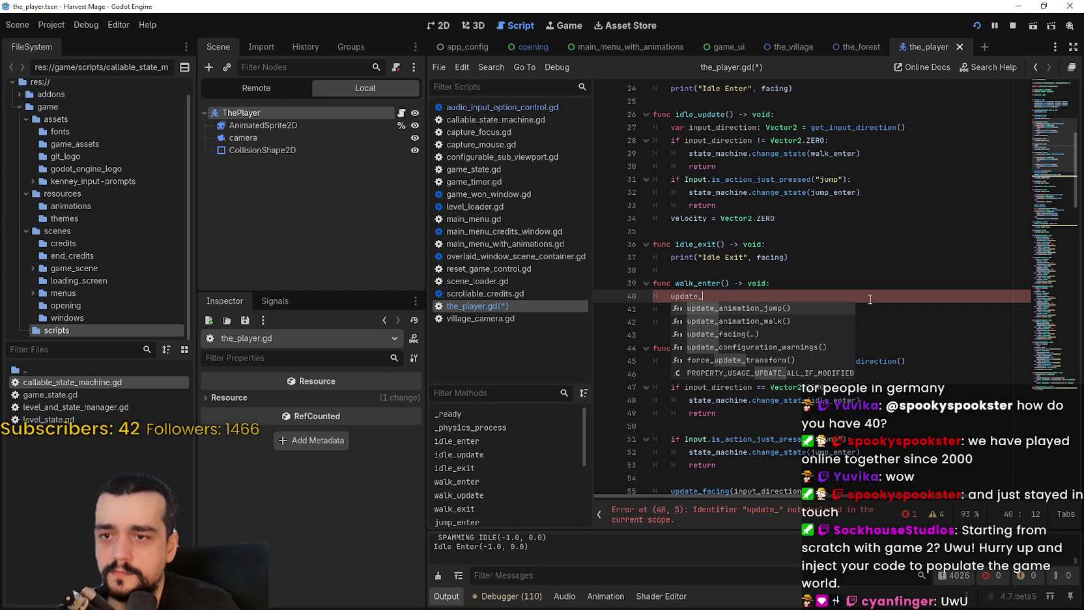
key("Down")
key("Down")
key("Return")
Review walk_update and jump_enter, including the misspelled input_direcion variable and play_animation_jump call
scroll(713, 308, "down", 5)
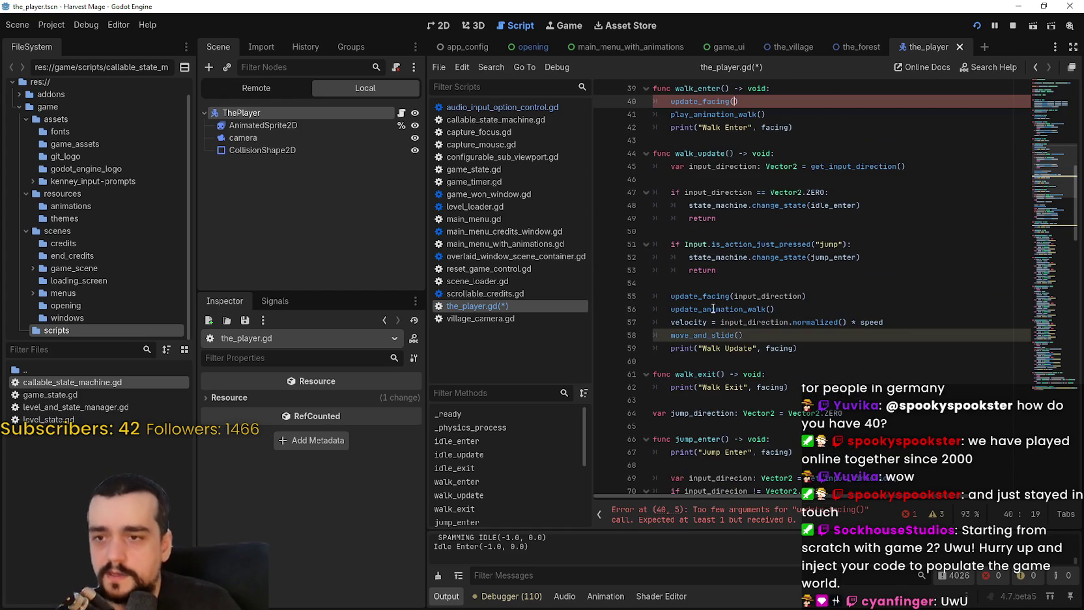
left_click(717, 237)
scroll(714, 241, "up", 4)
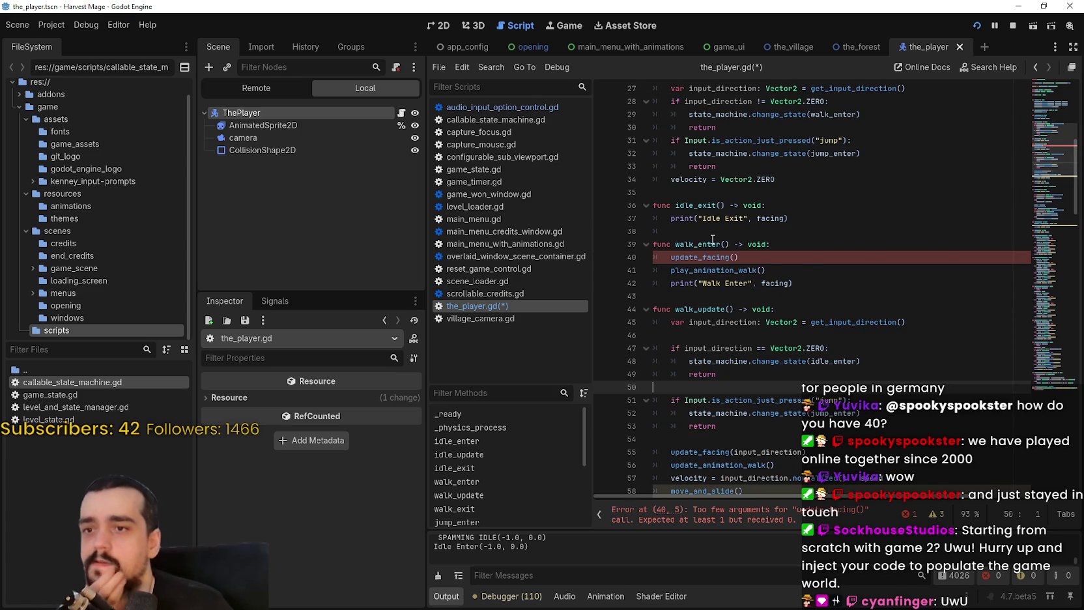
left_click(740, 190)
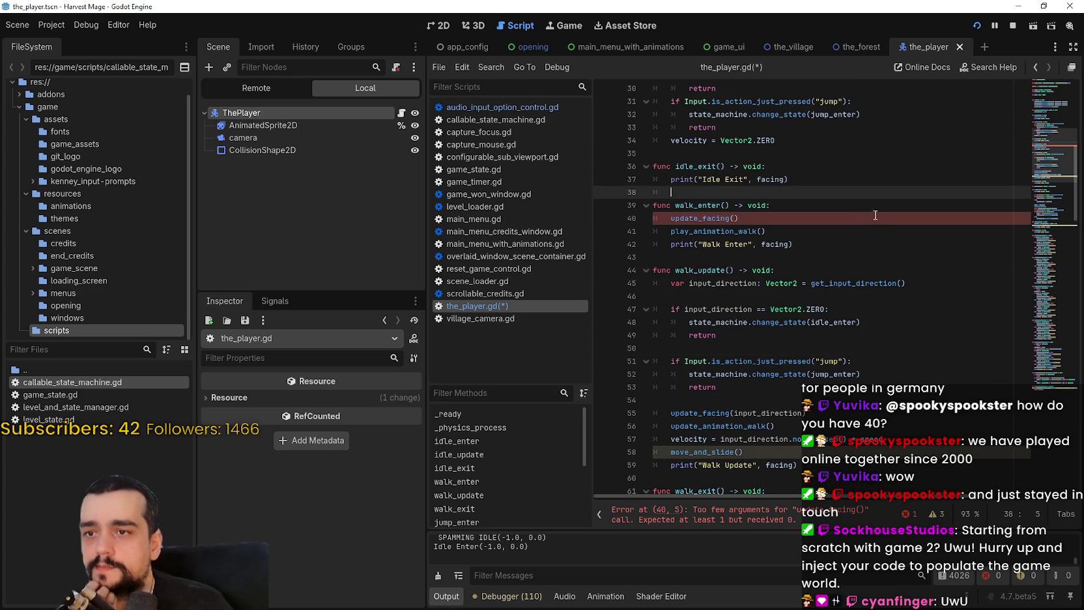
scroll(754, 406, "down", 5)
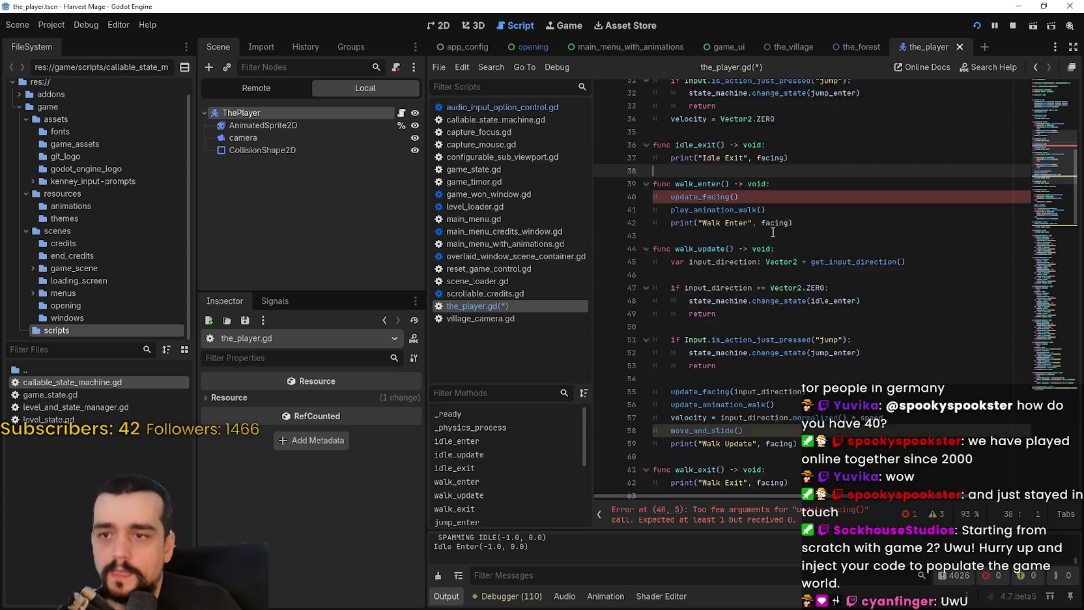
scroll(741, 436, "down", 2)
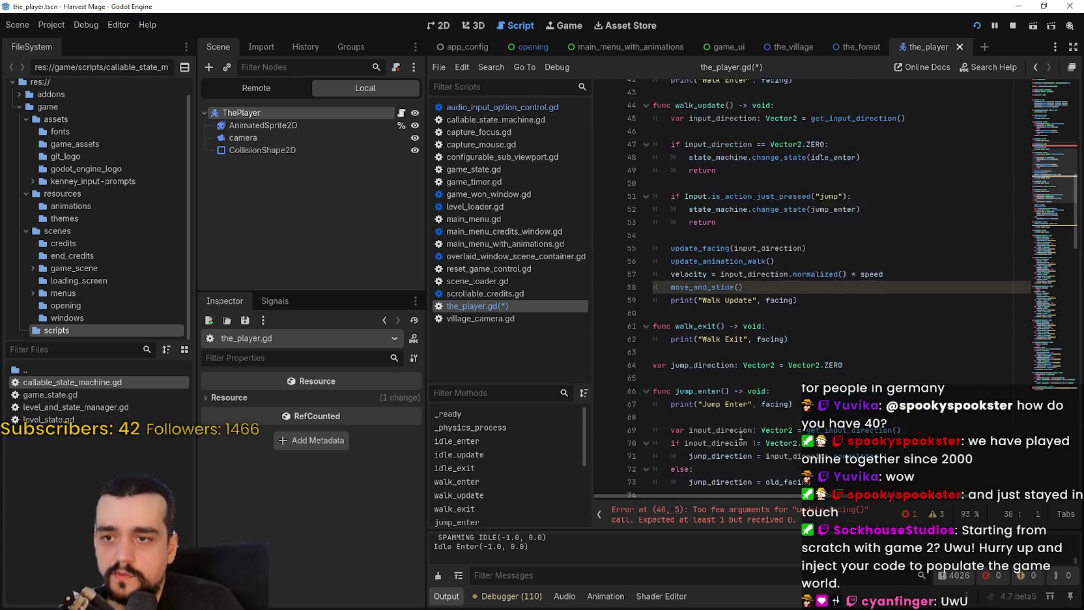
double_click(719, 298)
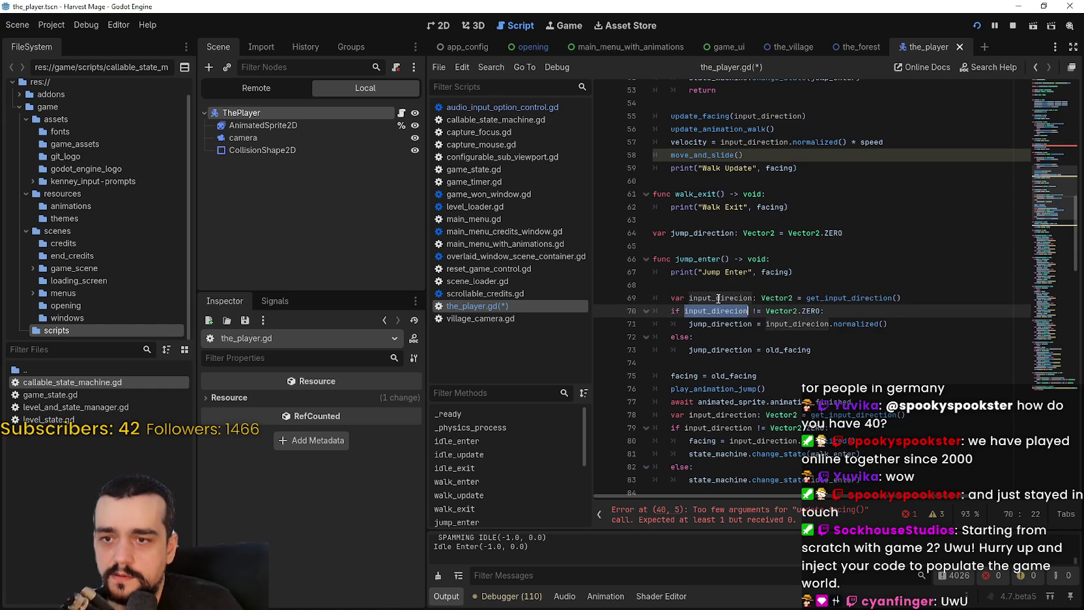
double_click(723, 389)
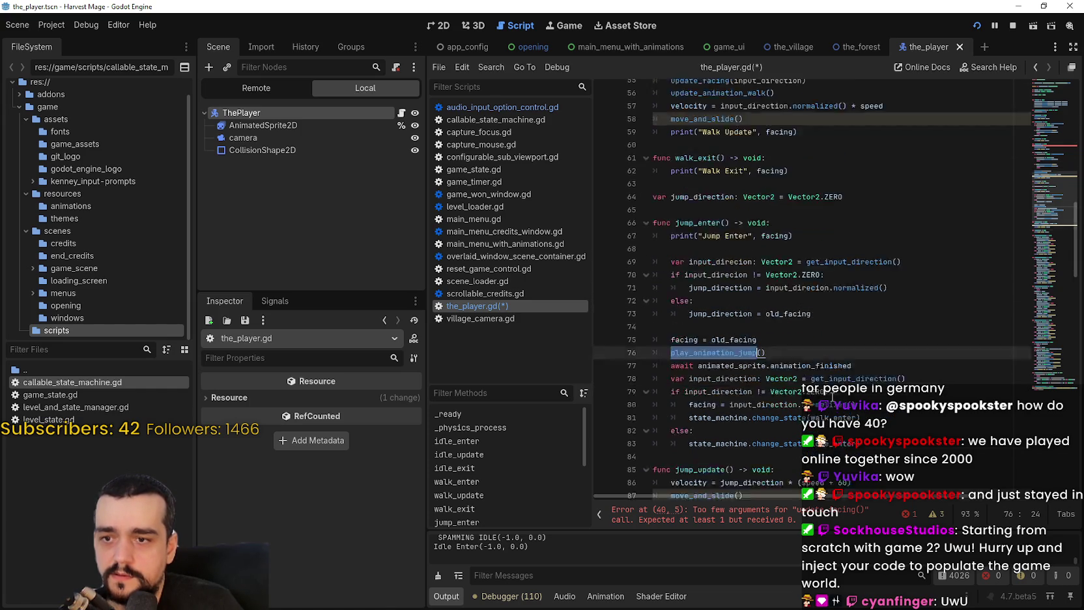
scroll(831, 395, "down", 2)
scroll(857, 338, "down", 2)
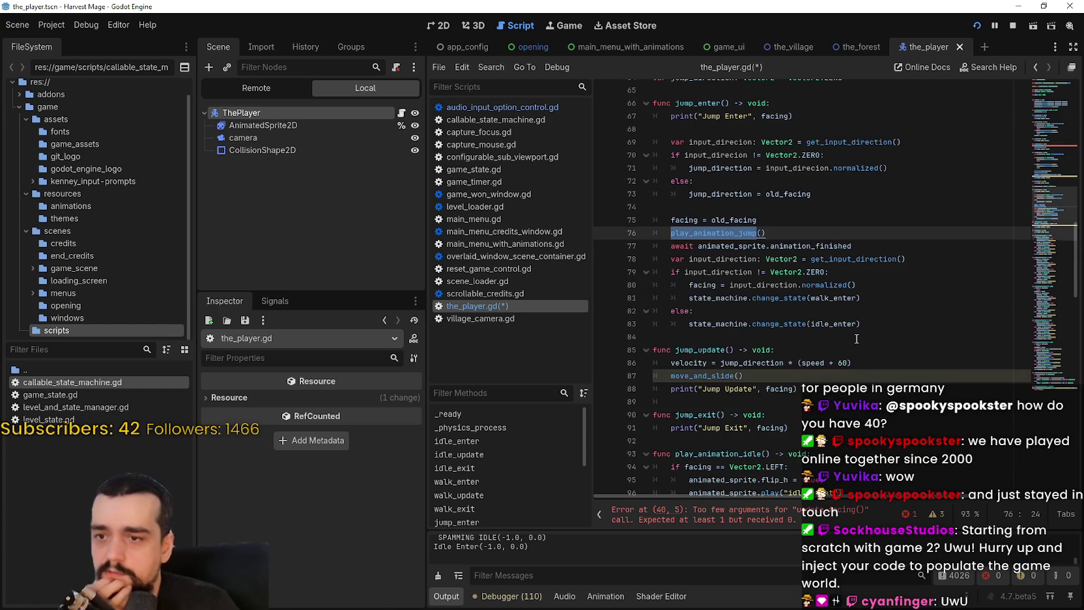
left_click(723, 335)
Inspect walk_update's update_facing(input_direction) call, get_input_direction and the Walk Update print
scroll(723, 334, "up", 7)
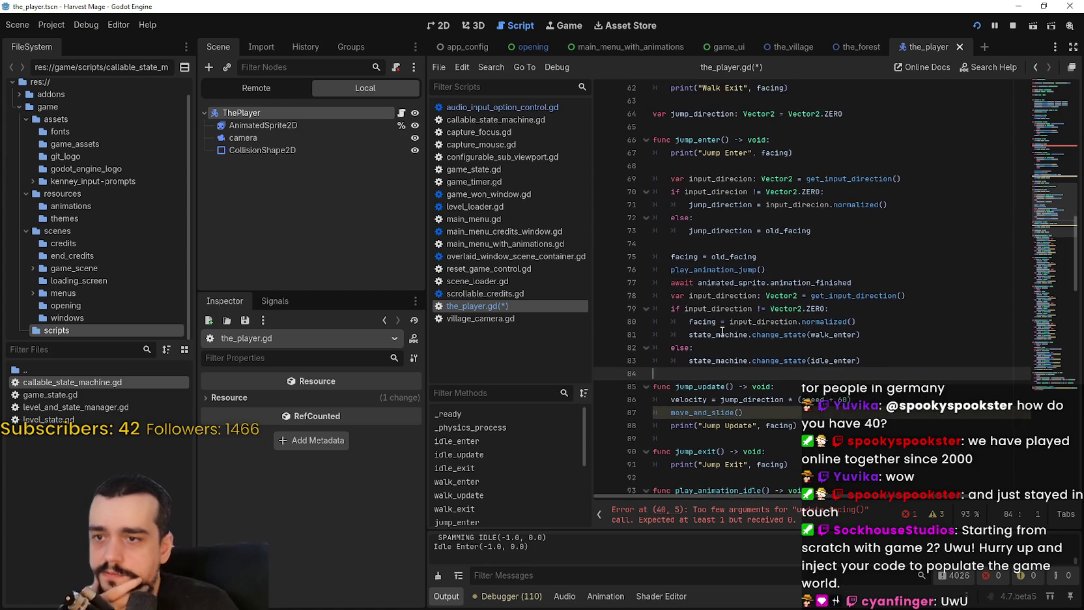
scroll(723, 331, "down", 5)
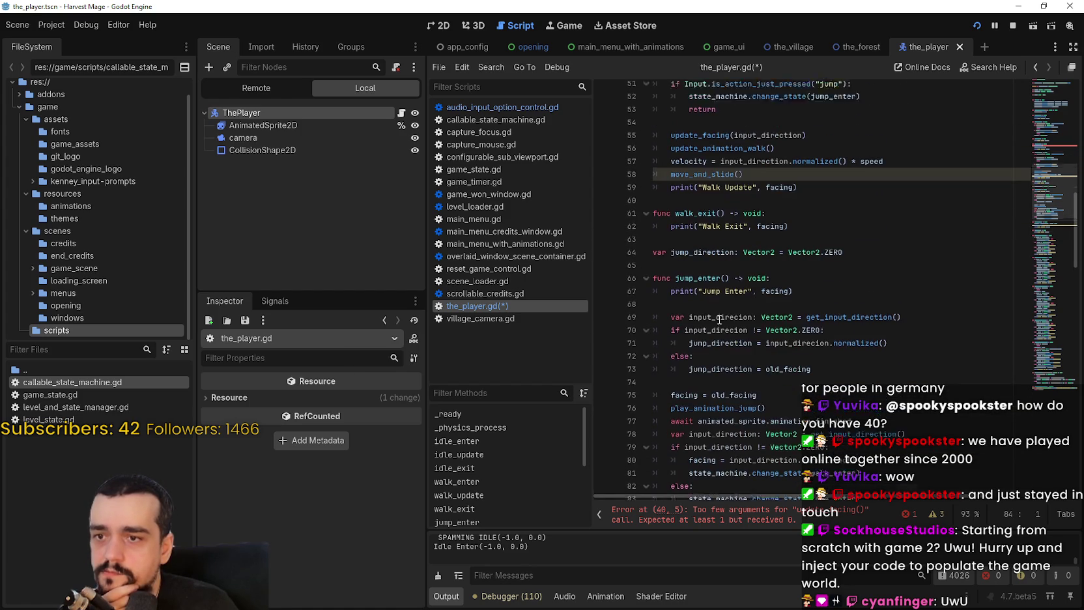
left_click(707, 269)
scroll(780, 372, "down", 3)
scroll(780, 372, "up", 11)
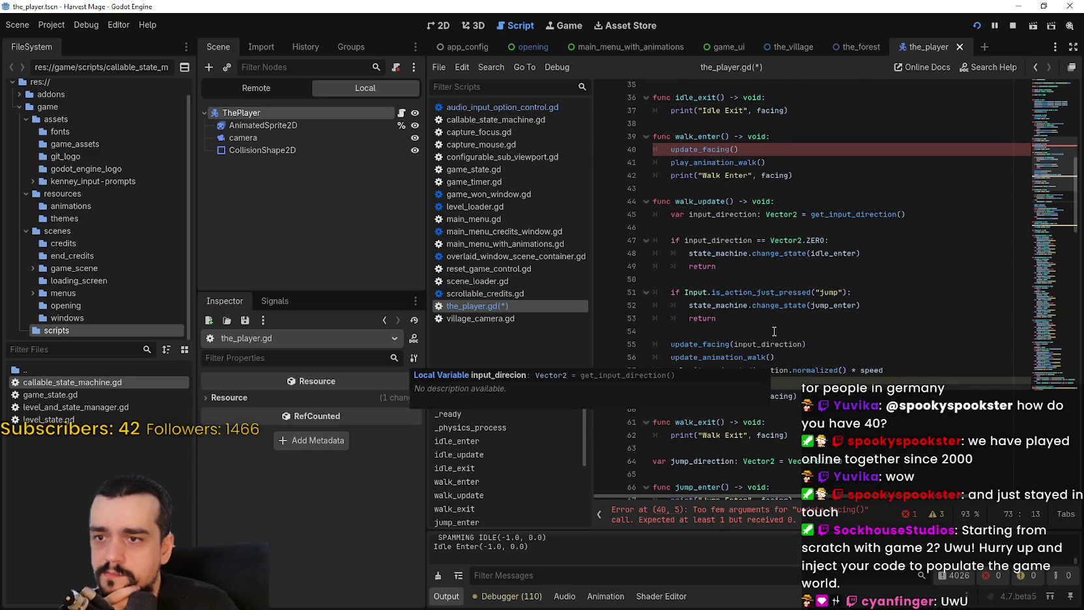
left_click(768, 330)
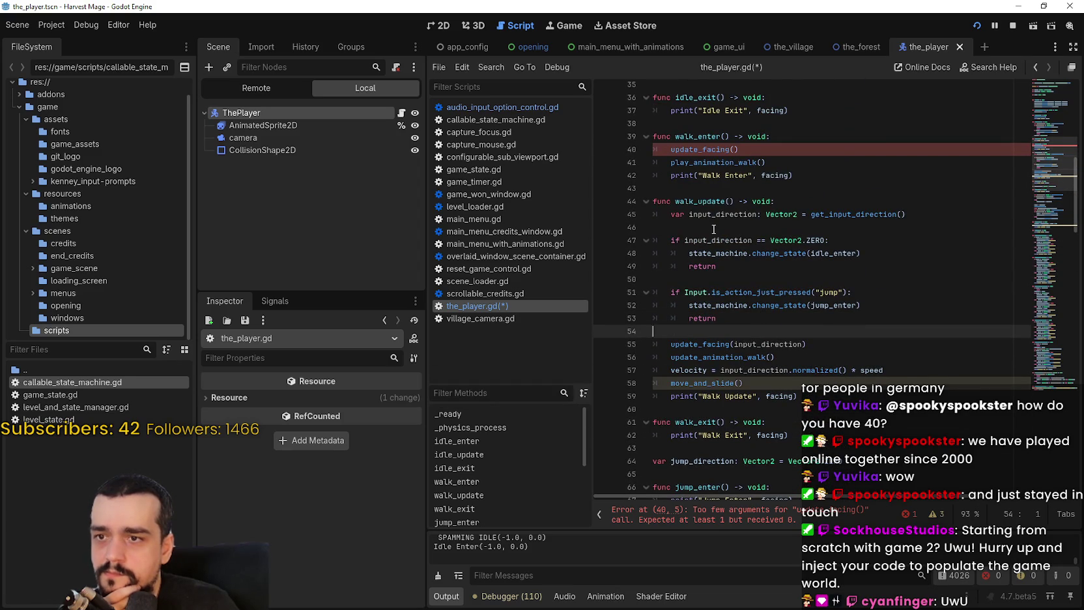
left_click(714, 228)
left_click(728, 342)
double_click(725, 343)
double_click(768, 344)
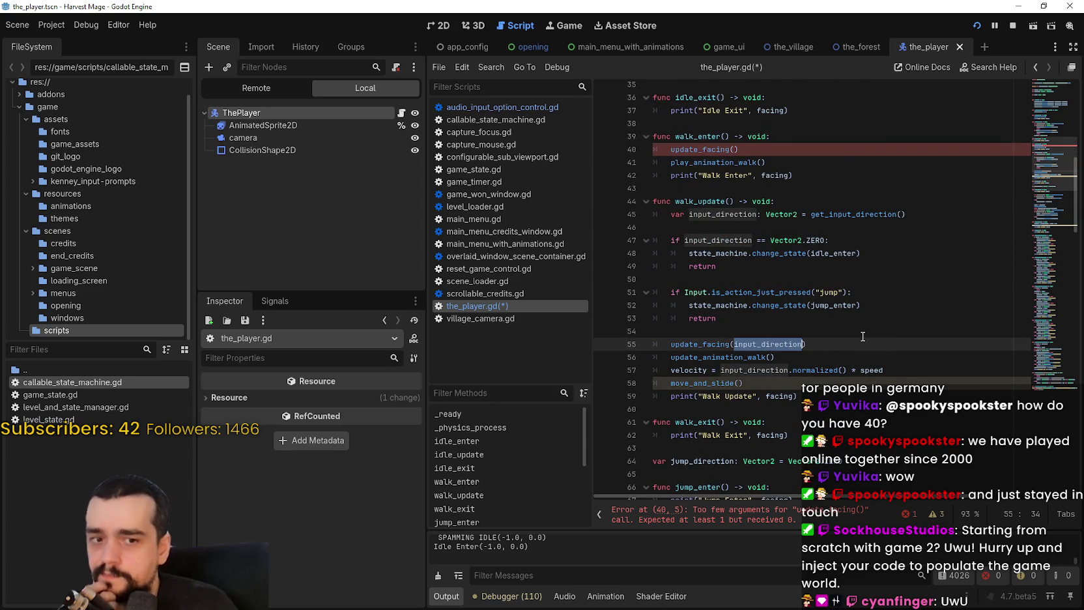
double_click(853, 214)
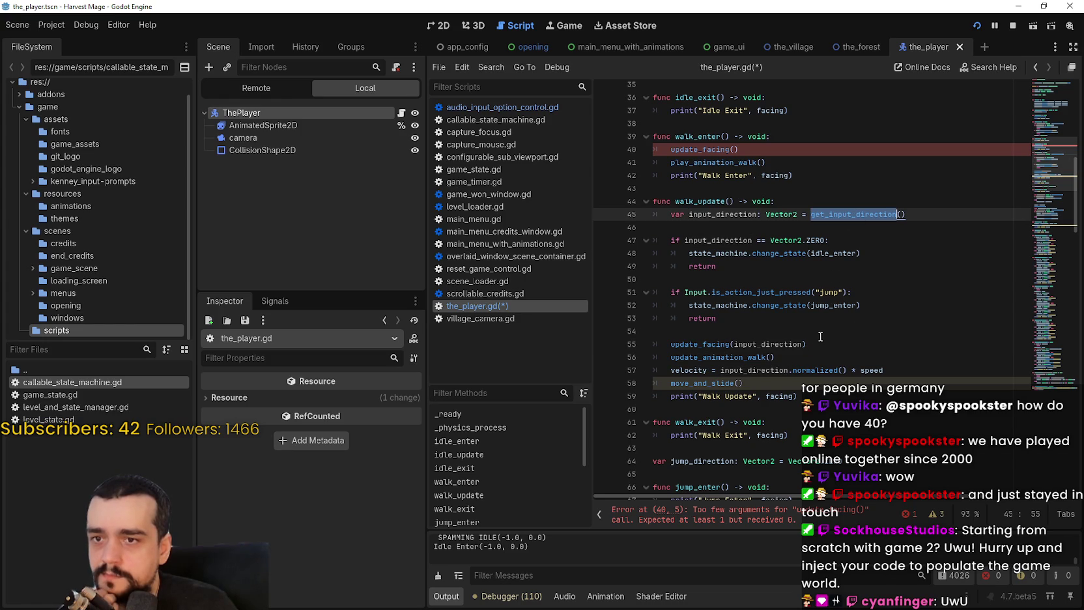
double_click(790, 345)
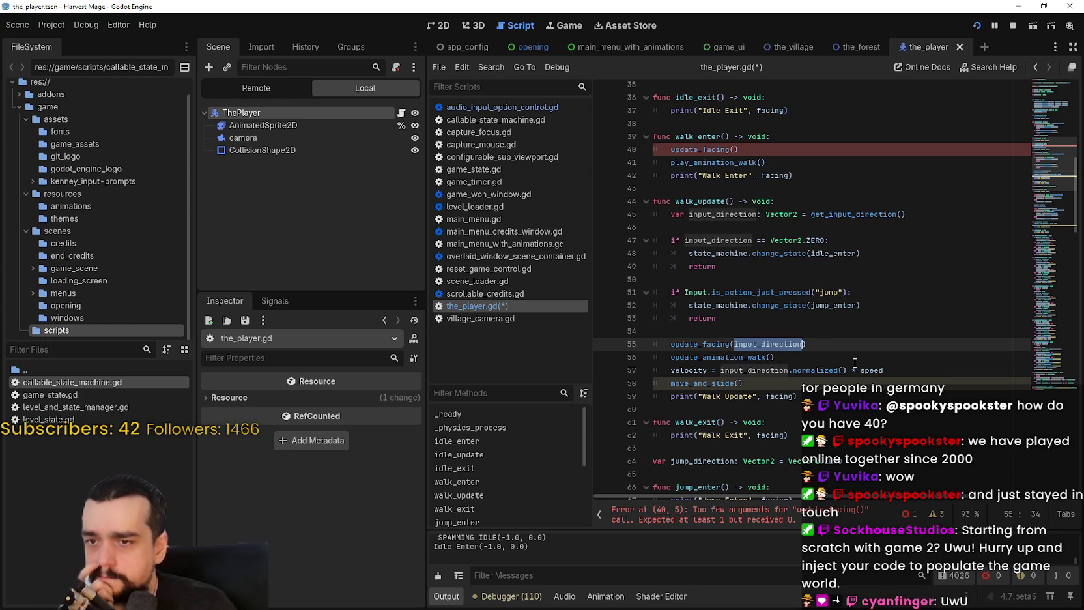
double_click(778, 396)
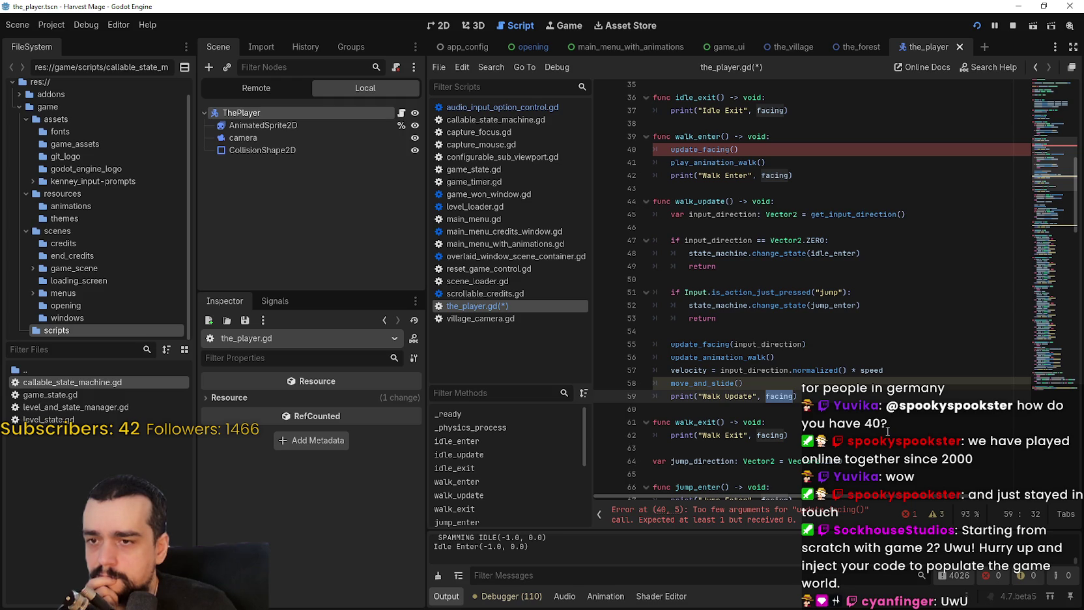
double_click(716, 357)
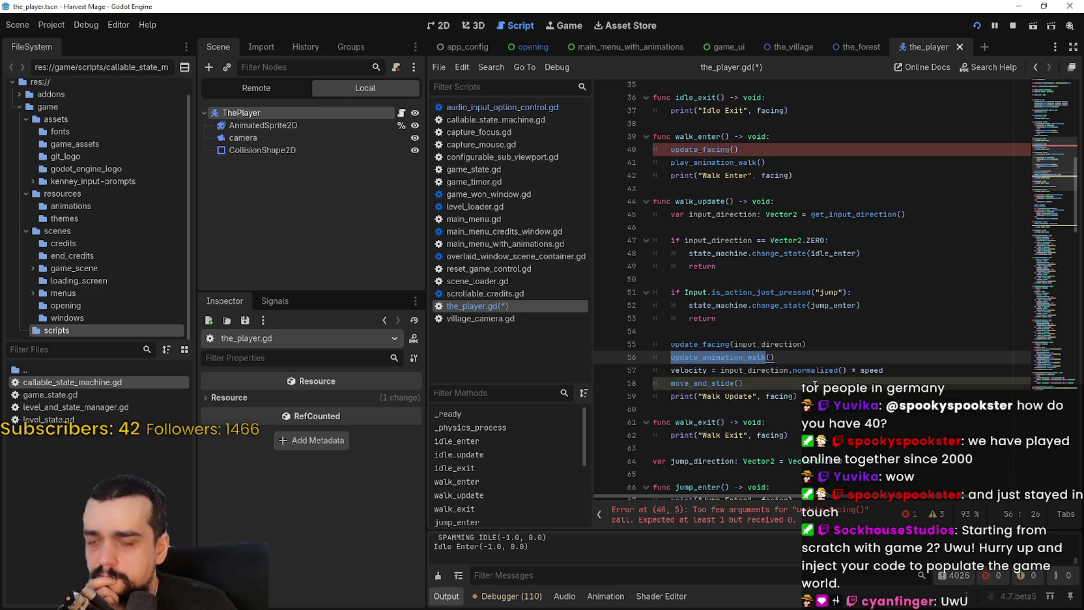
key("Up")
Jump to the update_facing function definition with Lookup Symbol
right_click(716, 344)
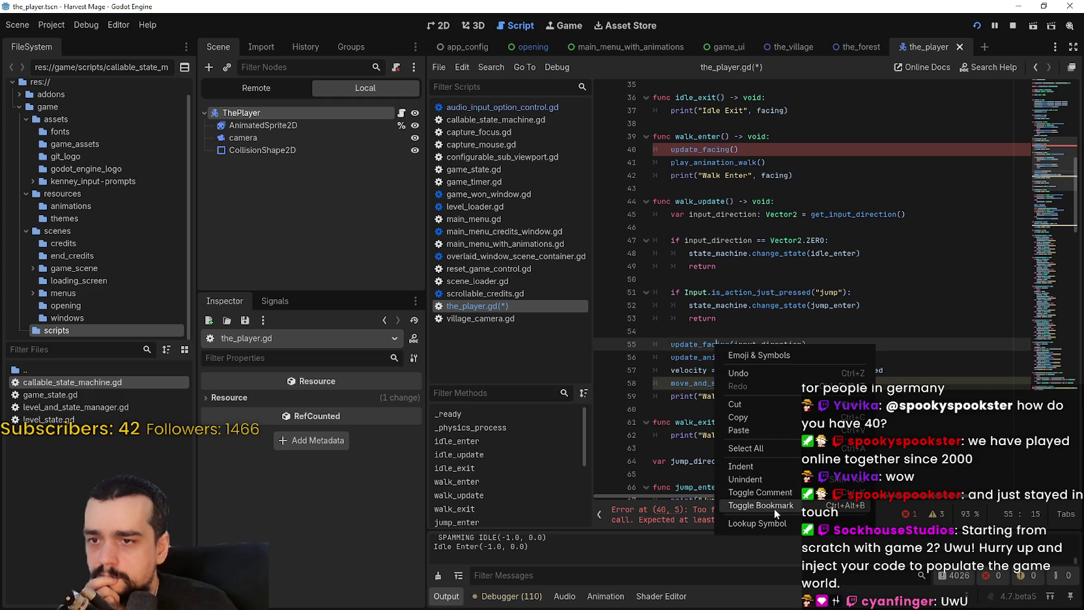
left_click(780, 524)
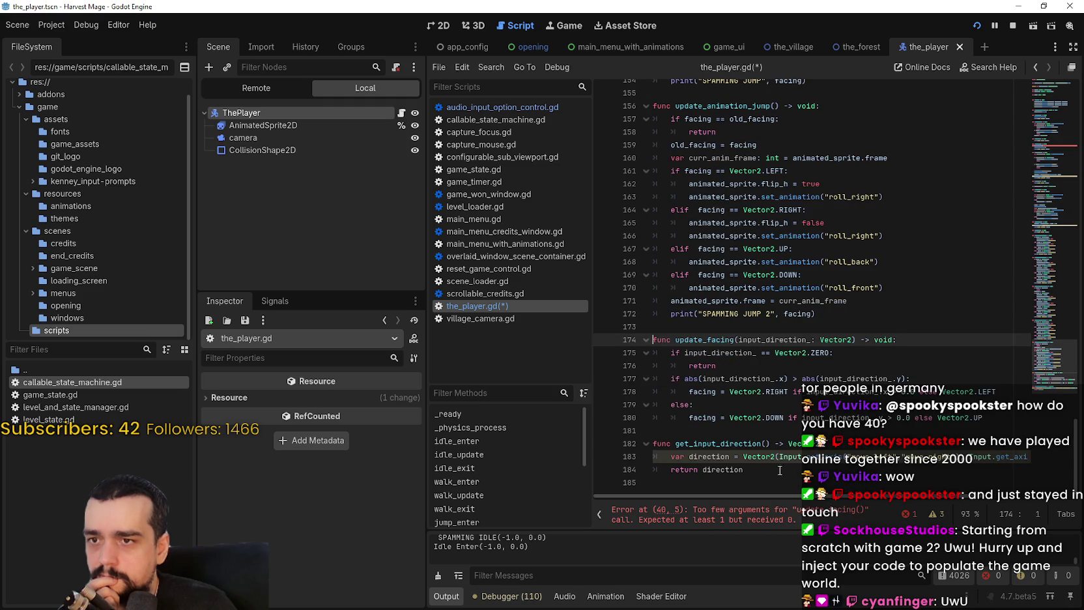
left_click(728, 364)
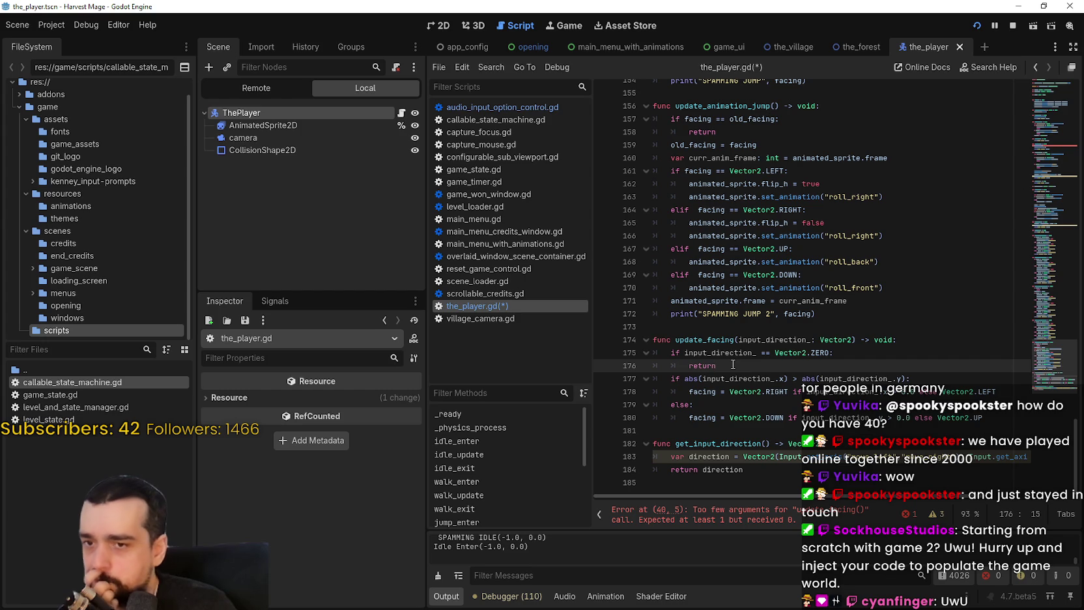
Search the script for update_facing and select its walk_update call on line 55
double_click(713, 340)
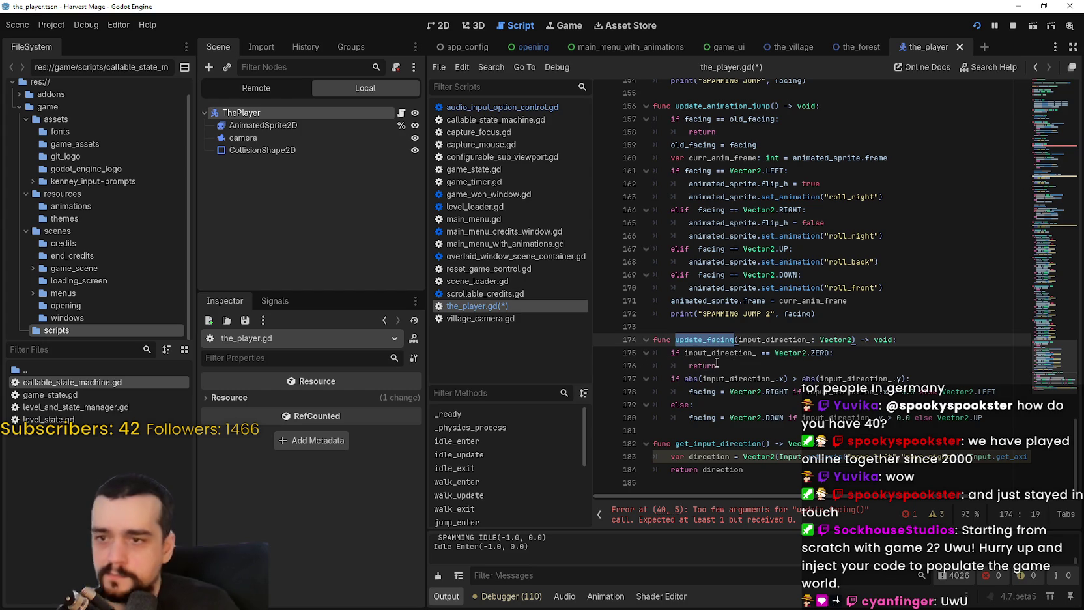
key("ctrl+f")
left_click(895, 518)
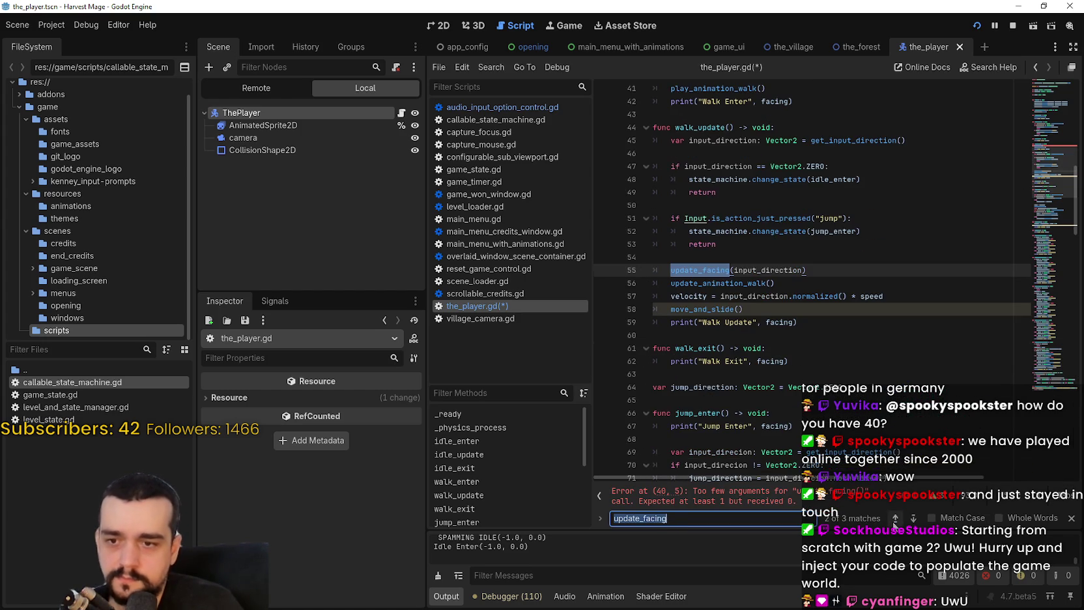
left_click(756, 325)
left_click_drag(849, 275, 651, 262)
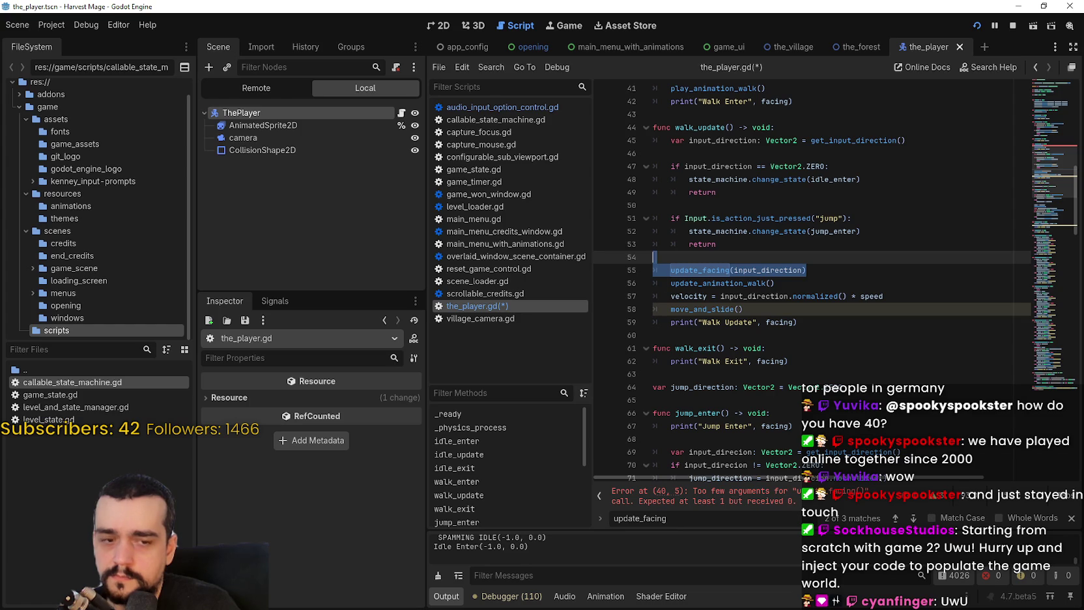
Run Harvest Mage with F5 and walk the mage down and right across the field
key("F5")
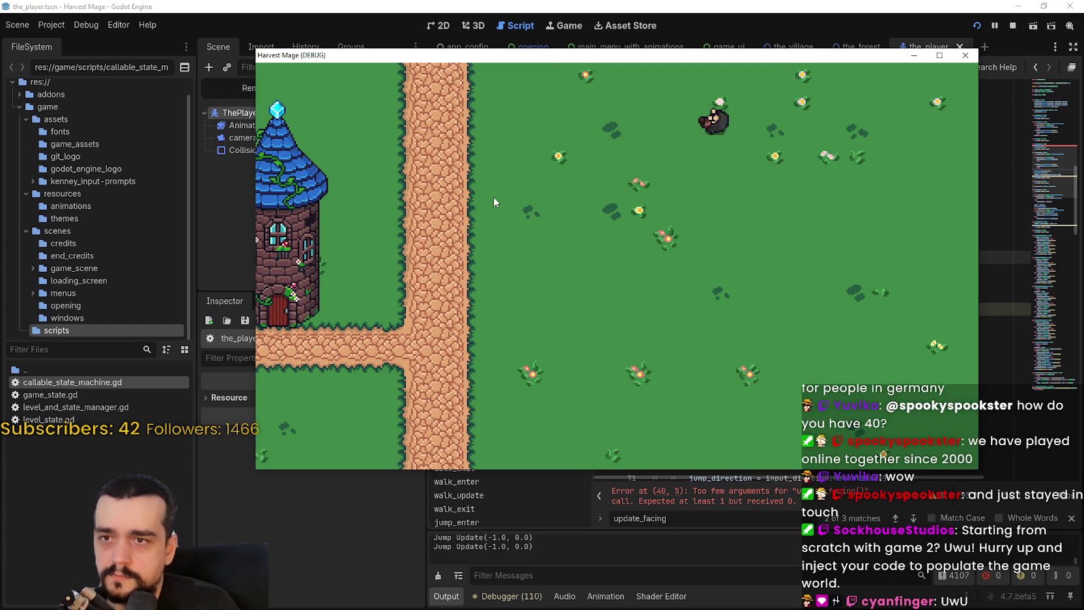
key("Down")
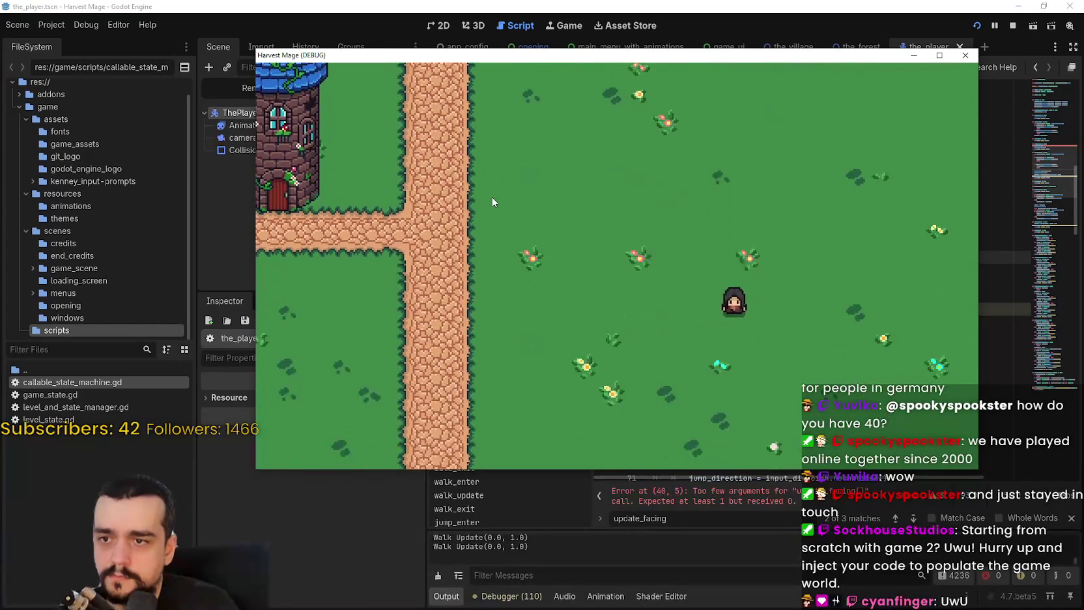
key("Right")
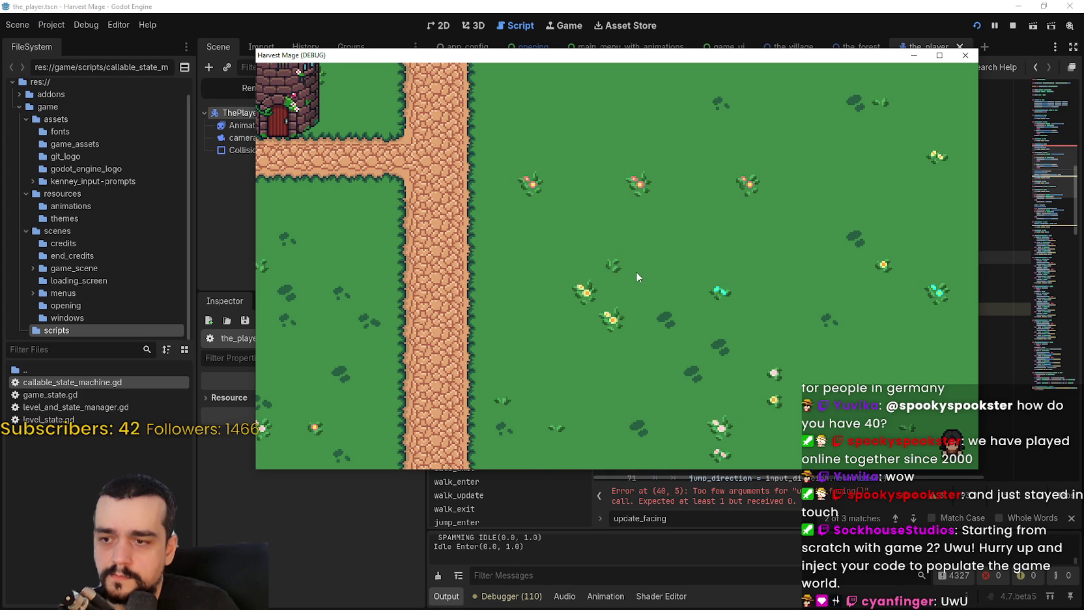
key("s")
key("s")
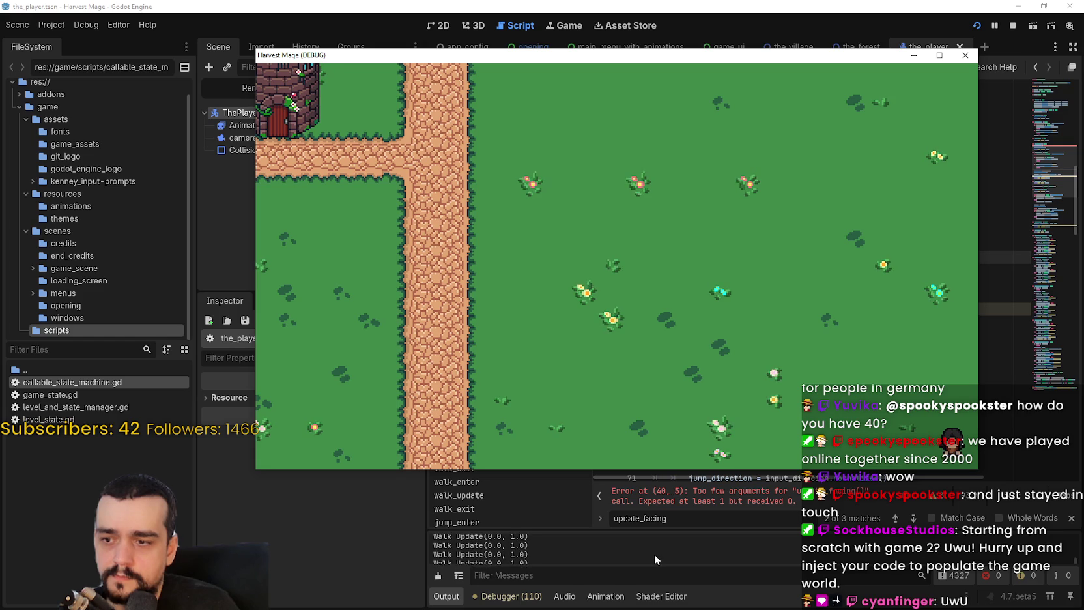
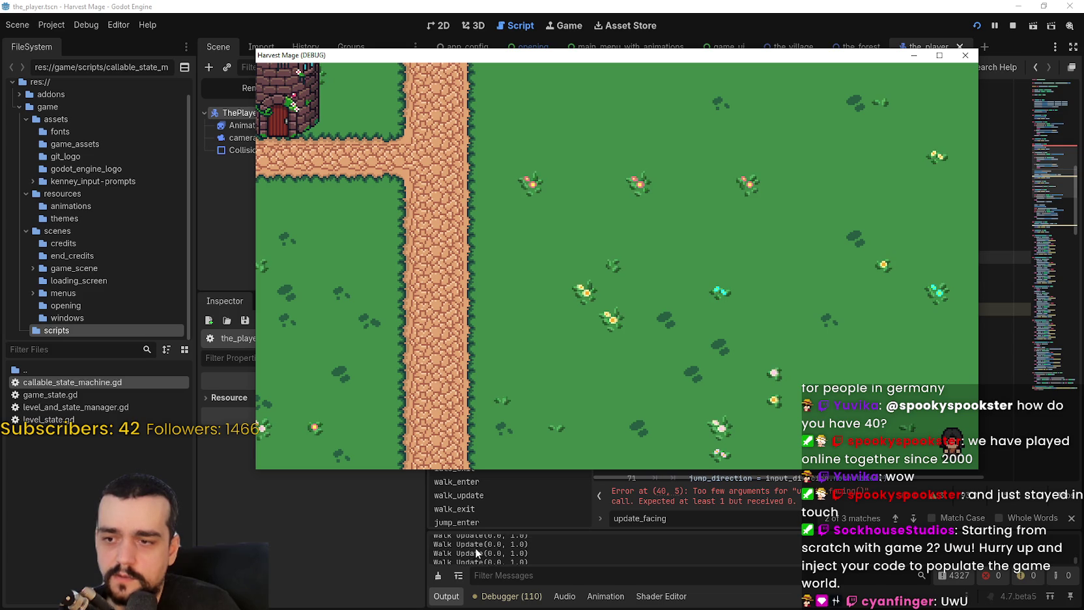
Bring the script editor in front of the game, check the Output log, and close the update_facing find bar
left_click(521, 547)
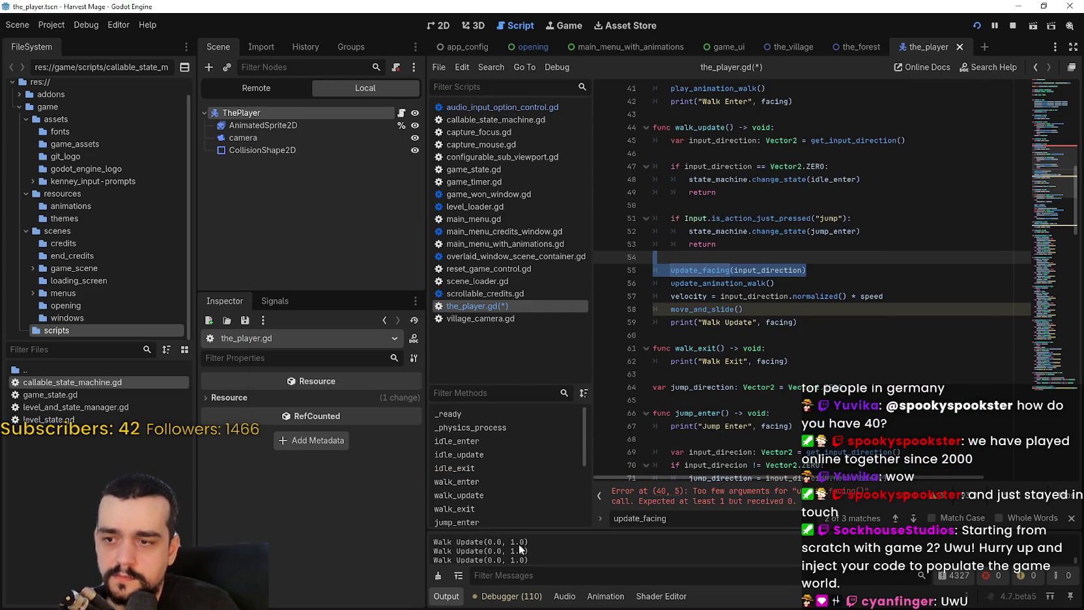
left_click_drag(545, 531, 582, 343)
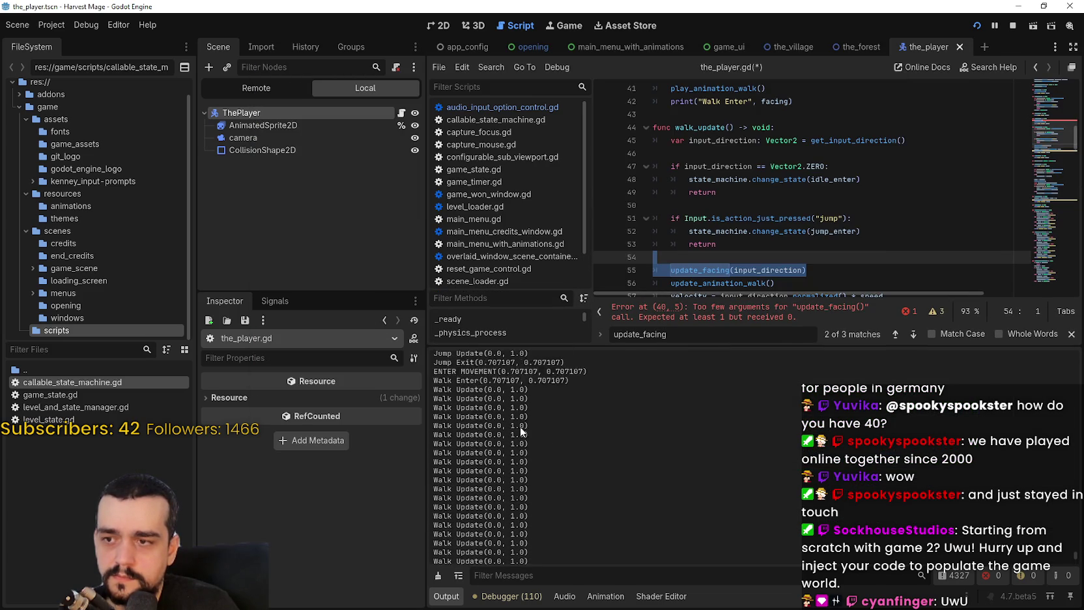
scroll(505, 422, "up", 2)
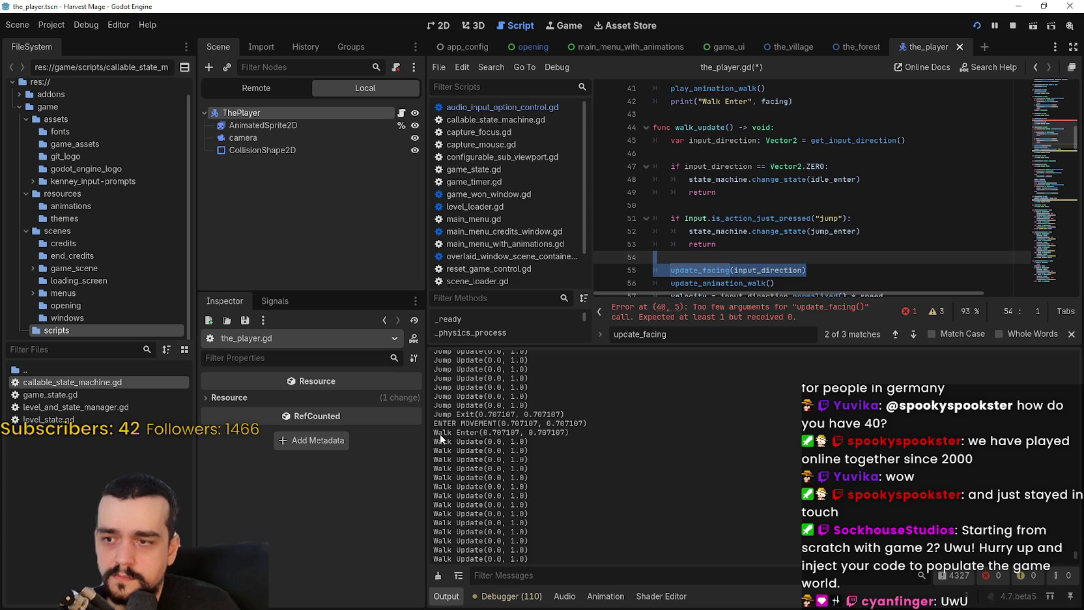
left_click_drag(434, 432, 611, 431)
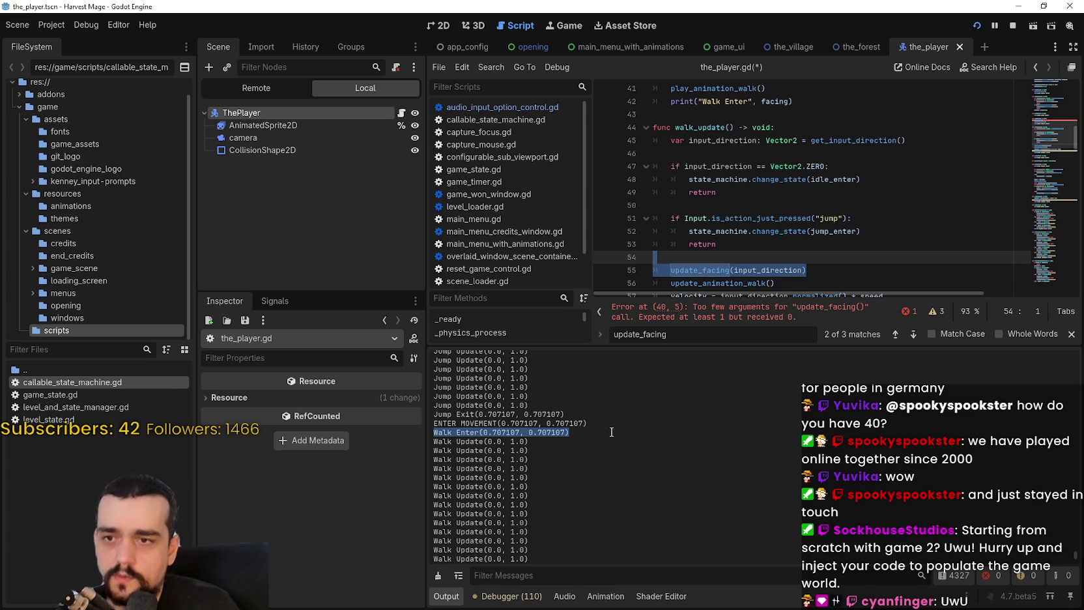
left_click(1071, 334)
left_click_drag(888, 345, 887, 423)
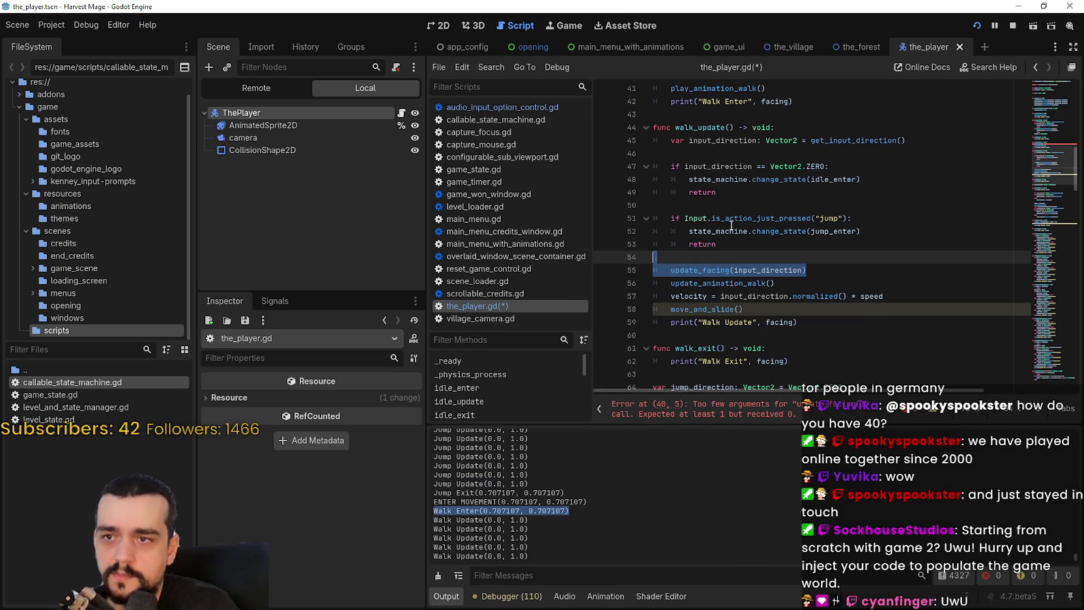
Inspect the update_facing(input_direction) call on line 55, then scroll up to walk_enter's line 40
left_click(704, 257)
left_click_drag(671, 269, 846, 270)
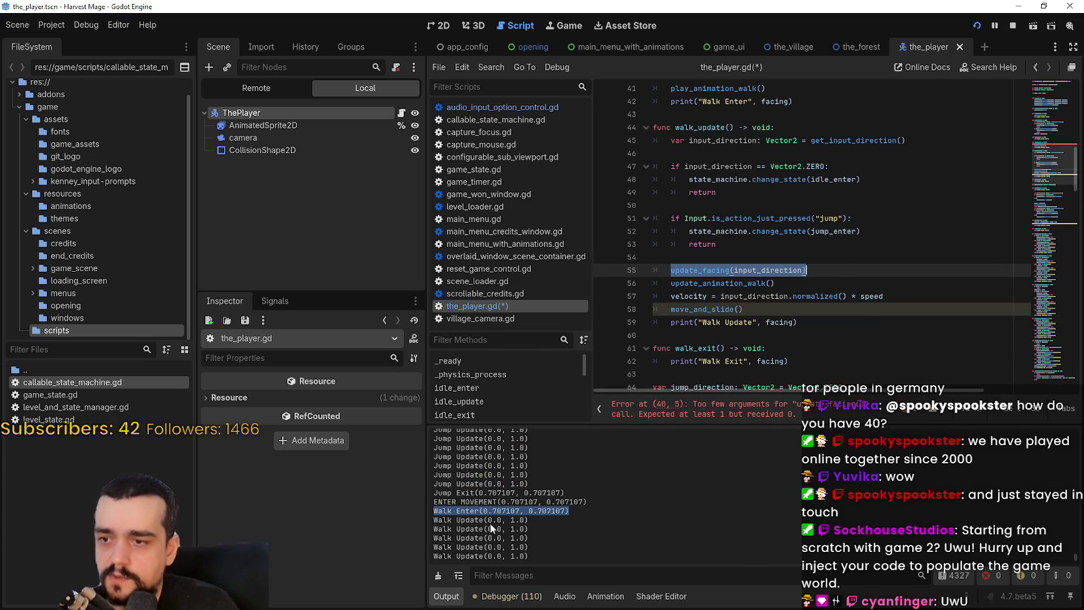
left_click_drag(533, 515, 407, 511)
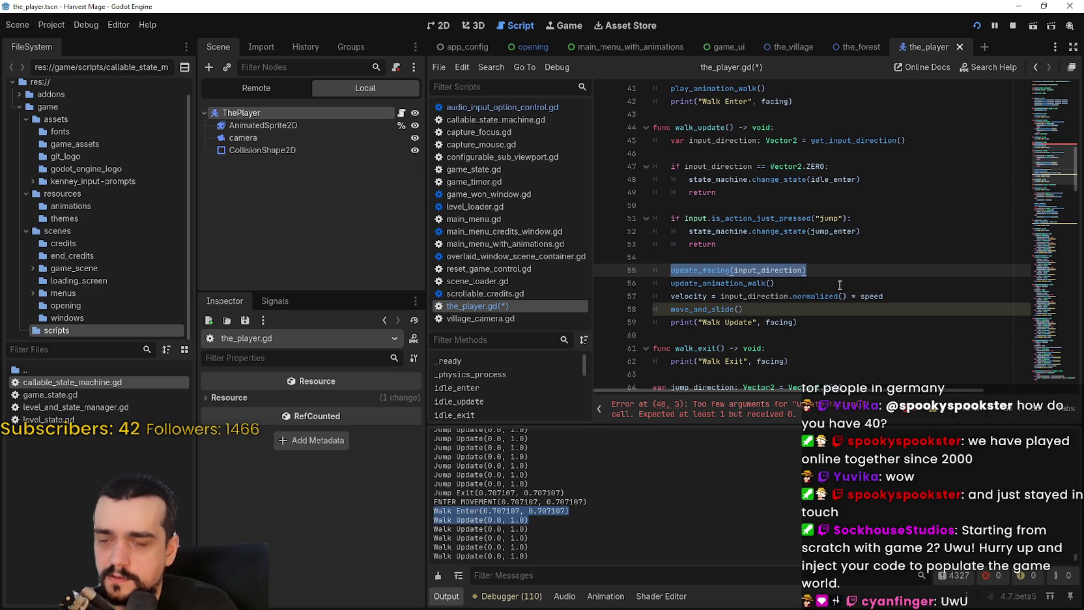
scroll(770, 206, "up", 2)
left_click(767, 148)
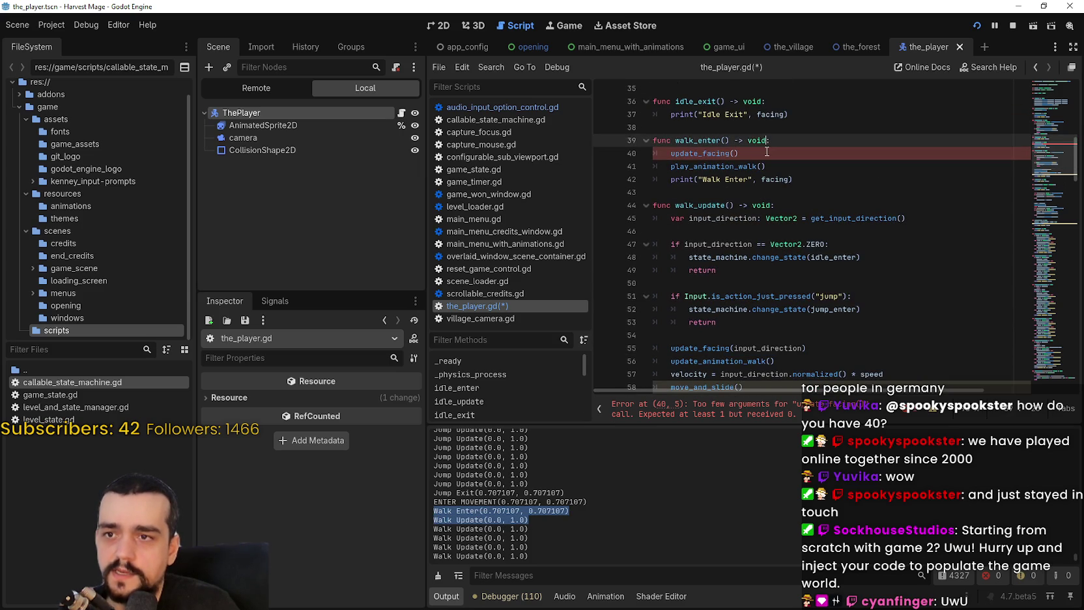
Copy the var input_direction line from walk_update into walk_enter with correct indentation
scroll(775, 215, "down", 1)
scroll(779, 236, "up", 1)
left_click_drag(636, 231, 637, 205)
key("ctrl+c")
left_click(782, 142)
key("Return")
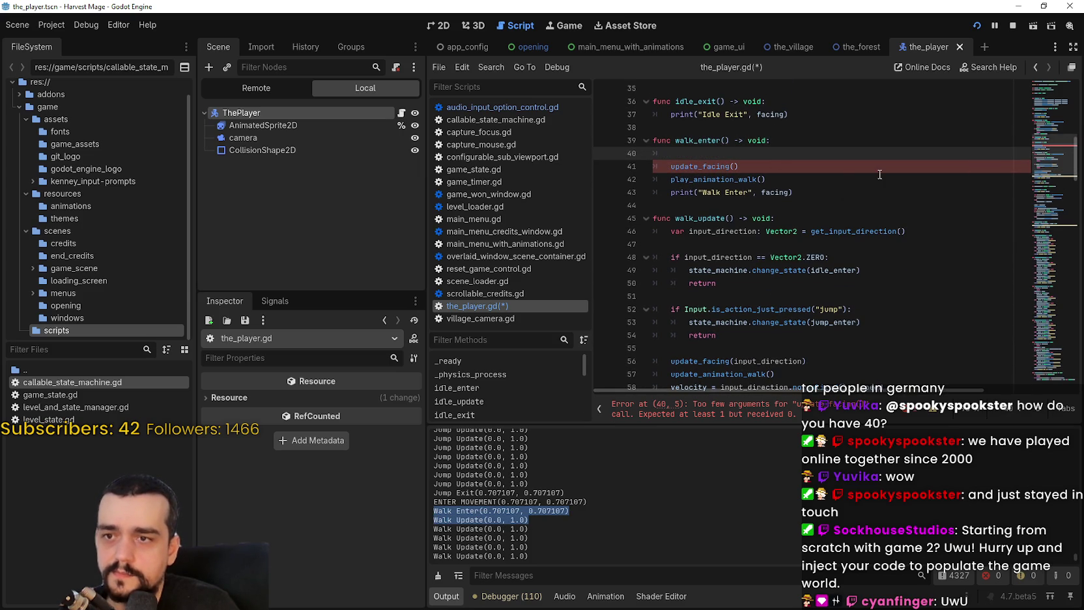
key("ctrl+v")
key("Return")
key("BackSpace")
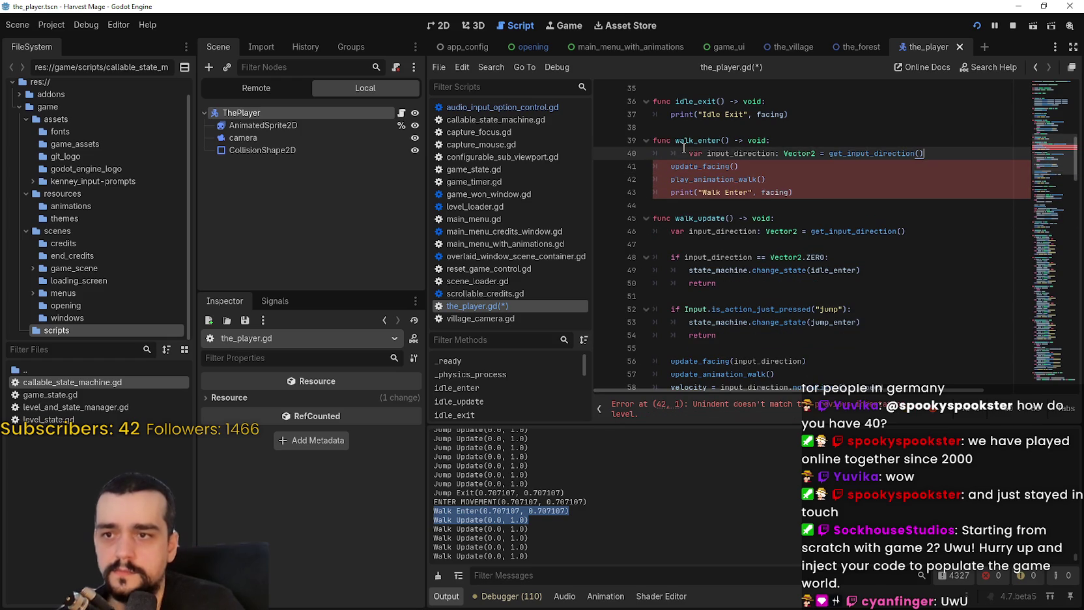
key("BackSpace")
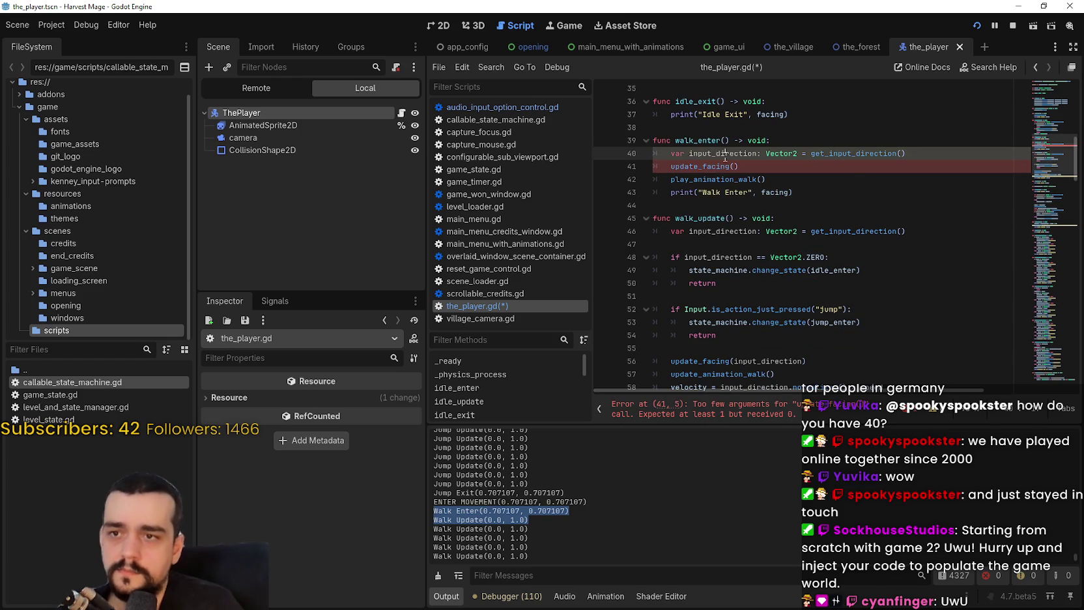
Change the call to update_facing(input_direction) and save the_player.gd
double_click(725, 154)
left_click(738, 166)
key("ctrl+v")
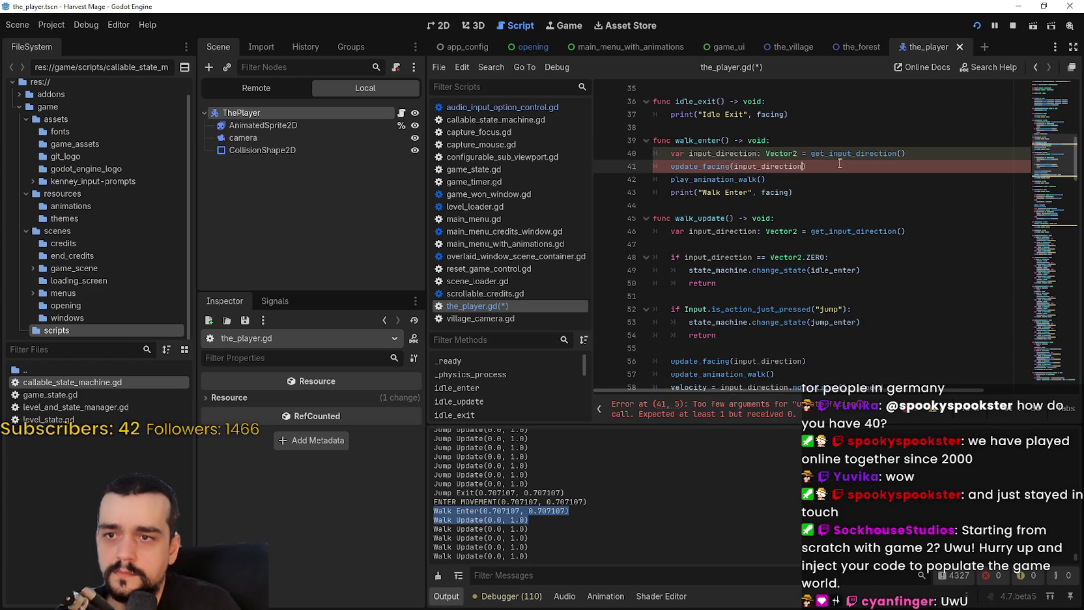
key("ctrl+s")
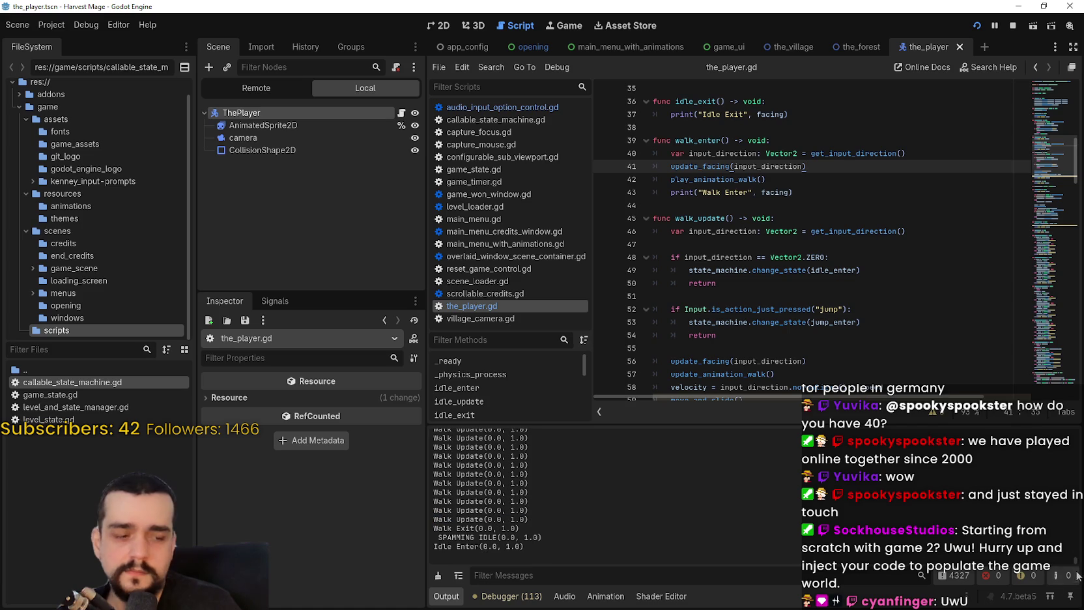
key("F5")
key("Left")
key("Up")
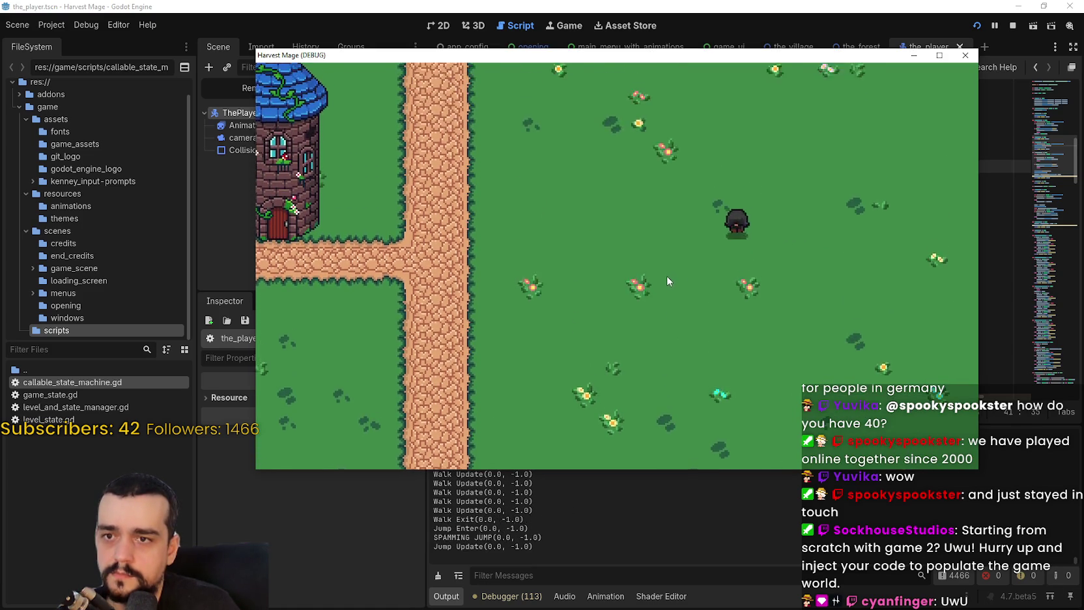
key("Down")
key("Right")
key("Up")
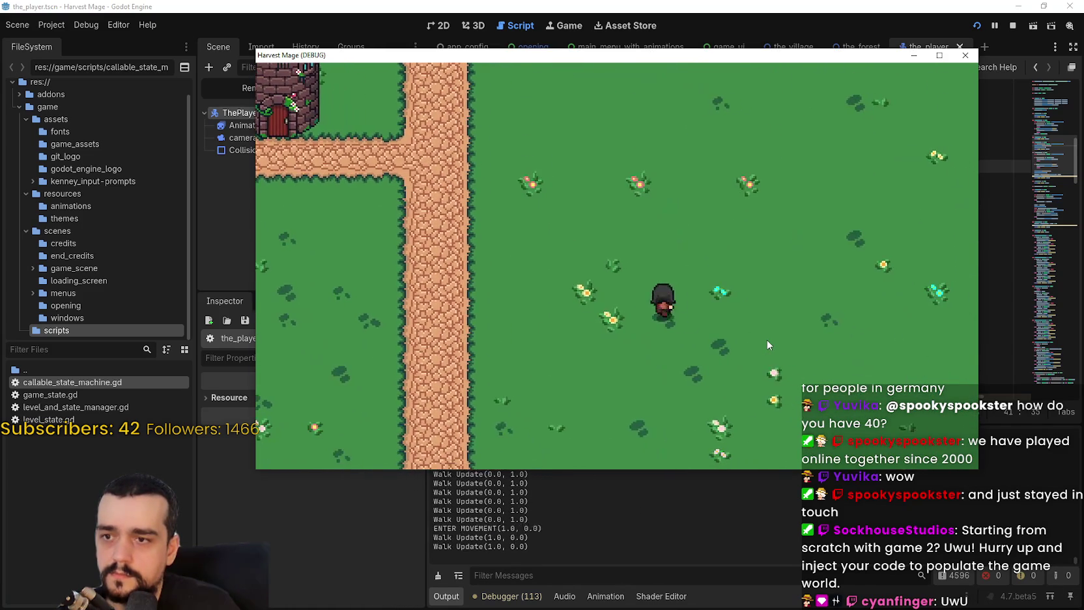
key("Left")
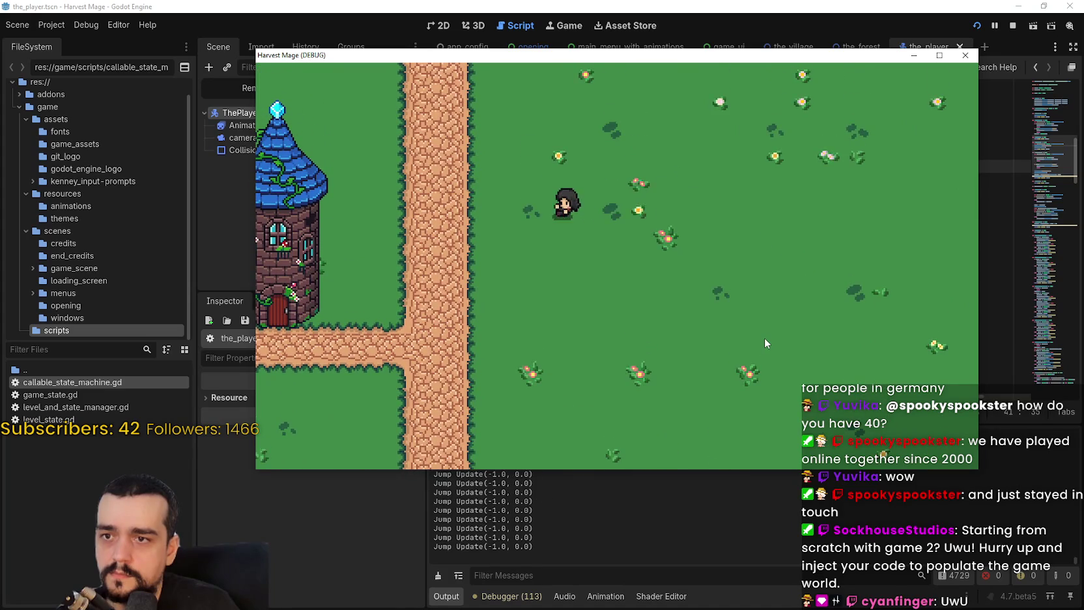
key("Down")
key("space")
key("Right")
key("Up")
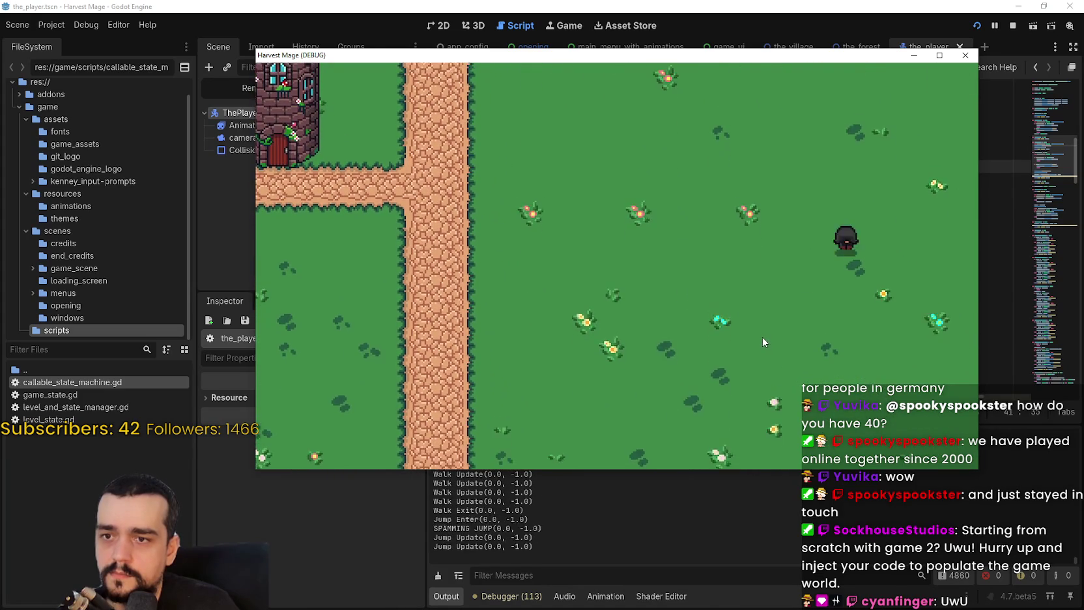
key("Left")
key("Up")
key("Right")
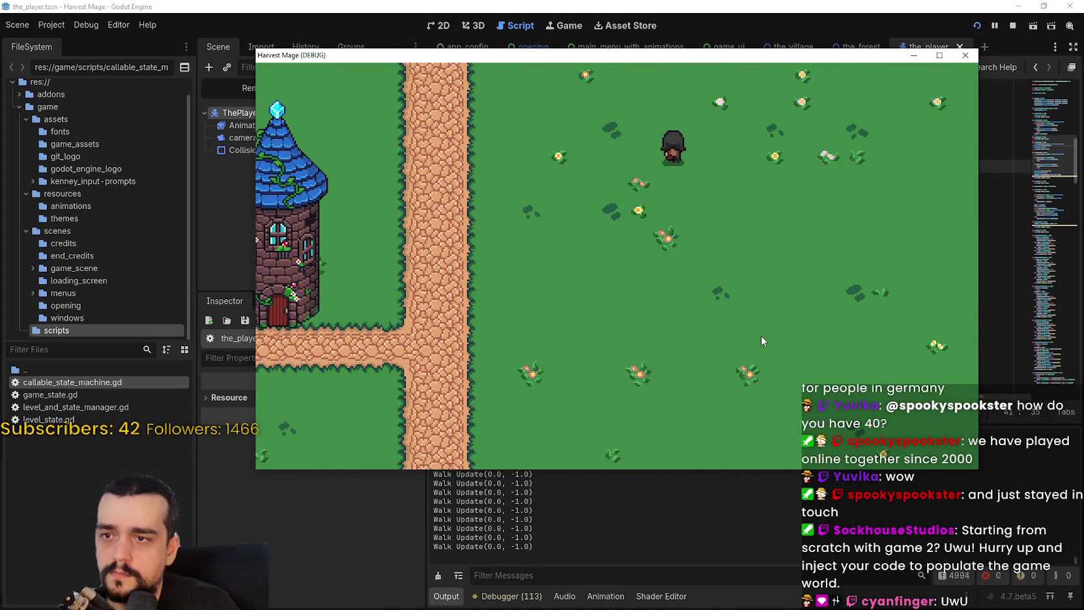
key("Left")
key("space")
key("Right")
key("Up")
key("space")
key("Down")
key("Right")
key("Left")
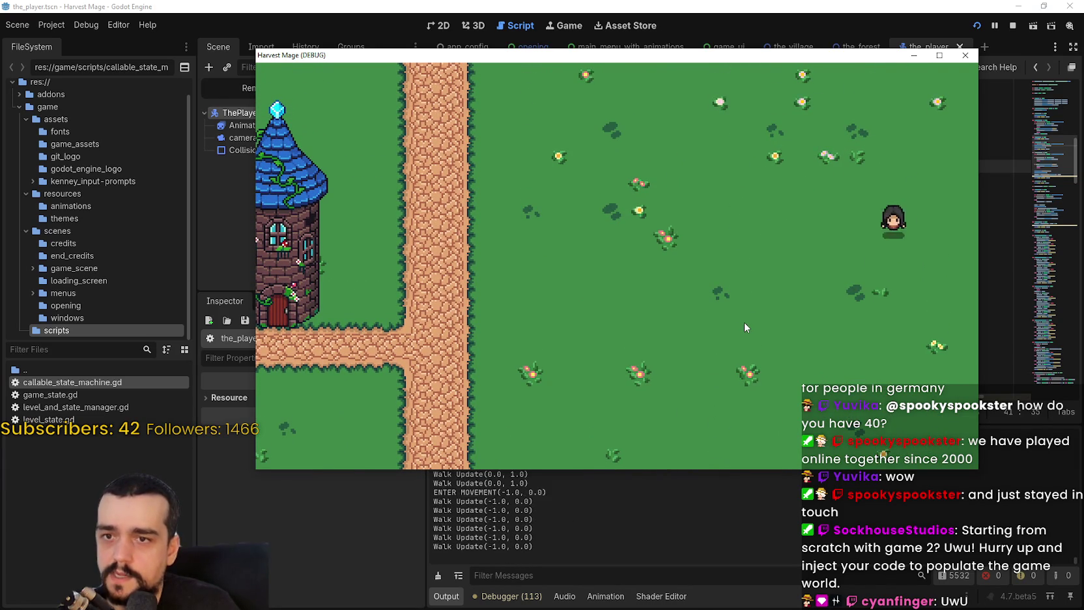
key("Up")
key("Left")
key("Down")
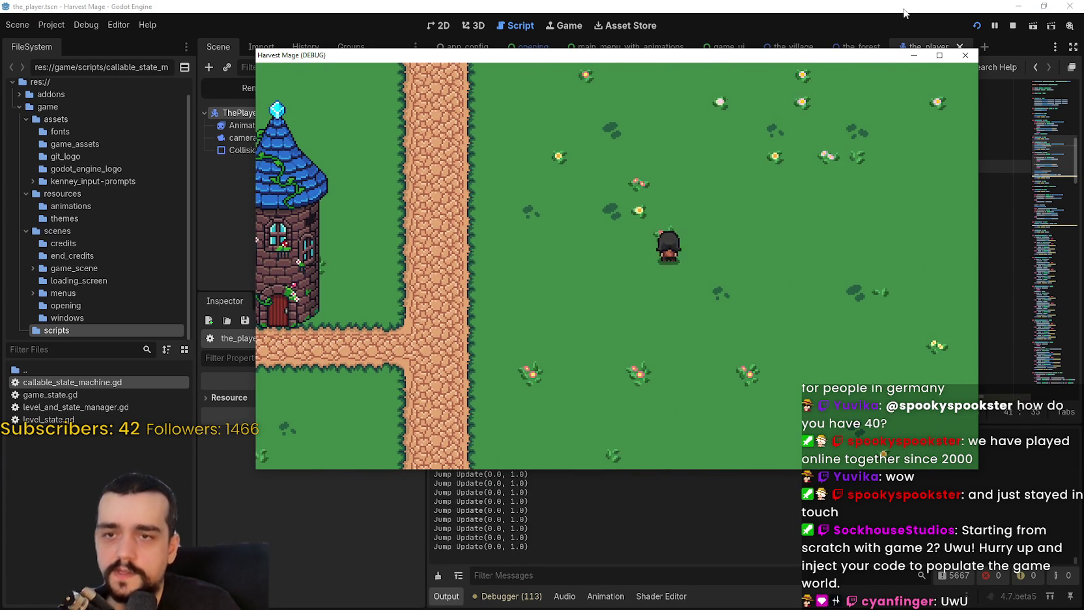
key("F8")
key("Down")
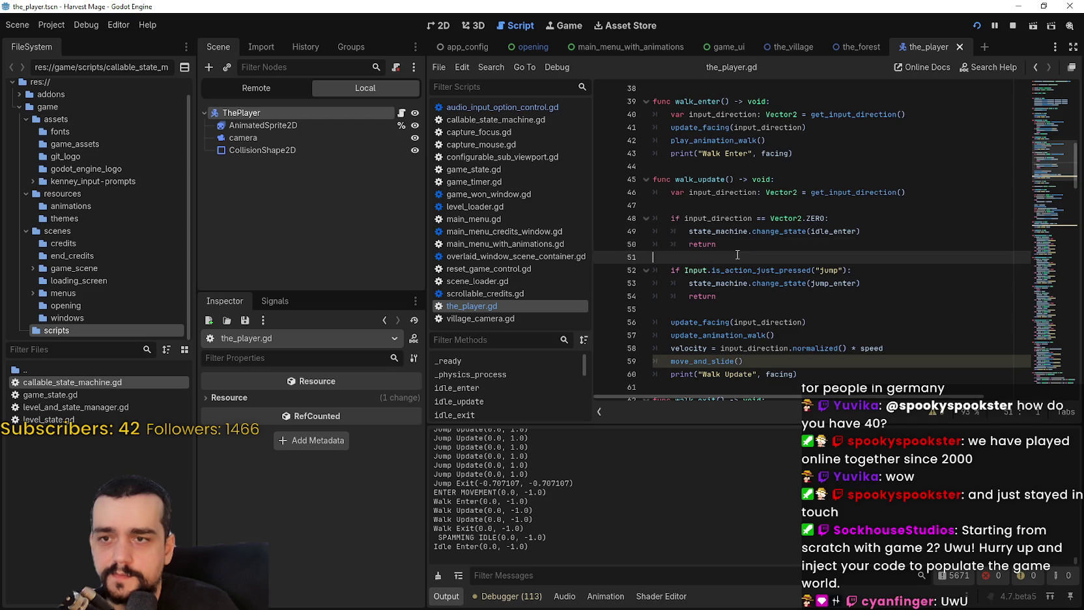
scroll(733, 279, "down", 2)
left_click(720, 271)
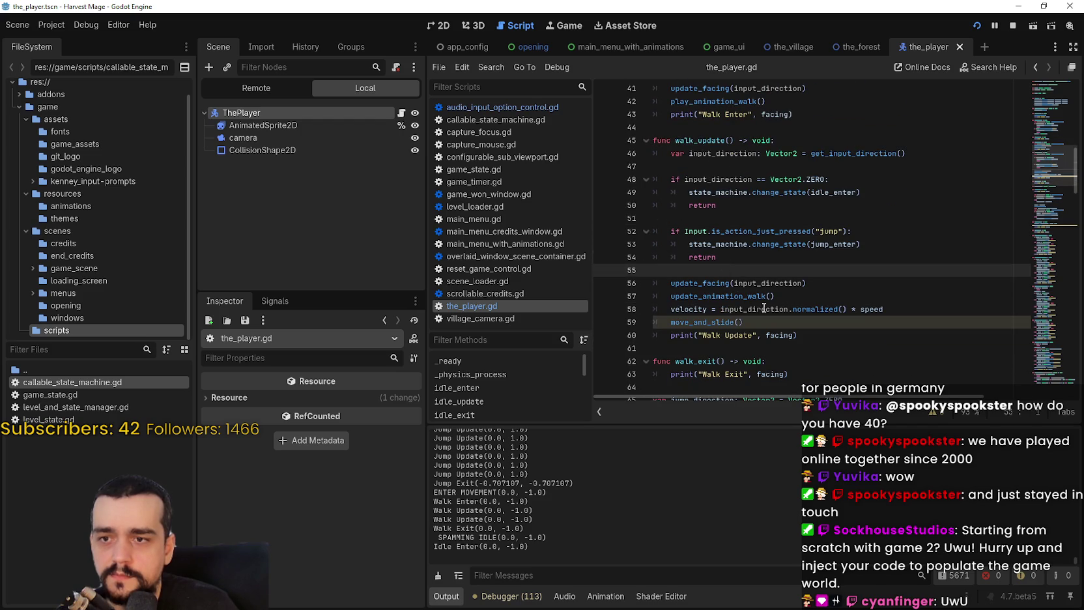
left_click(803, 299)
scroll(815, 349, "down", 1)
left_click_drag(720, 269, 837, 272)
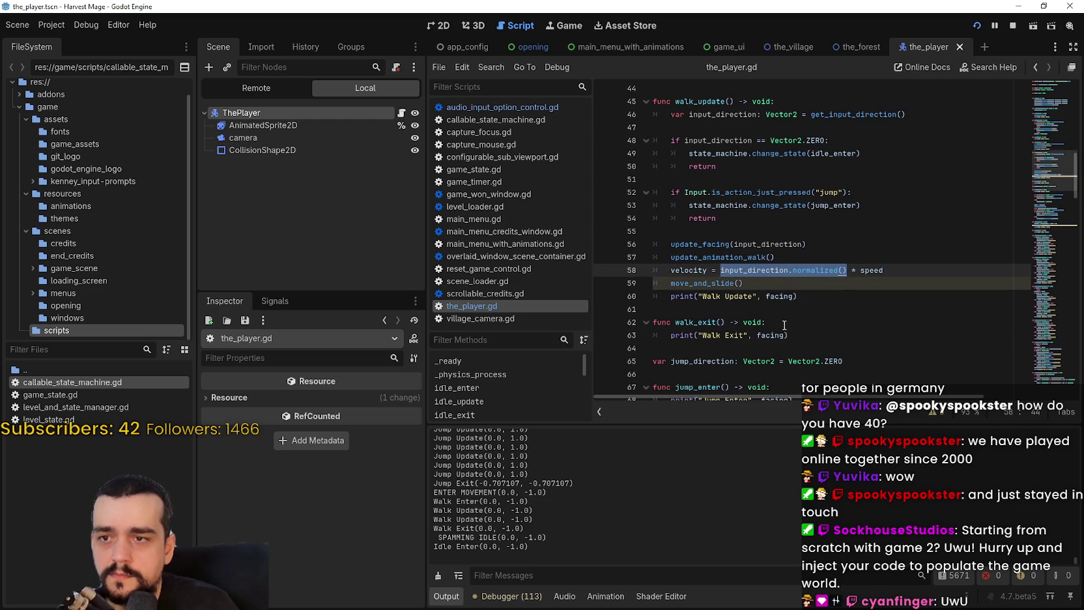
double_click(773, 267)
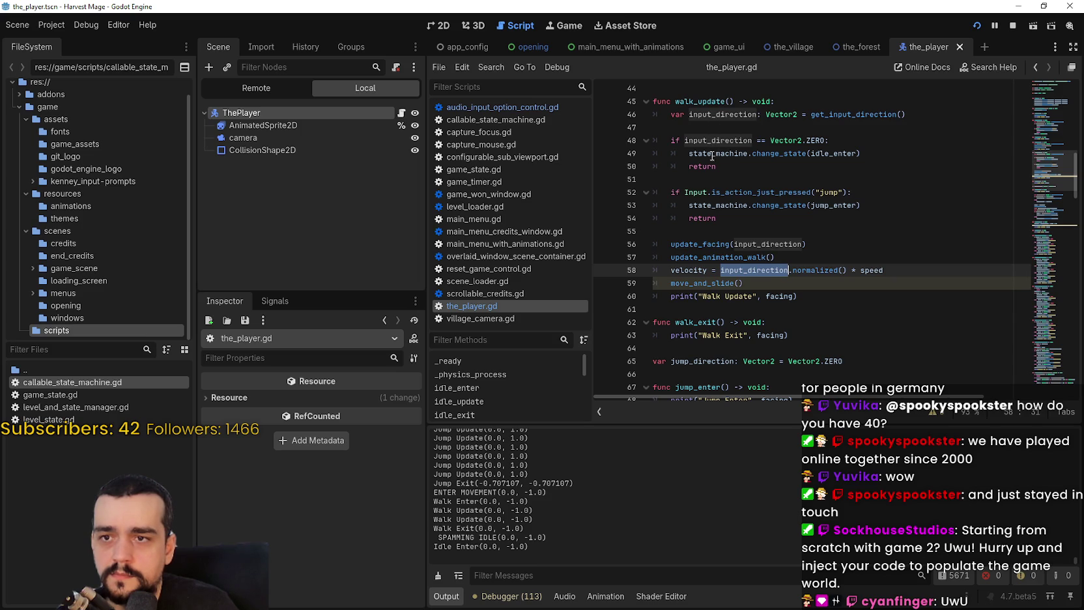
left_click(778, 207)
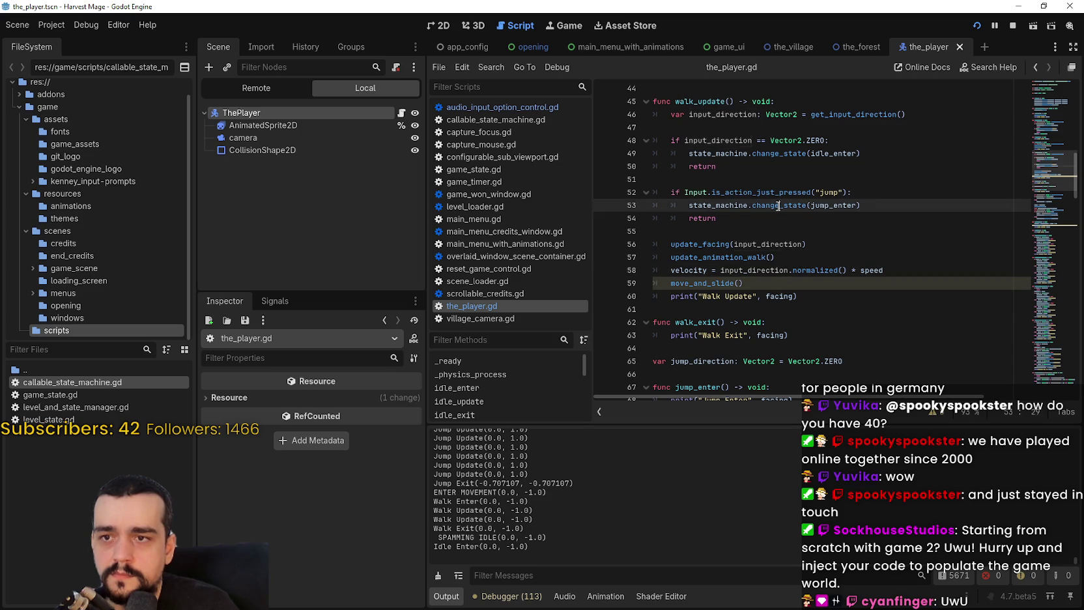
scroll(778, 208, "down", 6)
scroll(667, 139, "down", 2)
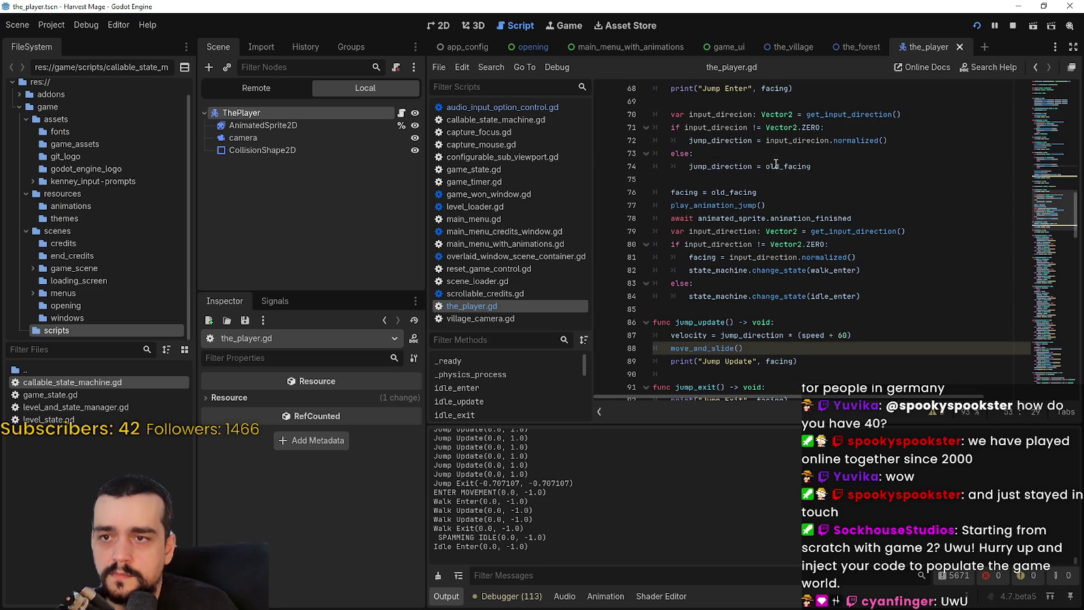
left_click(776, 164)
double_click(753, 166)
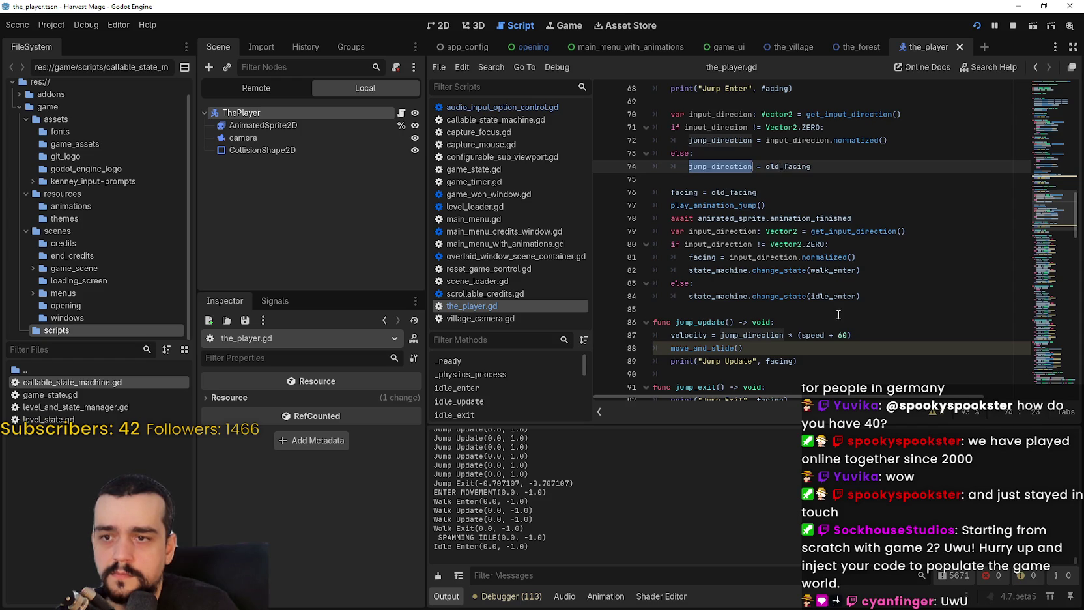
scroll(838, 314, "down", 3)
double_click(751, 219)
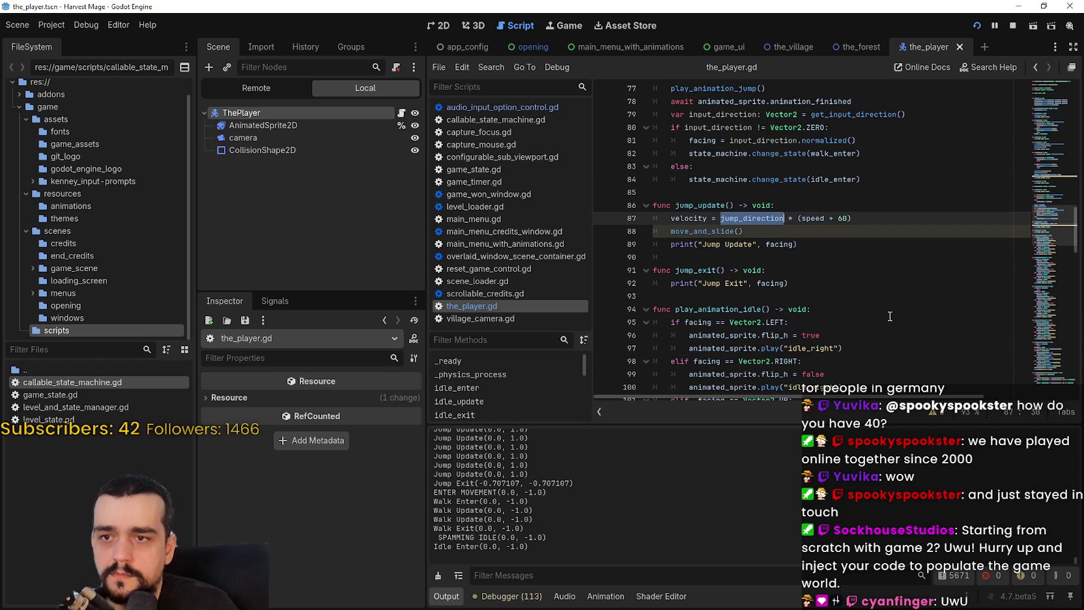
scroll(890, 309, "up", 3)
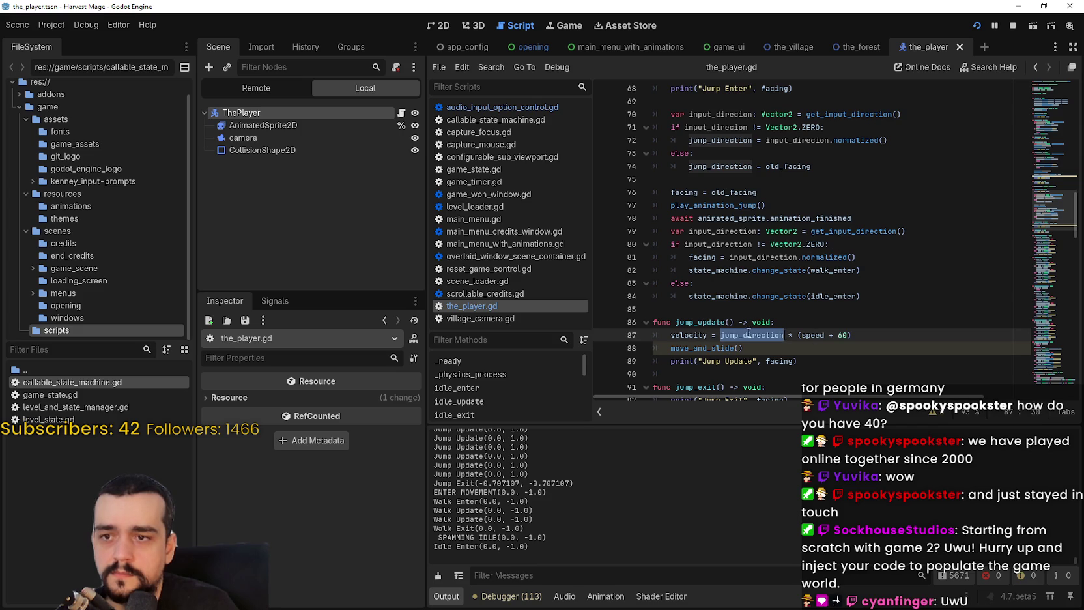
scroll(745, 333, "up", 2)
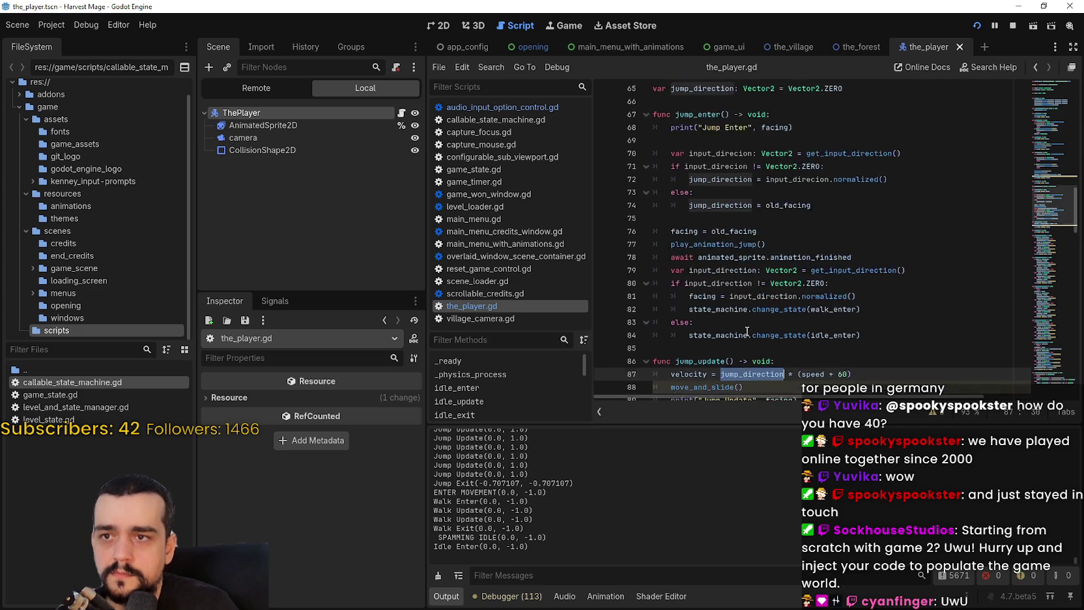
type("t")
double_click(727, 192)
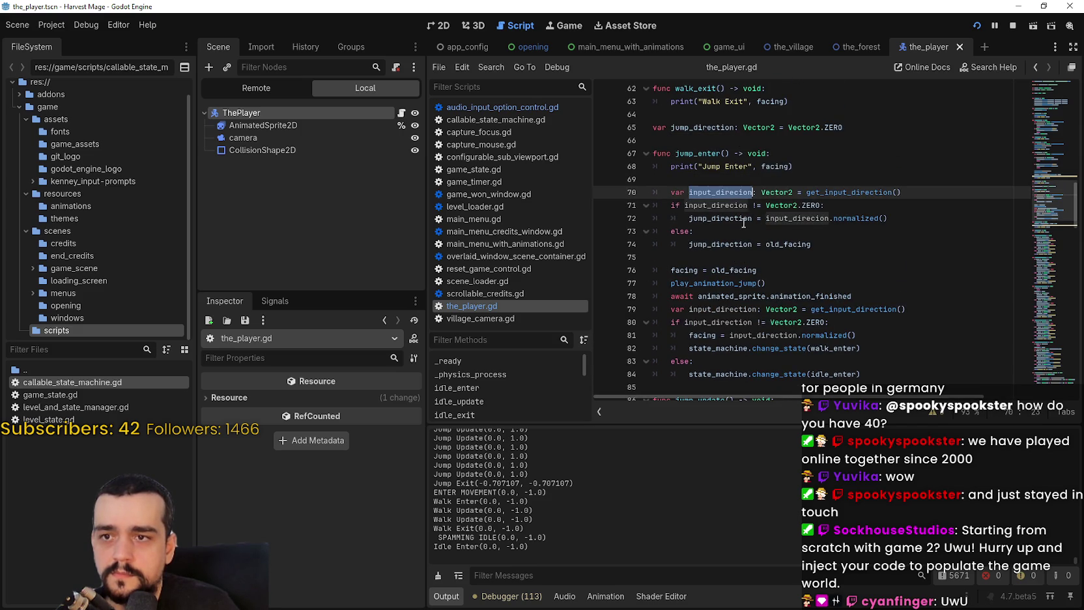
scroll(733, 189, "down", 1)
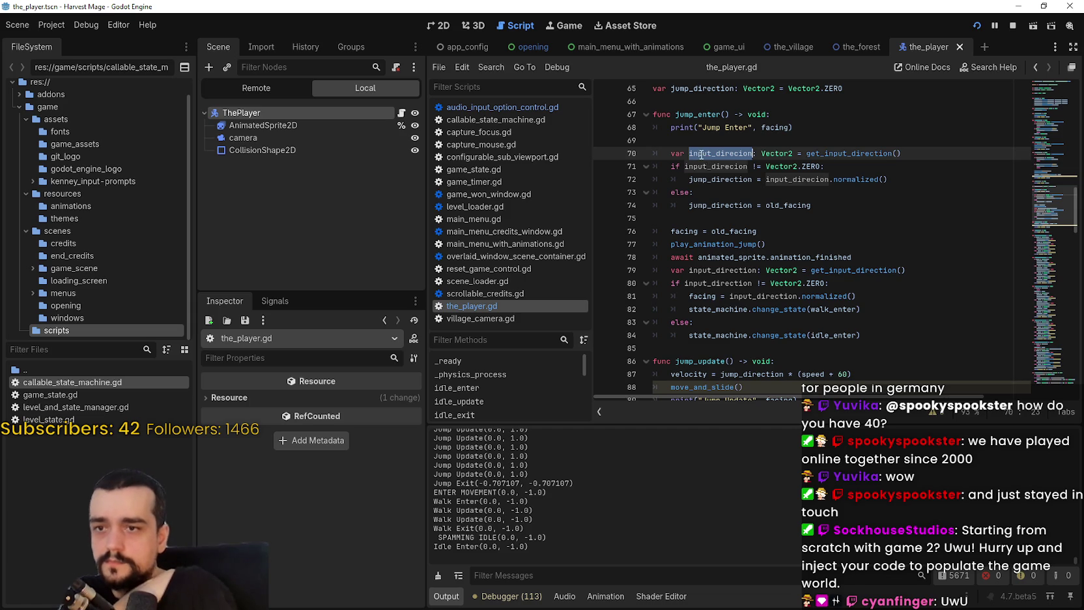
mouse_move(697, 149)
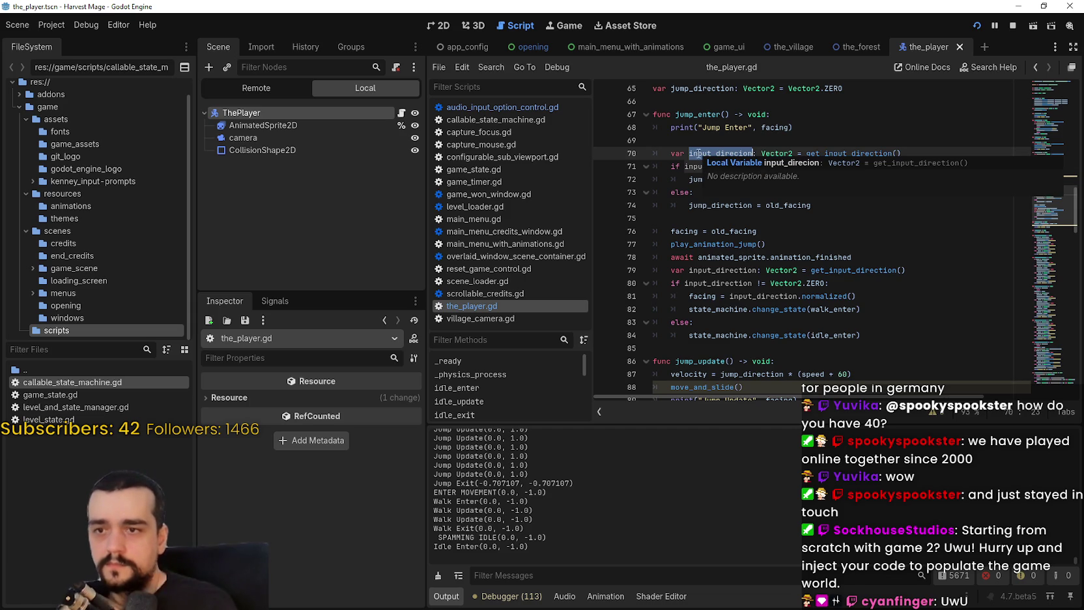
scroll(766, 261, "down", 1)
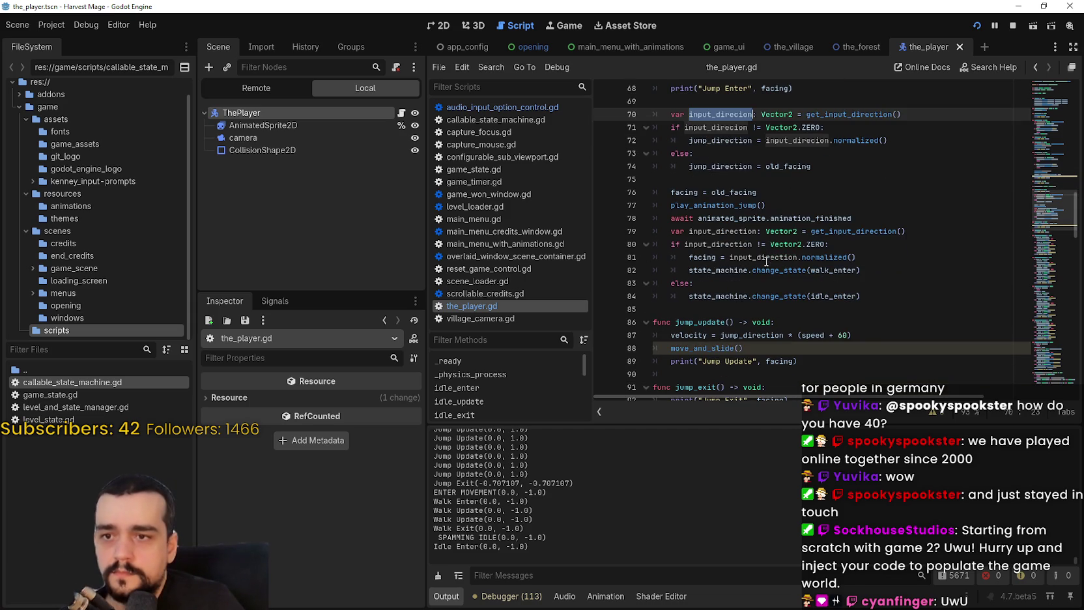
left_click(710, 288)
left_click(753, 312)
scroll(760, 293, "down", 3)
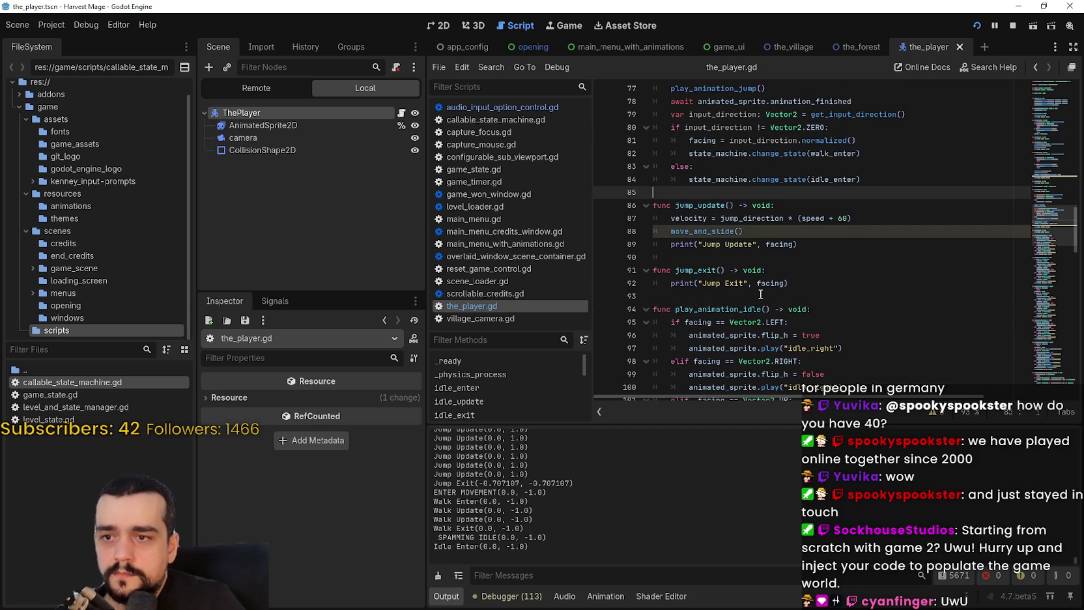
double_click(739, 219)
scroll(741, 224, "up", 5)
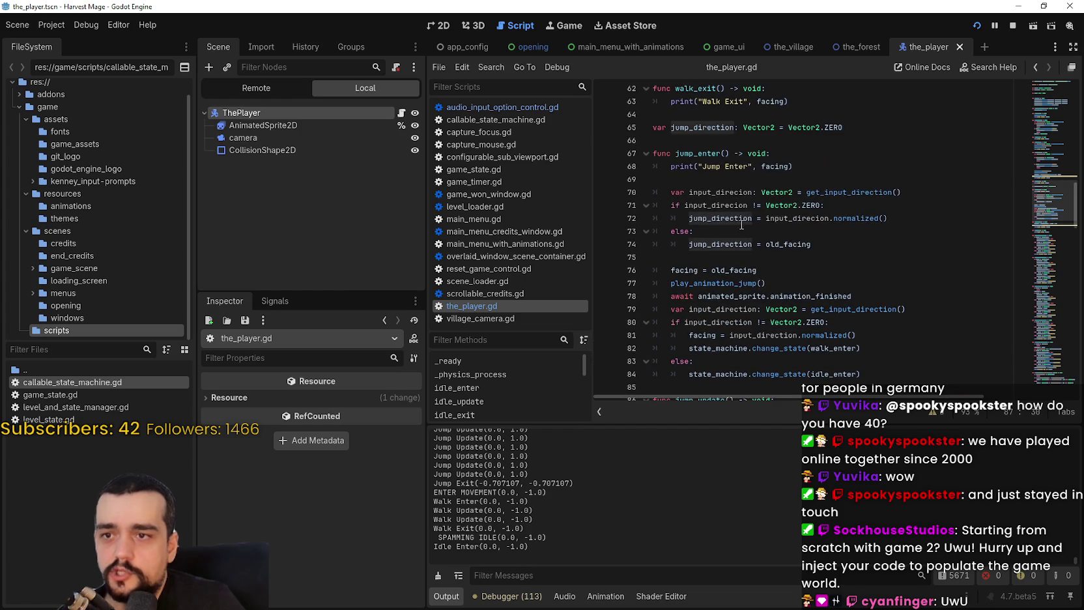
scroll(736, 215, "down", 5)
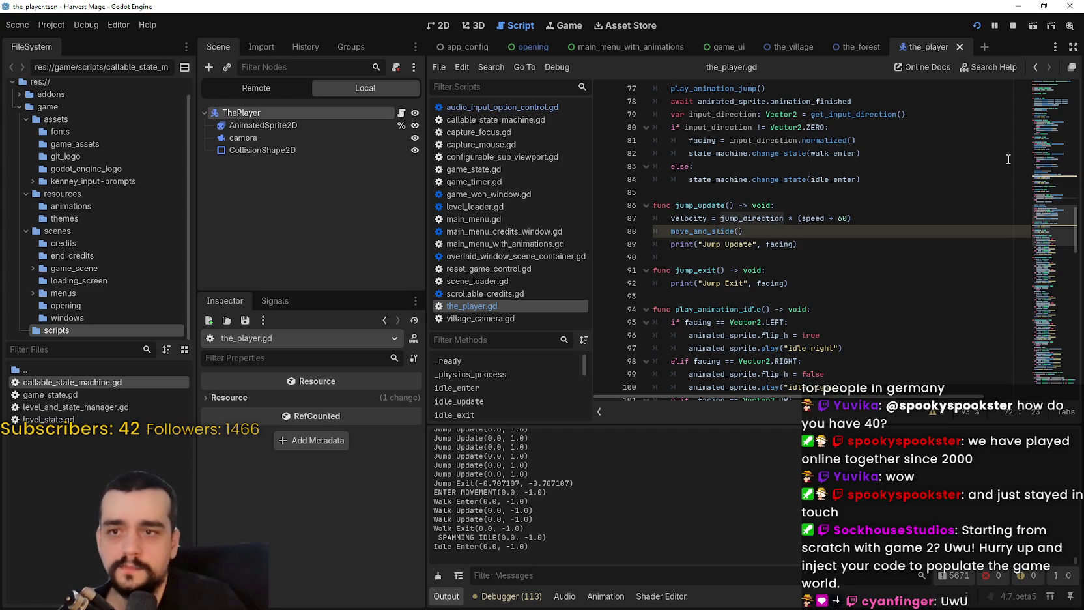
Review walk_update's movement lines 56–59, including the input_direction.normalized() expression
scroll(1008, 158, "up", 10)
mouse_move(1042, 171)
left_mouse_down()
mouse_move(1046, 155)
mouse_move(1051, 165)
left_mouse_up()
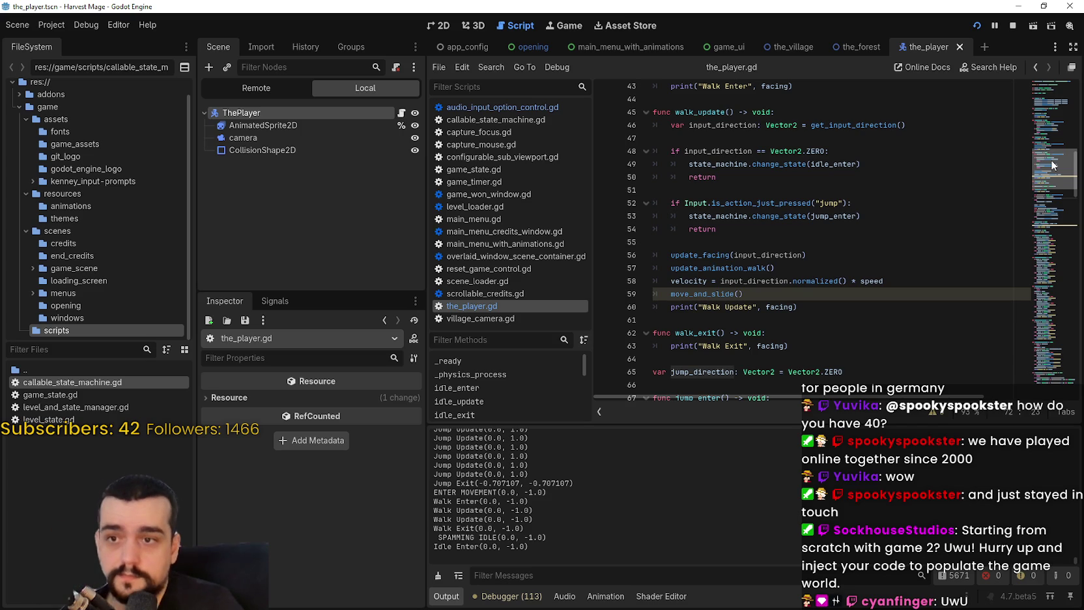
scroll(802, 271, "down", 1)
left_click_drag(720, 246, 832, 246)
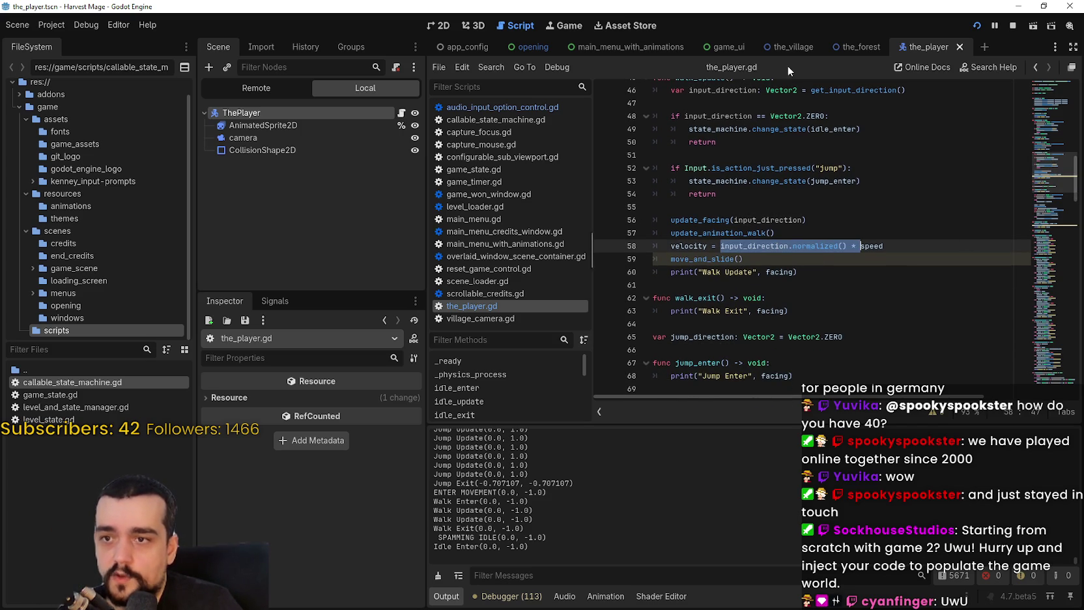
key("Down")
scroll(904, 325, "up", 1)
scroll(904, 325, "down", 1)
left_click_drag(770, 259, 647, 221)
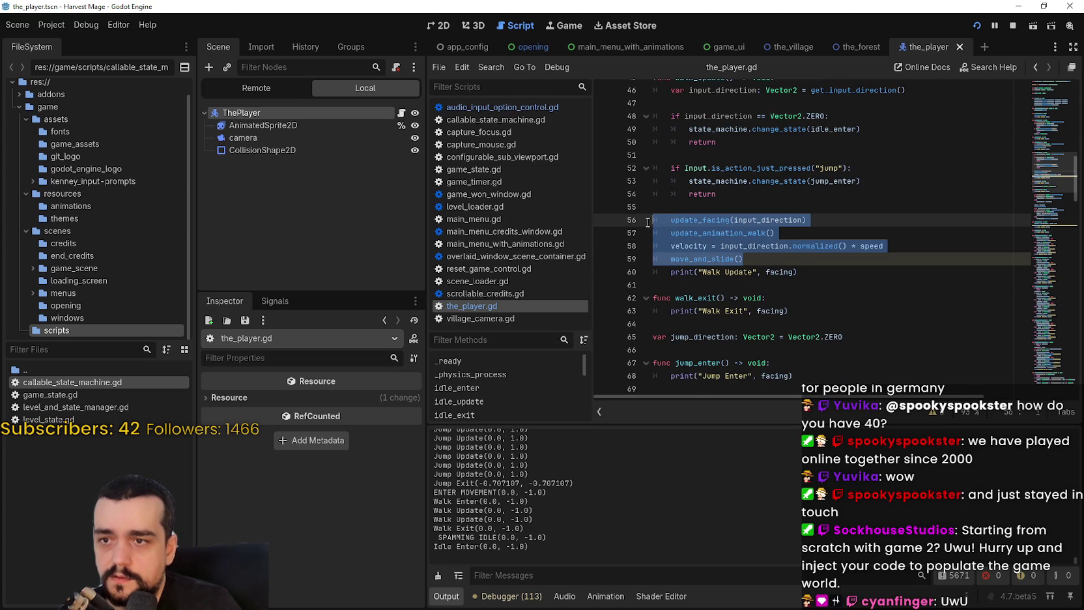
mouse_move(775, 232)
left_mouse_down()
mouse_move(630, 219)
mouse_move(806, 220)
left_mouse_up()
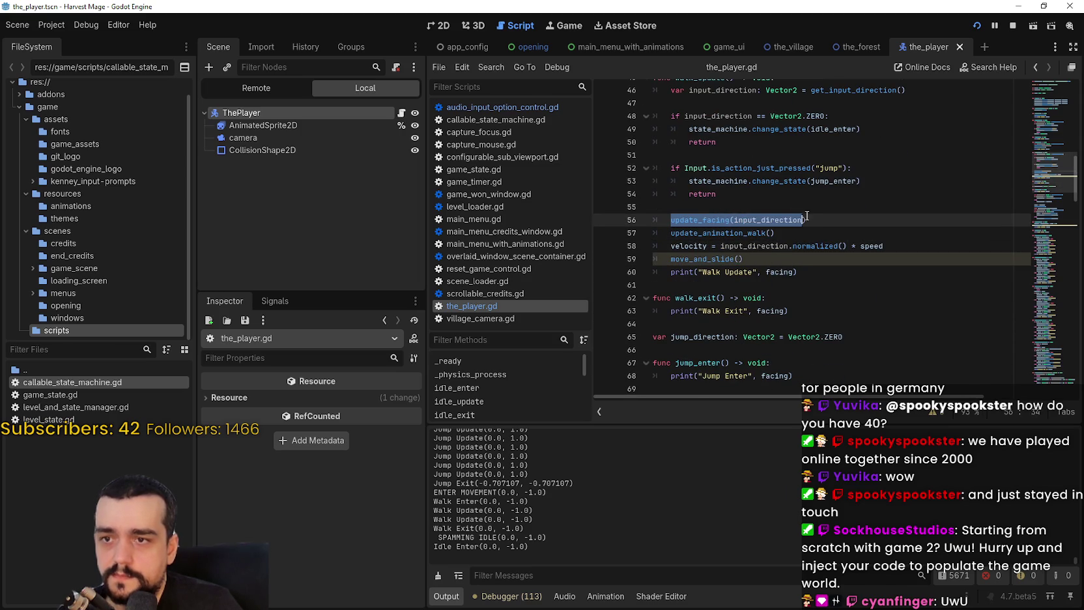
scroll(812, 216, "up", 2)
Add the input_direction declaration from line 46 at the top of jump_update
left_click_drag(671, 168, 938, 171)
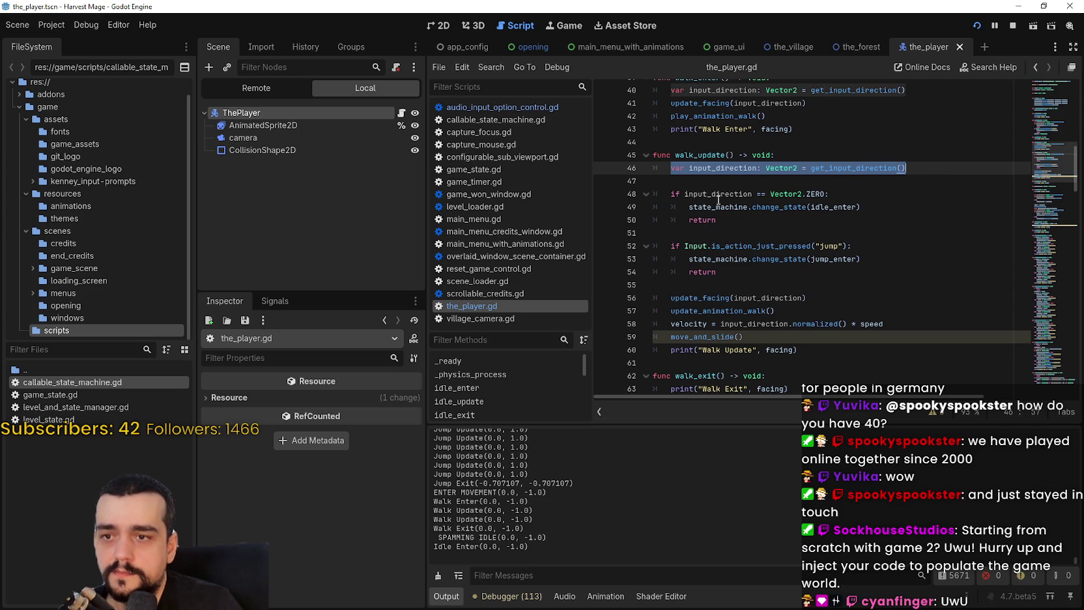
scroll(765, 257, "down", 10)
left_click(789, 259)
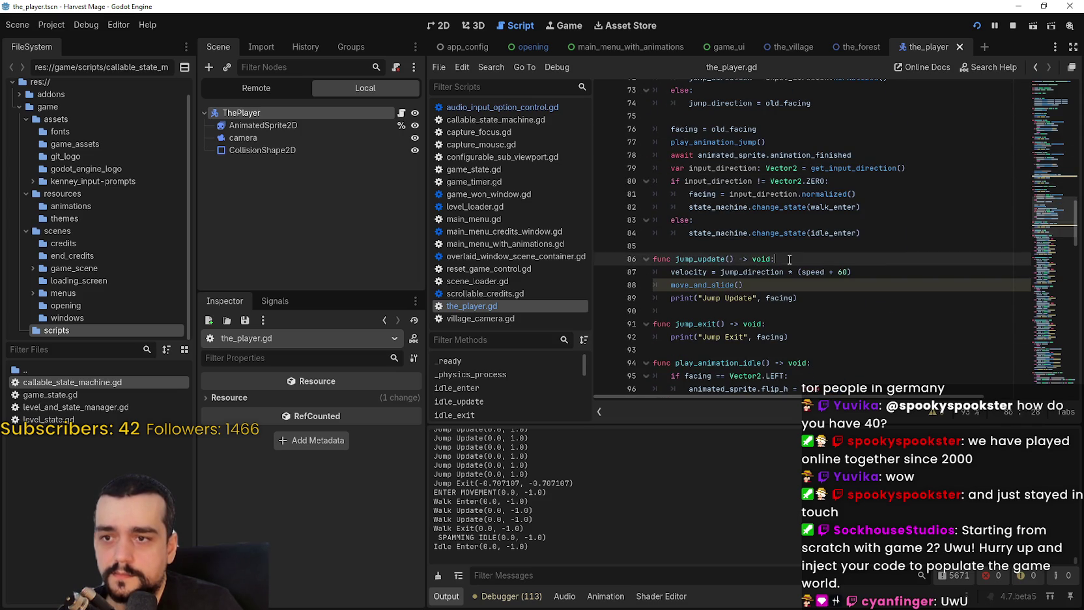
key("Return")
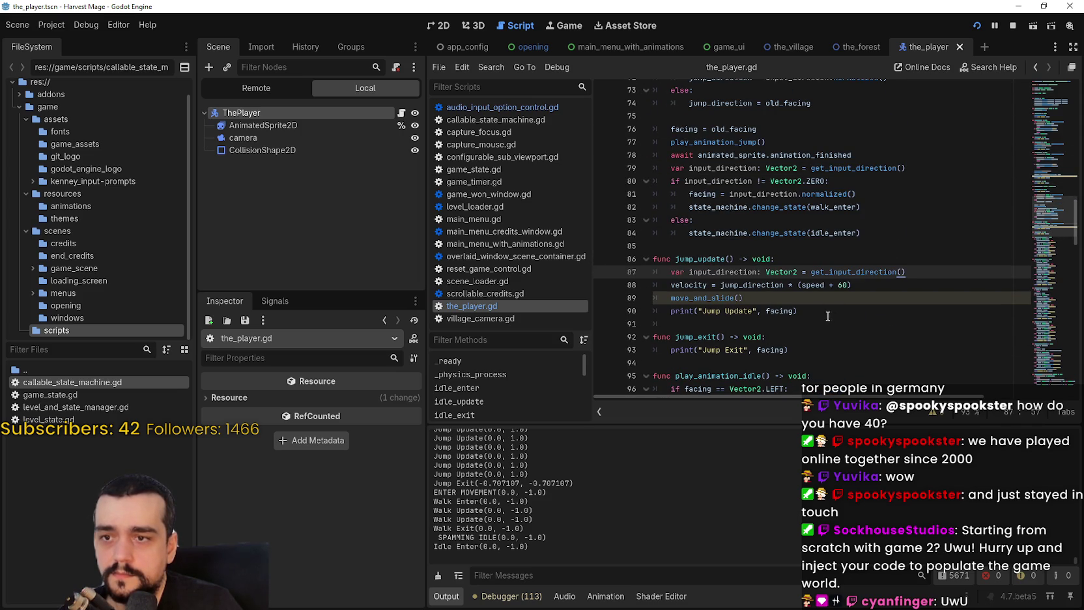
left_click(788, 300)
key("Return")
Replace jump_direction in jump_update's velocity line with input_direction.normalized()
scroll(792, 280, "up", 8)
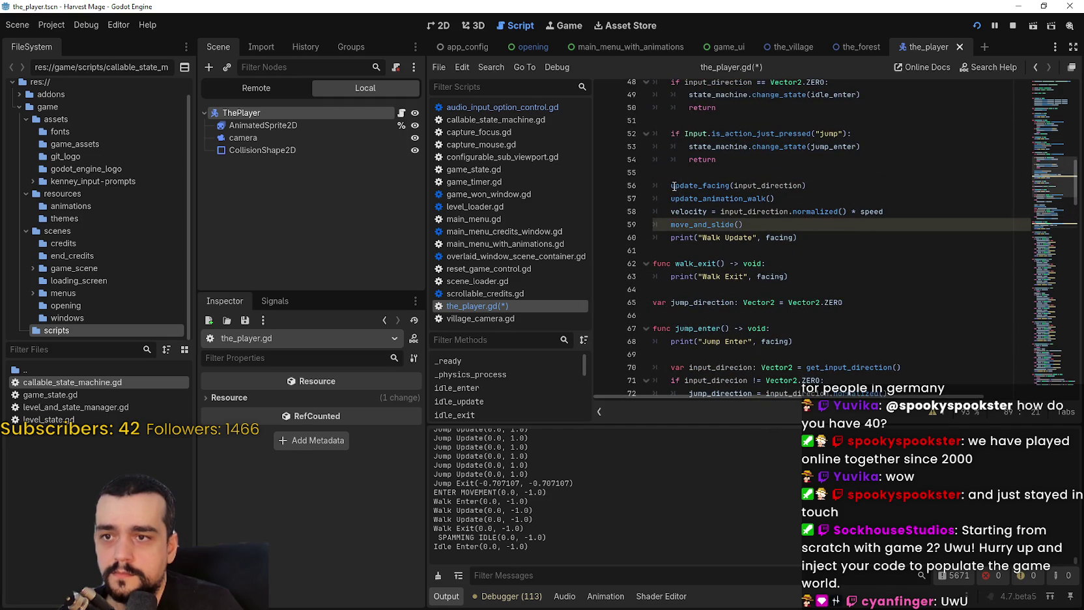
double_click(754, 211)
left_click(840, 212, "shift")
scroll(777, 253, "down", 10)
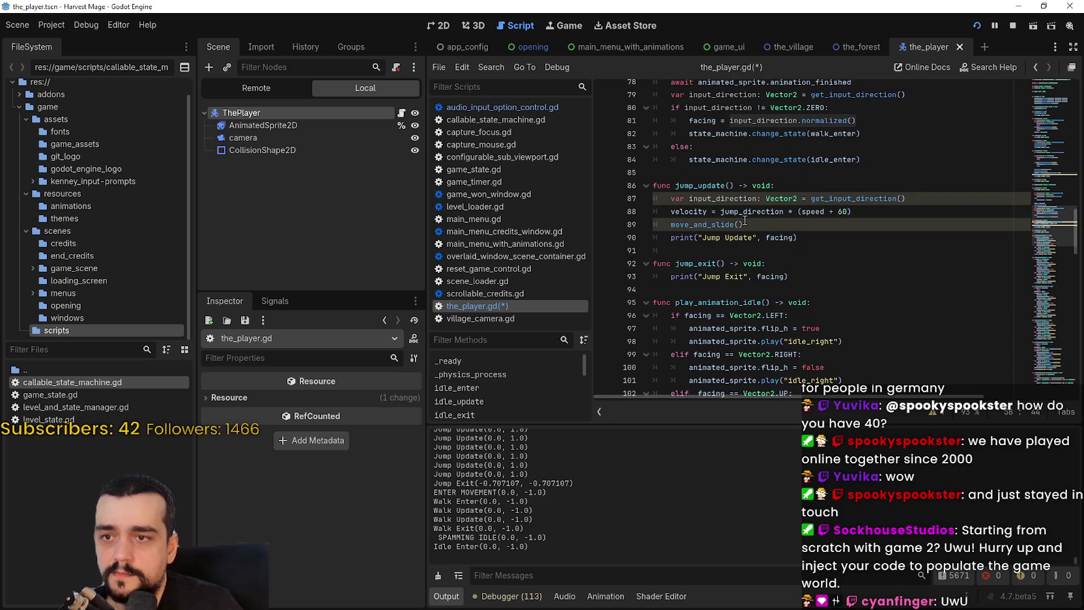
double_click(749, 213)
type("input_direction.normalized()")
left_click(835, 227)
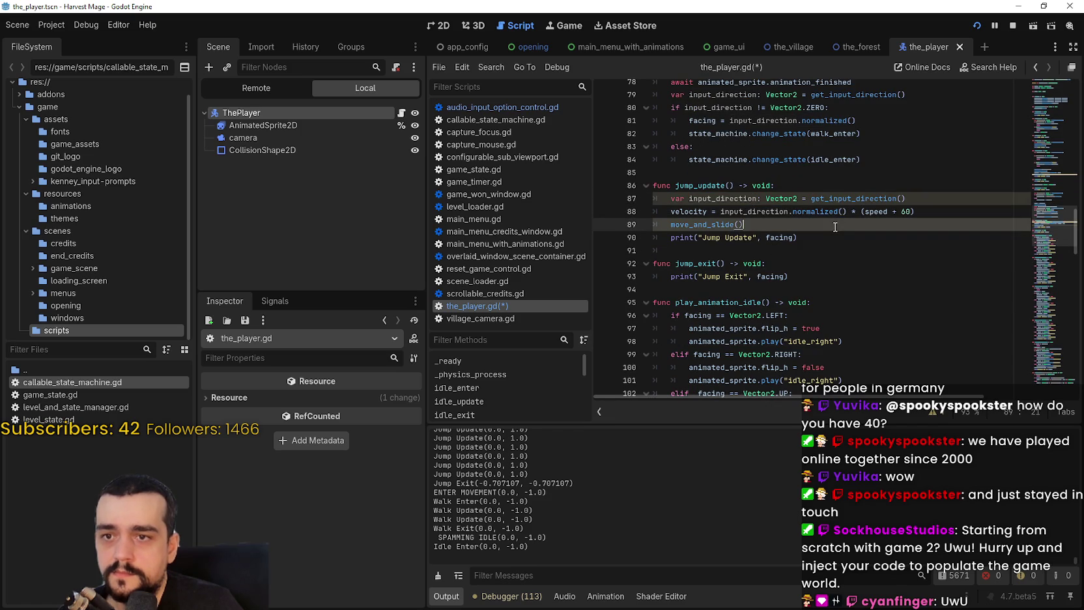
left_click(916, 187)
left_click(950, 208)
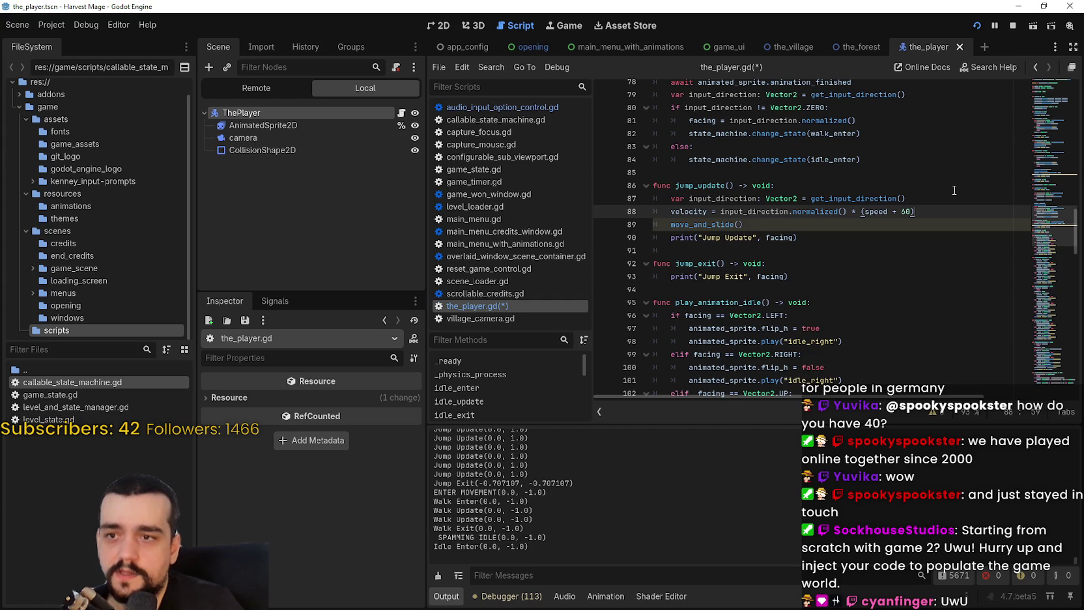
key("Return")
key("BackSpace")
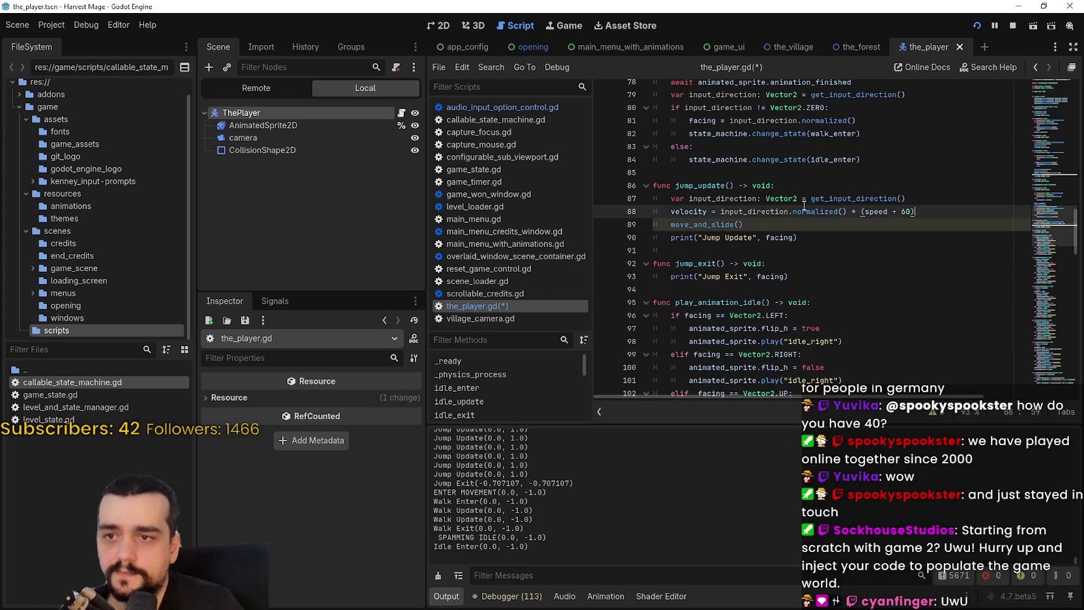
Check the update_facing line, save the_player.gd, and run the game again
scroll(728, 224, "up", 5)
left_click_drag(672, 151, 852, 159)
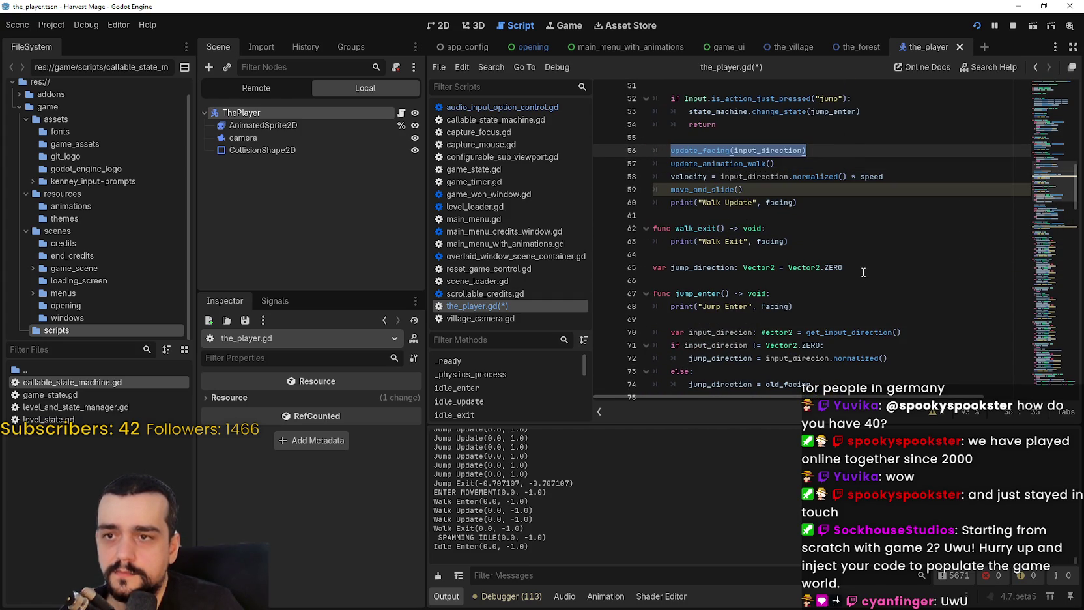
left_click(694, 151)
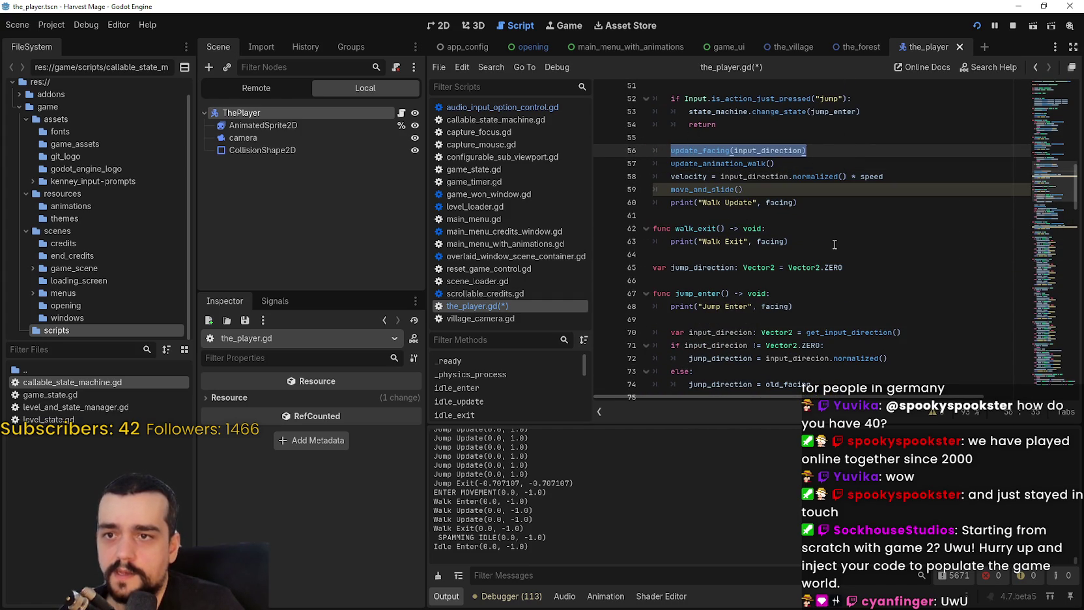
left_click(782, 166)
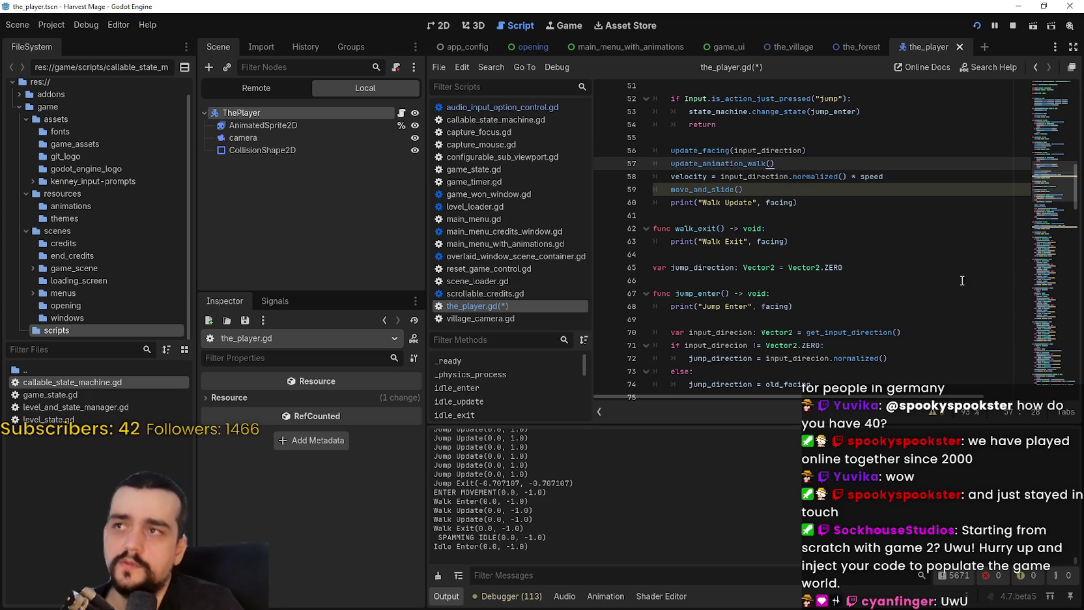
key("ctrl+s")
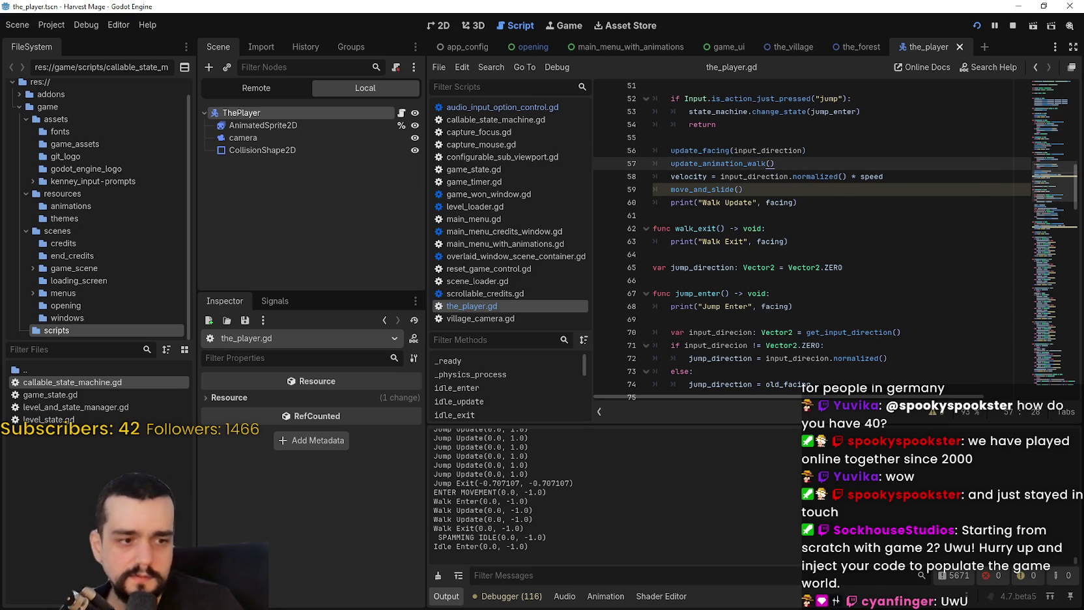
key("Left")
key("space")
Walk and jump the Harvest Mage player in every direction around the meadow
key("Right")
key("Left")
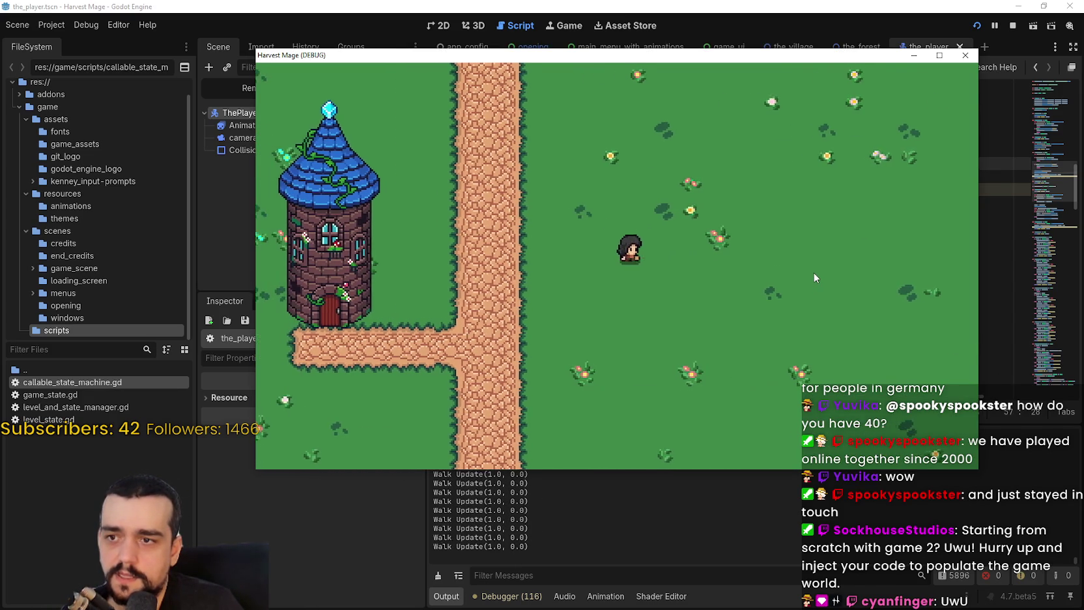
key("Up")
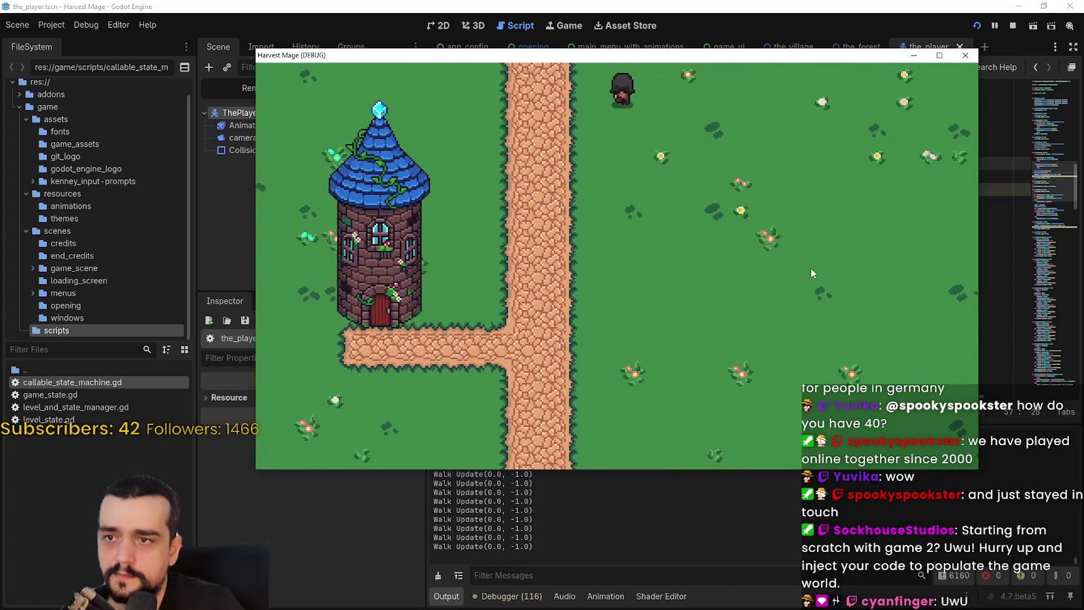
key("Right")
key("Down")
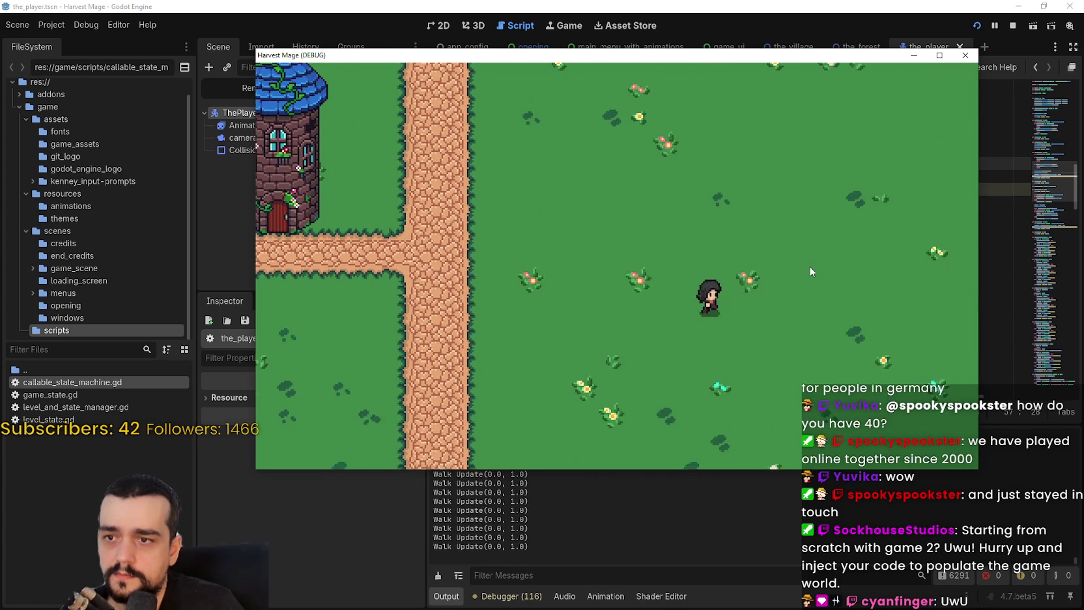
key("Up")
key("space")
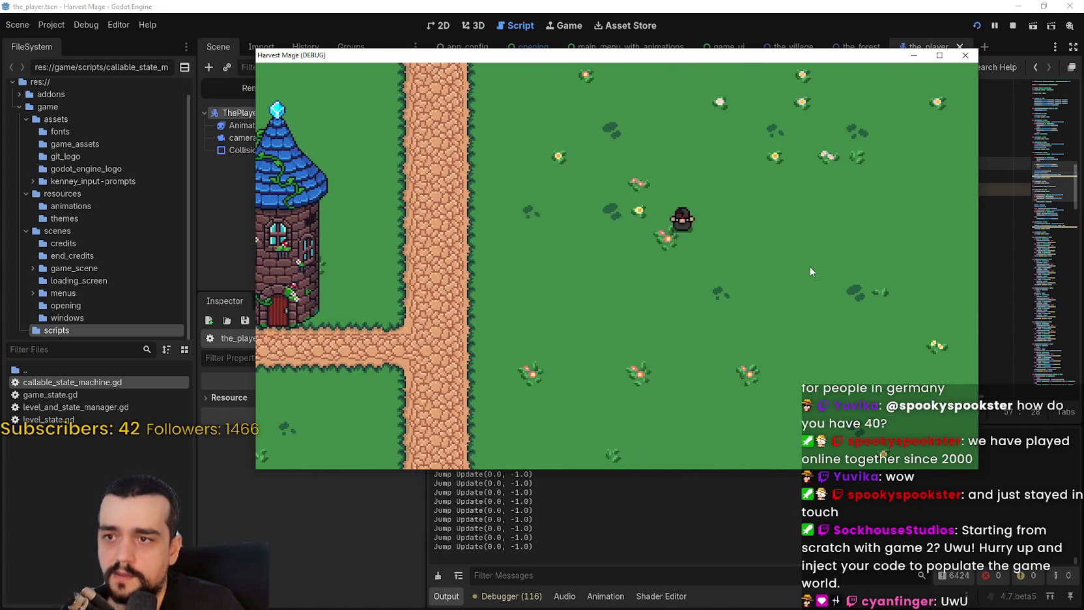
key("Right")
key("Up")
key("Down")
key("Left")
key("space")
key("Right")
key("Up")
key("Left")
key("Down")
key("Right")
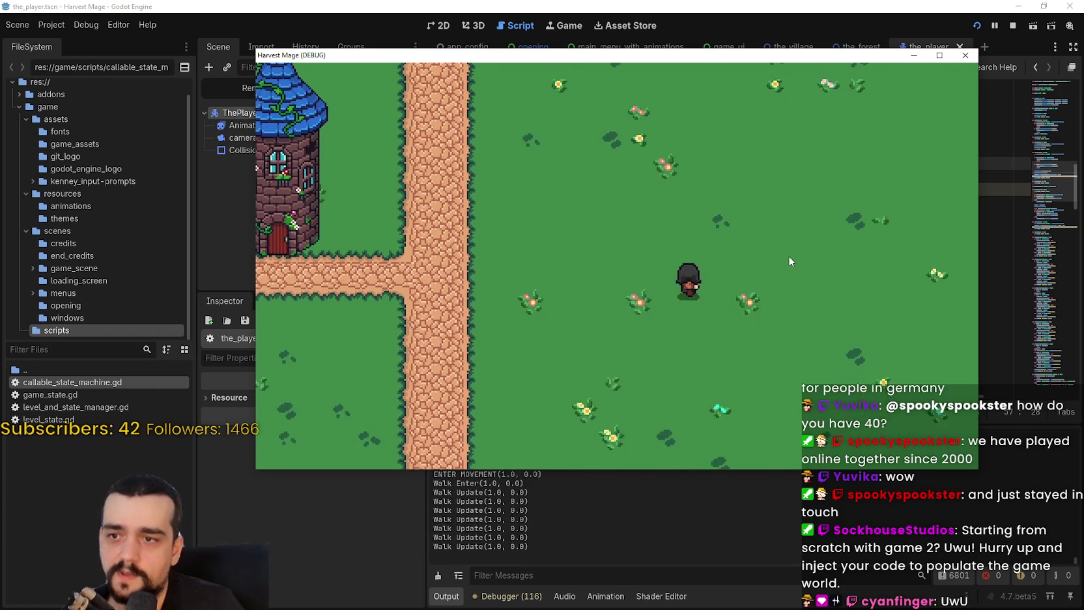
key("Up")
key("Left")
key("Down")
key("Right")
key("space")
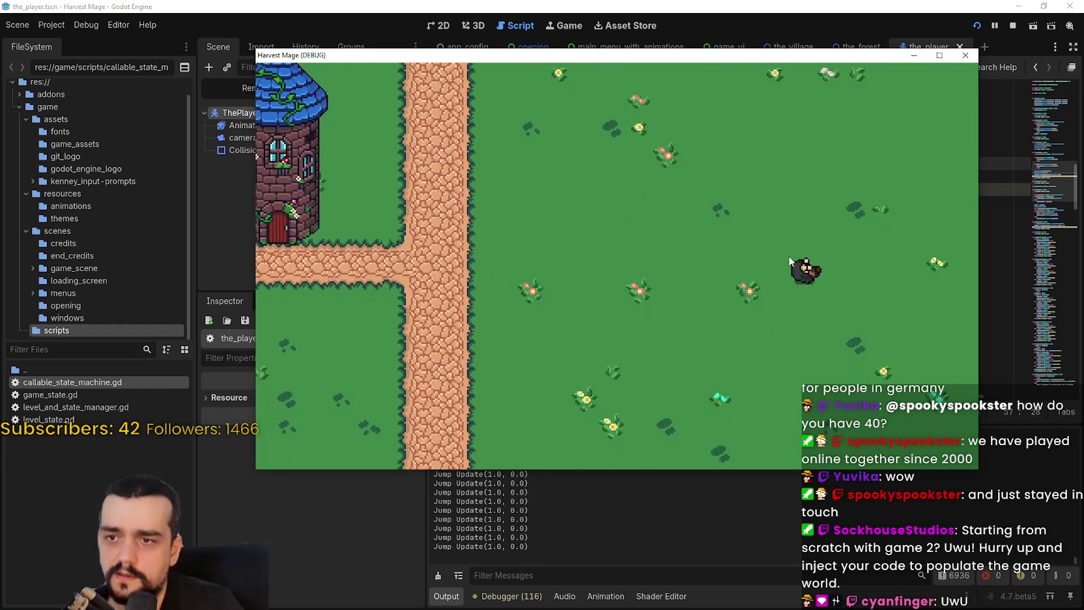
key("Up")
key("Left")
key("Down")
key("Right")
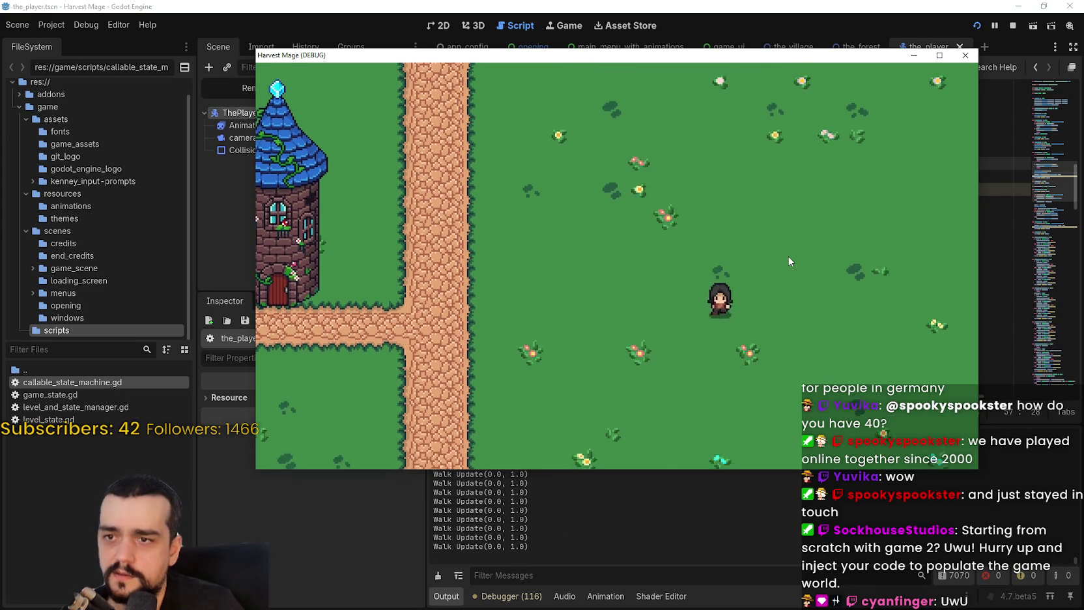
key("Right")
key("Up")
key("Left")
key("space")
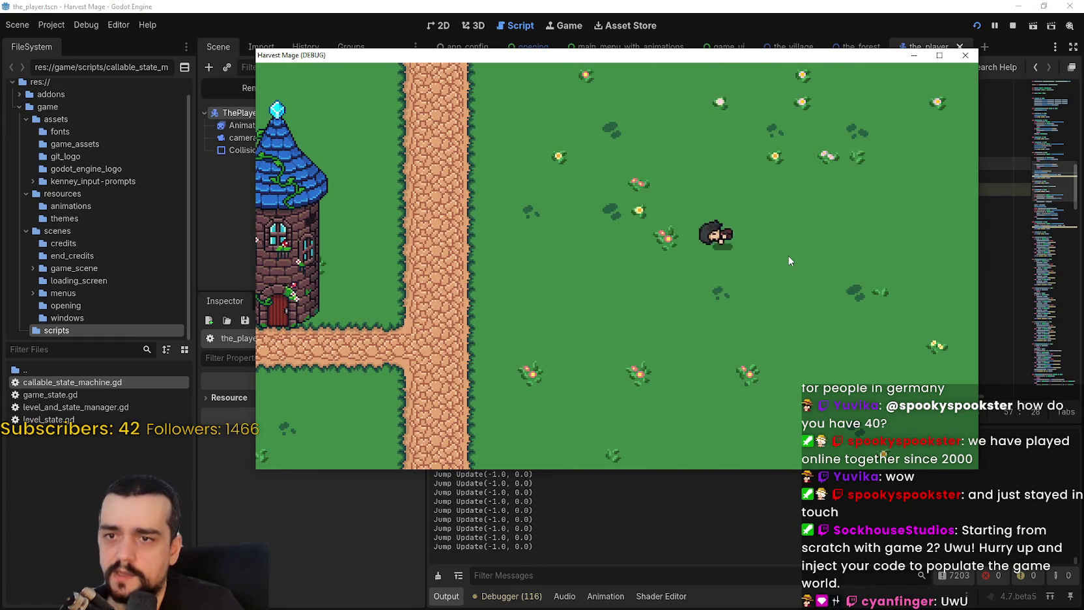
key("Right")
Maximize the game window, keep walking the player to check camera jitter, then close the game
key("super+Up")
key("Right")
key("Left")
key("Right")
key("Left")
key("Right")
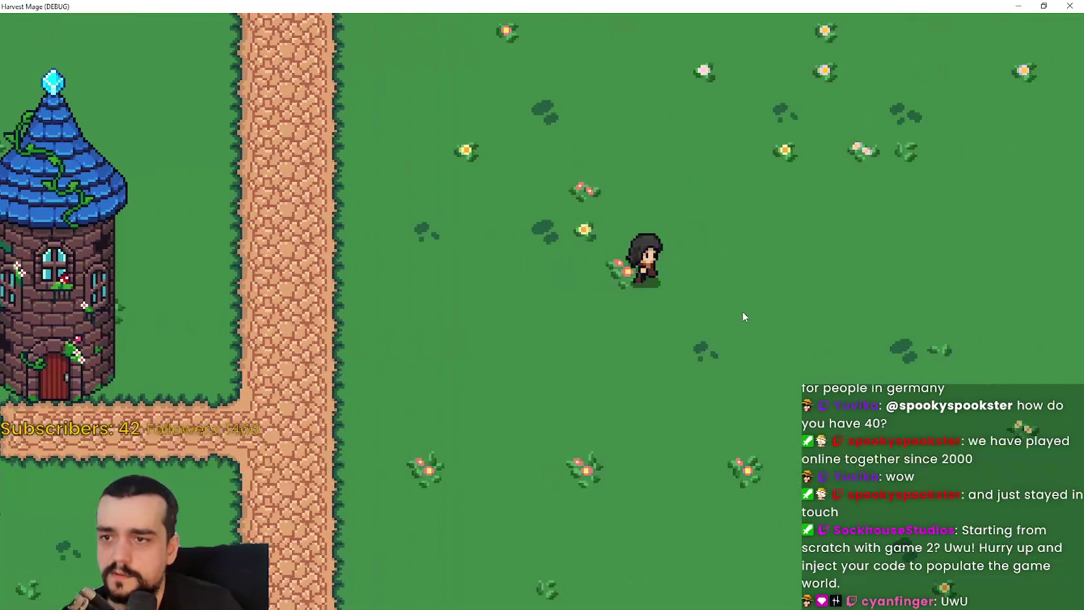
key("Right")
key("Left")
key("Right")
key("Up")
key("Right")
key("Down")
key("Left")
key("Up")
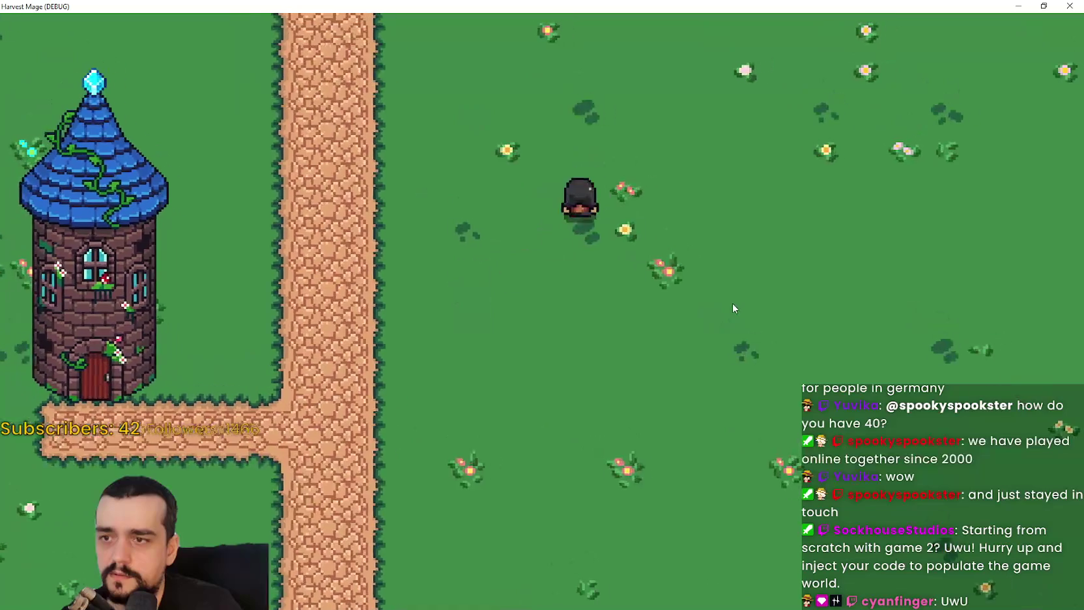
key("Up")
key("Left")
key("Down")
key("Right")
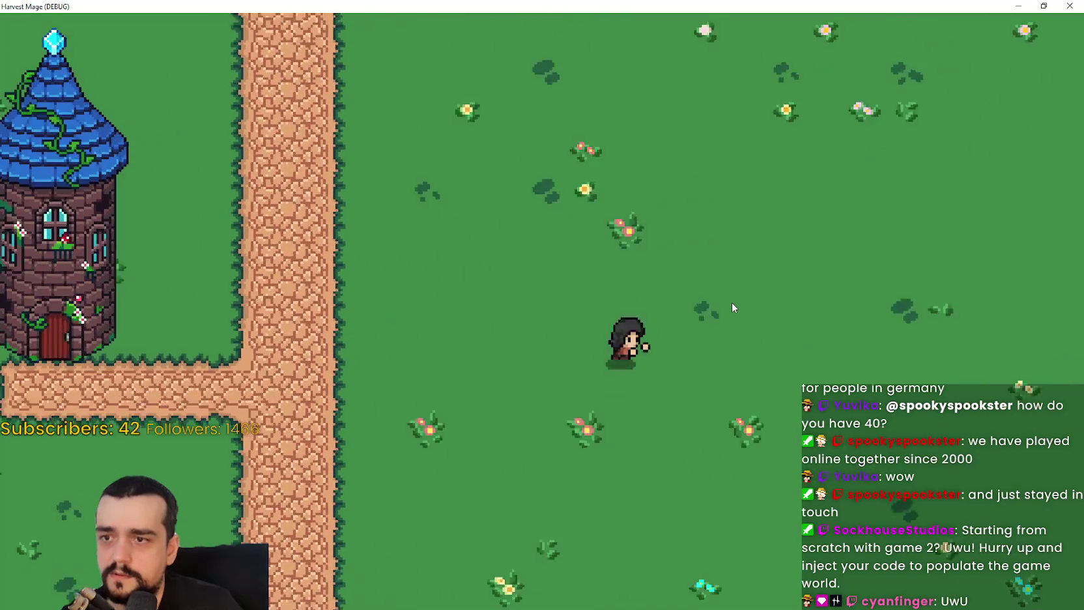
key("Up")
key("Right")
key("Down")
key("Left")
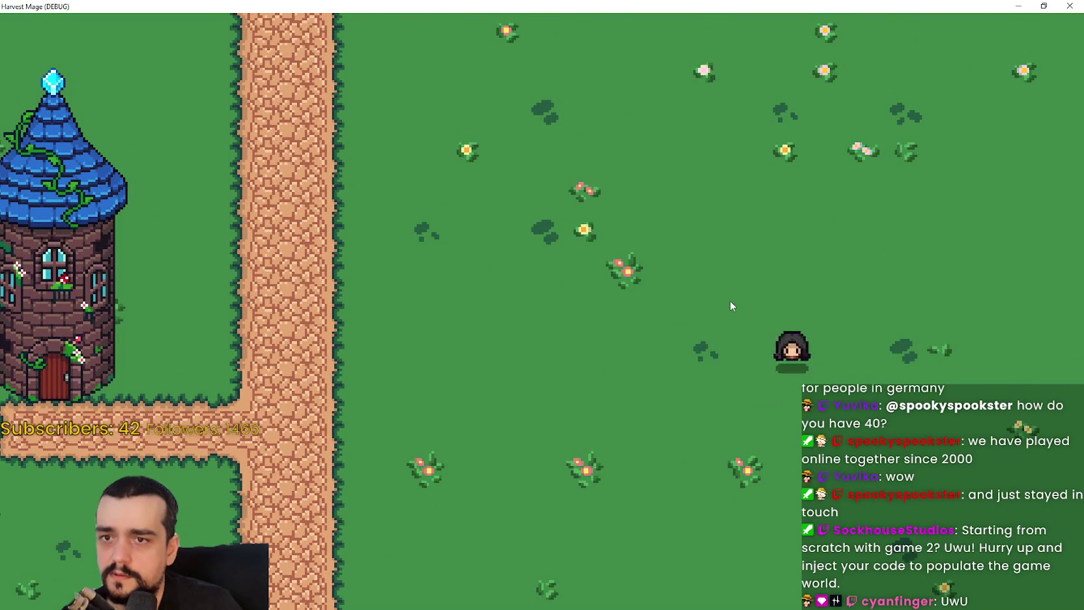
key("Right")
key("Down")
key("Left")
key("Up")
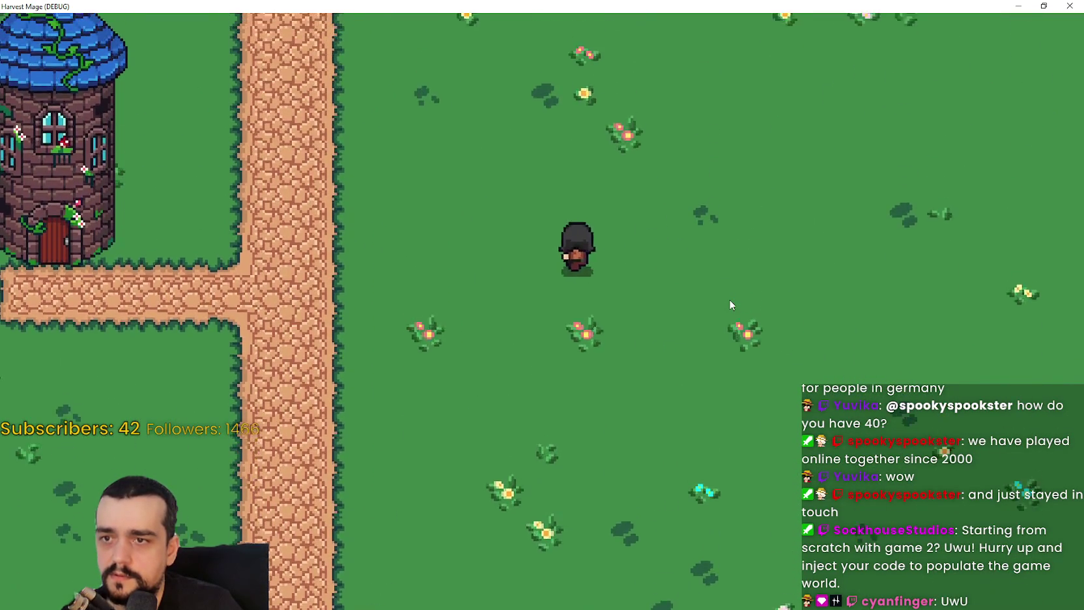
key("Left")
key("Right")
key("Down")
key("Right")
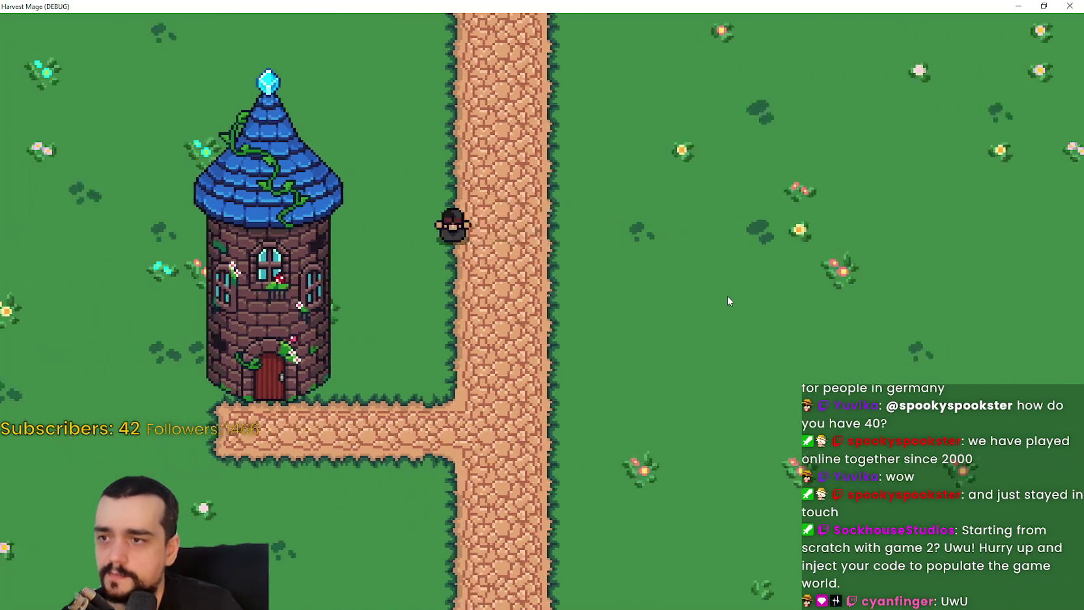
key("alt+F4")
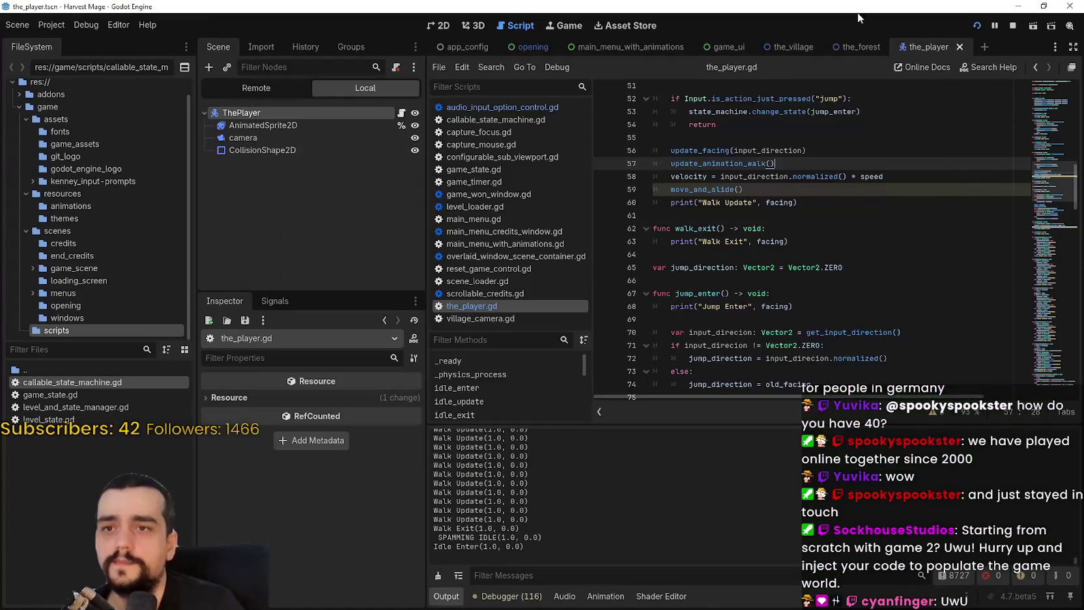
Delete the stray blank lines near the top of the_player.gd, restoring the speed line (120.0)
scroll(730, 238, "down", 8)
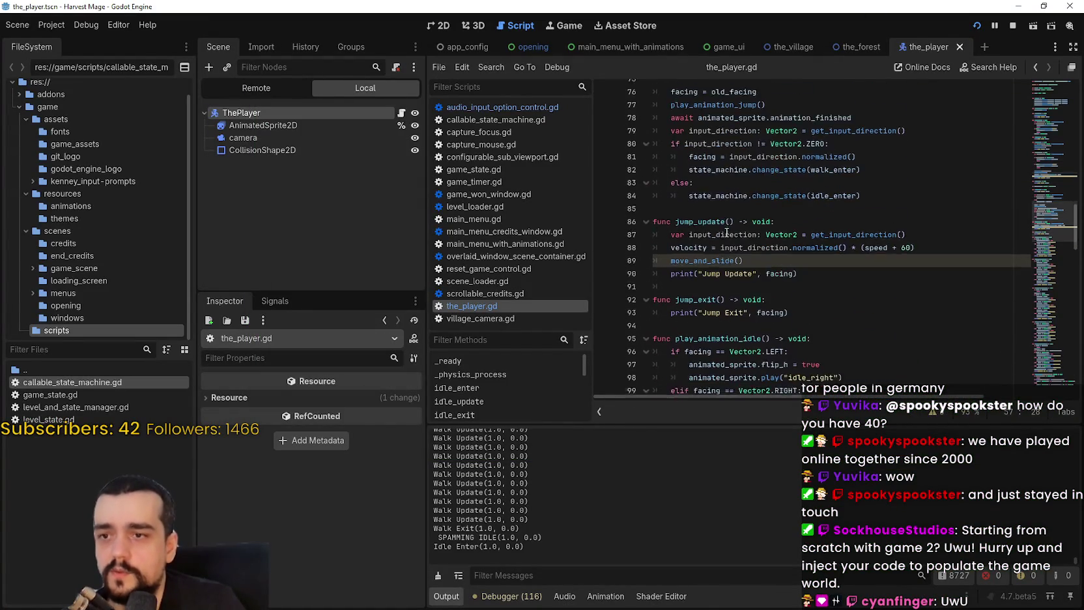
mouse_move(1045, 225)
left_mouse_down()
mouse_move(1044, 378)
mouse_move(1029, 137)
mouse_move(1038, 99)
left_mouse_up()
mouse_move(838, 223)
left_mouse_down()
mouse_move(770, 231)
mouse_move(652, 192)
left_mouse_up()
key("BackSpace")
key("ctrl+z")
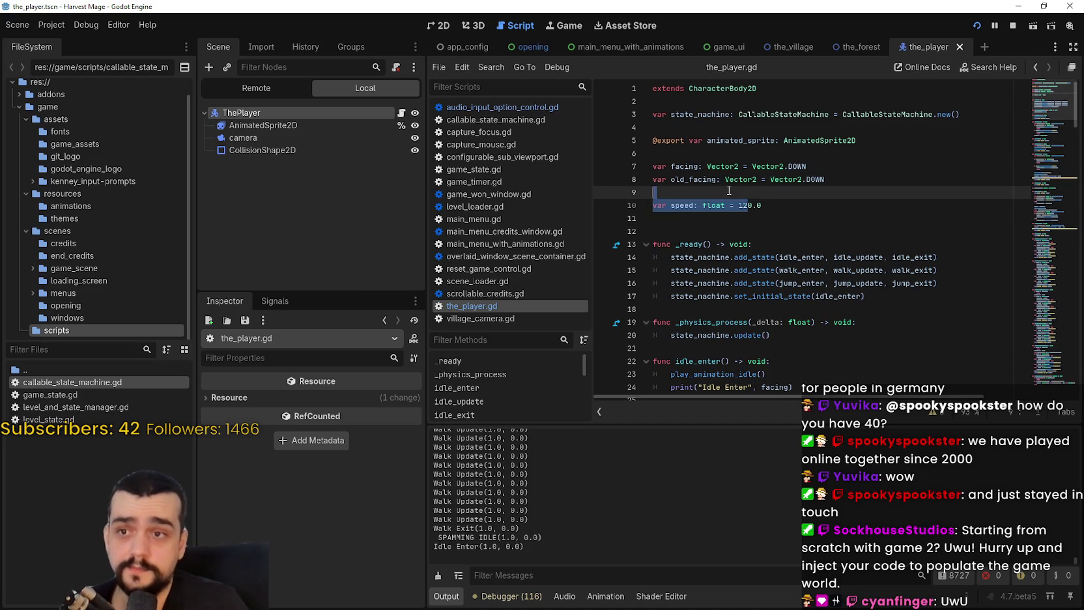
key("BackSpace")
left_click(710, 226)
key("Up")
key("BackSpace")
Check the script's remaining blank lines down through walk_update to the roll_front code
left_click(712, 283)
scroll(687, 320, "down", 3)
key("Down")
key("Down")
key("Down")
scroll(695, 308, "down", 2)
key("Down")
key("Down")
key("Down")
scroll(699, 245, "down", 3)
left_click(686, 310)
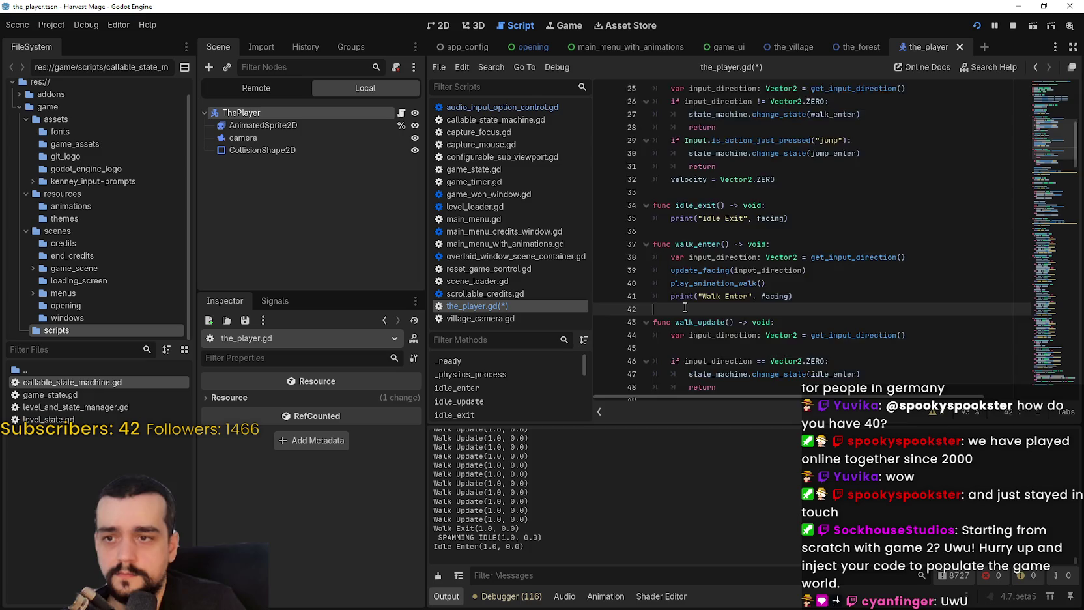
scroll(687, 293, "down", 3)
scroll(697, 260, "down", 3)
left_click(706, 210)
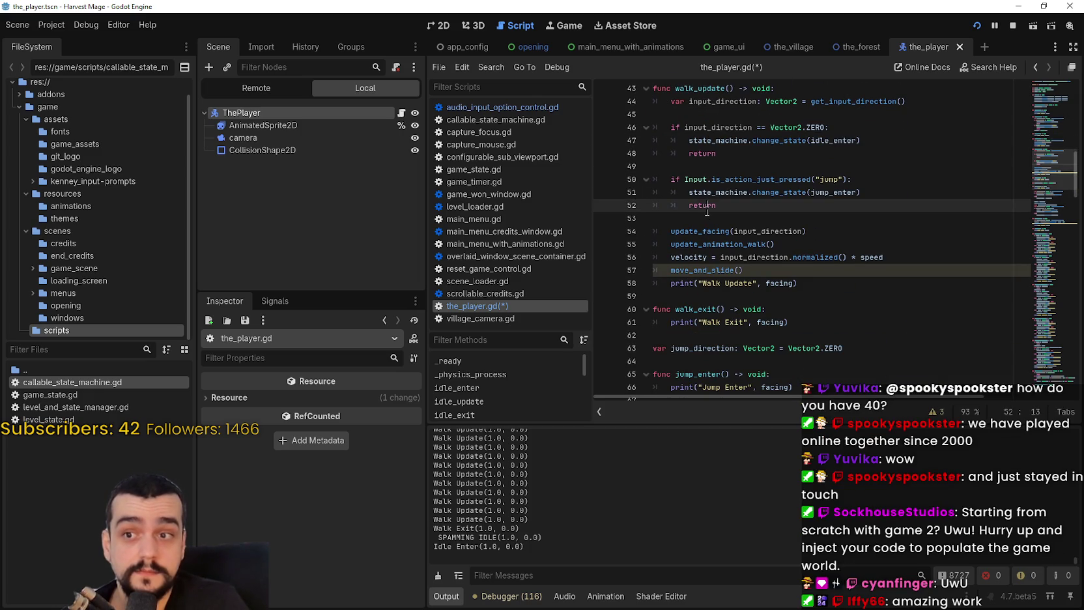
scroll(707, 208, "down", 6)
scroll(707, 209, "down", 15)
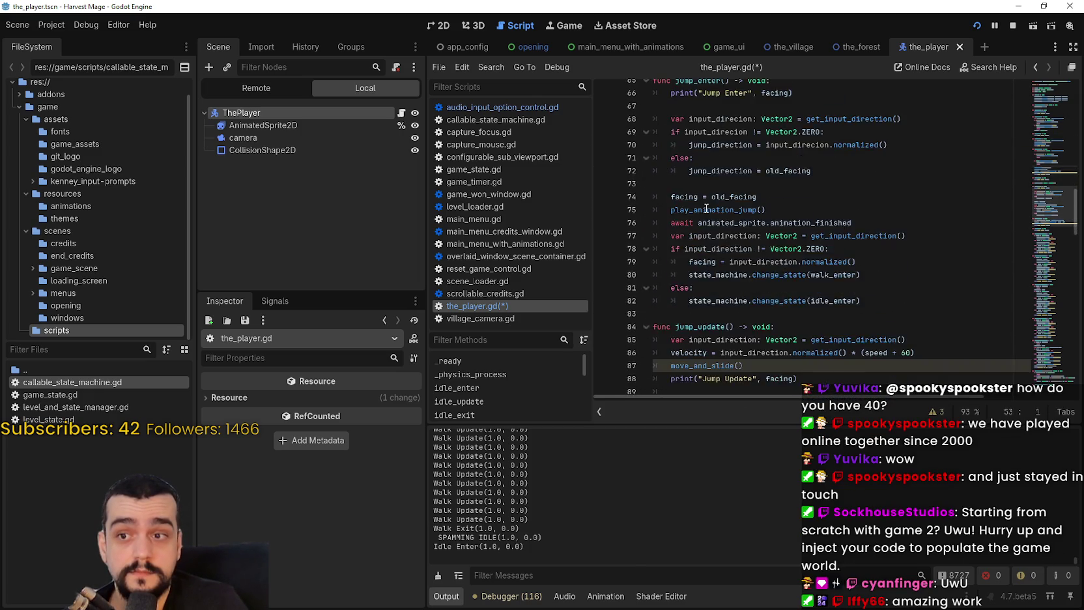
scroll(707, 209, "down", 13)
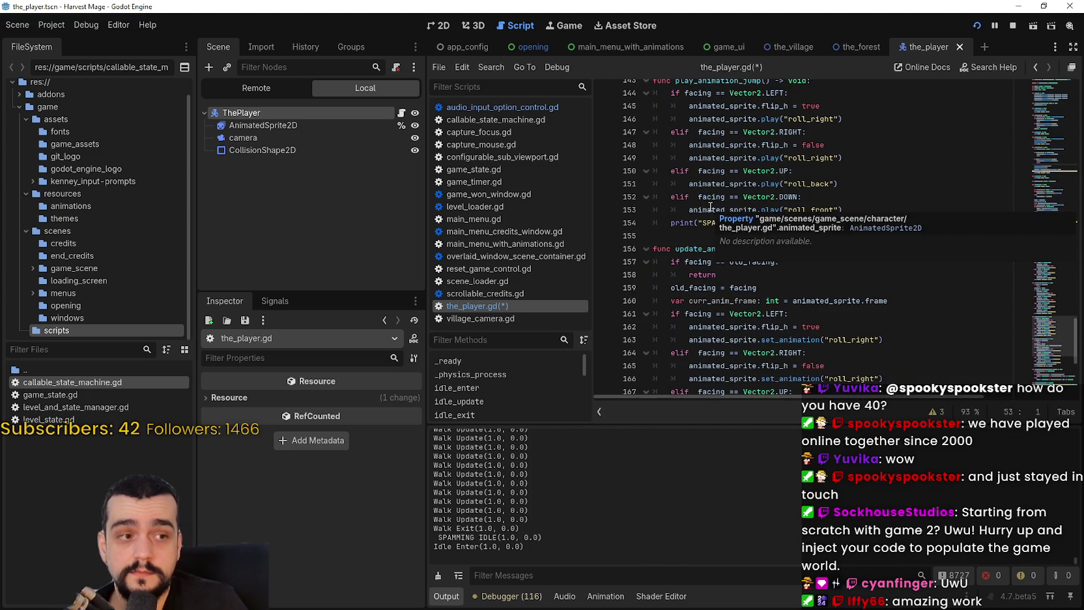
left_click(710, 209)
Save the_player.gd and widen the script editor area
key("ctrl+s")
scroll(809, 240, "up", 2)
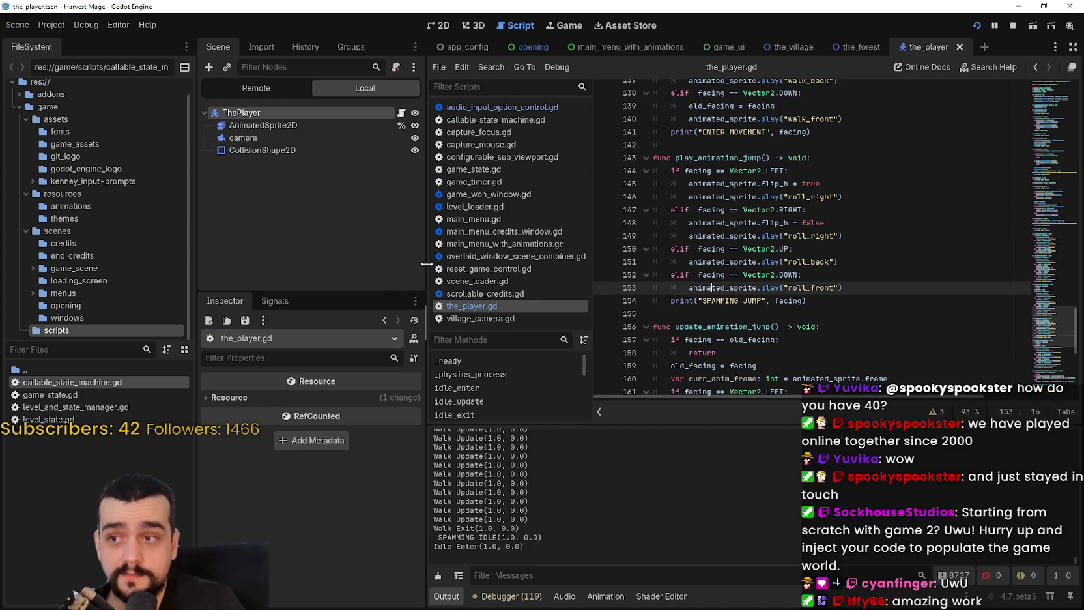
left_click_drag(425, 263, 401, 393)
Look through the debugger's Errors, Stack Trace, Monitors and Profiler tabs, then stop the game
left_click(487, 596)
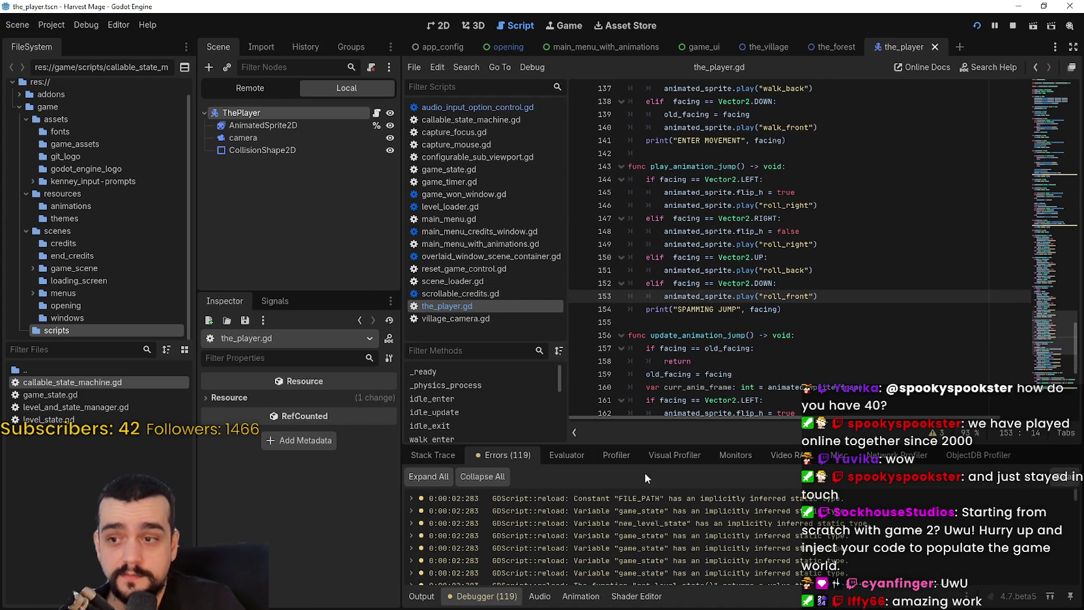
left_click(431, 454)
left_click(734, 456)
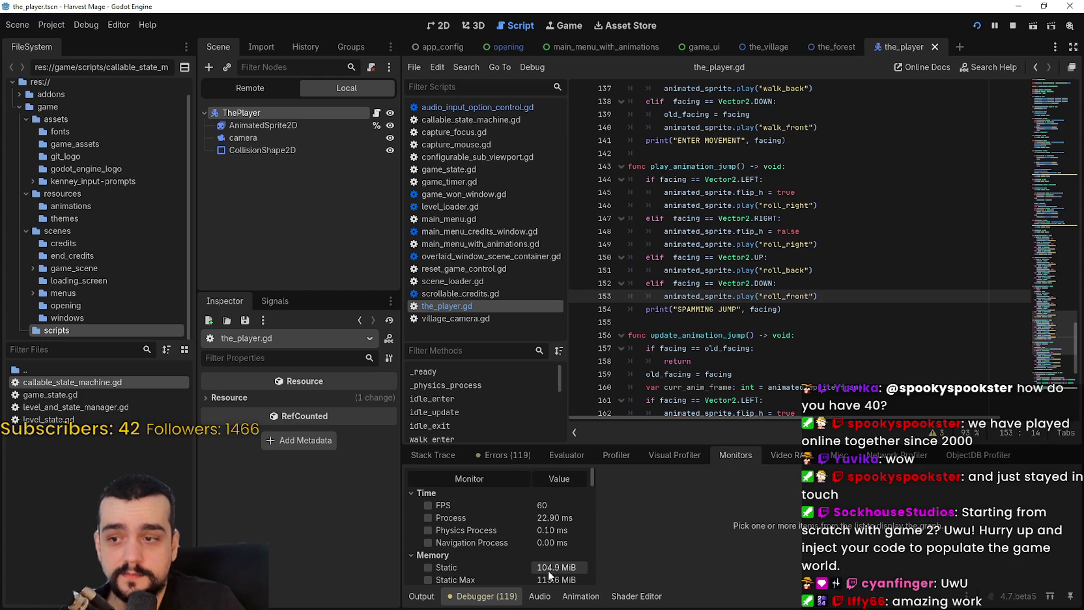
left_click(620, 455)
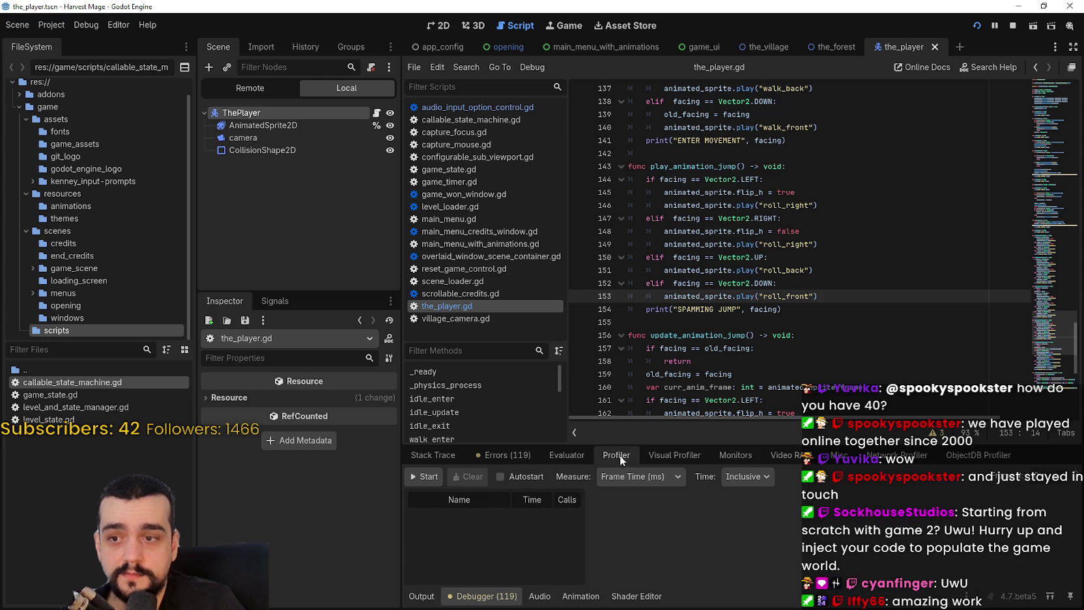
left_click(732, 242)
left_click(1012, 25)
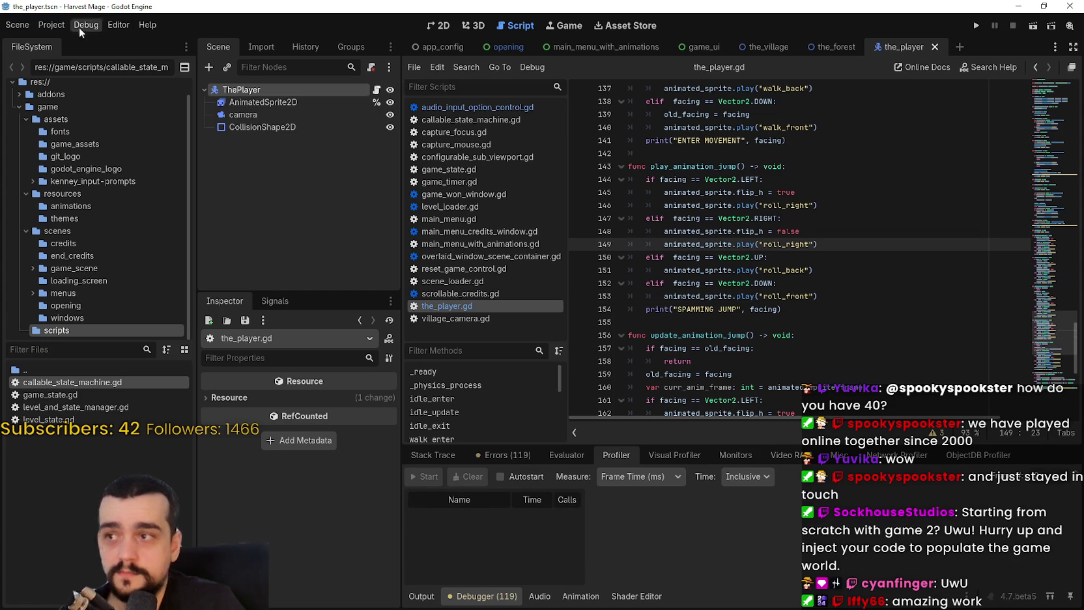
Set Application > Run Max FPS to 60 in Project Settings
left_click(51, 25)
left_click(63, 40)
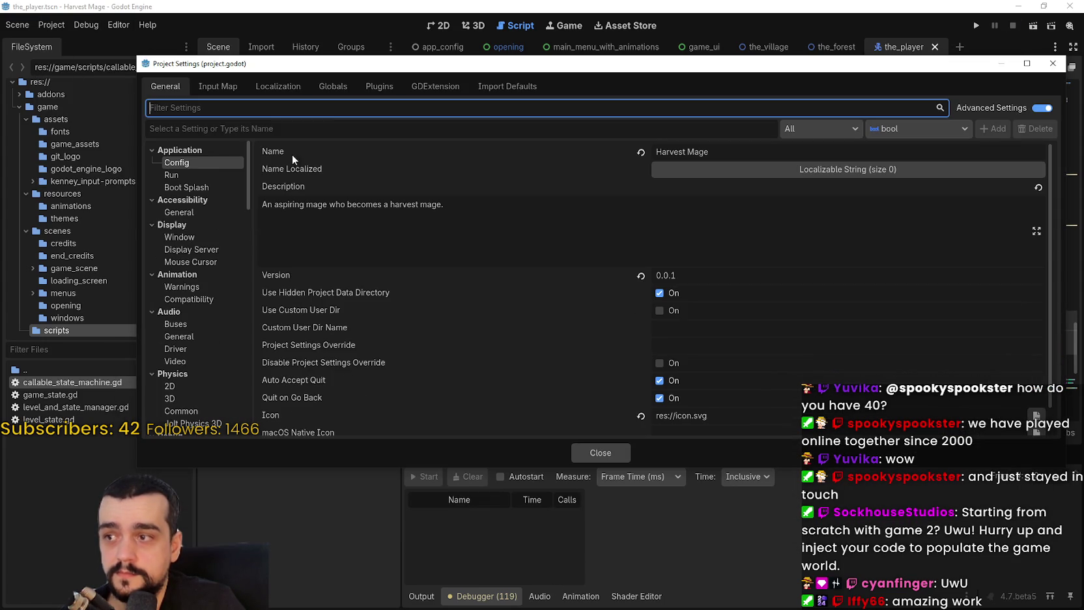
left_click(171, 174)
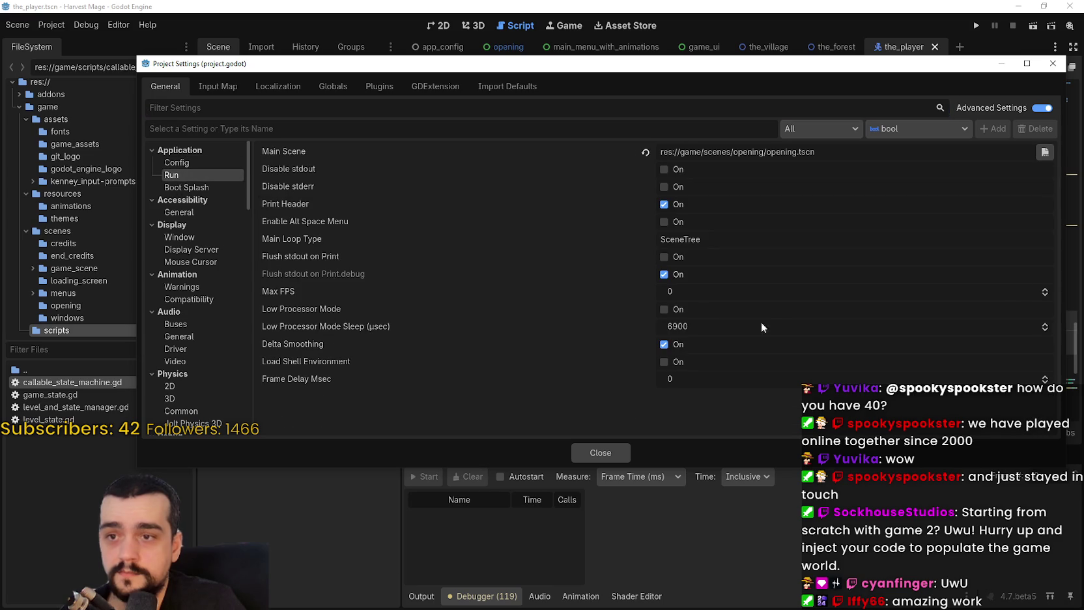
left_click(712, 293)
type("60")
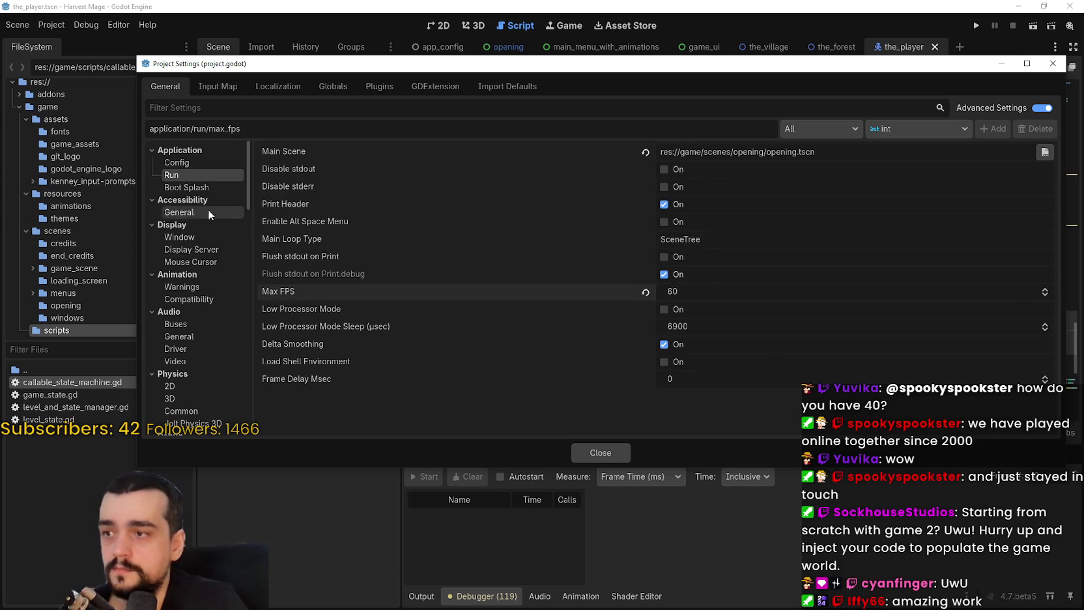
Set Display > Window V-Sync Mode to Disabled and close Project Settings
scroll(184, 271, "down", 2)
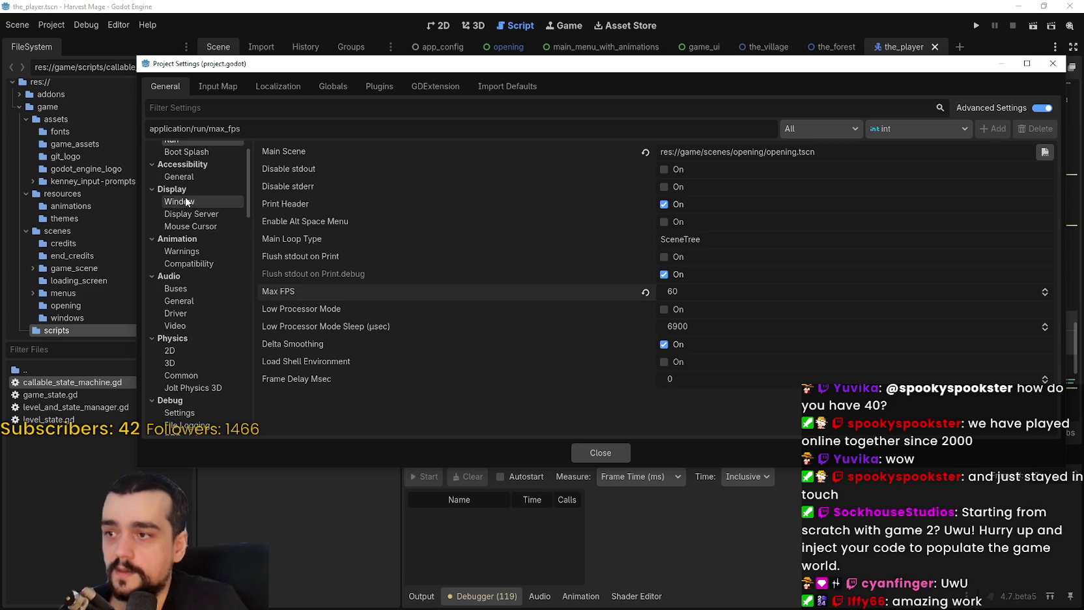
left_click(185, 199)
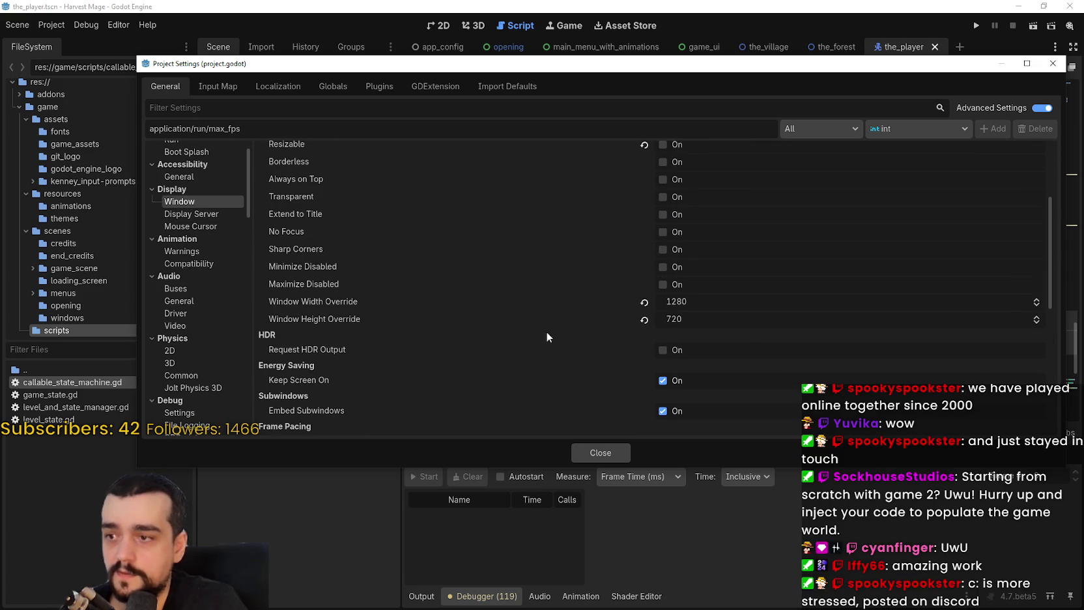
scroll(602, 342, "up", 3)
scroll(602, 341, "down", 5)
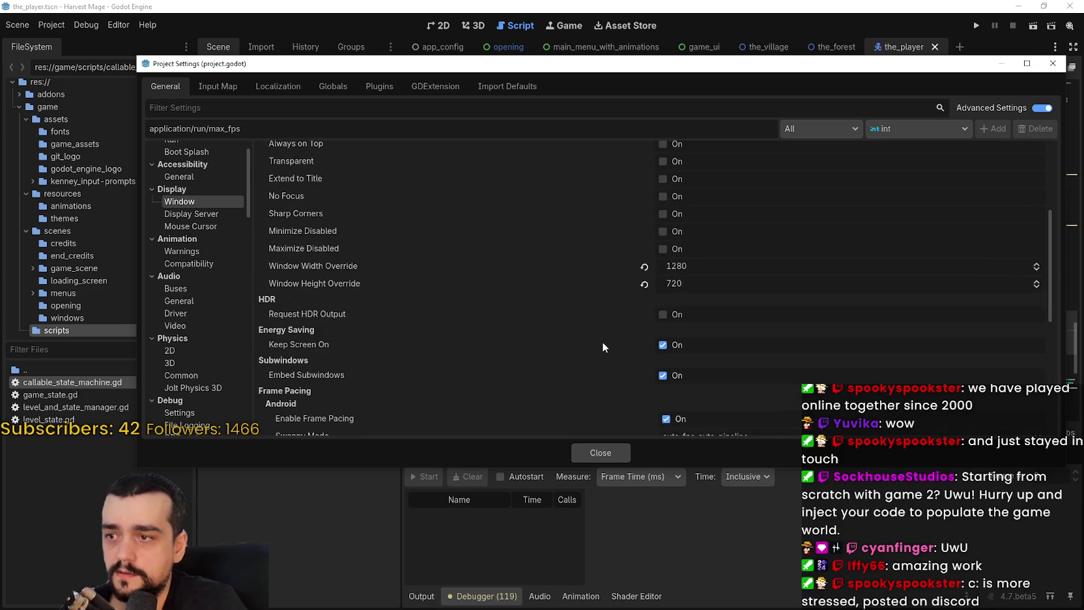
scroll(540, 317, "down", 2)
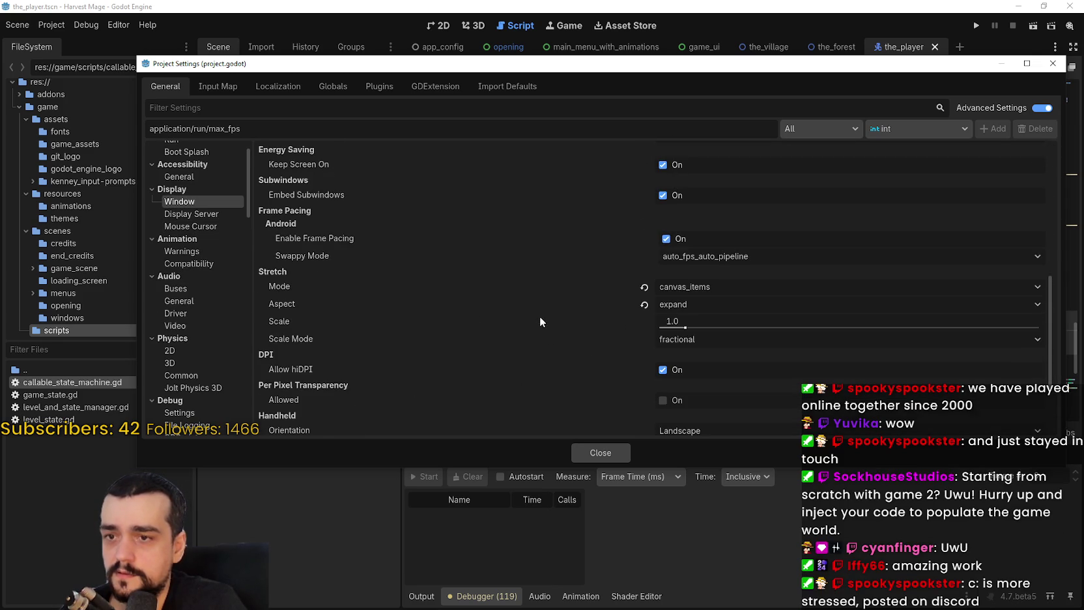
scroll(681, 373, "down", 3)
left_click(745, 356)
left_click(703, 370)
left_click(615, 454)
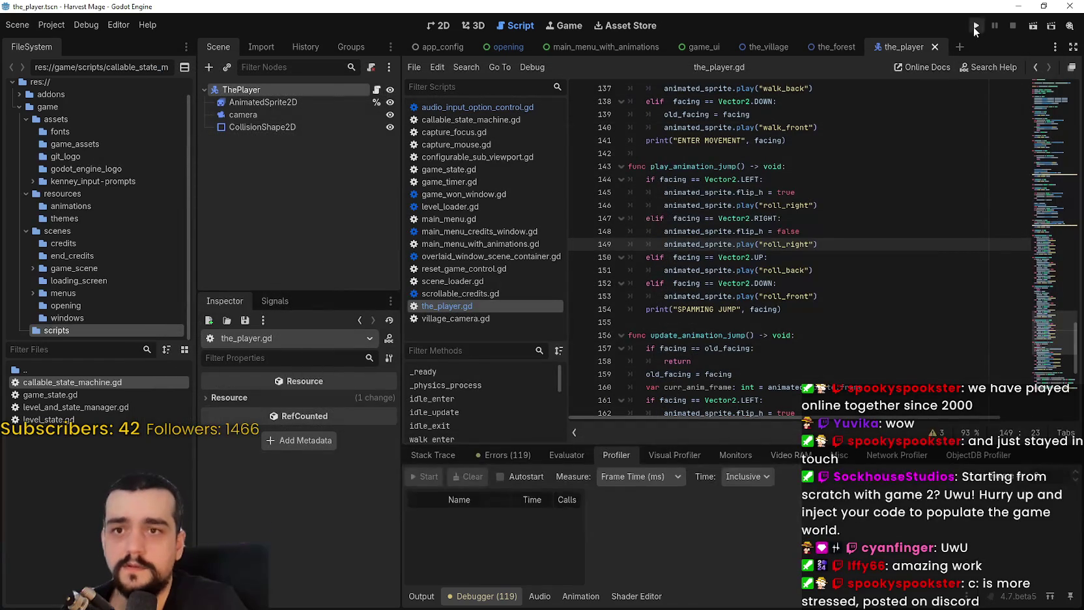
Run the Harvest Mage project again from the toolbar's play button
left_click(975, 27)
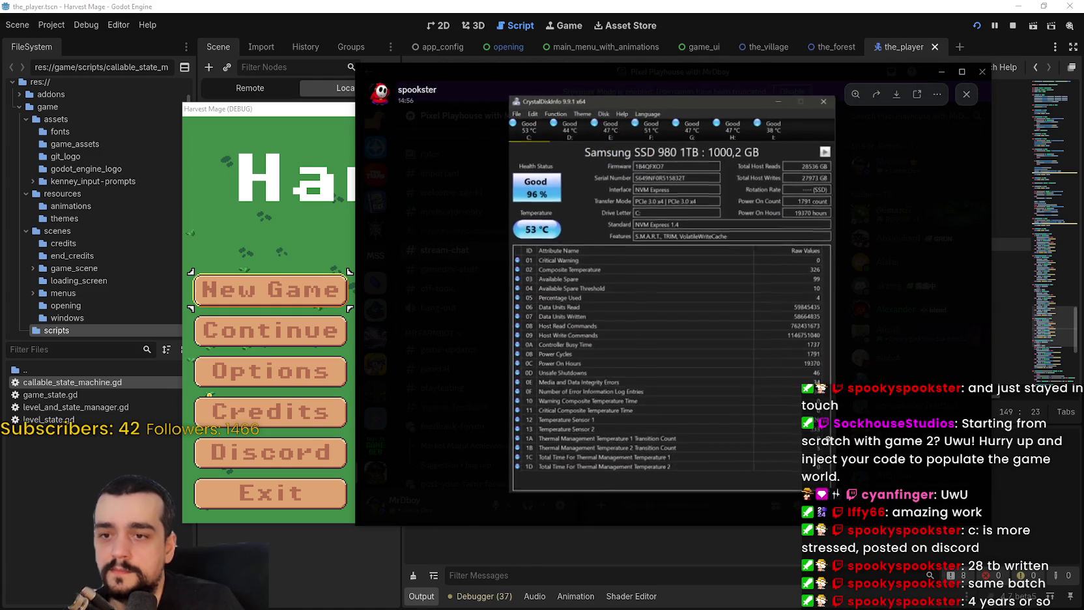
Zoom into the drive attribute table and health status, then close the viewer and drag Discord aside
left_click(690, 433)
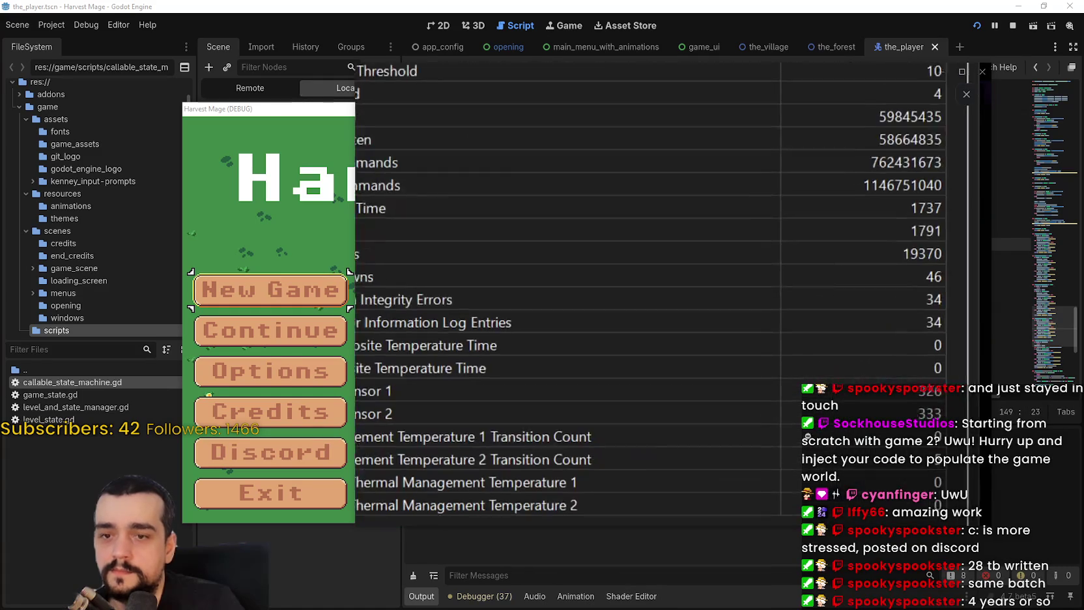
left_click(564, 199)
left_click(564, 199)
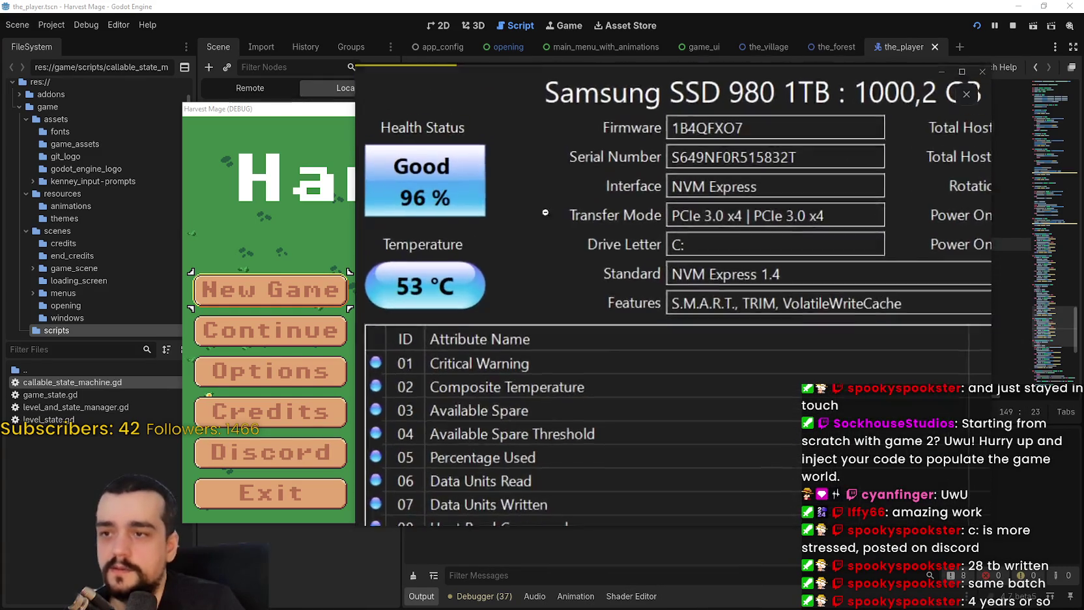
left_click(723, 285)
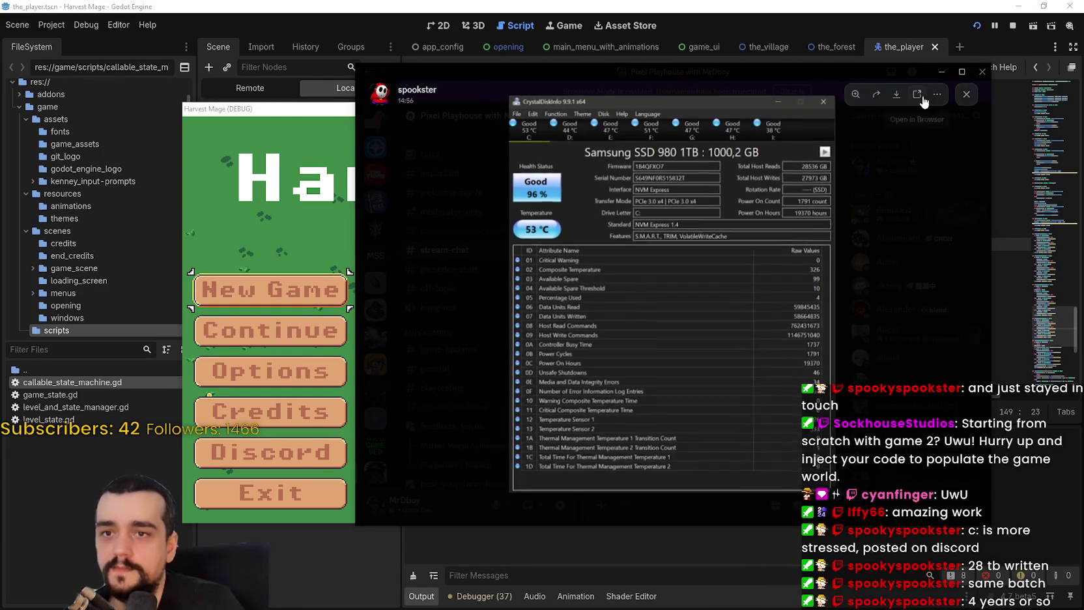
left_click(966, 95)
left_click_drag(847, 72, 1083, 72)
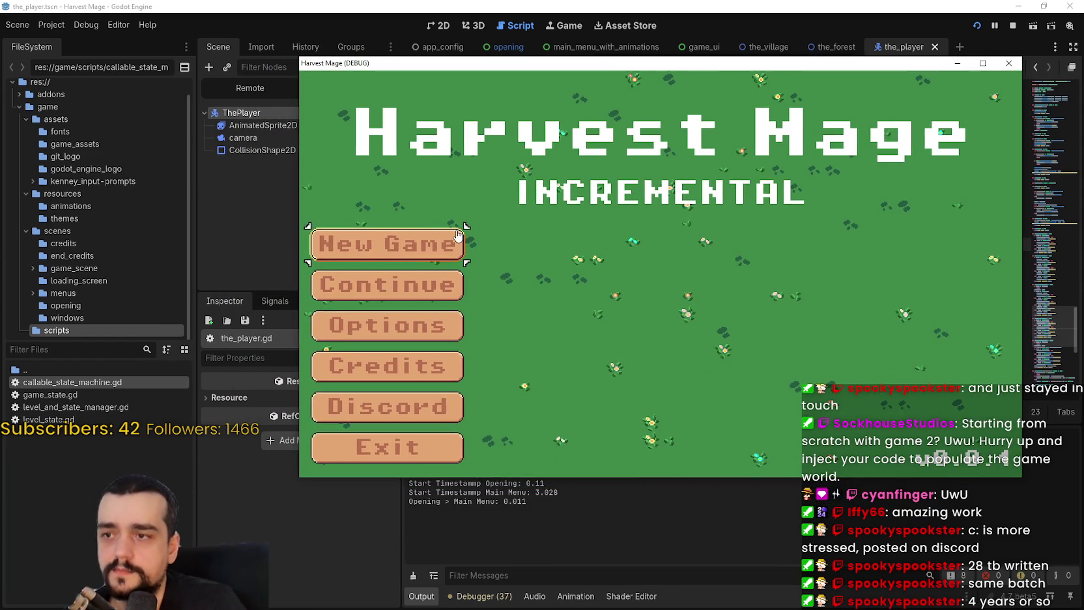
Start a New Game and walk the player right, left, up, right, down, then jump
left_click(449, 234)
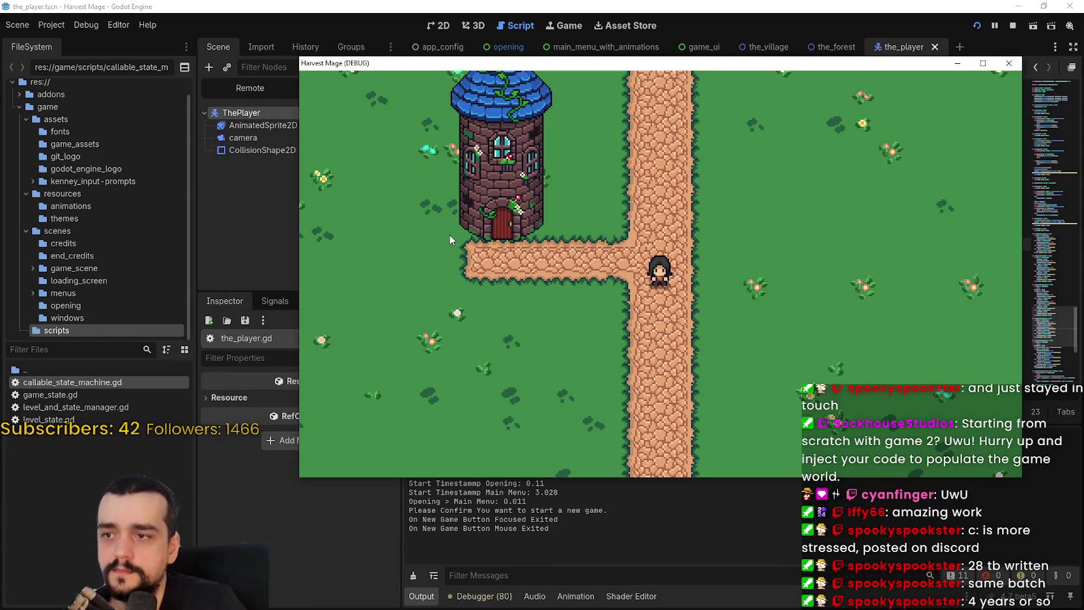
key("Right")
key("Left")
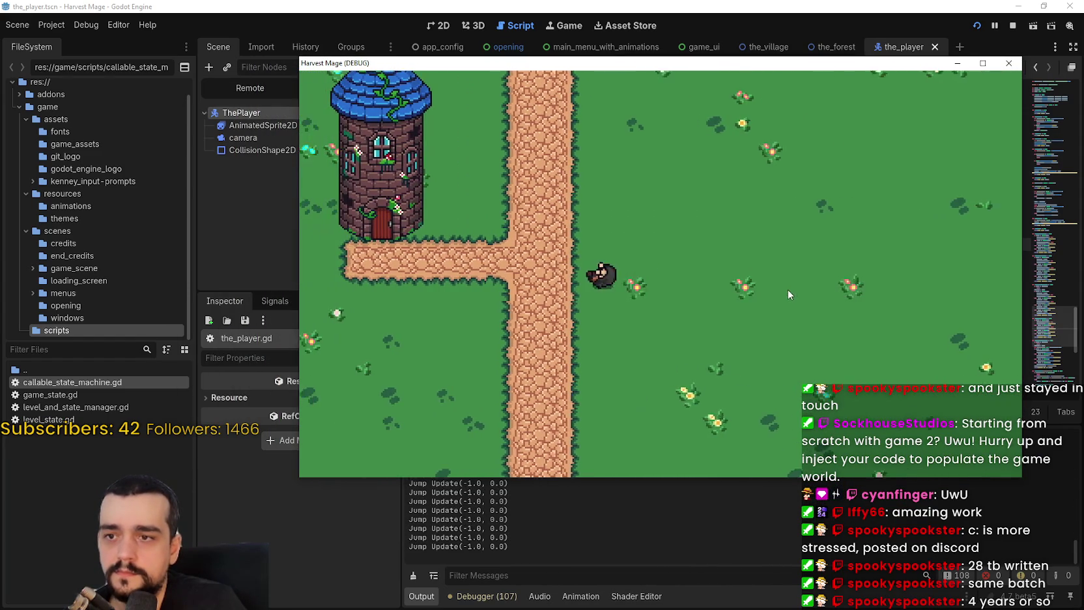
key("Up")
key("Right")
key("Down")
key("space")
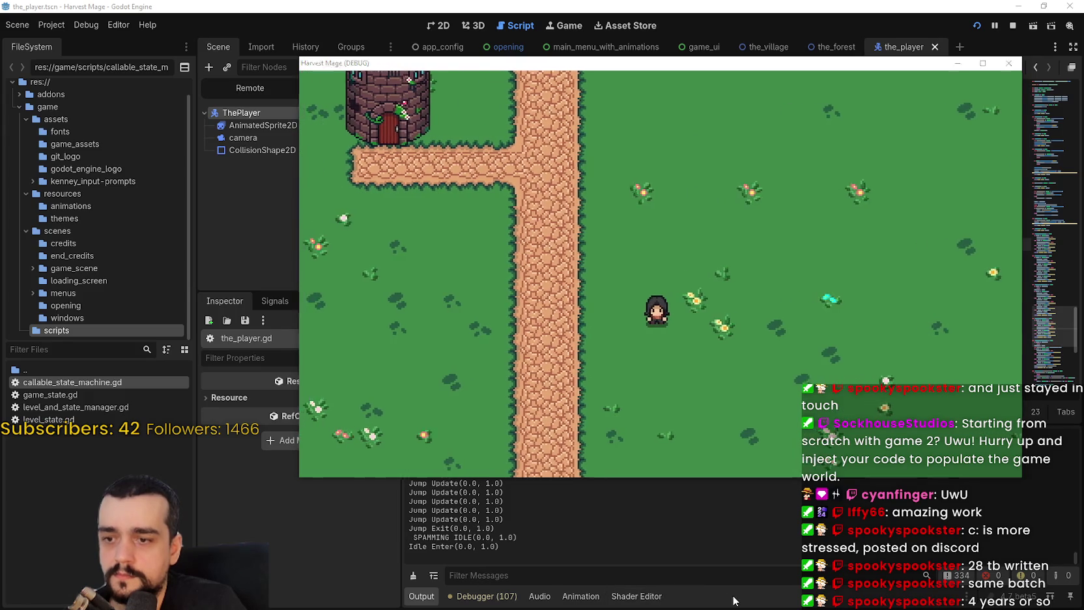
Return to the_player.gd at the SPAMMING JUMP print near line 155
left_click(737, 249)
left_click(885, 319)
left_click(810, 309)
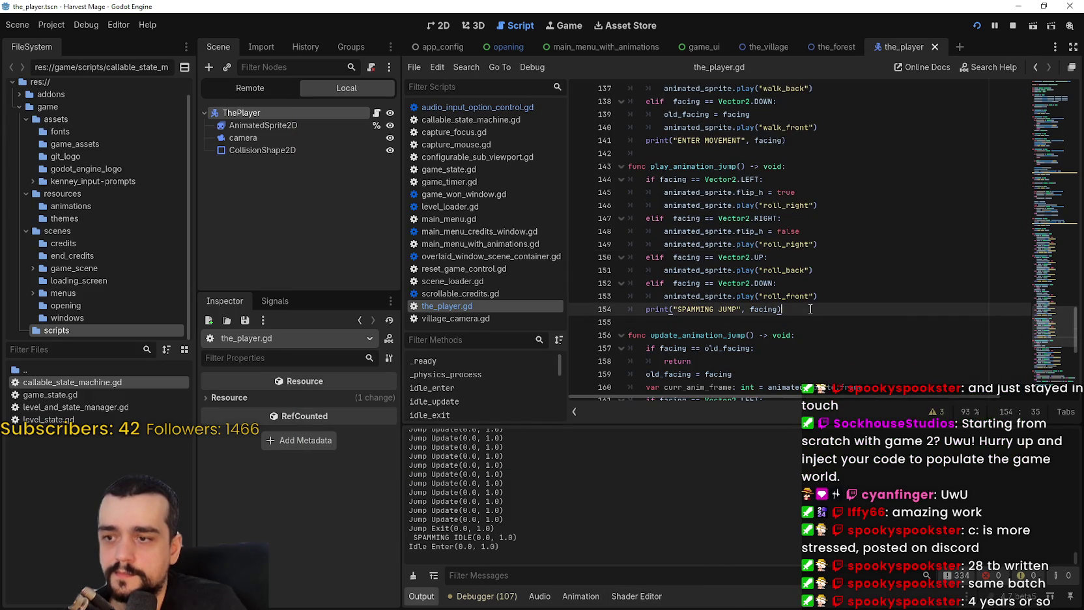
Comment out print("Walk Update") on line 58 by adding # before it
left_click(640, 309)
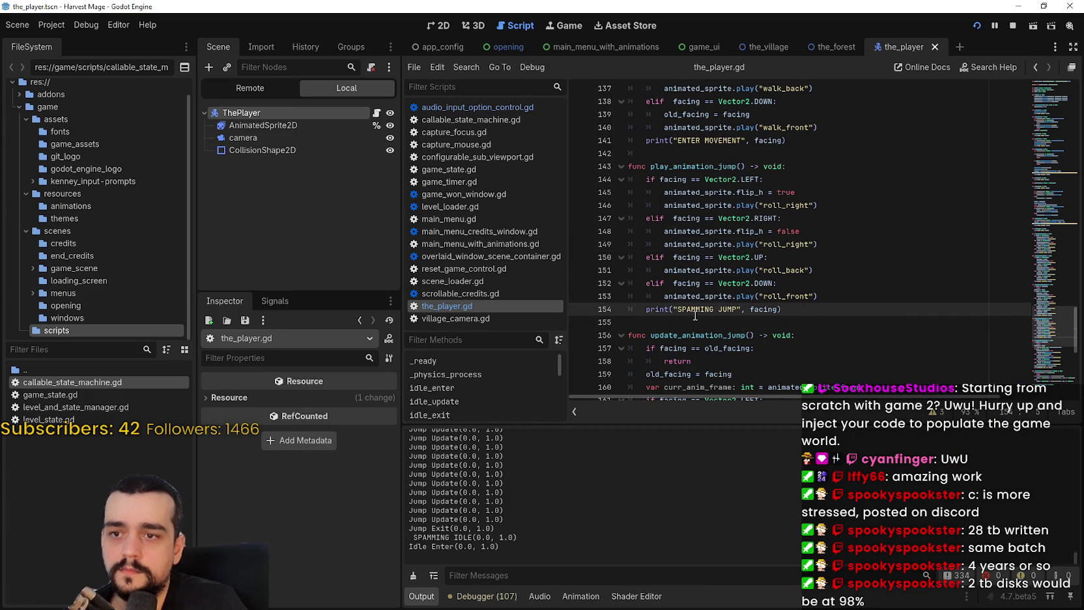
scroll(695, 316, "up", 3)
left_click(640, 252)
scroll(641, 260, "up", 2)
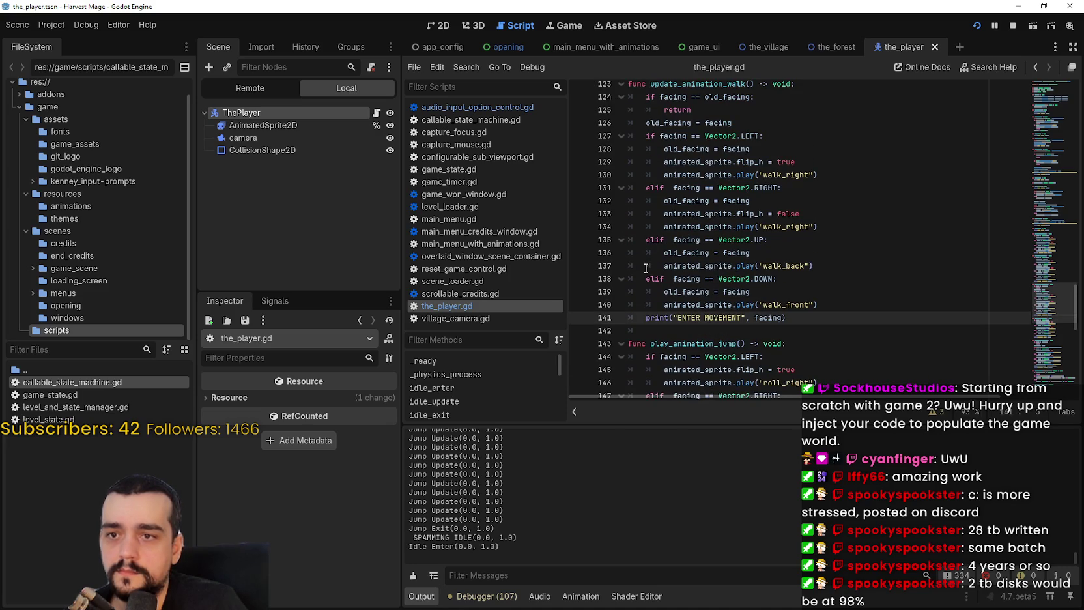
scroll(646, 268, "up", 8)
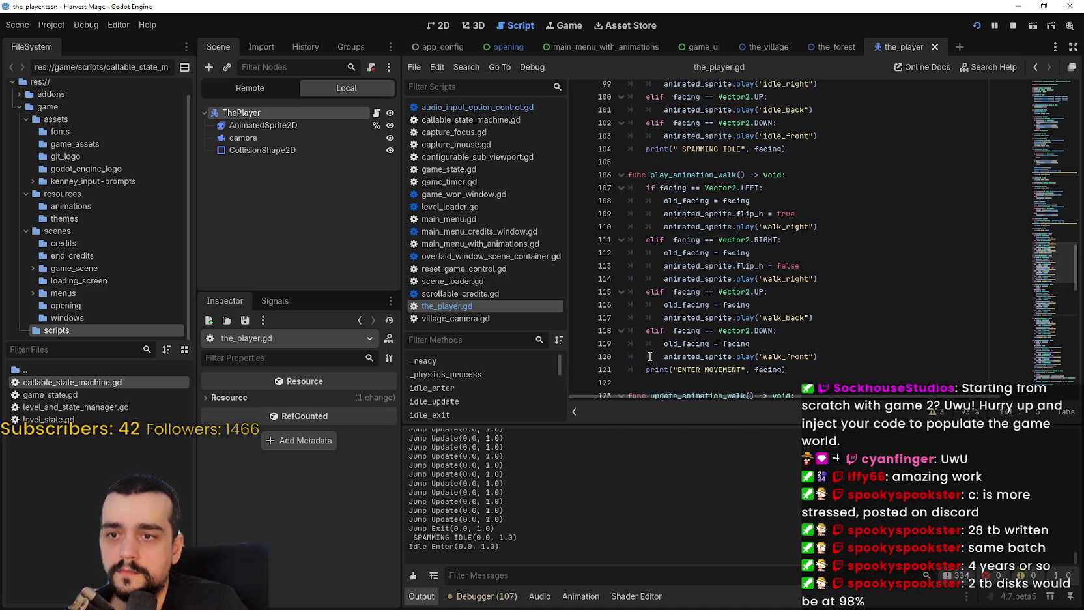
scroll(650, 352, "up", 4)
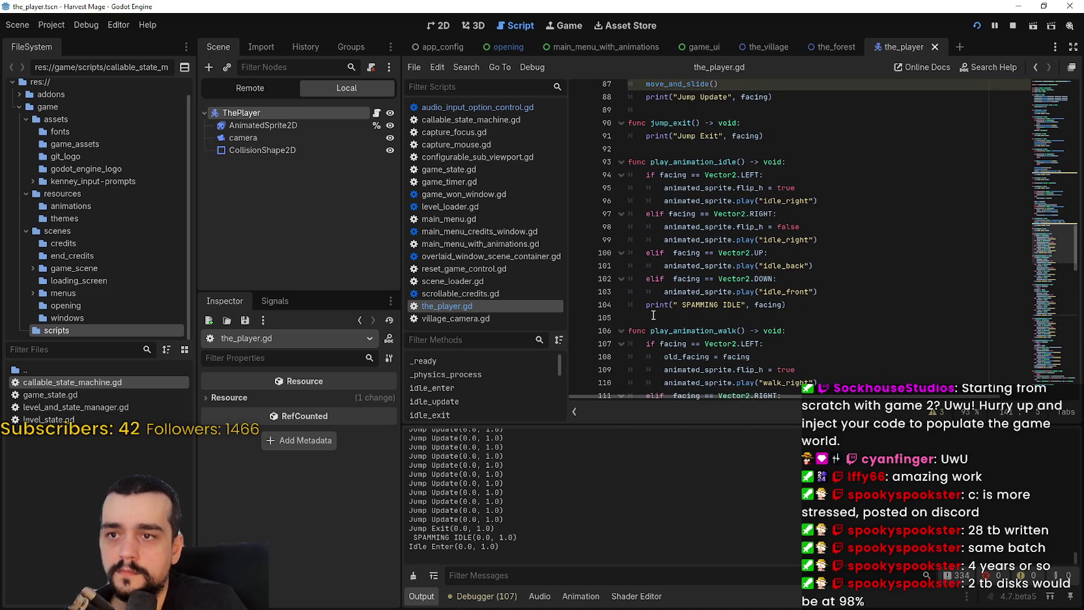
scroll(674, 289, "down", 1)
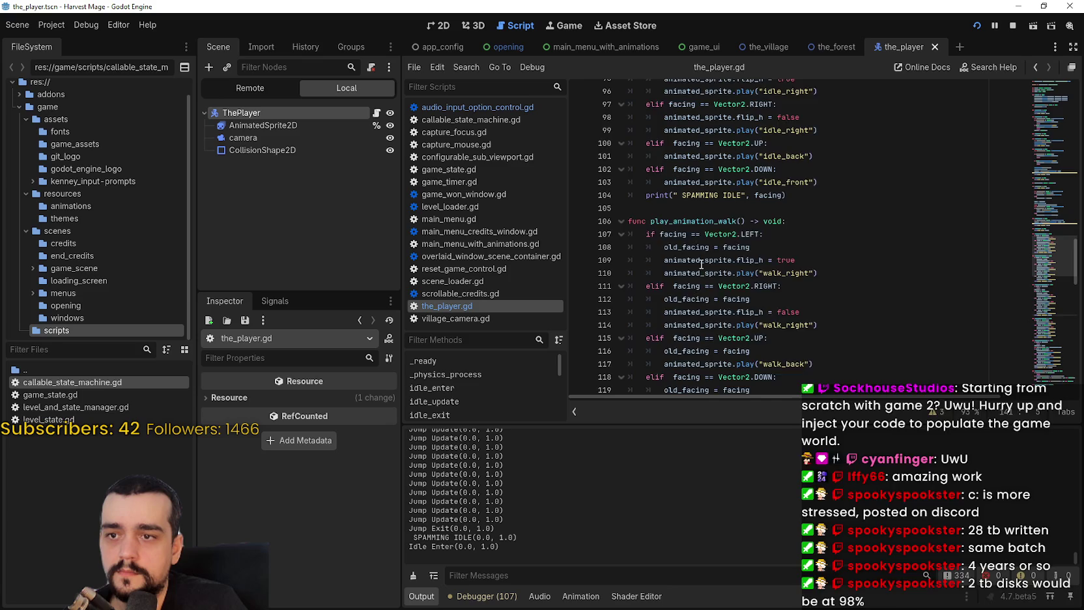
scroll(701, 265, "up", 1)
scroll(704, 259, "up", 4)
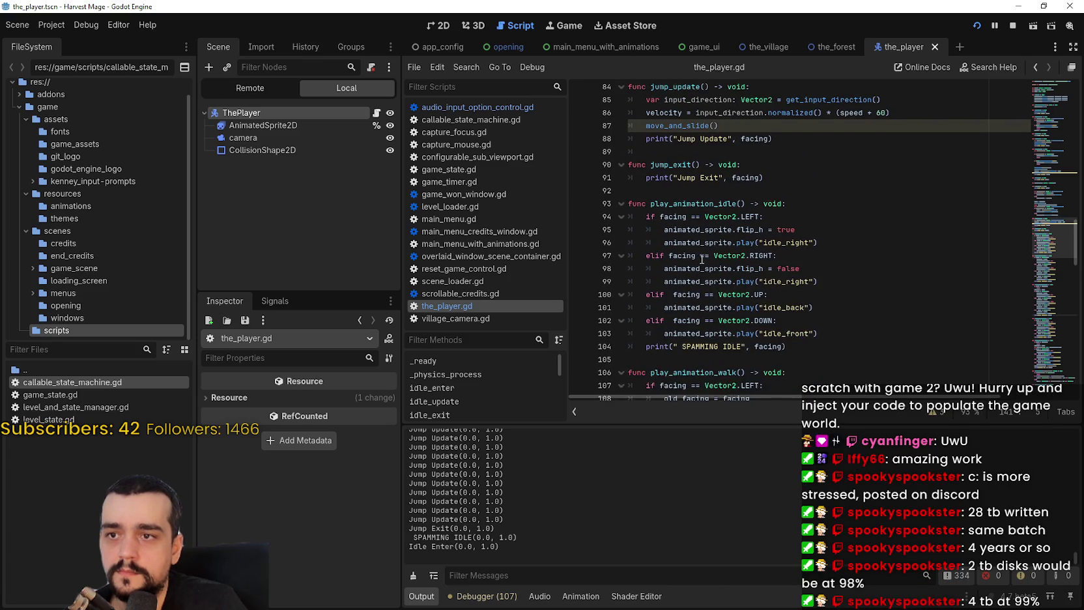
left_click(645, 270)
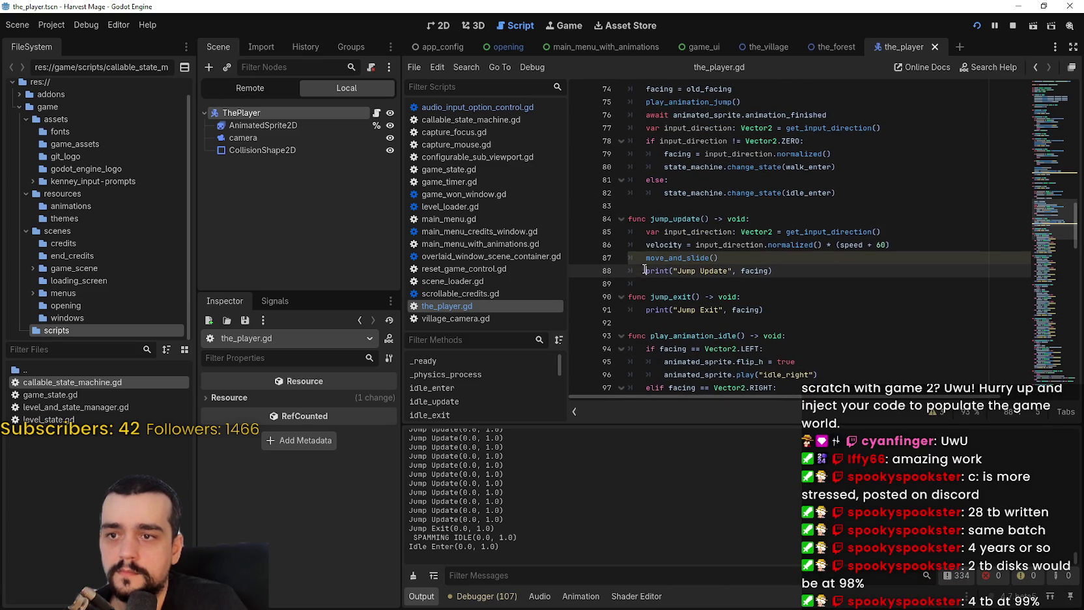
type("#")
scroll(641, 296, "up", 10)
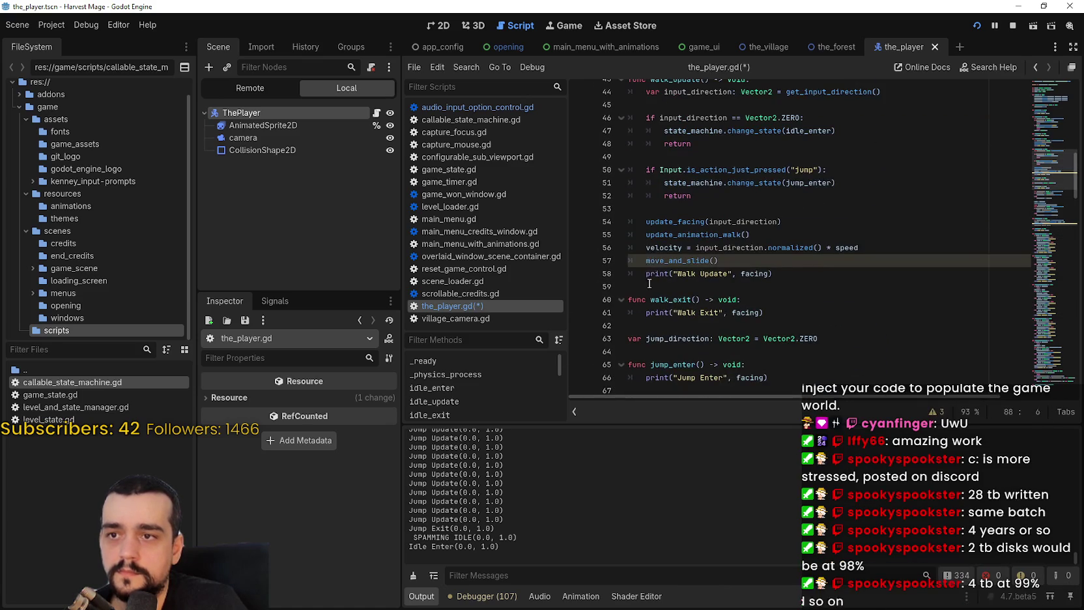
left_click(647, 274)
type("#")
Rerun the game with F5, walk right, left and up, then stop it and open the debugger
scroll(648, 260, "up", 7)
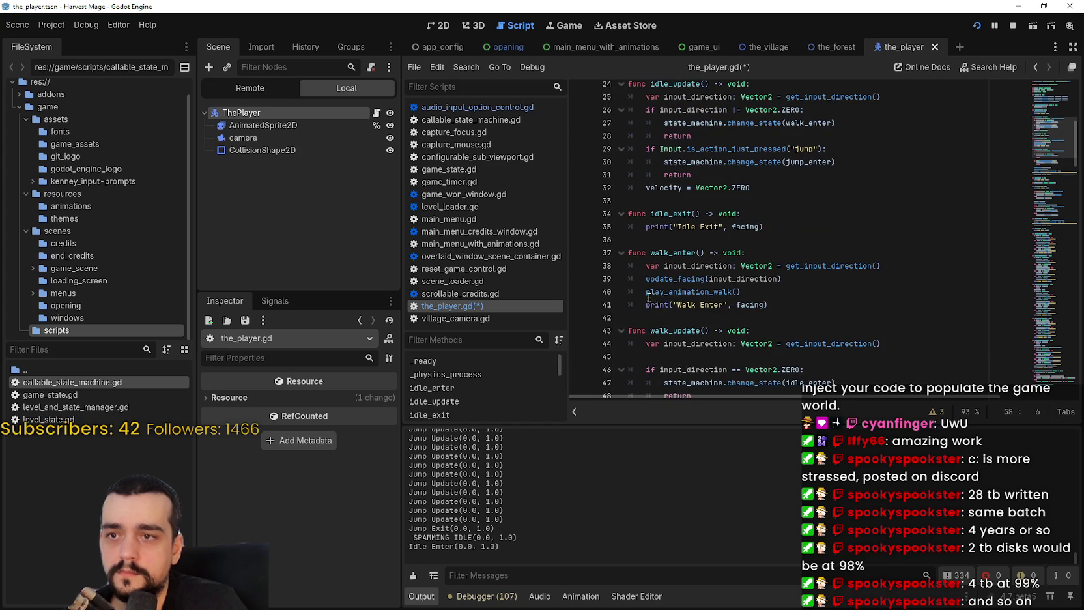
left_click(645, 306)
scroll(674, 329, "up", 3)
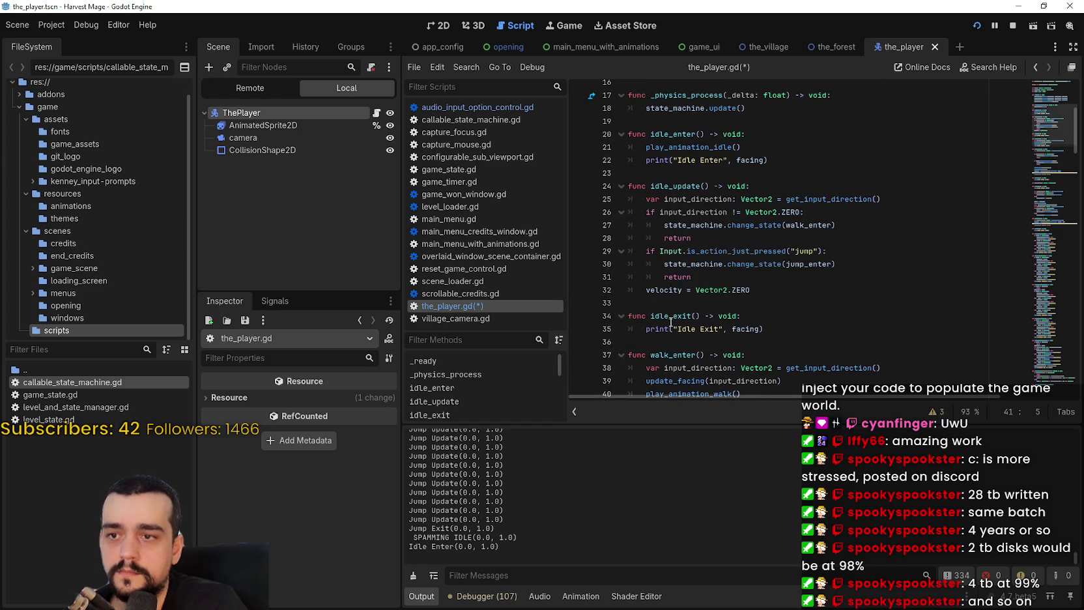
key("F5")
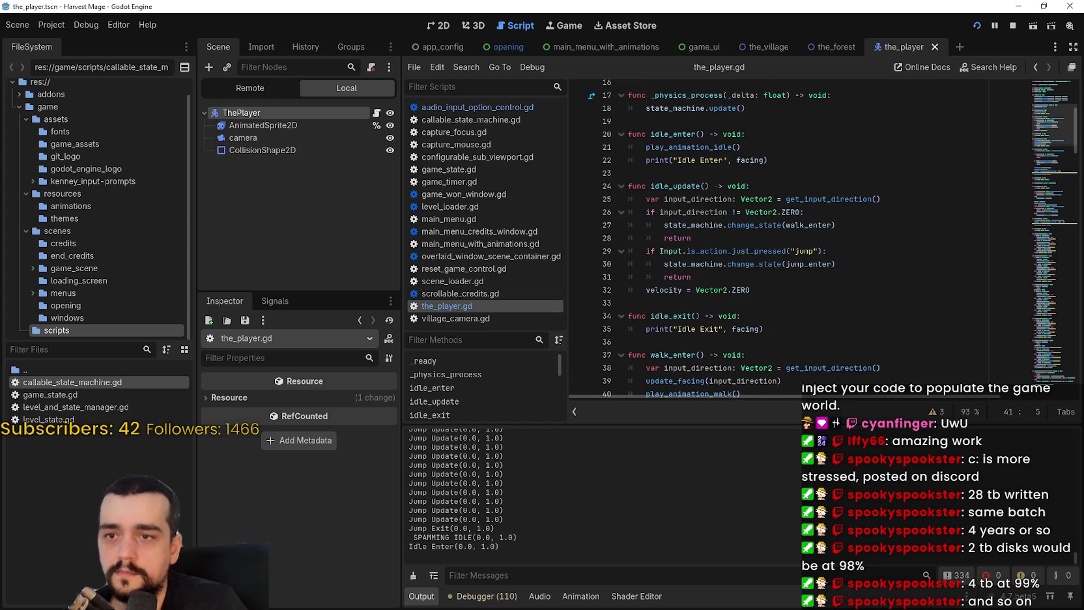
key("Right")
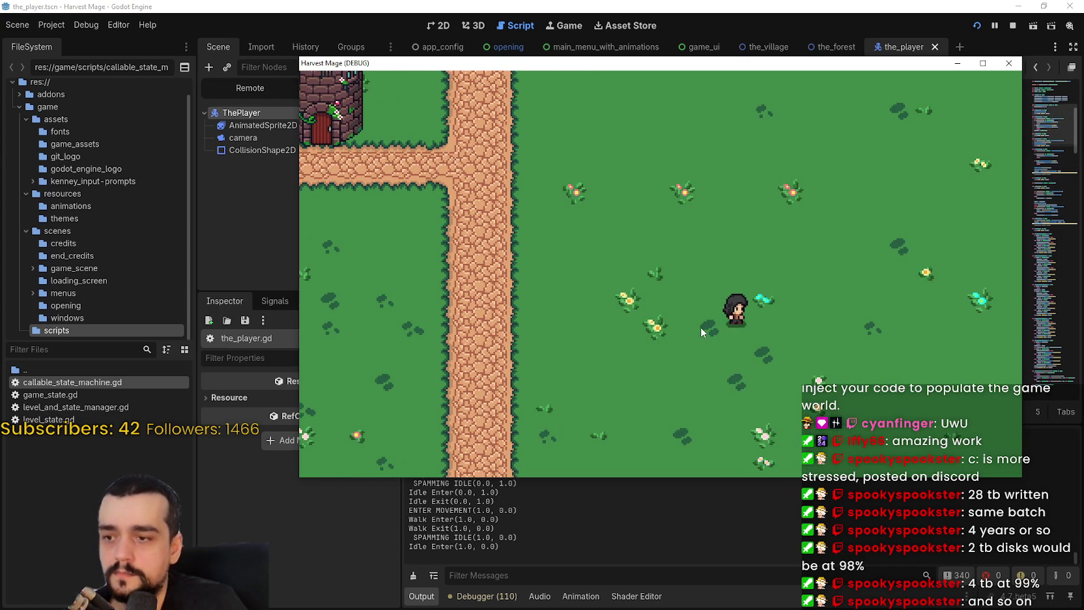
key("Left")
key("Up")
key("F8")
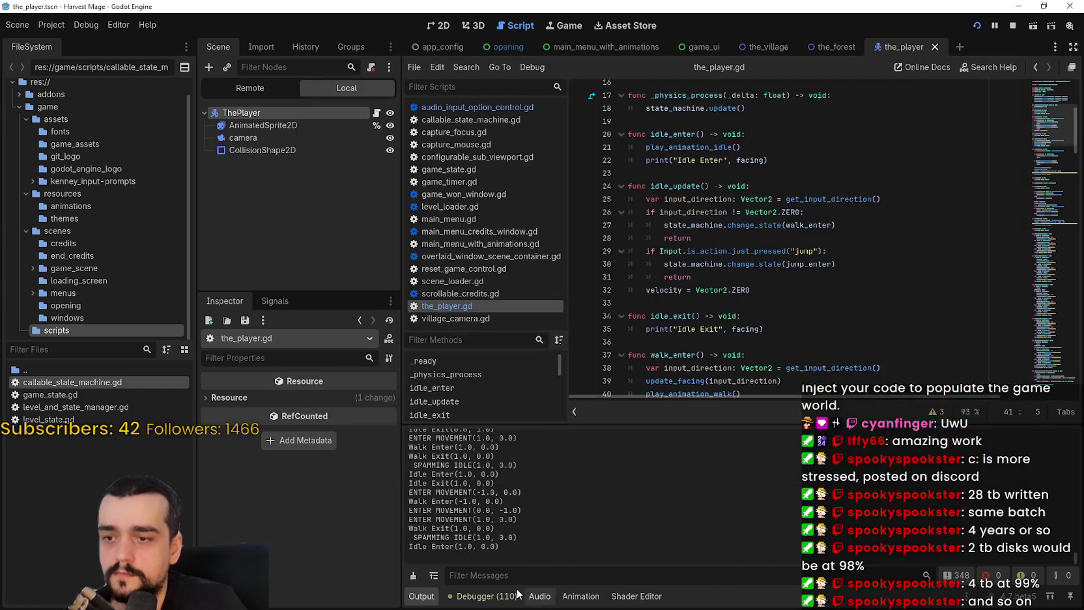
left_click(483, 596)
Try Monitors and Visual Profiler, enlarge the script Profiler panel, then bring the game window forward
left_click(736, 455)
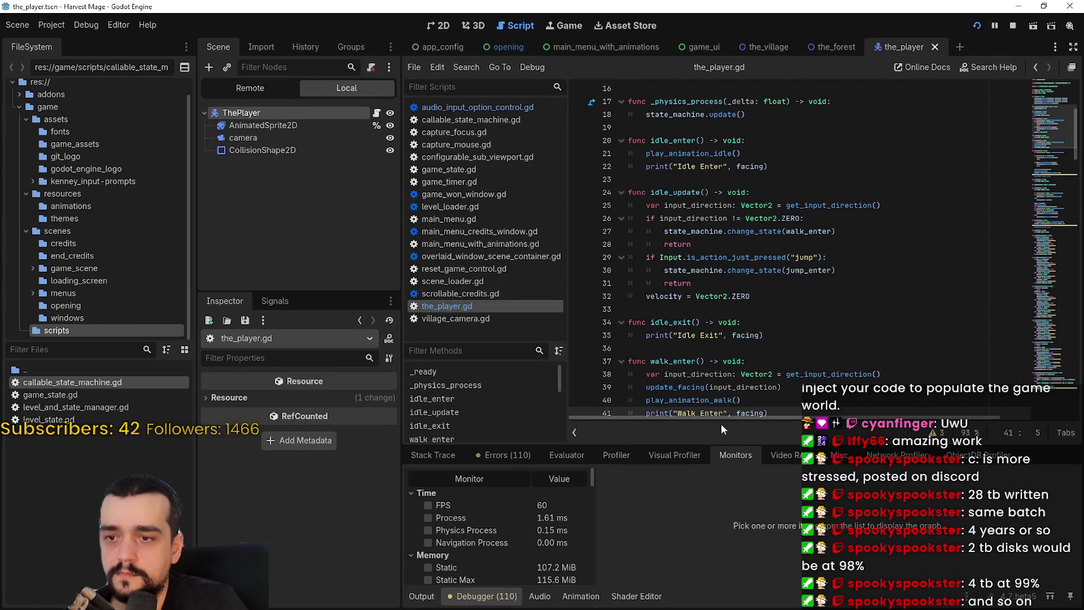
left_click(657, 455)
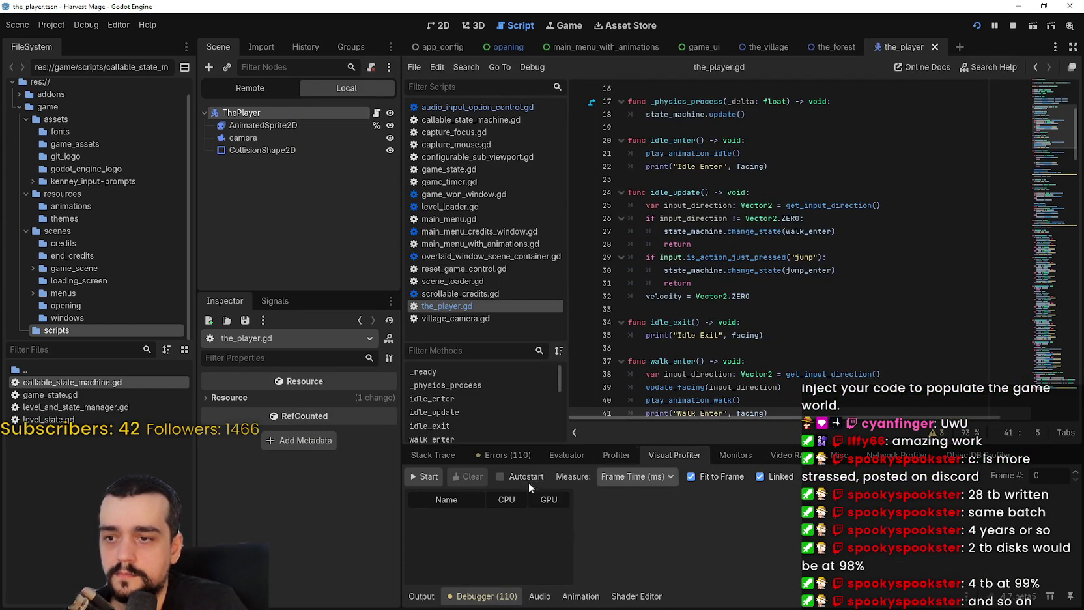
left_click(433, 478)
left_click(426, 480)
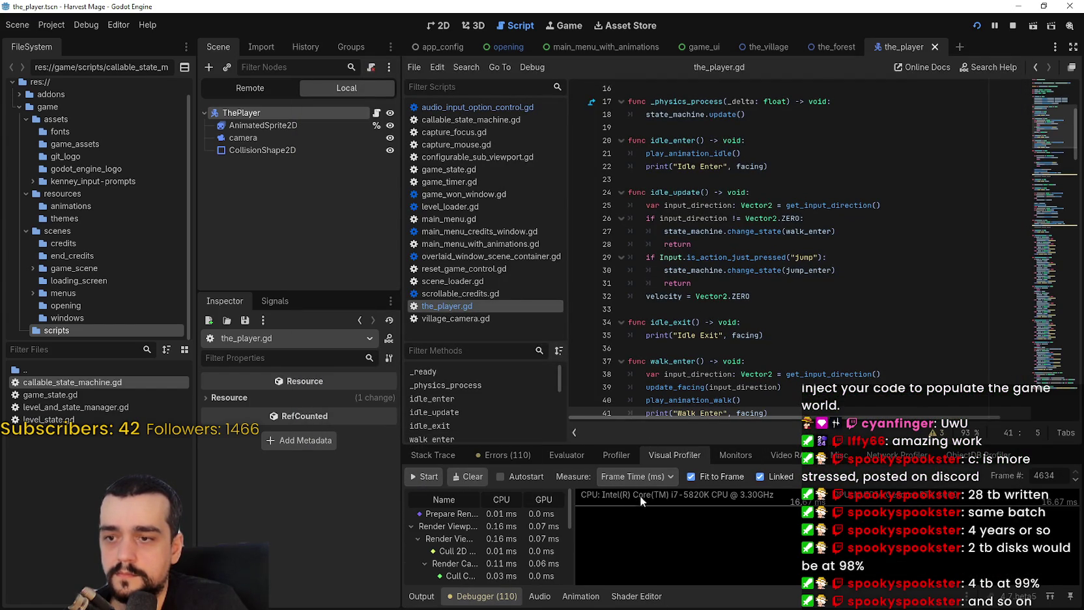
left_click(612, 455)
left_click_drag(679, 446, 667, 167)
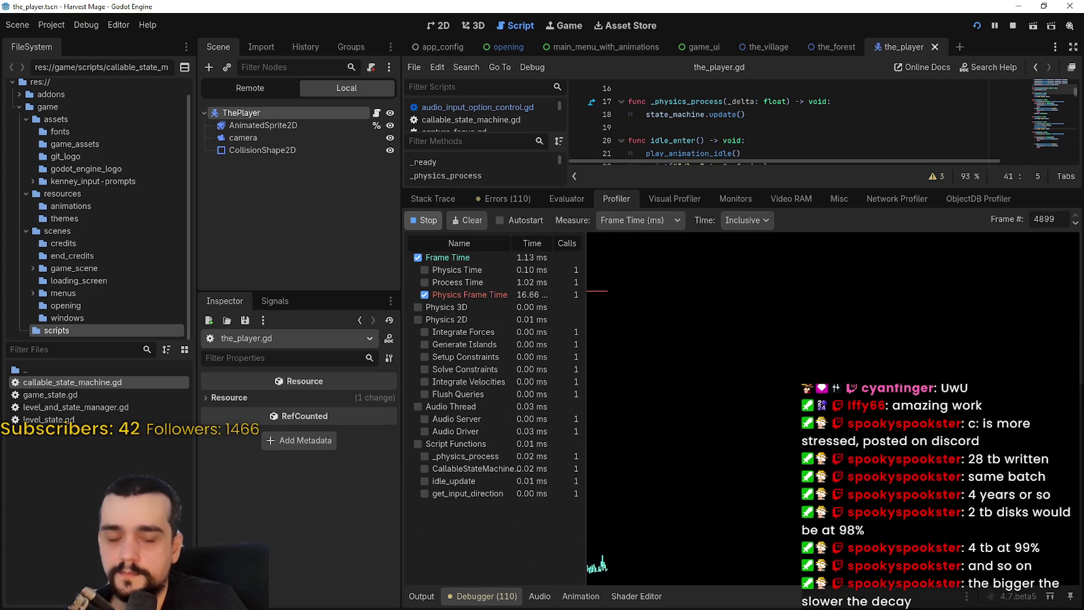
key("alt+Tab")
left_click_drag(680, 61, 750, 20)
Walk the player around the path and grass with the arrow keys, jumping twice
key("Left")
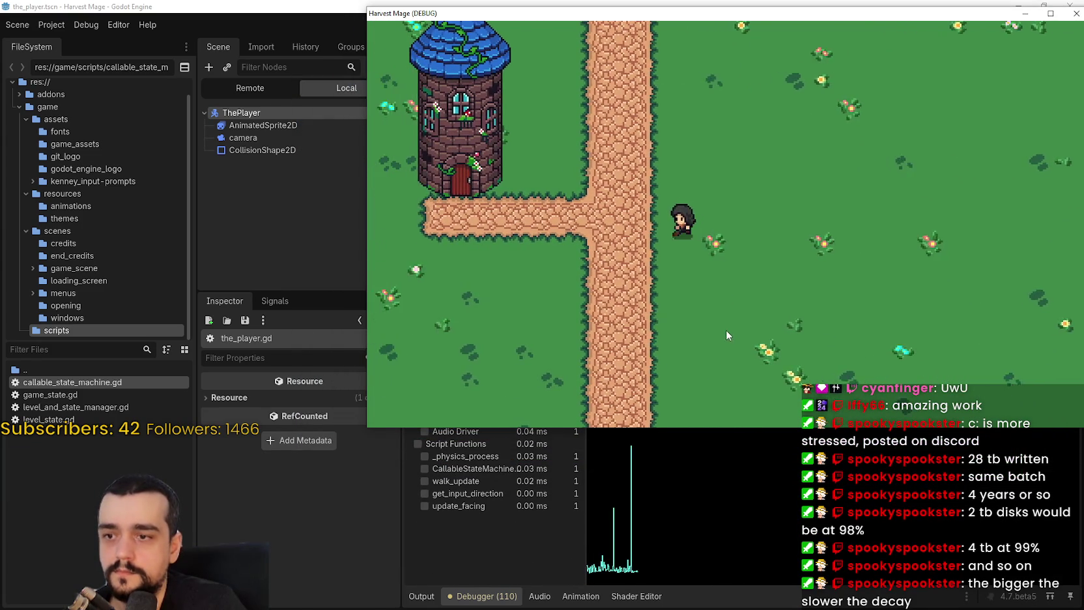
key("Up")
key("Right")
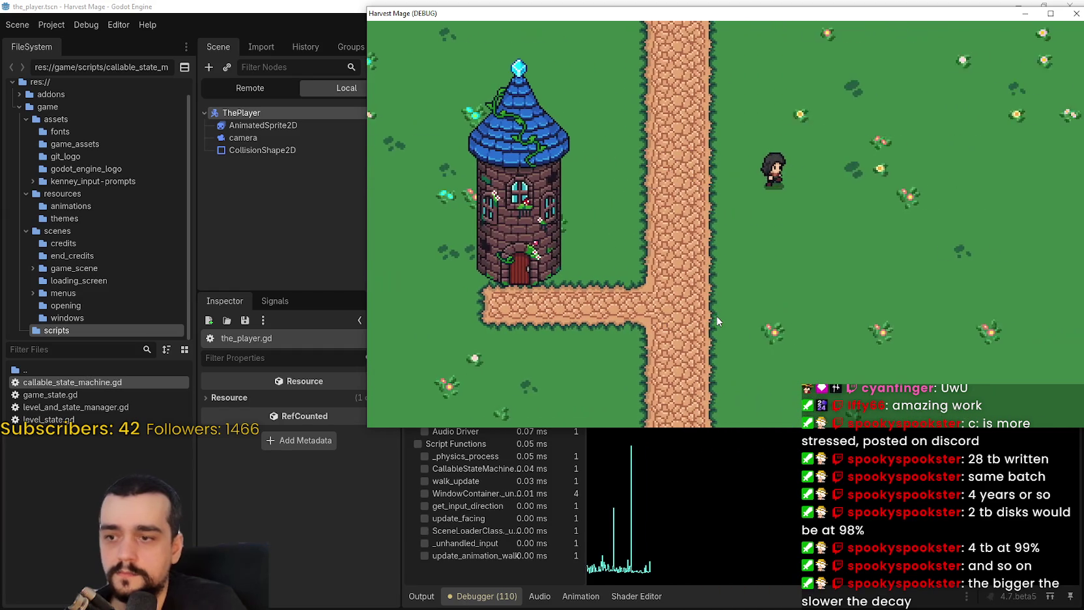
key("Down")
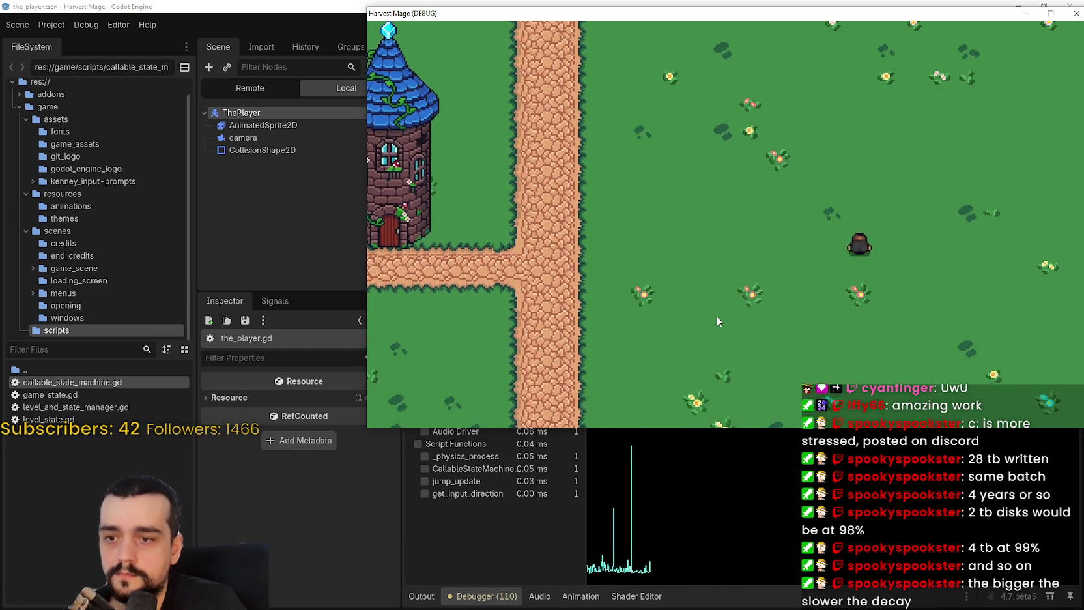
key("Left")
key("space")
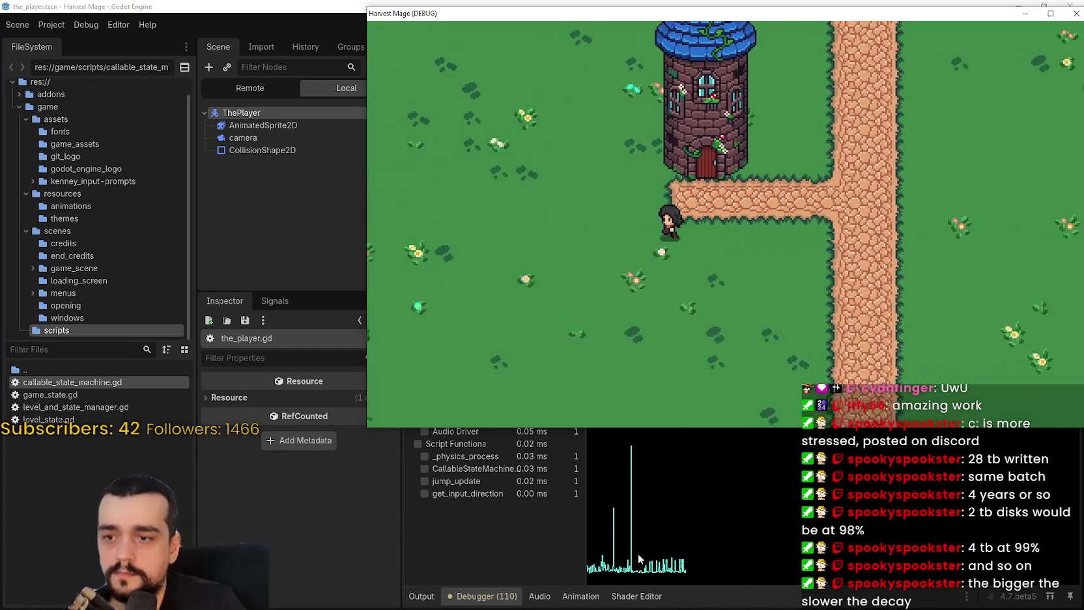
key("Up")
key("Right")
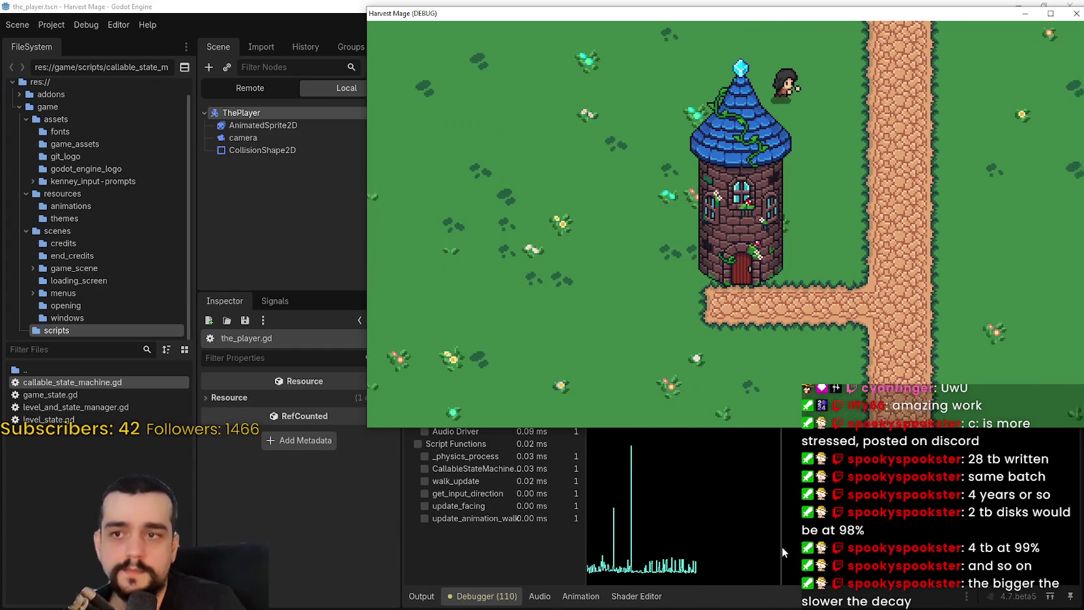
key("Down")
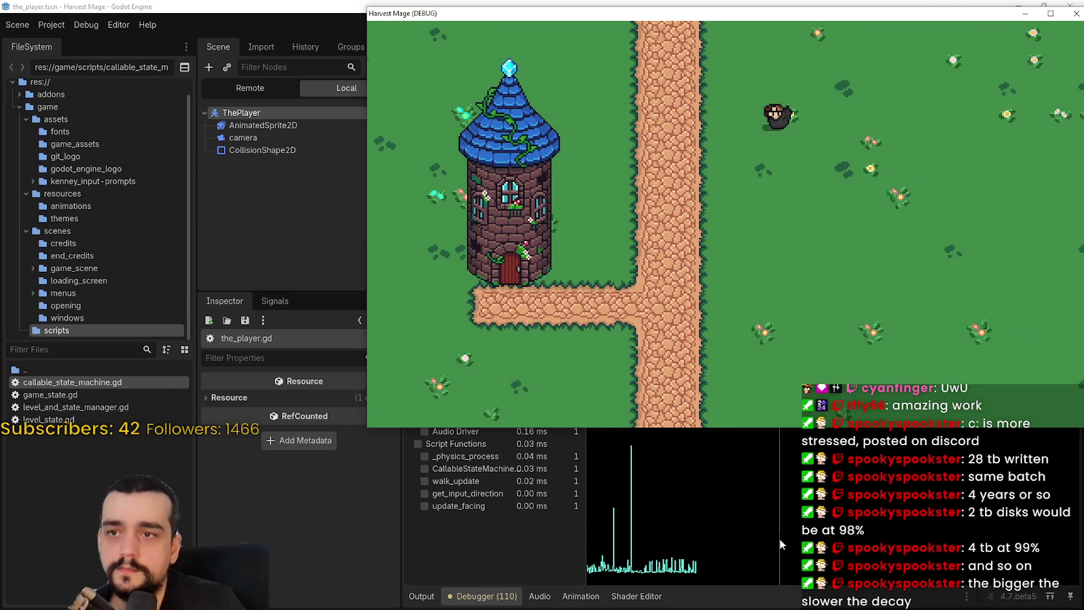
key("space")
key("Up")
key("Right")
key("Down")
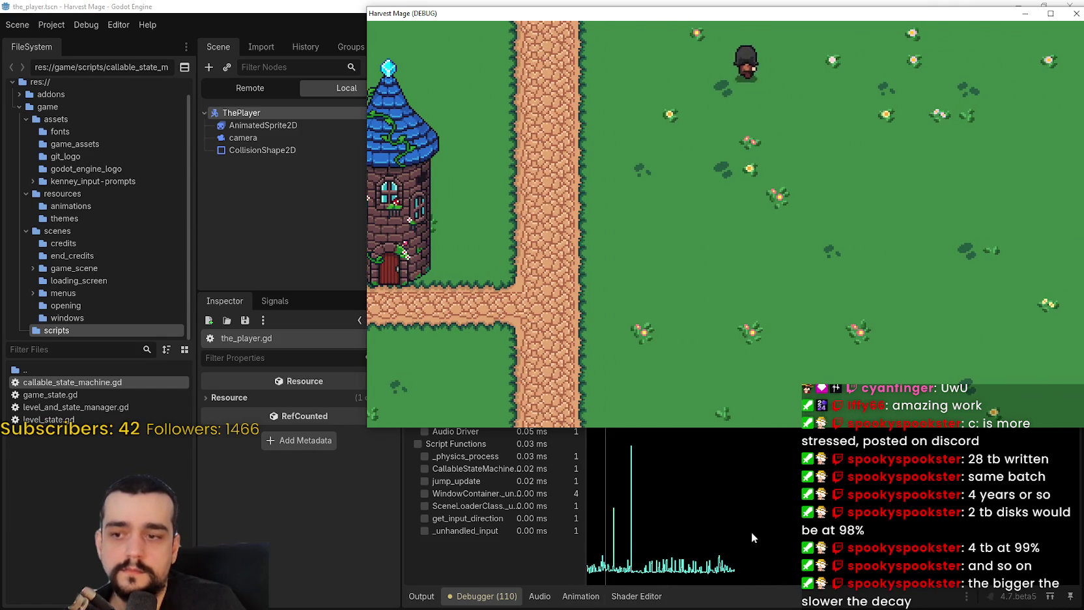
key("Down")
key("Left")
key("Right")
key("Left")
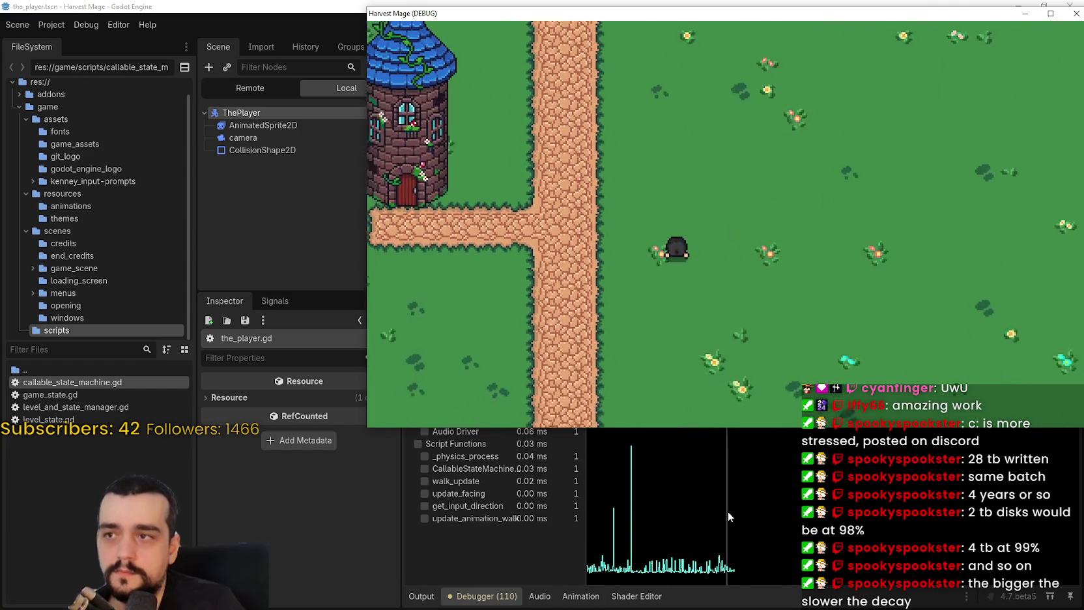
key("Up")
key("Down")
key("Right")
Keep walking around the field with one more jump, then bring the editor's profiler forward
key("Up")
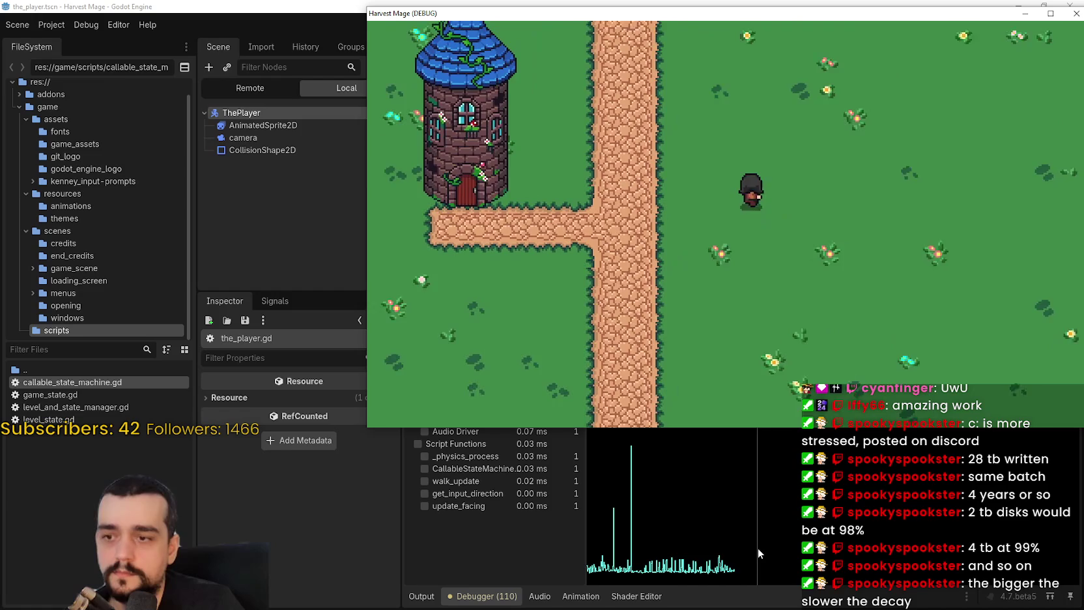
key("Left")
key("Down")
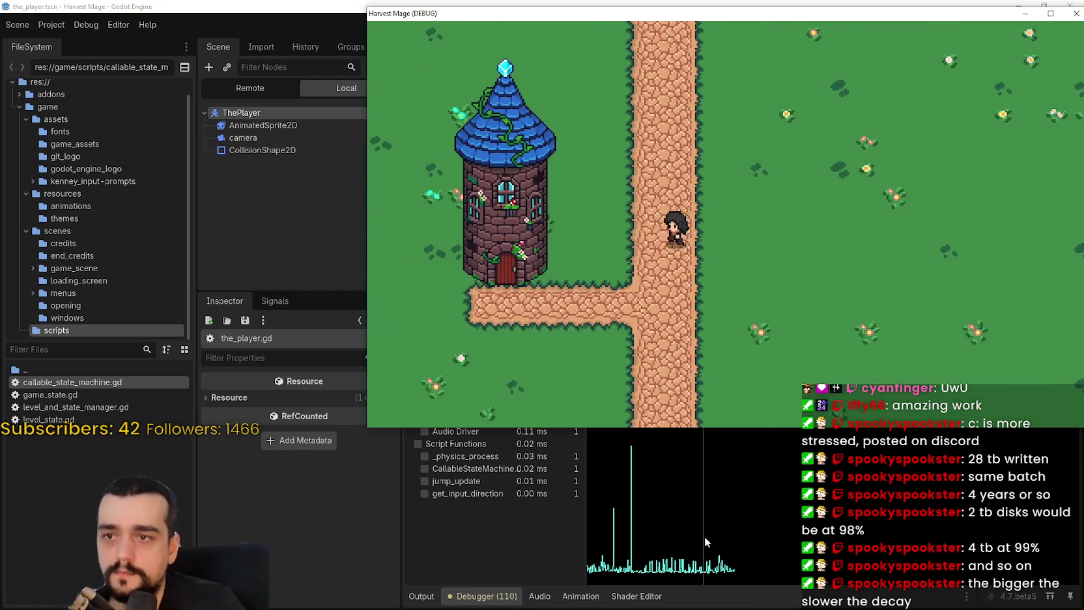
key("Right")
key("Down")
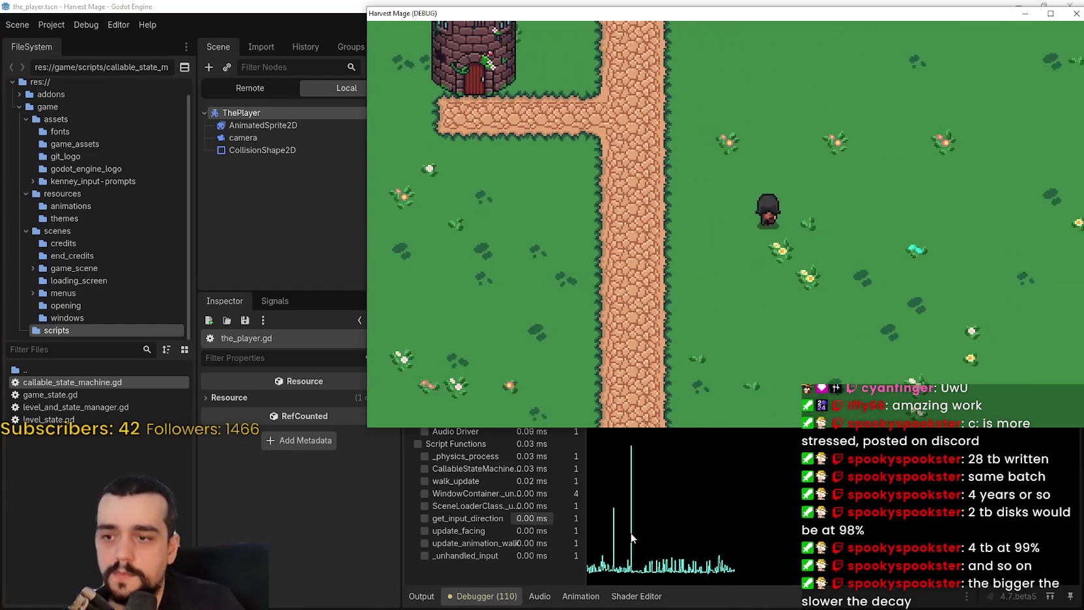
key("Up")
key("Right")
key("Left")
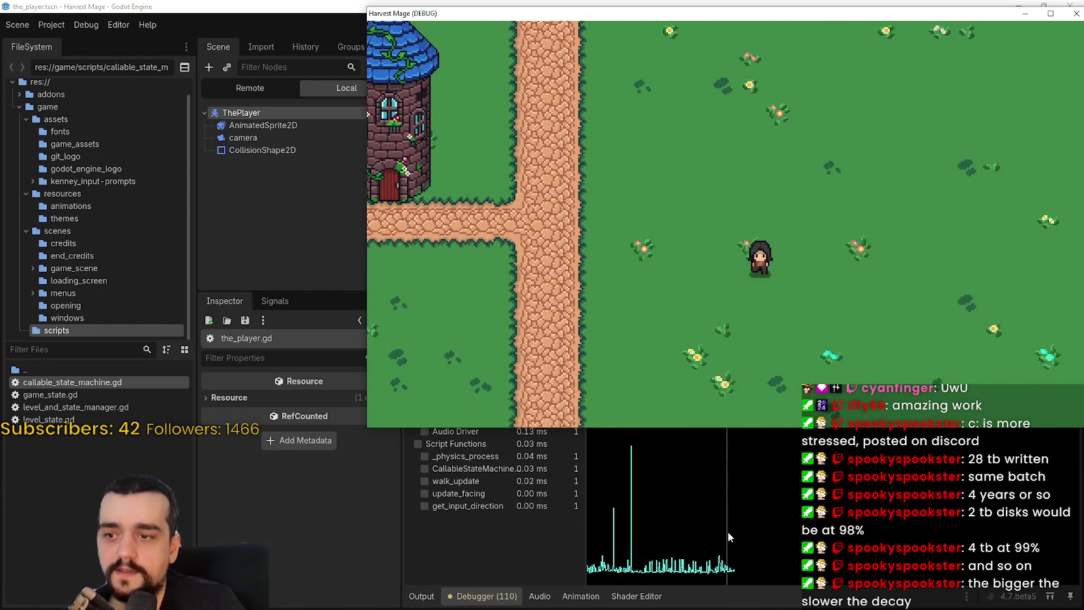
key("space")
key("Left")
key("Right")
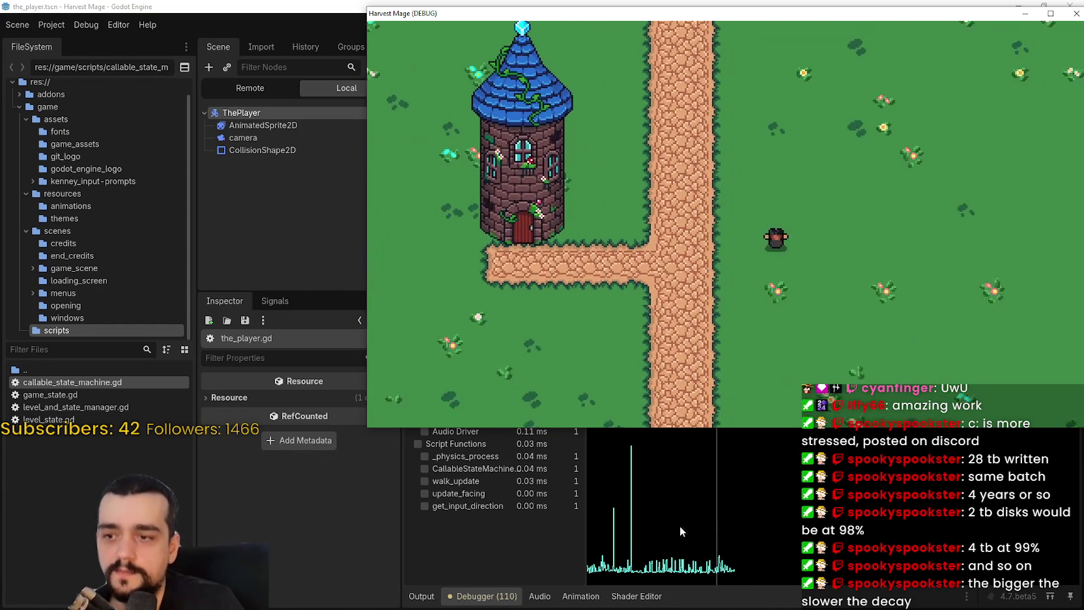
key("Up")
key("Up")
key("Down")
key("Left")
key("Up")
key("Down")
key("Left")
key("Right")
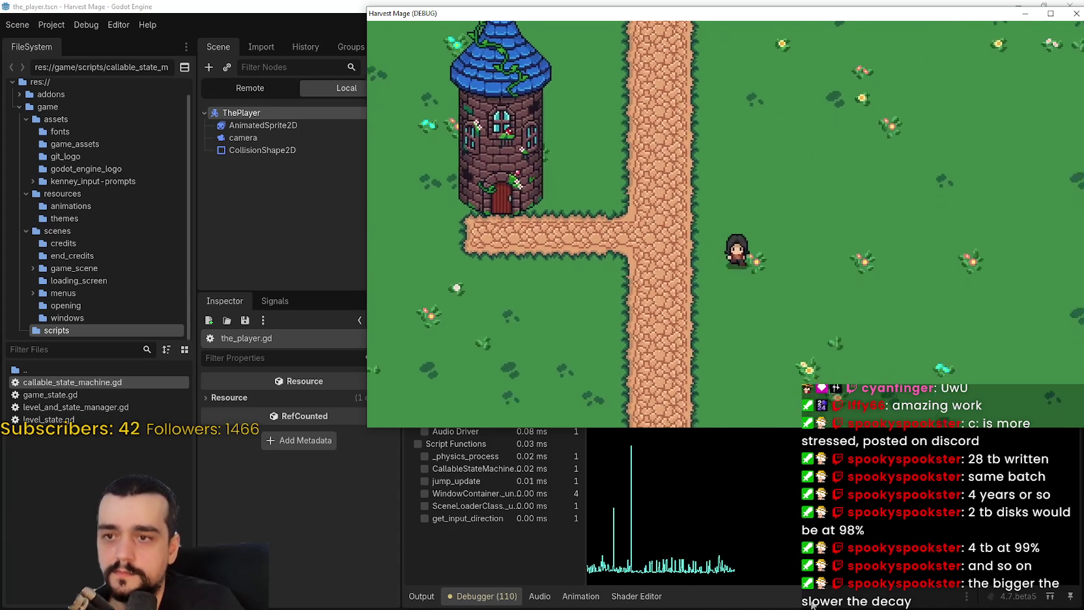
left_click(813, 605)
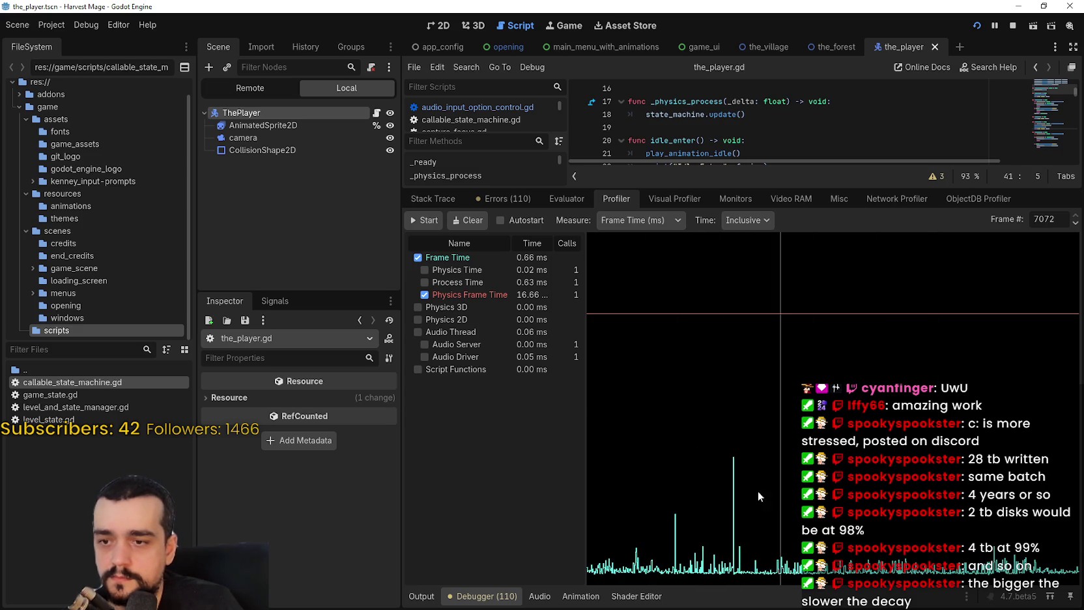
Scrub back to earlier profiled frames and compare CPU and GPU timings in the Visual Profiler
mouse_move(704, 498)
left_mouse_down()
mouse_move(674, 510)
mouse_move(836, 528)
left_mouse_up()
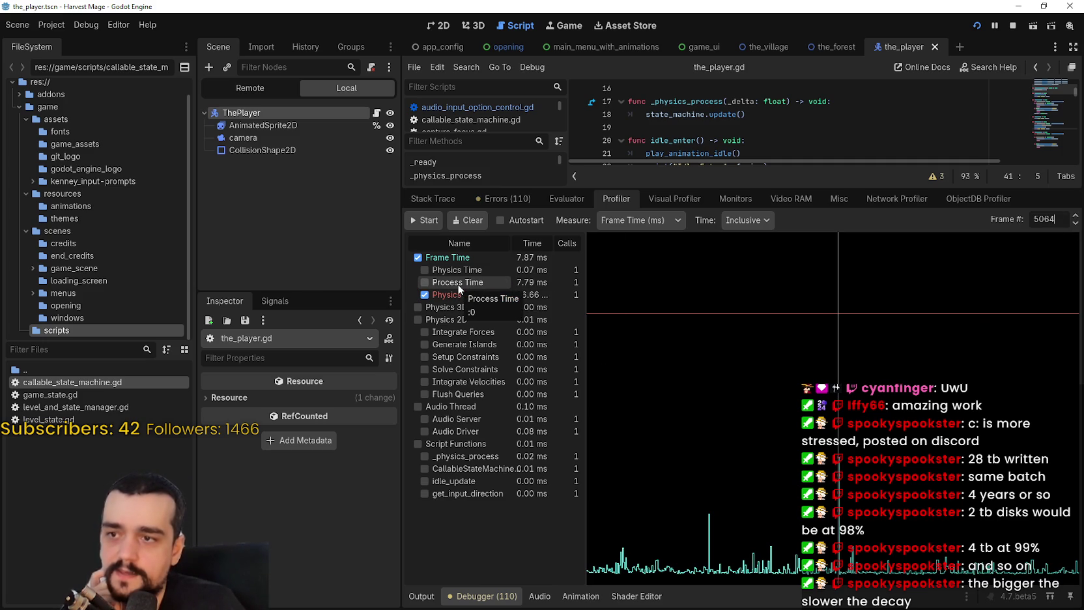
left_click(695, 197)
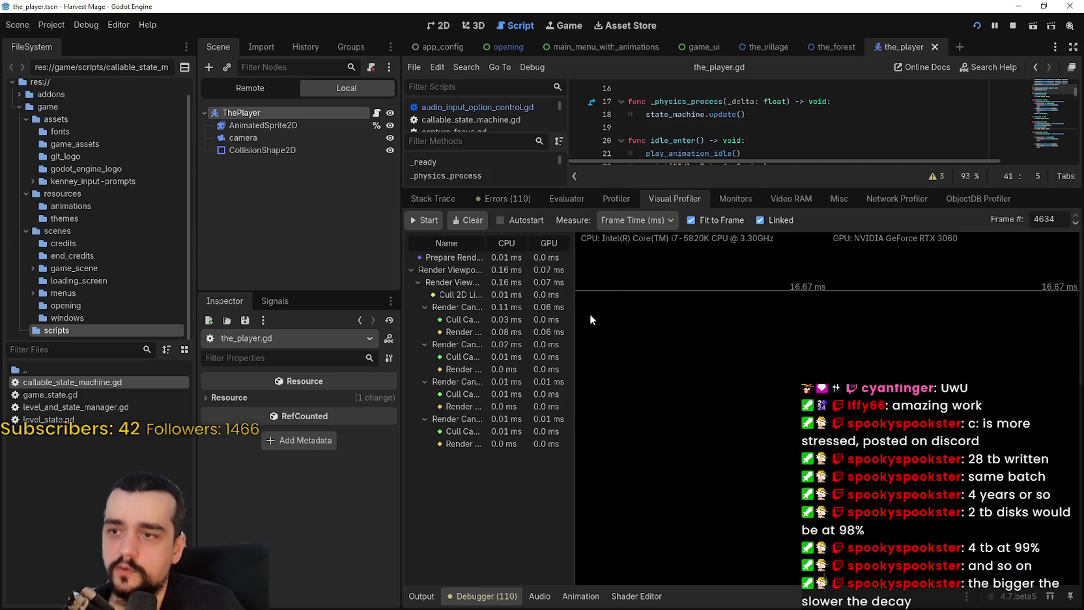
left_click_drag(576, 320, 670, 327)
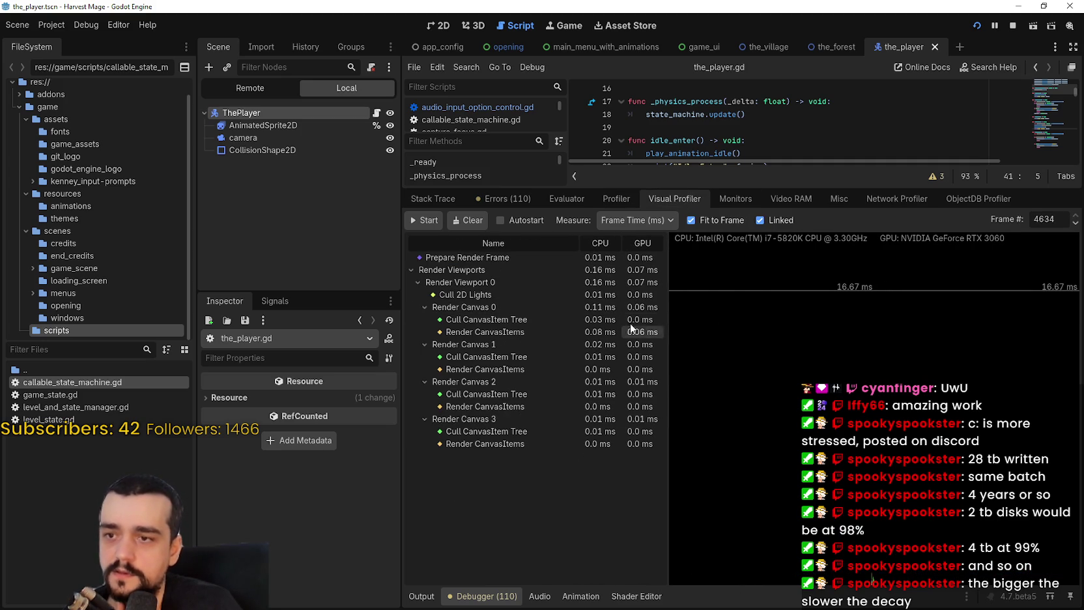
left_click(617, 200)
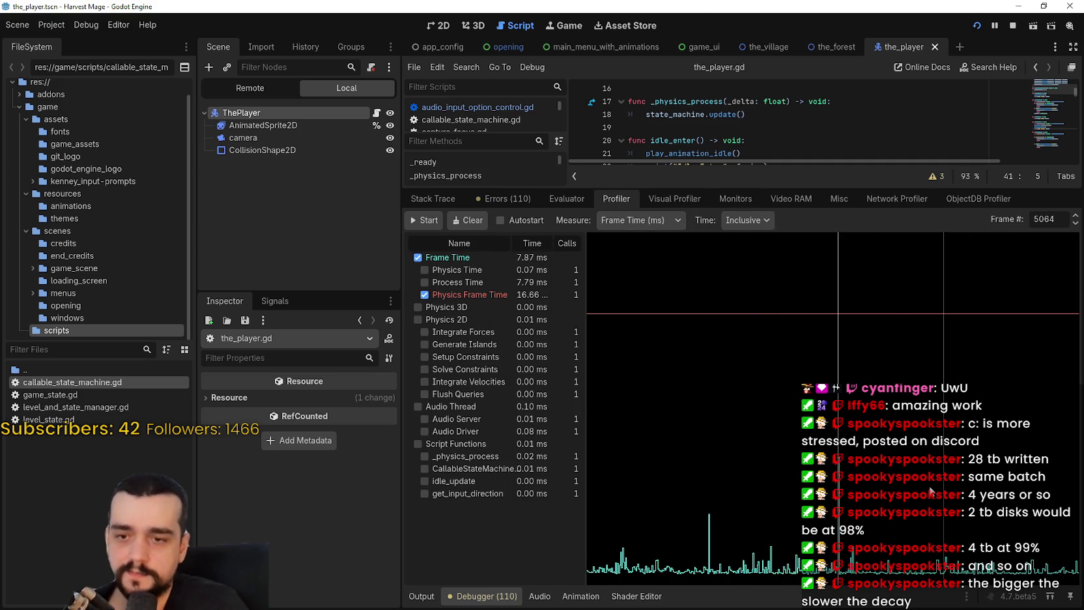
mouse_move(742, 463)
left_mouse_down()
mouse_move(702, 499)
mouse_move(806, 517)
left_mouse_up()
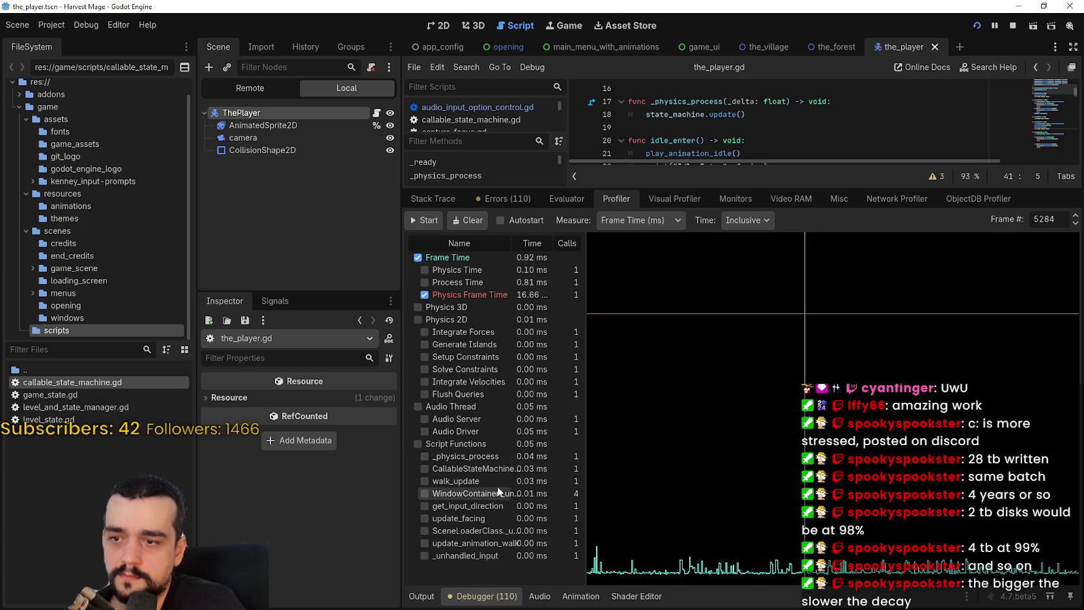
Switch function timings to Self, compare frames around the spike, then return to the paused game
left_click(749, 253)
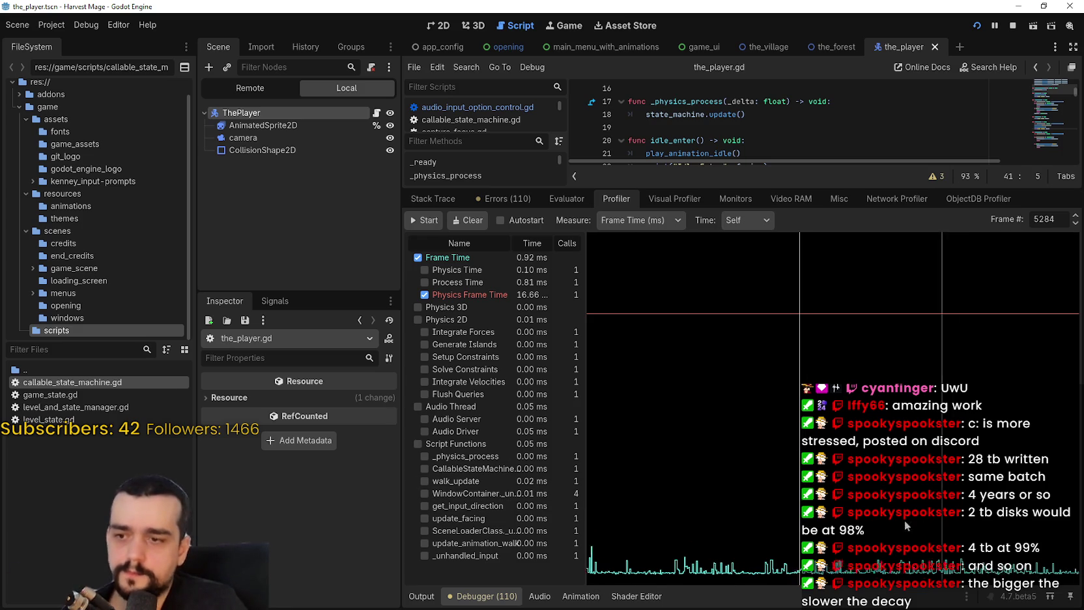
mouse_move(691, 552)
left_mouse_down()
mouse_move(988, 558)
mouse_move(799, 564)
mouse_move(888, 565)
mouse_move(1014, 553)
mouse_move(995, 564)
mouse_move(1060, 578)
mouse_move(912, 572)
mouse_move(989, 564)
left_mouse_up()
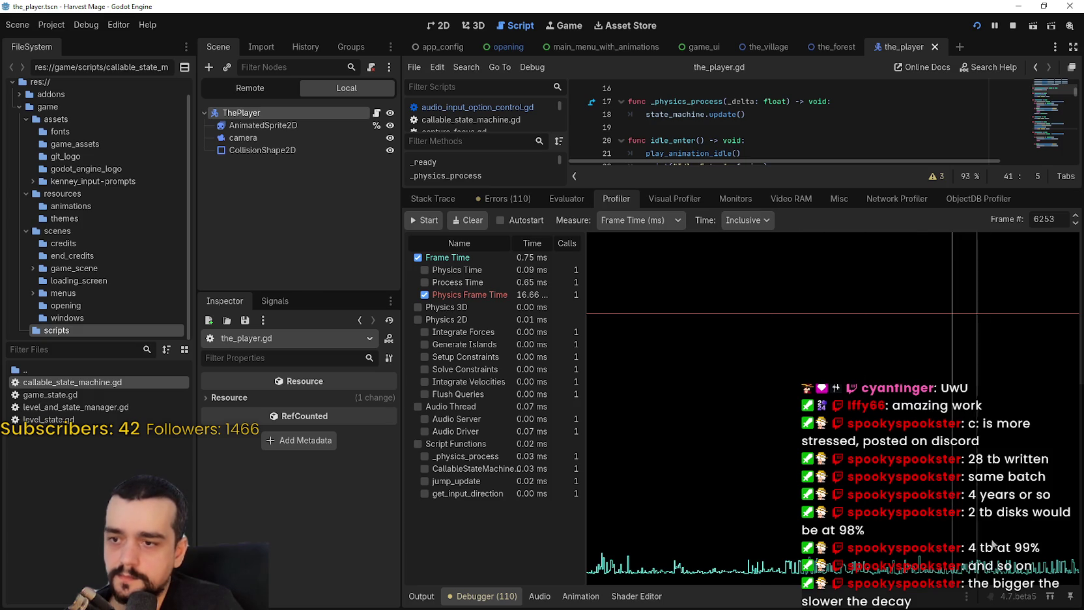
left_click_drag(1006, 551, 860, 565)
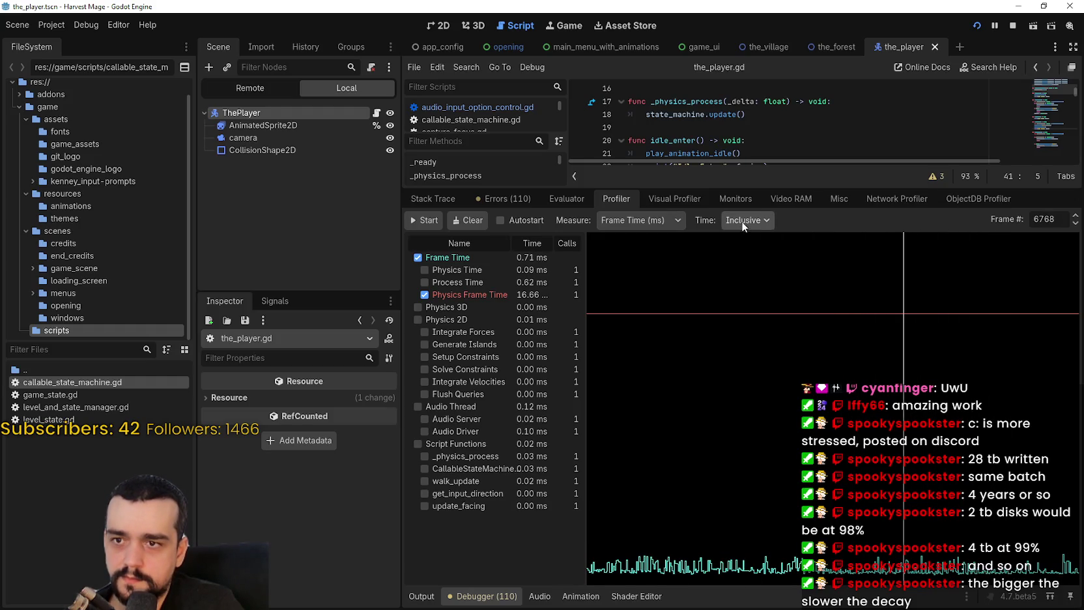
left_click(747, 254)
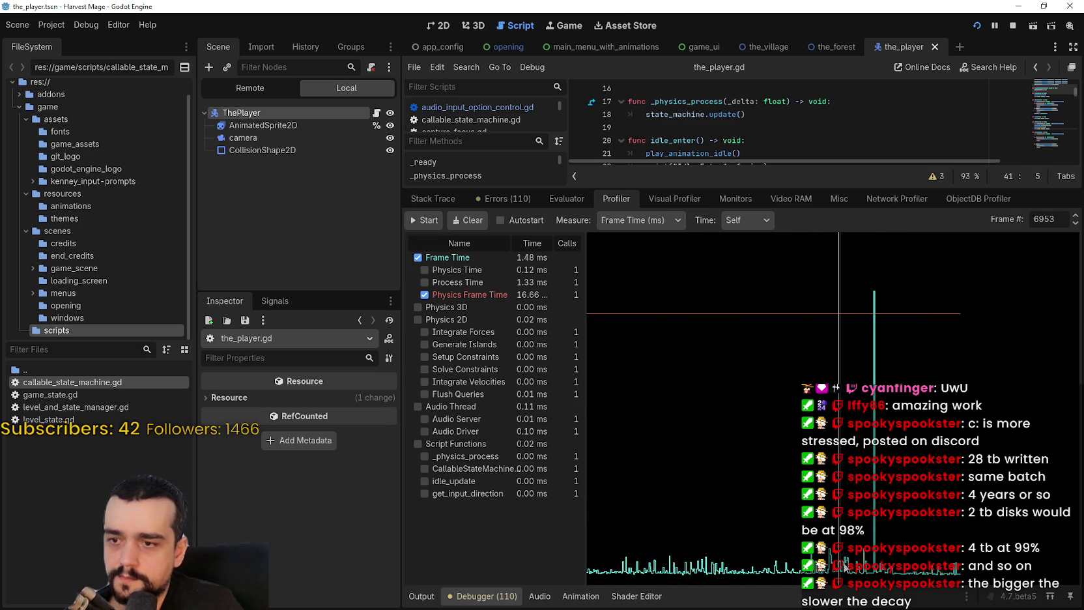
left_click(864, 563)
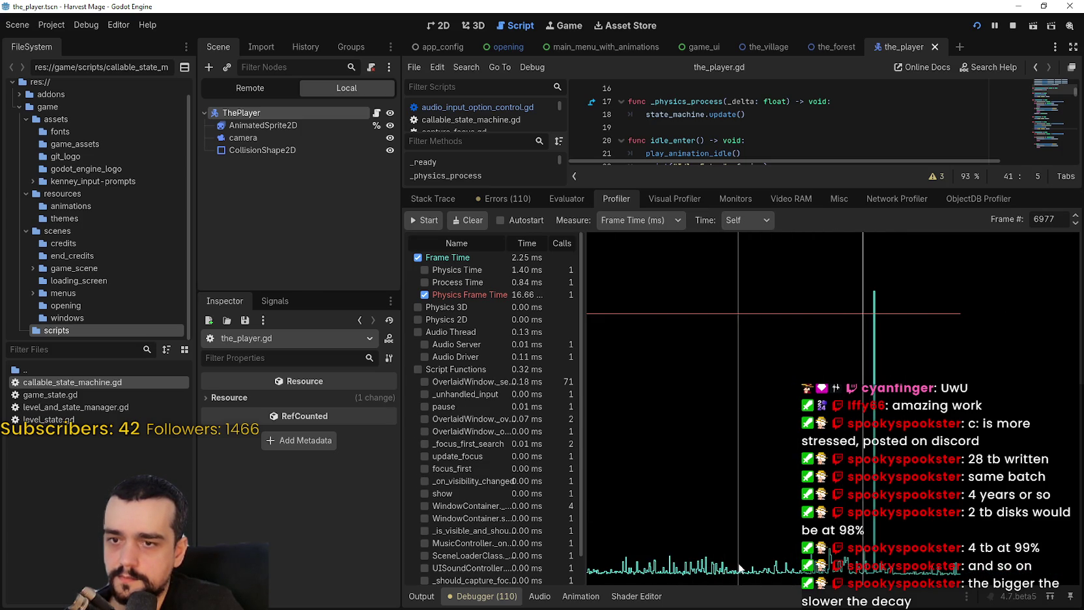
scroll(449, 484, "down", 1)
left_click(700, 565)
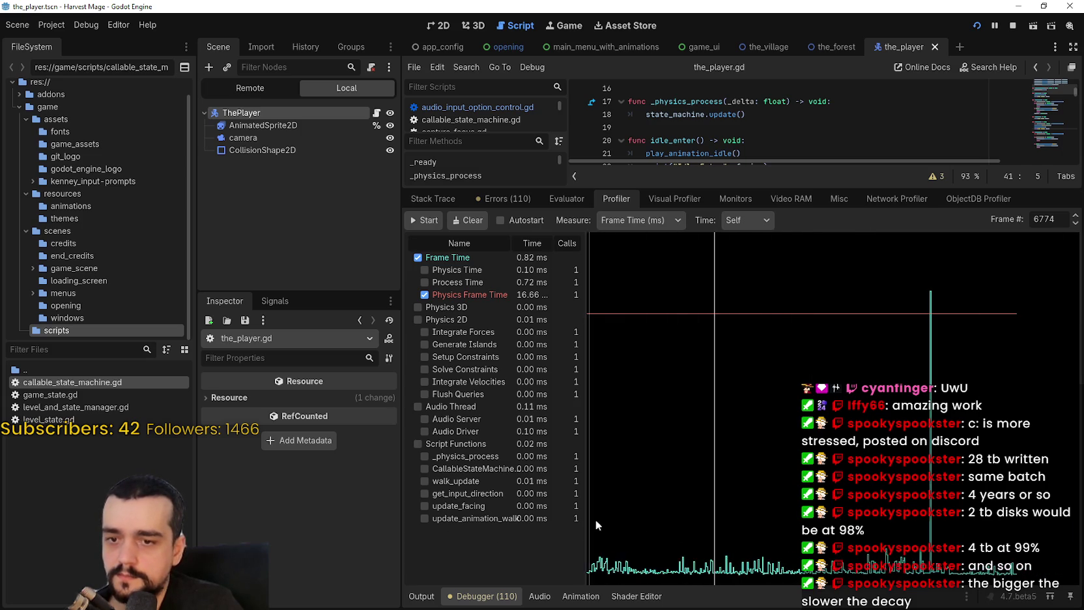
key("alt+Tab")
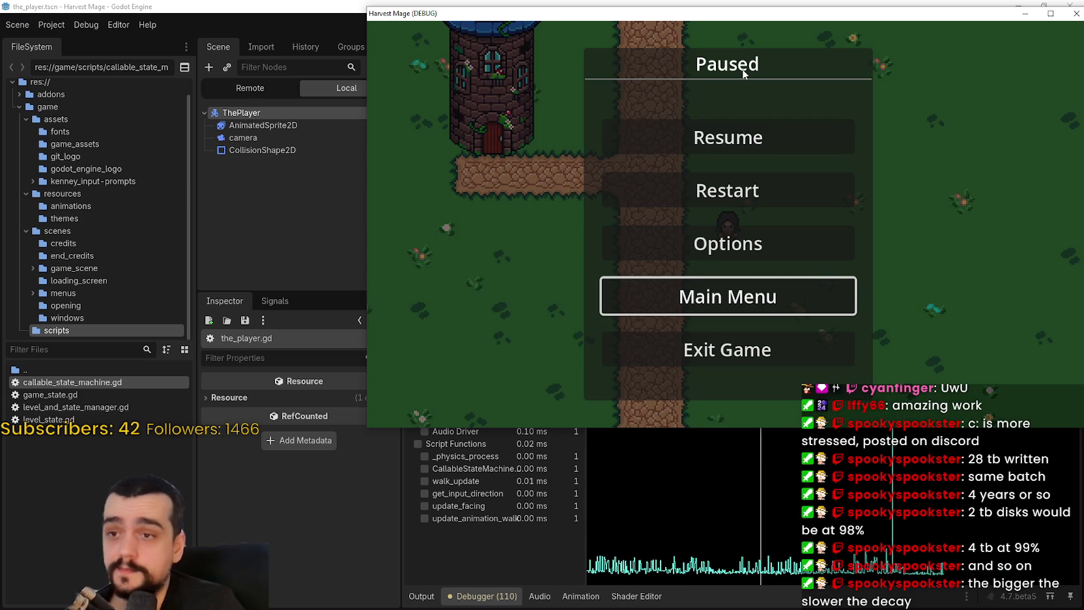
Resume the paused game, then stop it
left_click(755, 142)
mouse_move(913, 15)
left_mouse_down()
mouse_move(824, 41)
mouse_move(841, 39)
left_mouse_up()
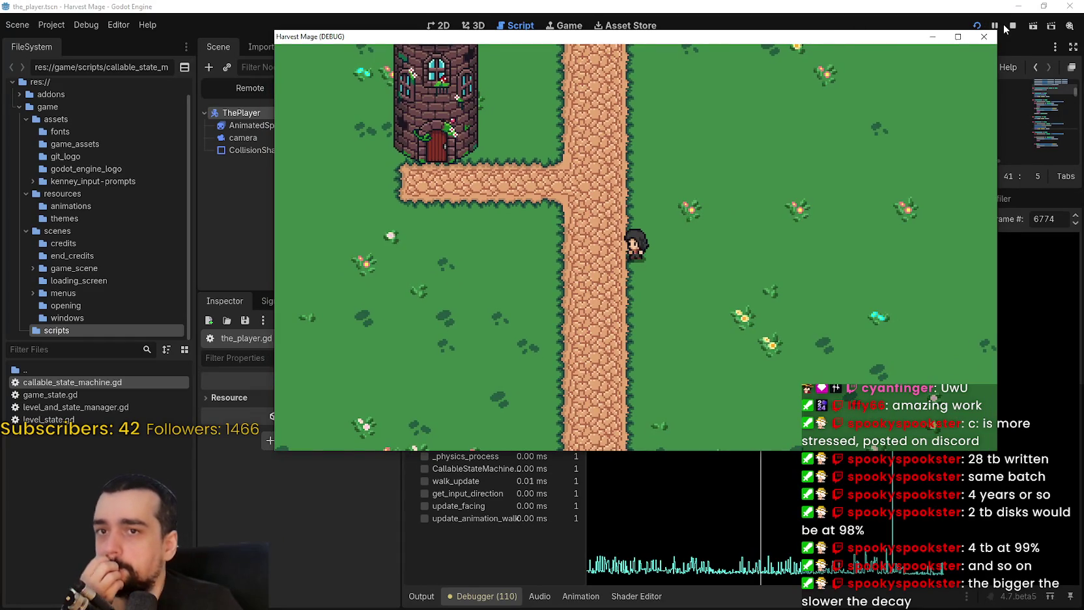
left_click(1006, 26)
Check that Max FPS is 60 under Application > Run in Project Settings, then relaunch the game
left_click(53, 26)
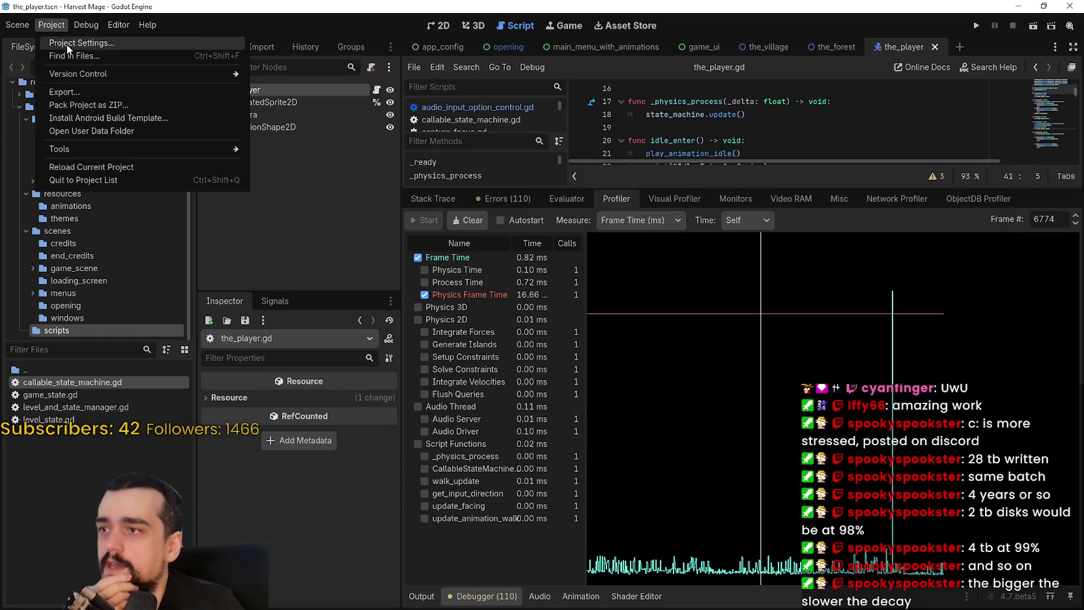
left_click(62, 42)
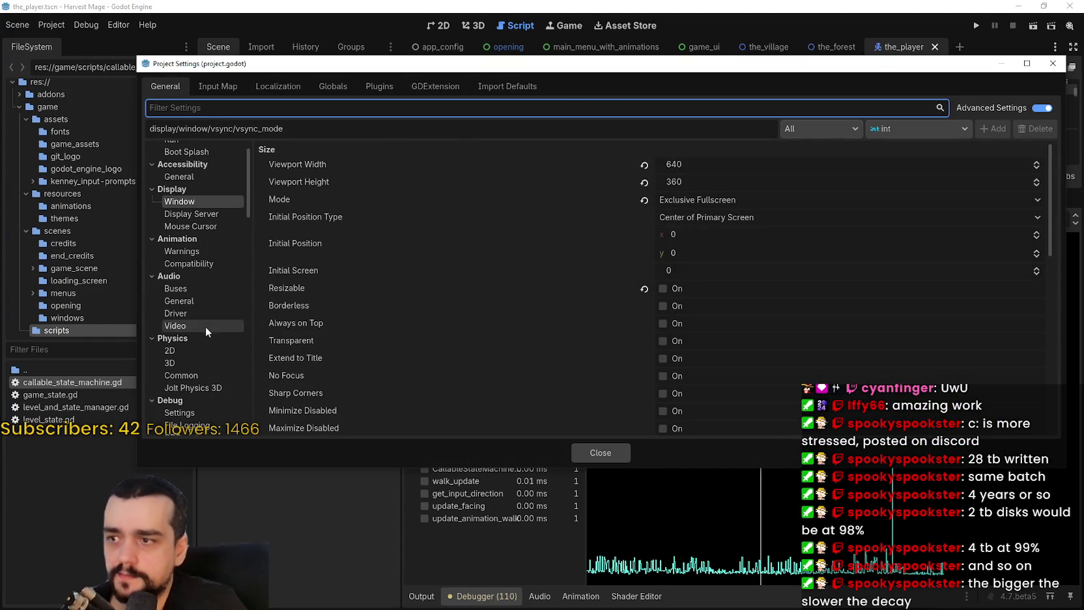
scroll(733, 338, "down", 5)
scroll(739, 336, "down", 3)
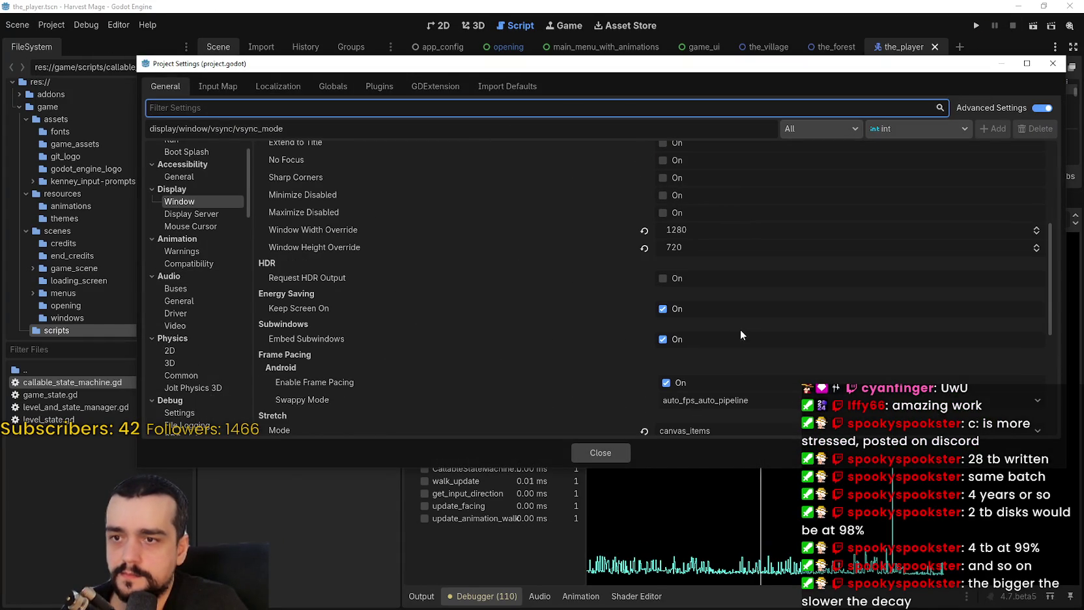
scroll(180, 219, "up", 2)
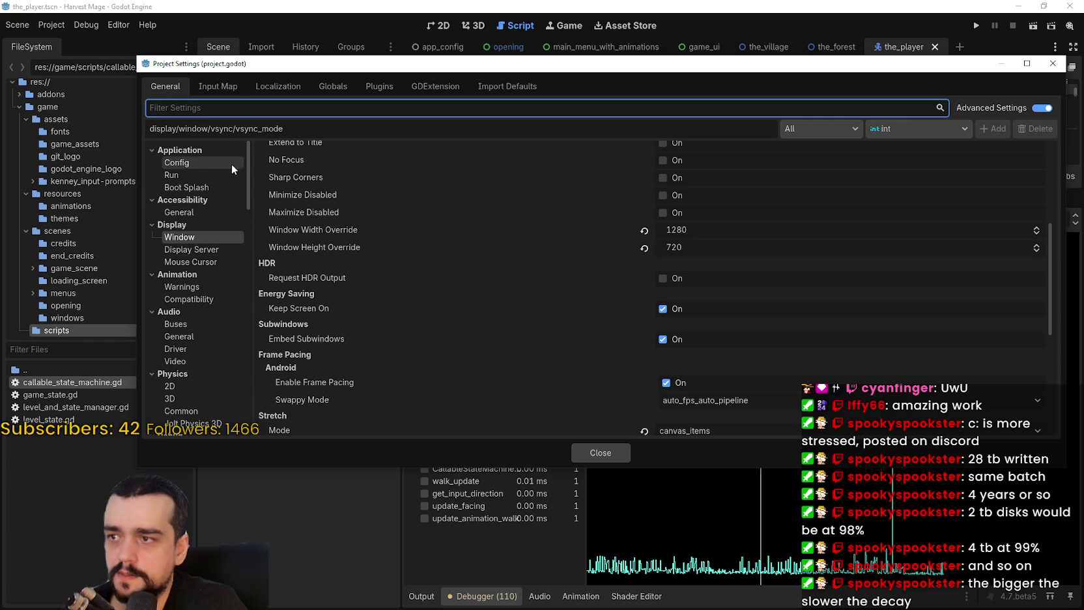
left_click(190, 176)
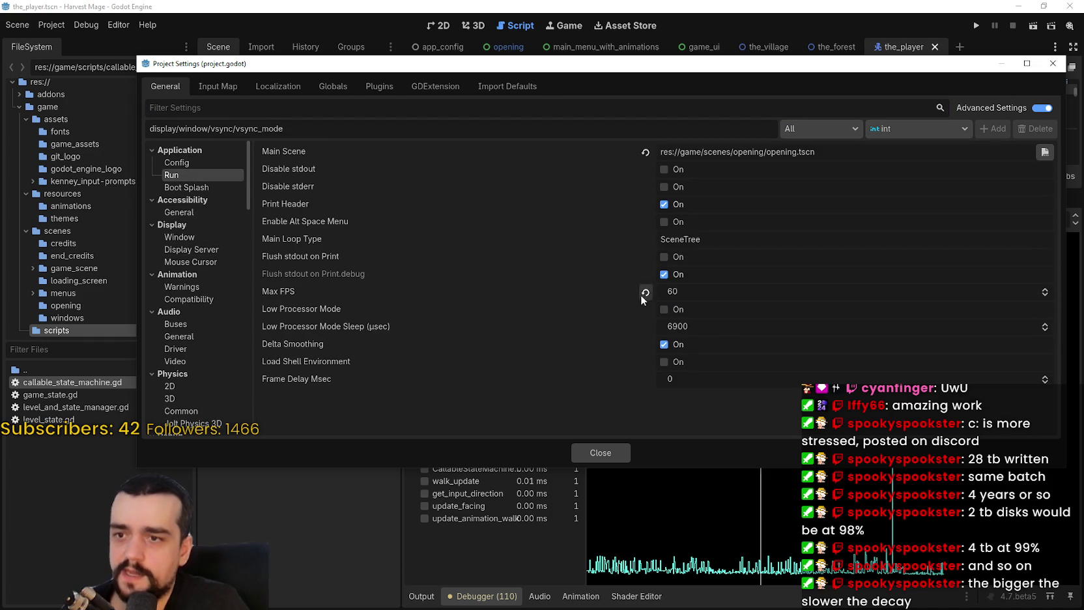
left_click(625, 451)
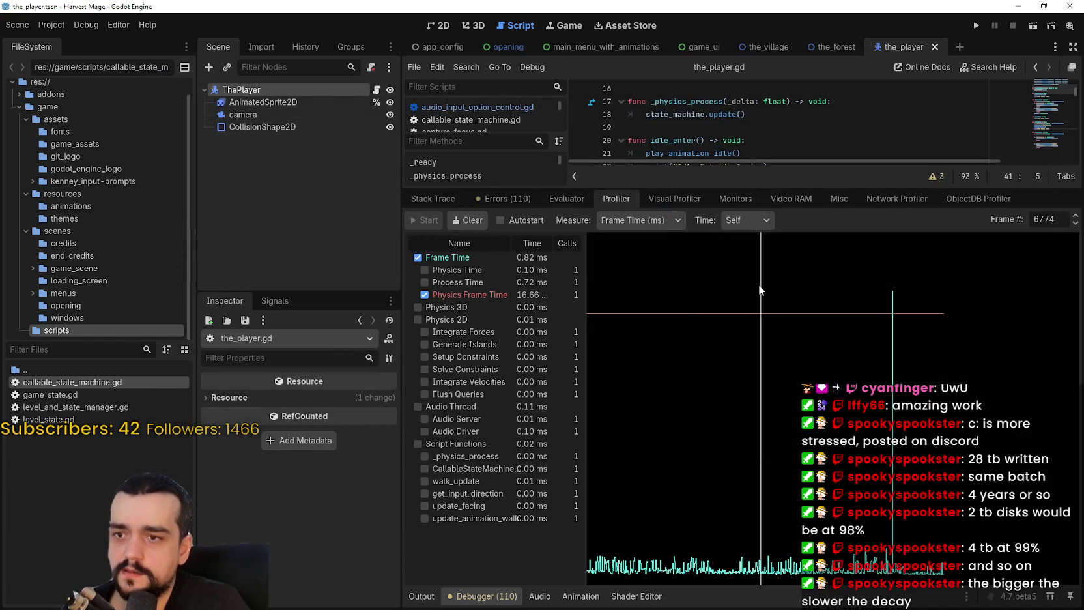
left_click(975, 26)
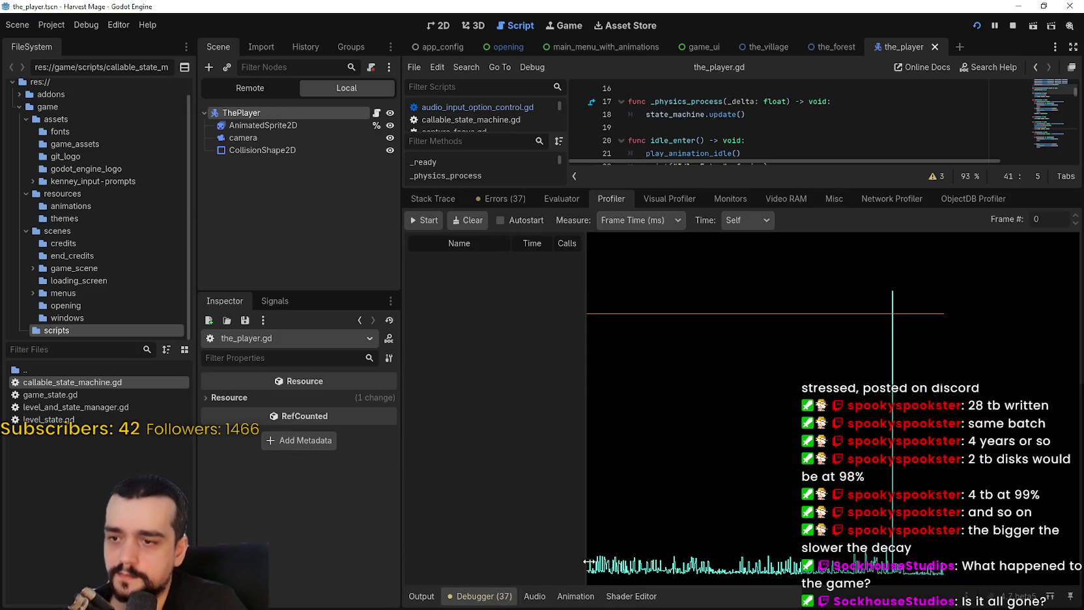
Open the debugger's Monitors panel and enlarge it
left_click(518, 199)
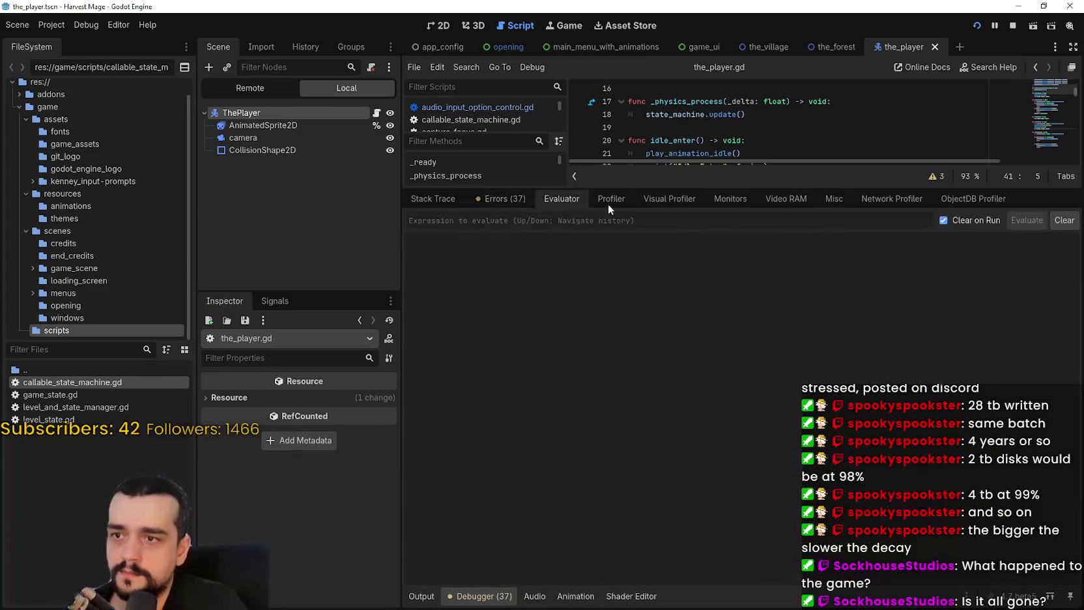
left_click(619, 200)
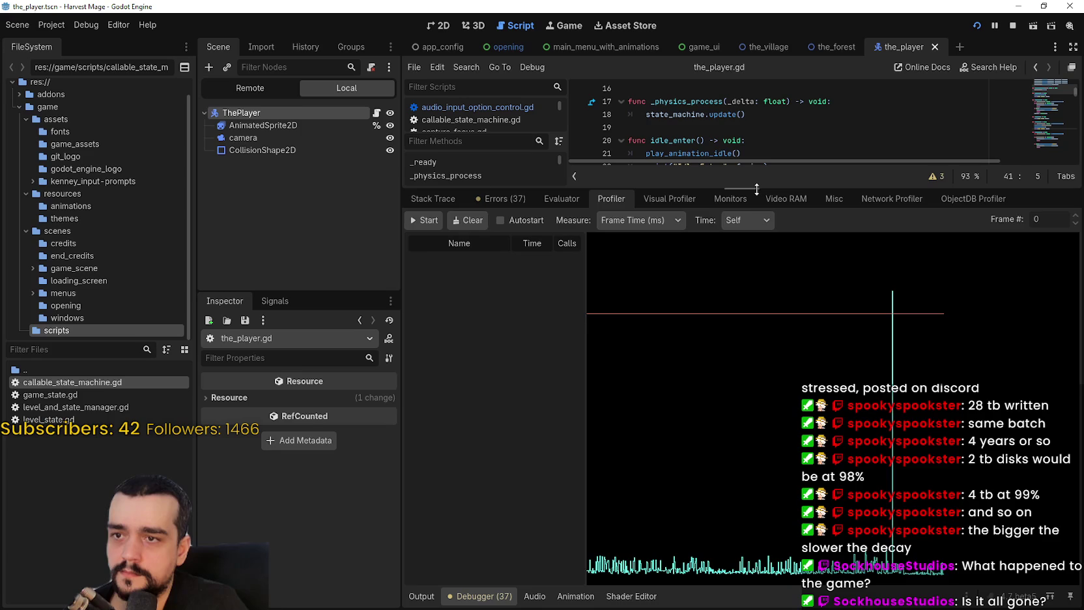
left_click(731, 199)
left_click_drag(752, 188, 752, 401)
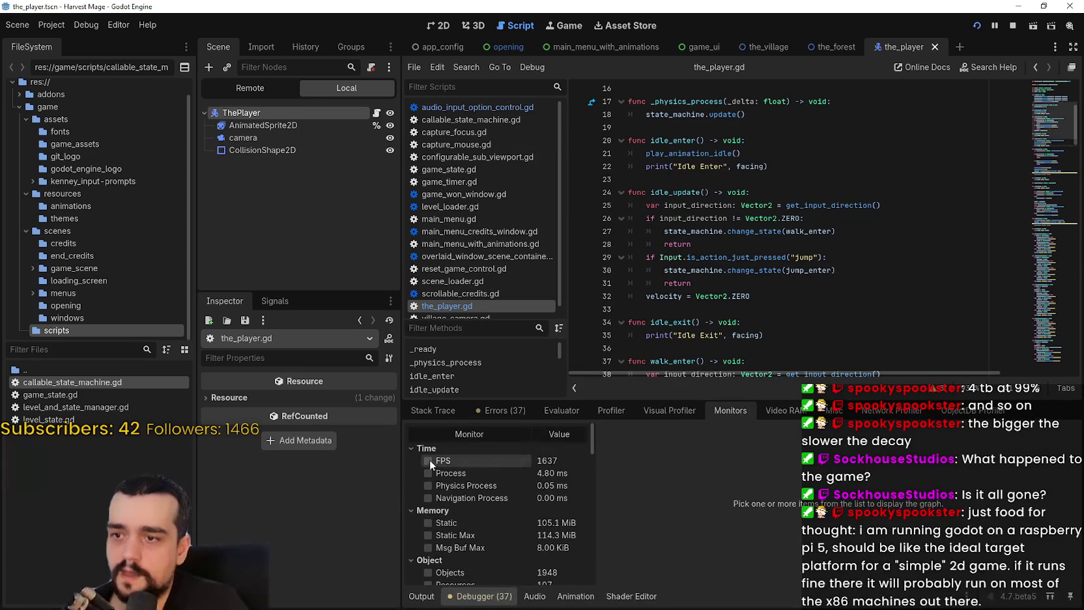
Graph the FPS, Process and Physics Process monitors, then start a new game
left_click(428, 461)
left_click(428, 473)
left_click(428, 485)
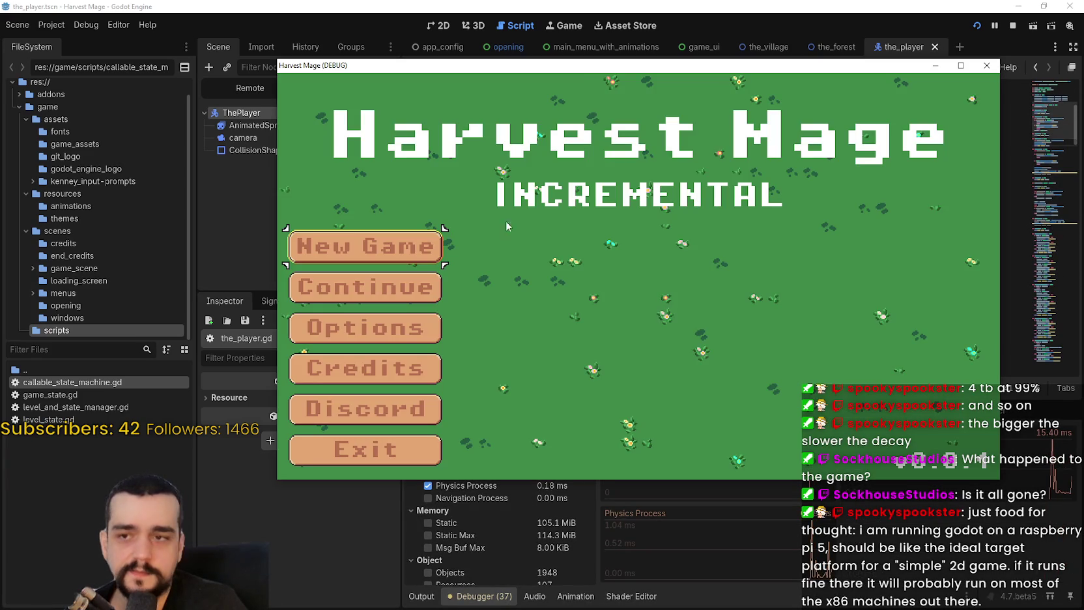
left_click(409, 256)
Walk the player around the path with WASD and move the game window up and right
key("d")
key("w")
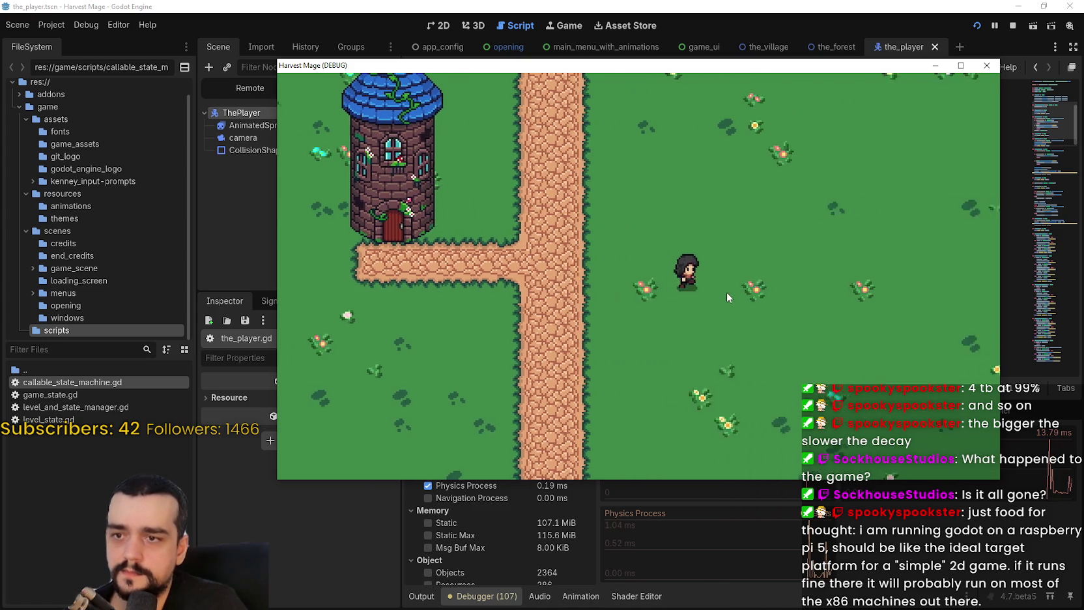
key("a")
key("s")
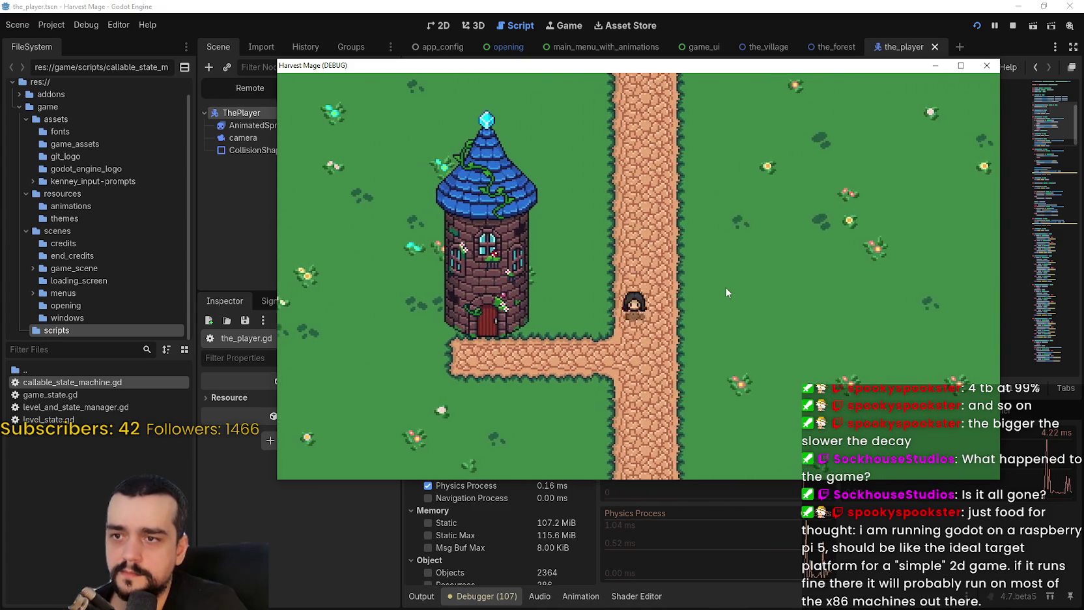
key("d")
key("a")
left_click_drag(679, 71, 730, 15)
Keep walking the player around the tower and meadow, then maximize the game window
key("a")
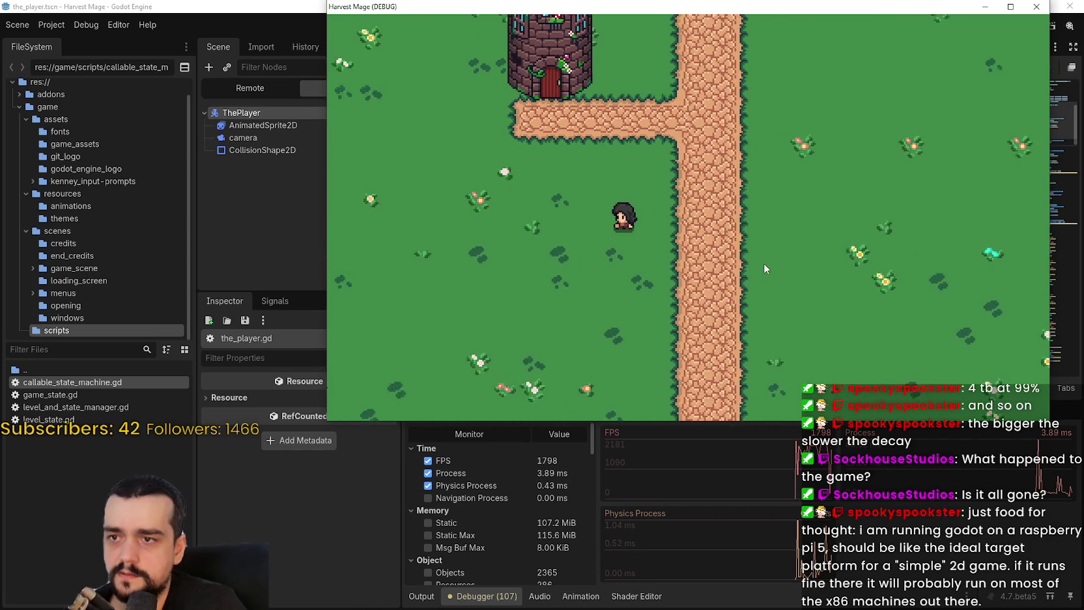
key("w")
key("d")
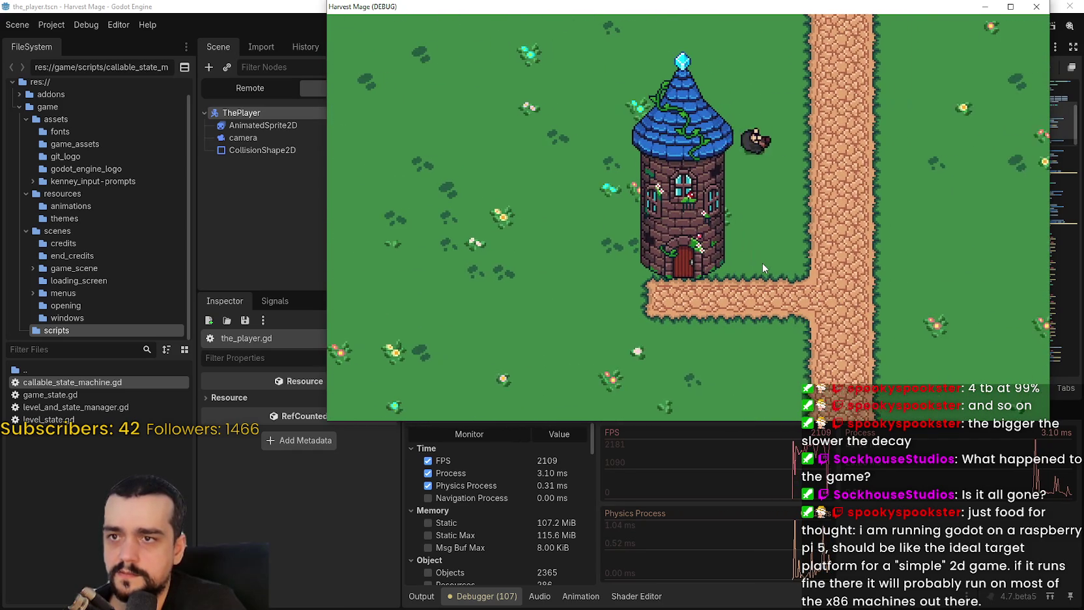
key("s")
key("d")
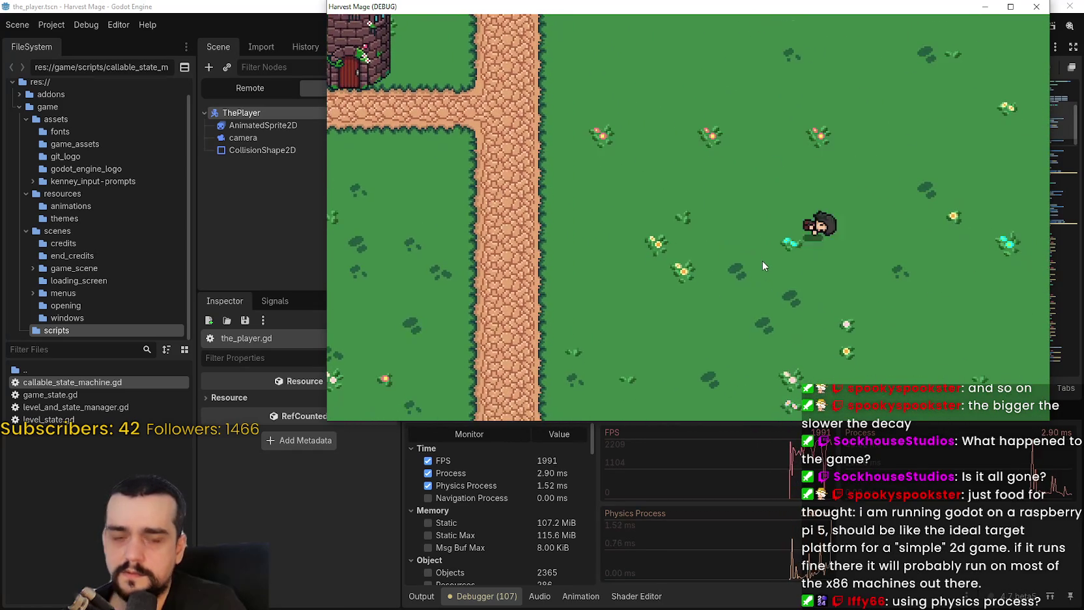
key("s")
key("a")
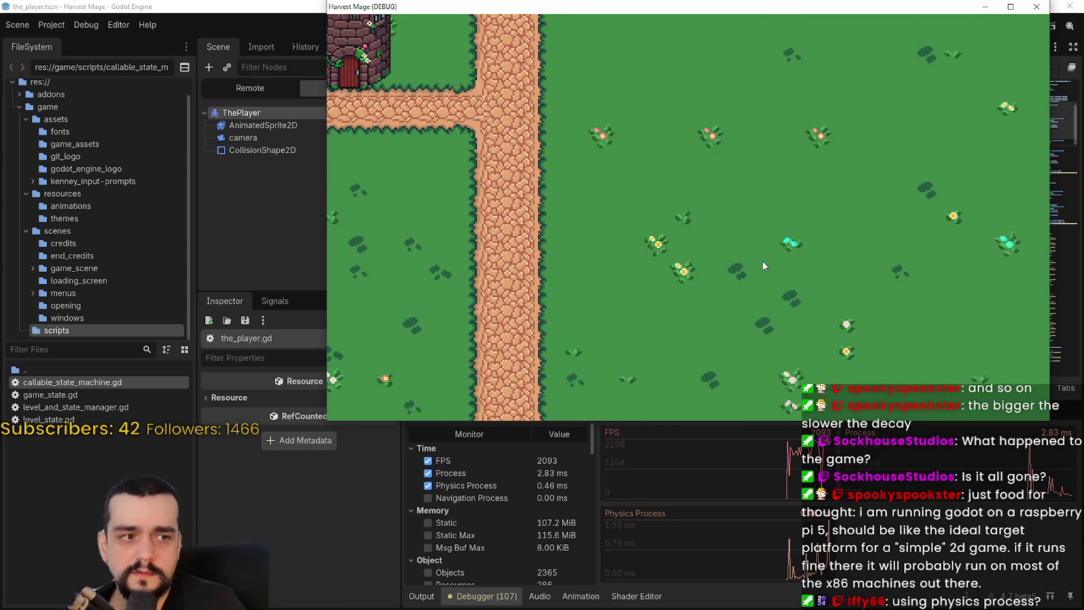
key("w")
key("a")
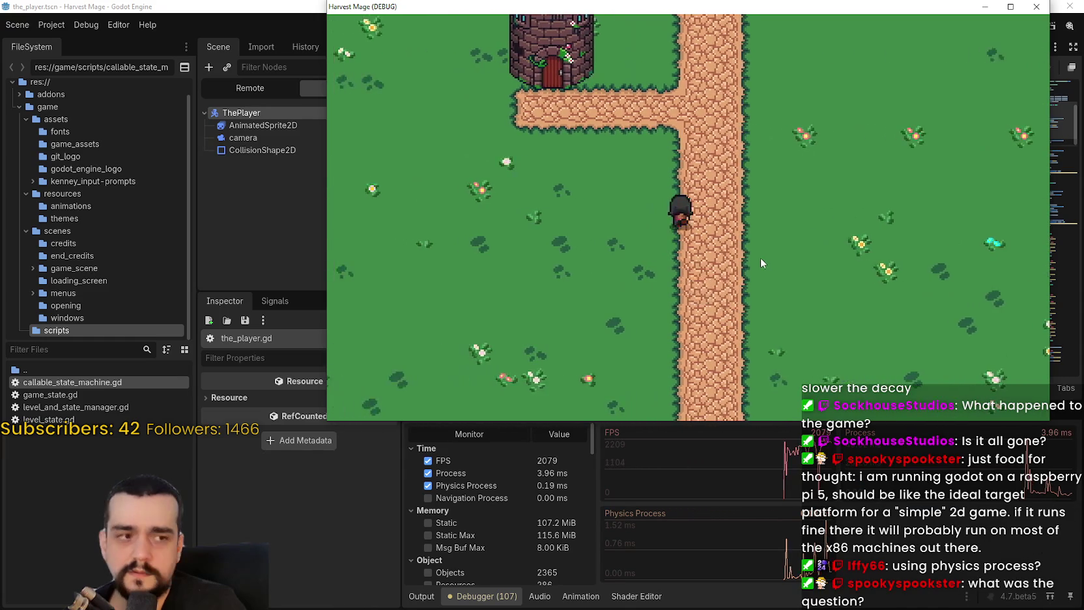
key("s")
key("d")
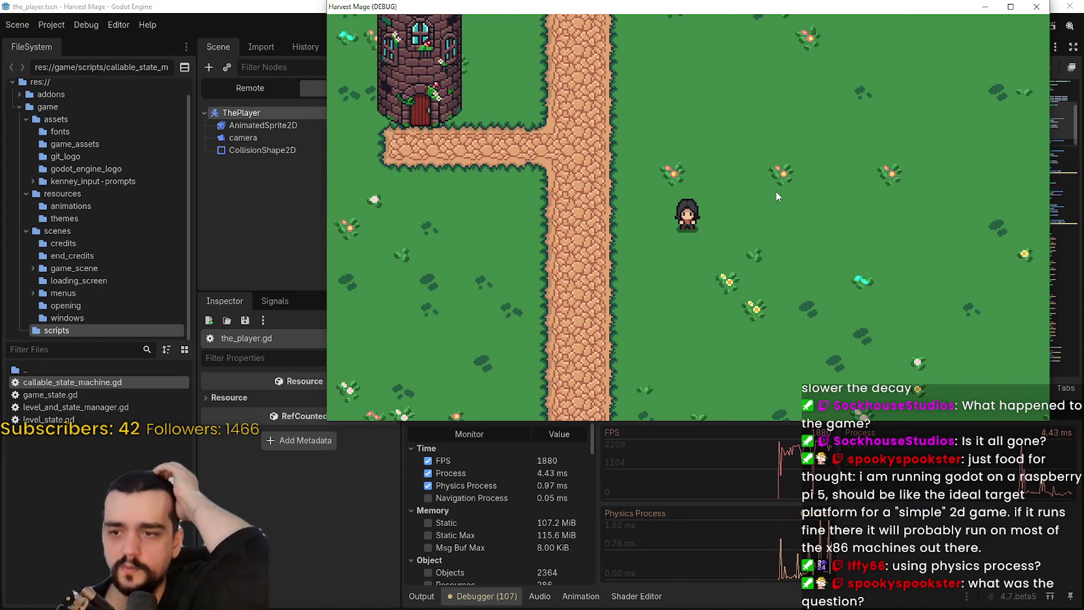
key("a")
key("d")
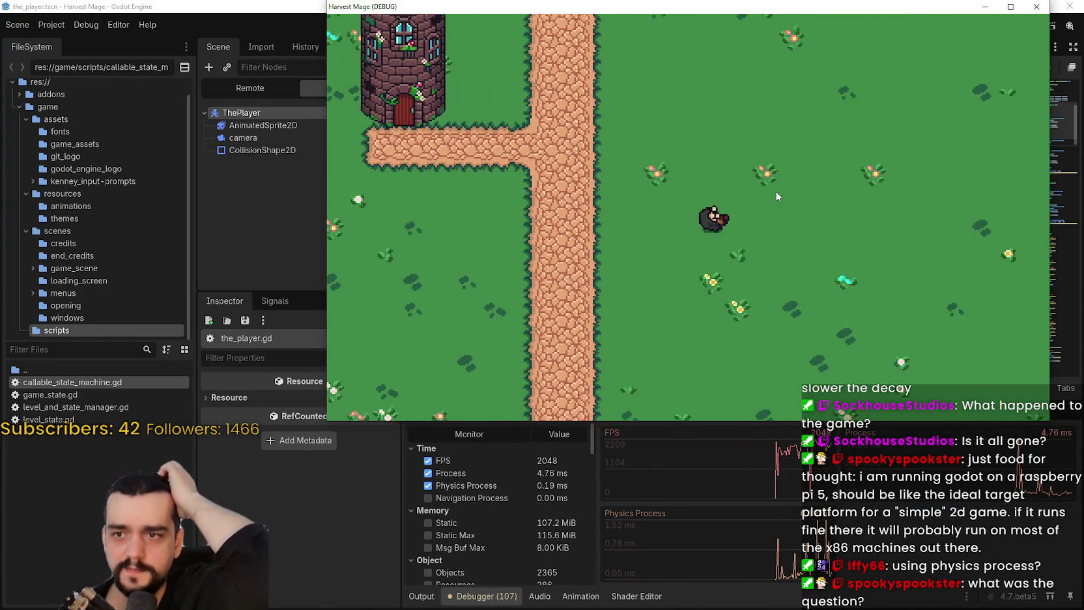
key("d")
key("s")
key("a")
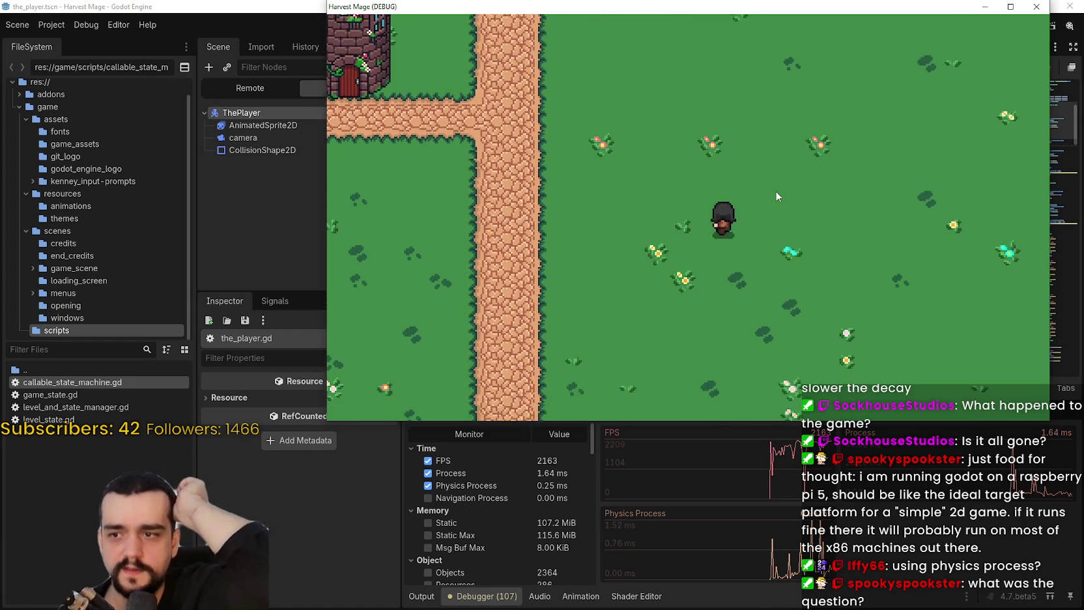
key("w")
key("d")
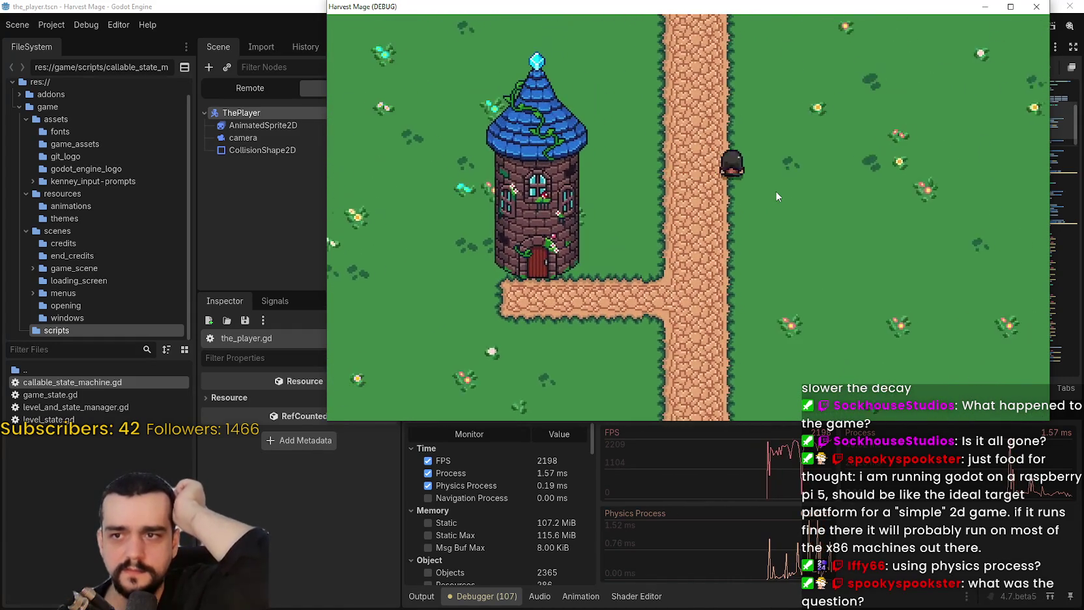
key("w")
key("a")
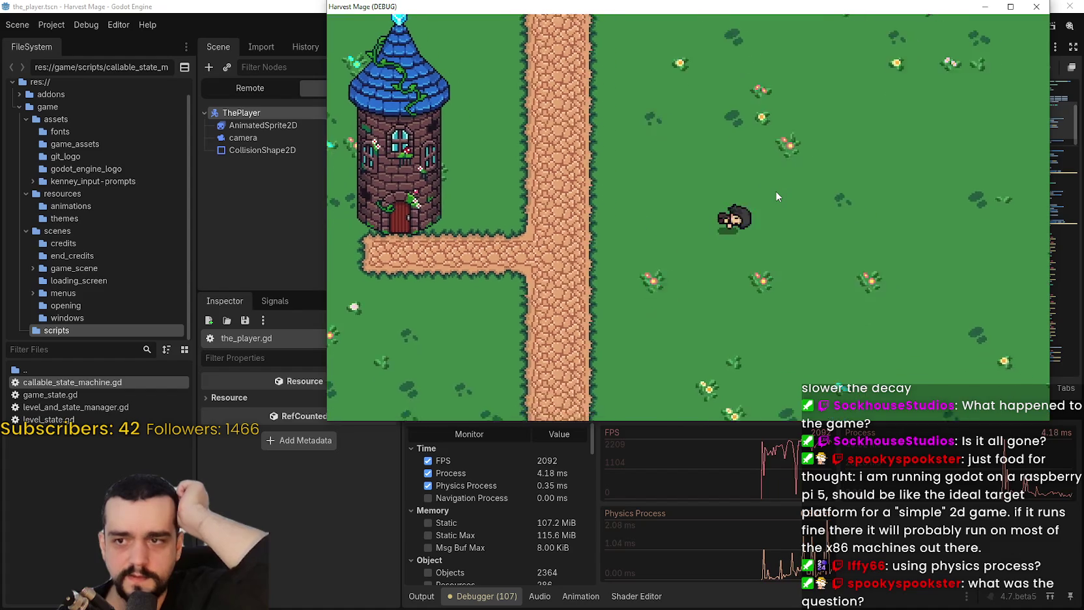
key("w")
key("s")
key("d")
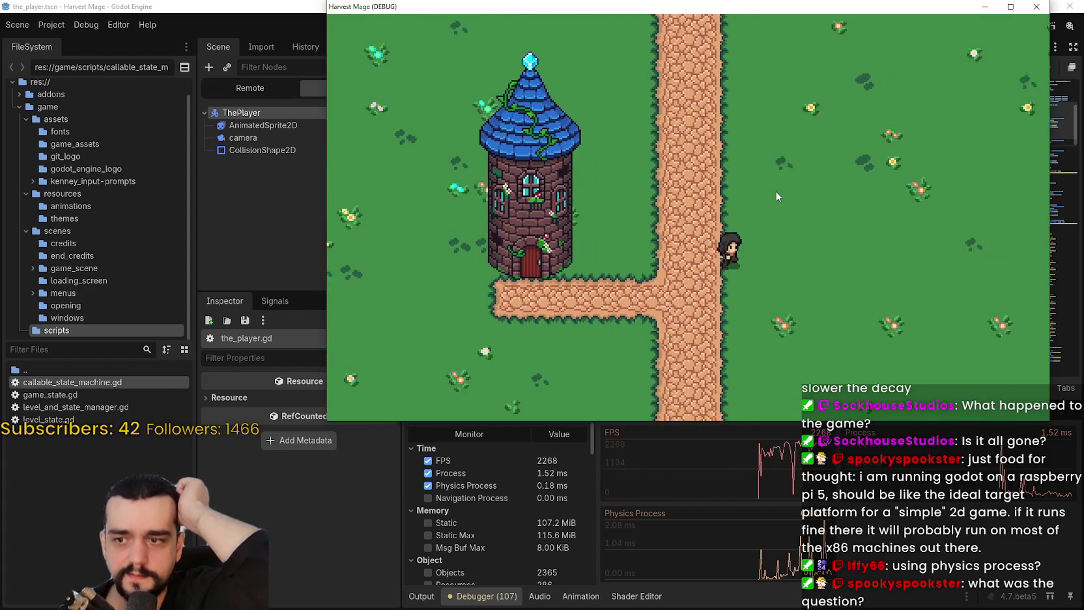
key("w")
key("s")
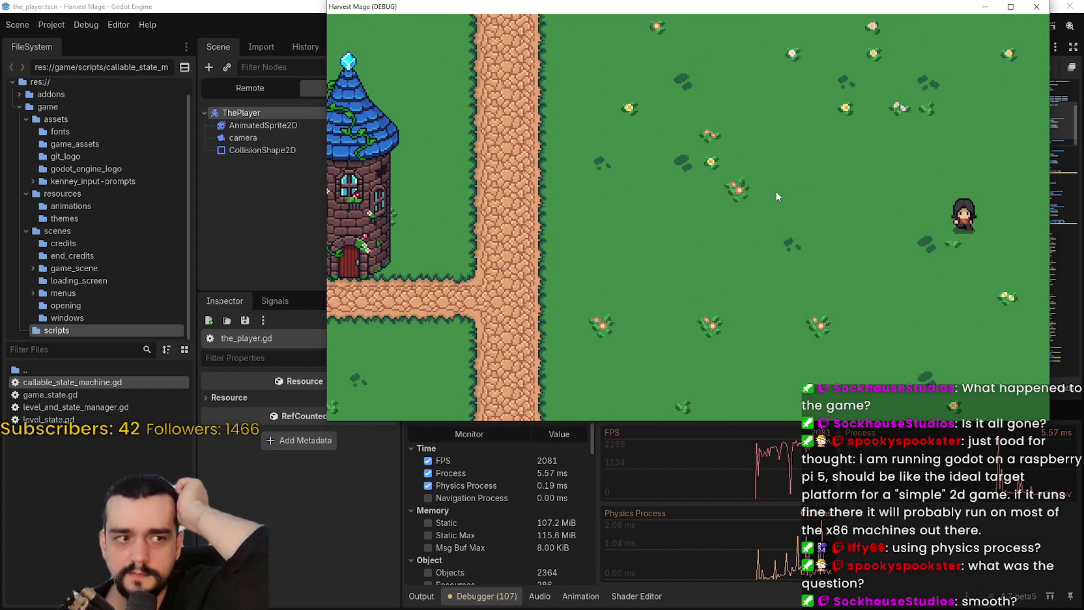
key("a")
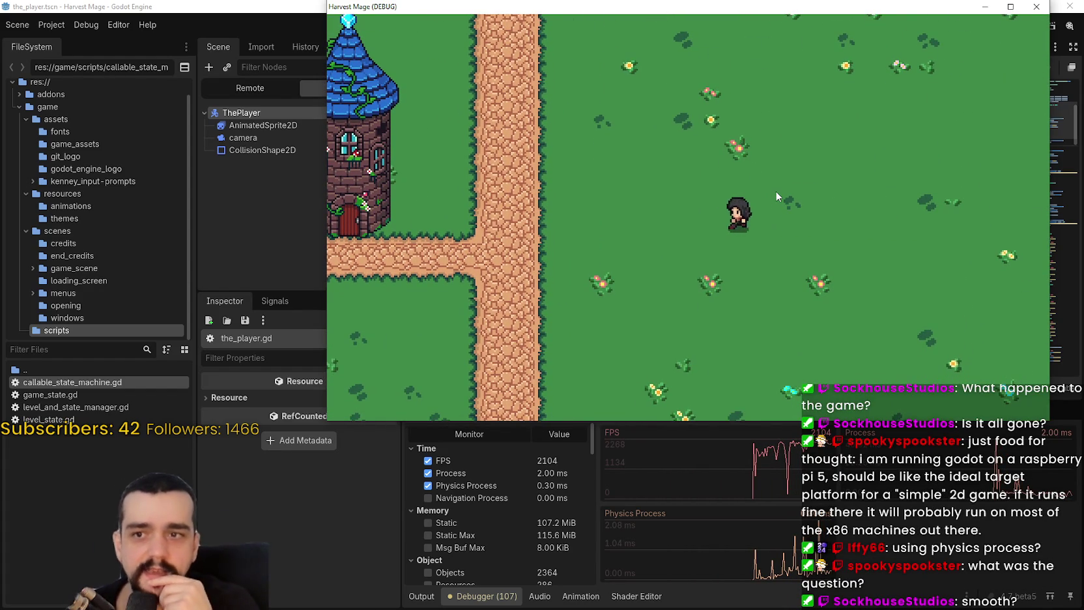
key("a")
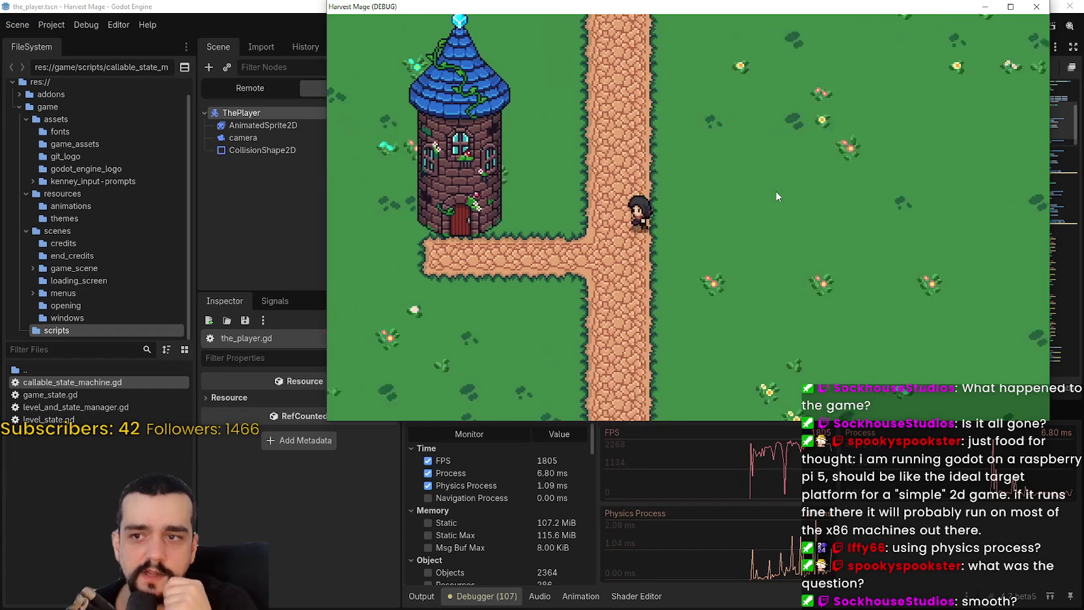
key("d")
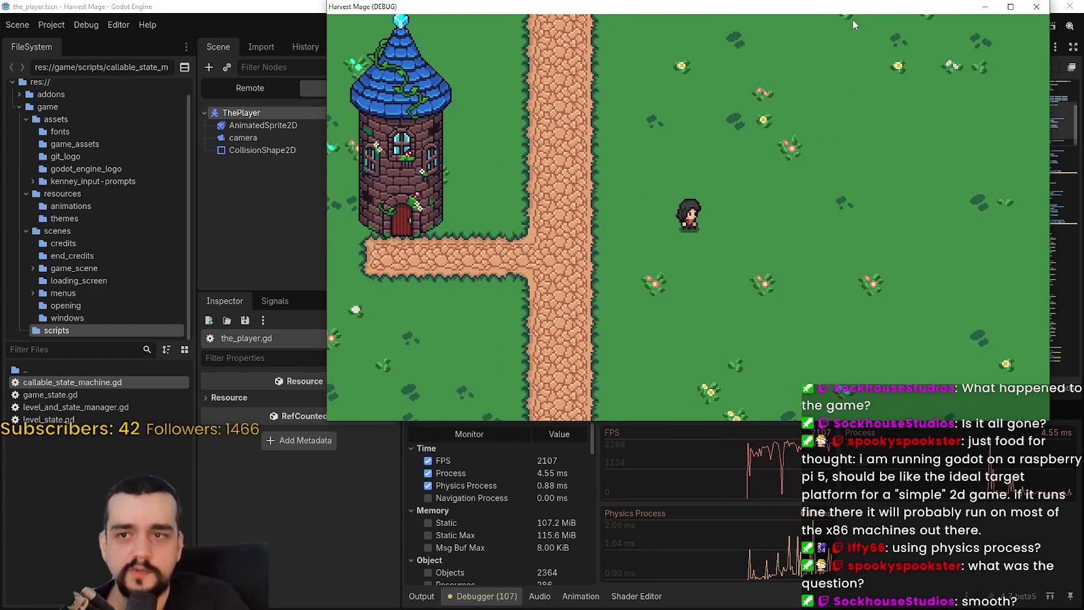
left_click(1010, 7)
Walk the player with WASD around the tower paths and grass, then un-maximize the game window
key("a")
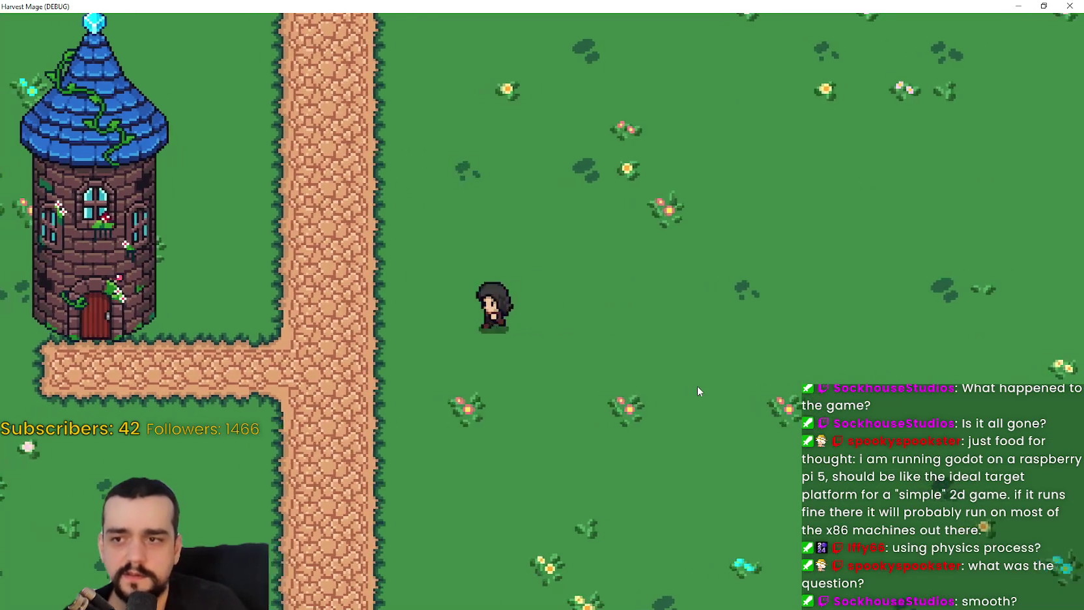
key("w")
key("d")
key("s")
key("a")
key("d")
key("s")
key("a")
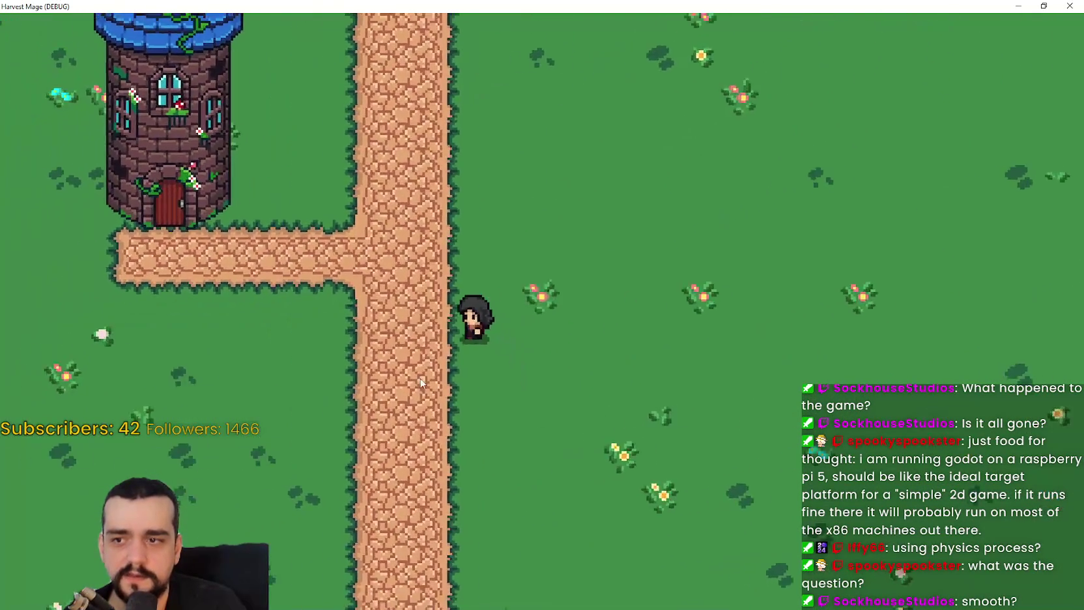
key("a")
key("s")
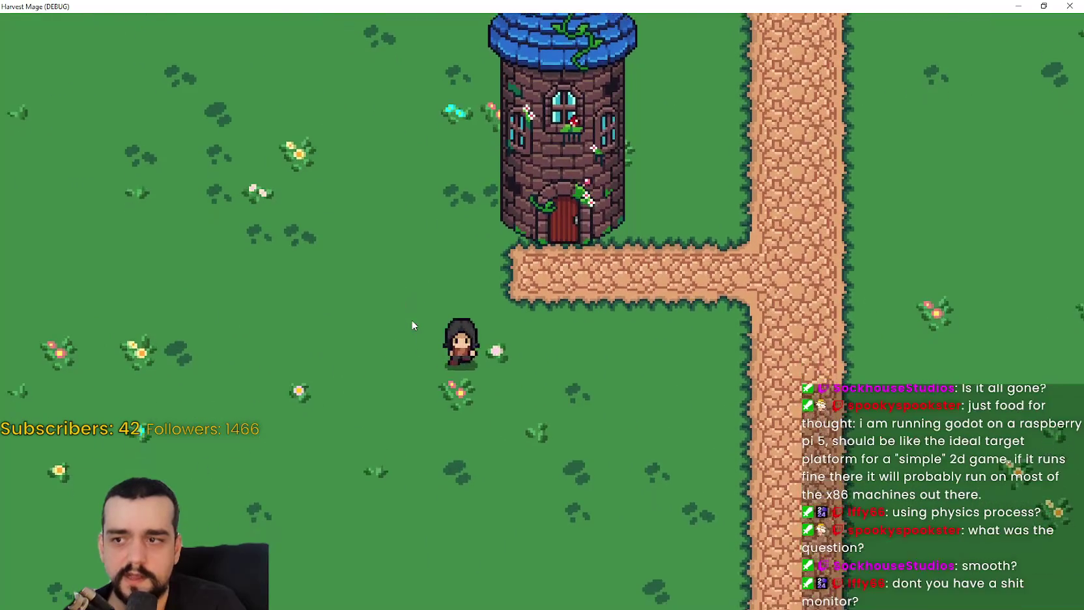
key("d")
key("w")
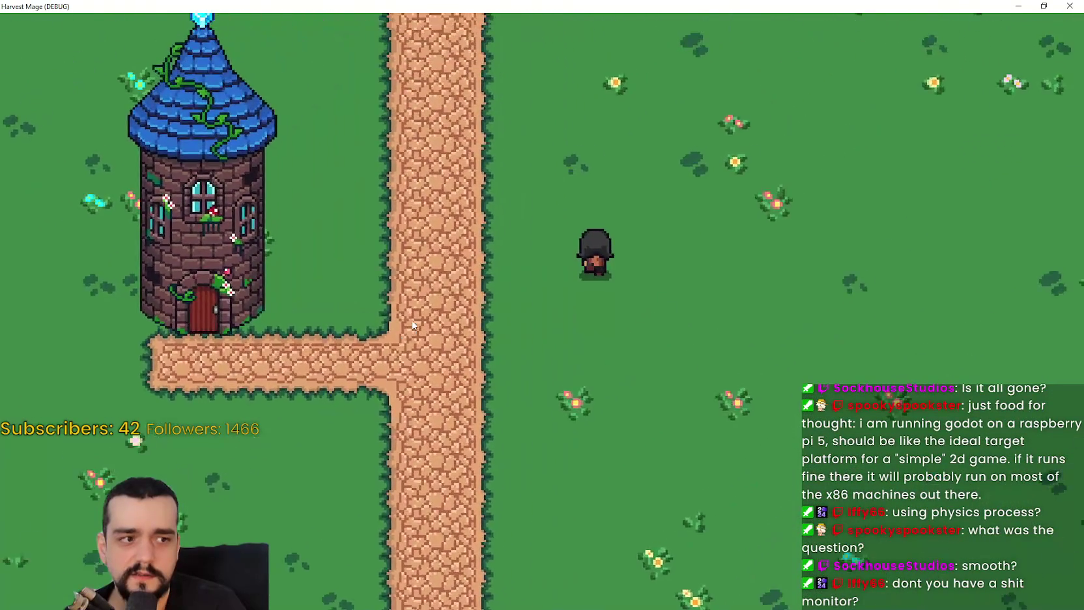
key("d")
key("s")
key("a")
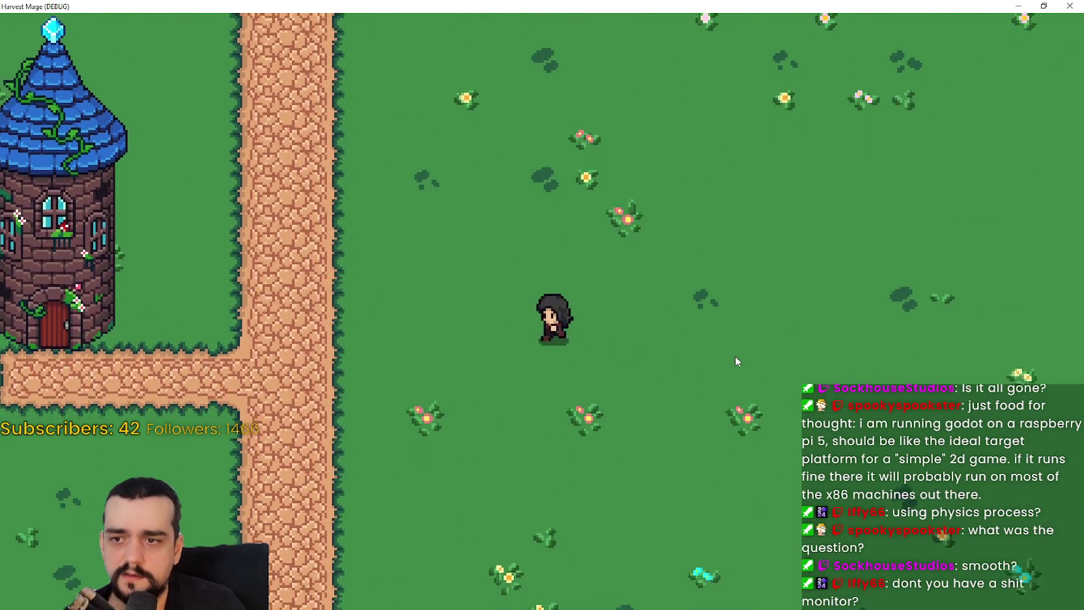
key("a")
key("s")
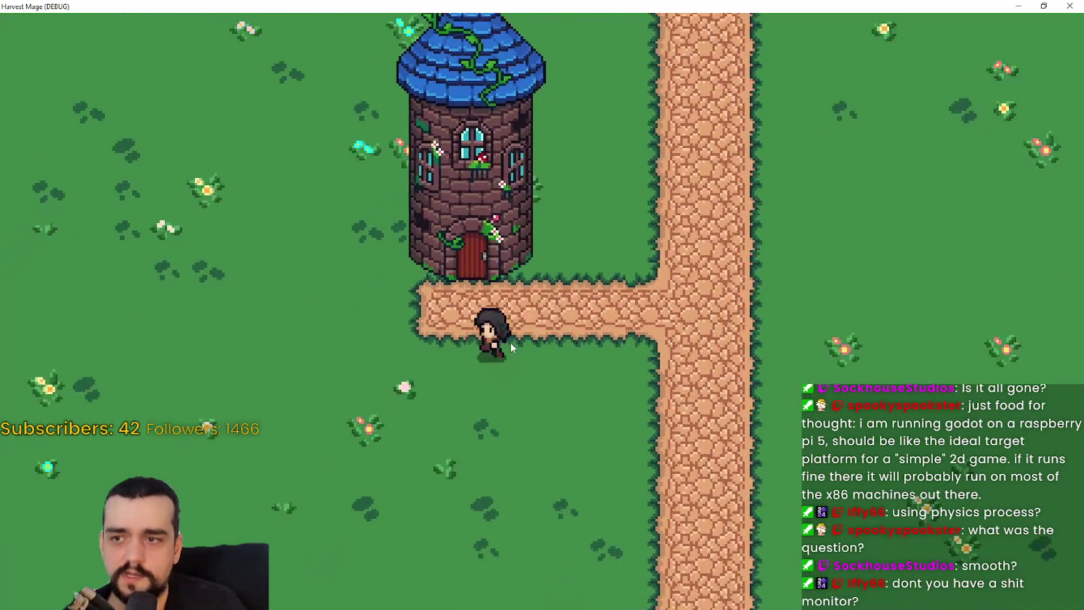
key("d")
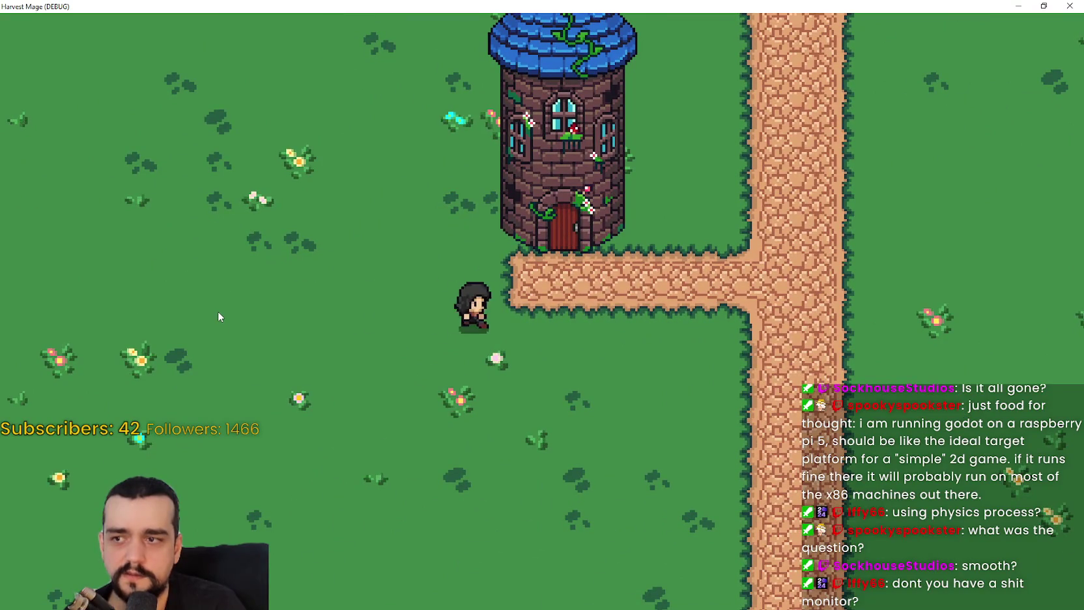
key("d")
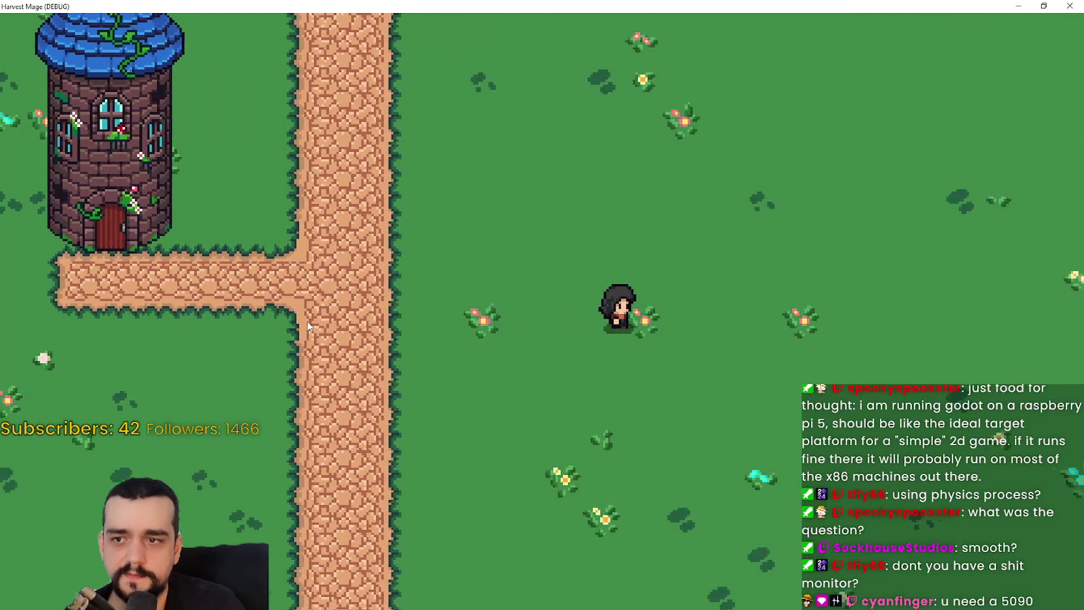
key("w")
key("a")
key("s")
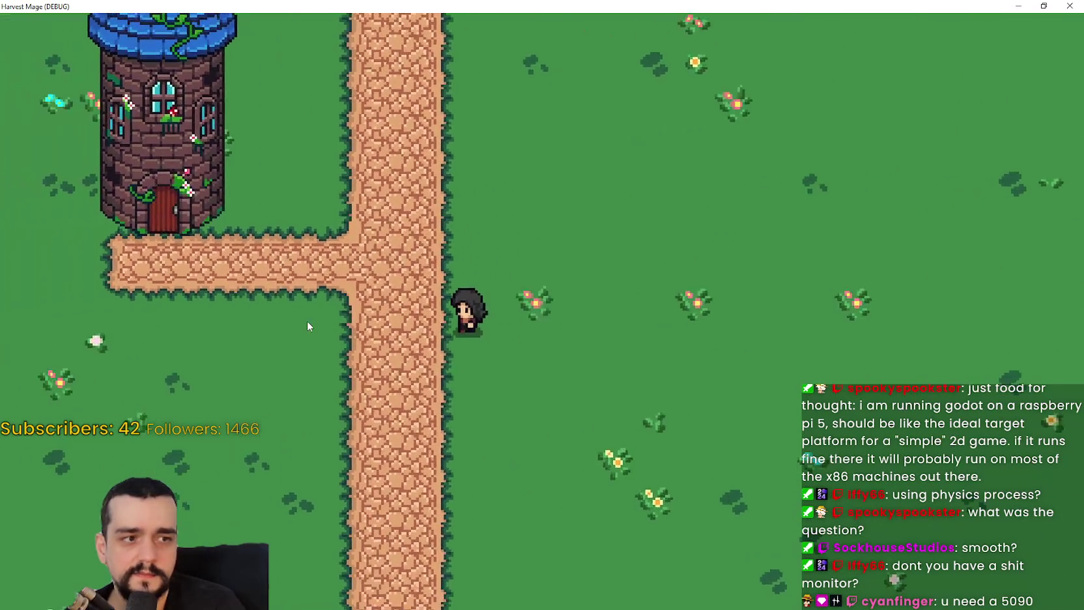
key("w")
key("w")
key("d")
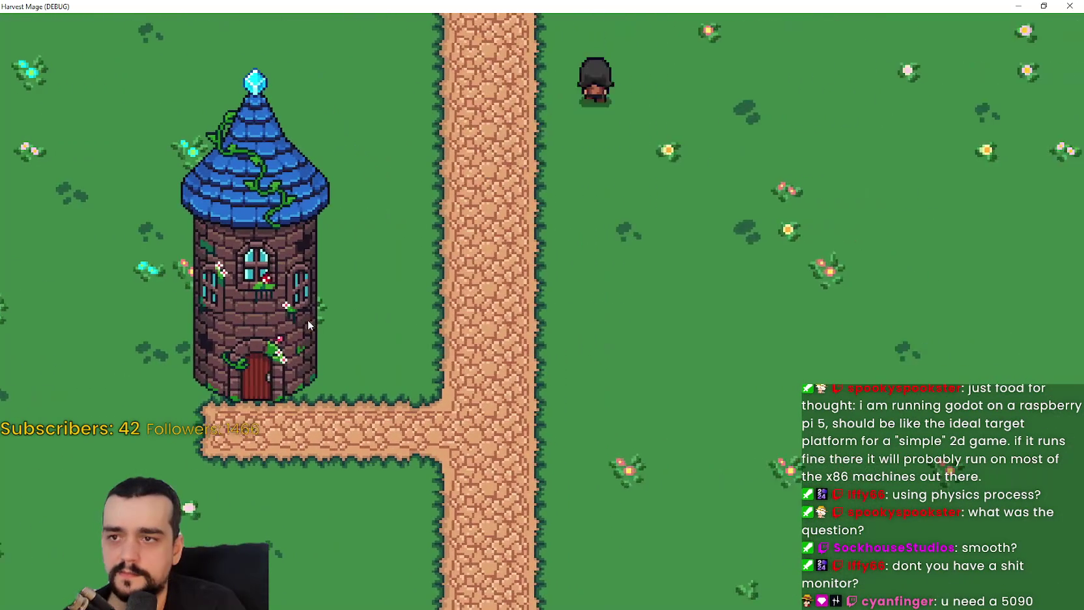
key("s")
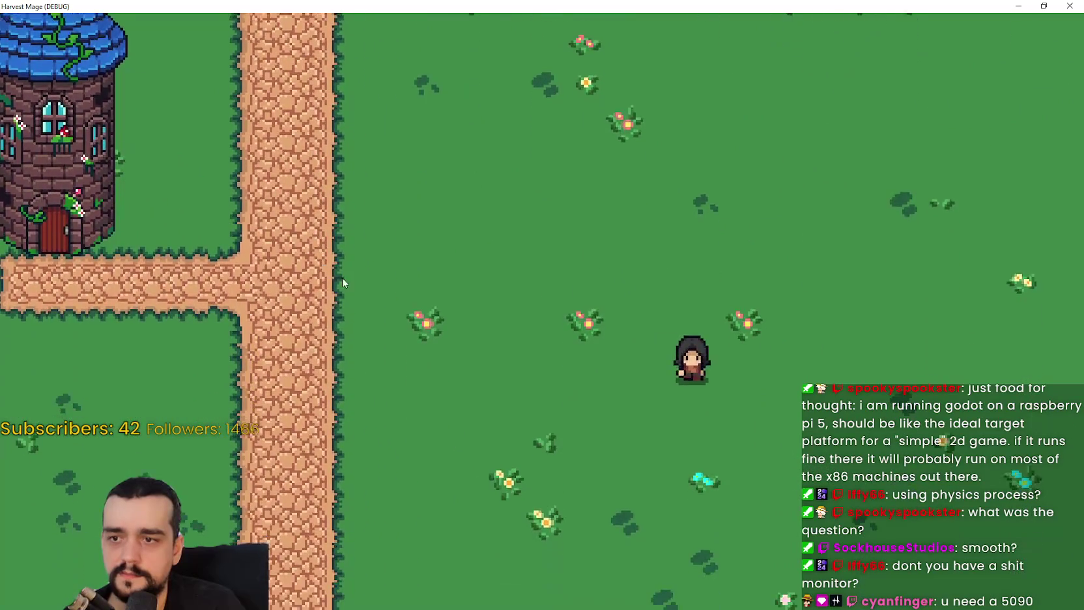
key("a")
key("w")
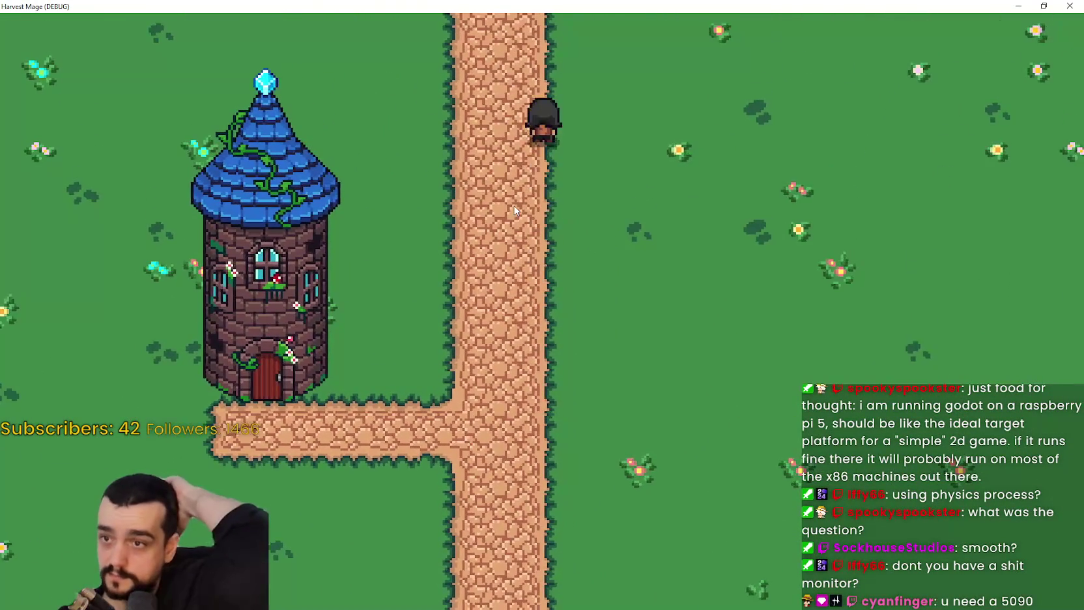
key("d")
key("a")
key("s")
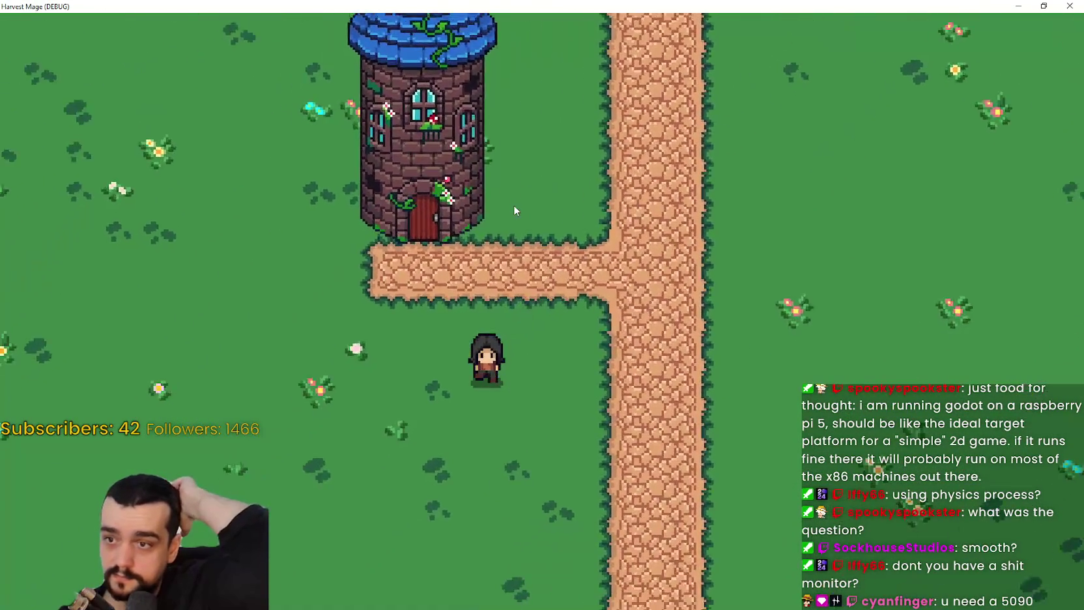
key("d")
key("w")
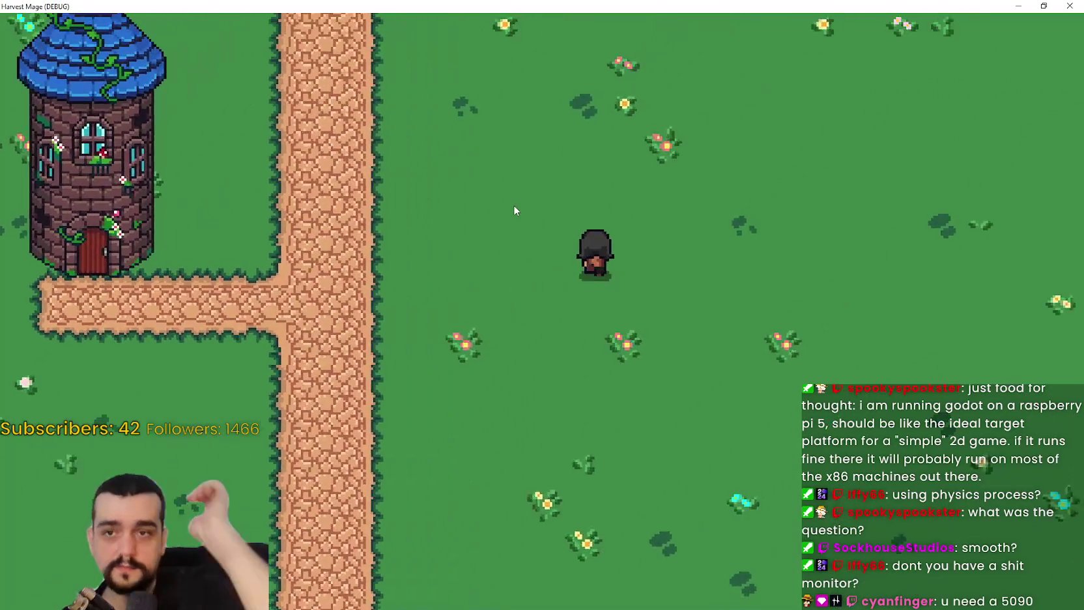
key("a")
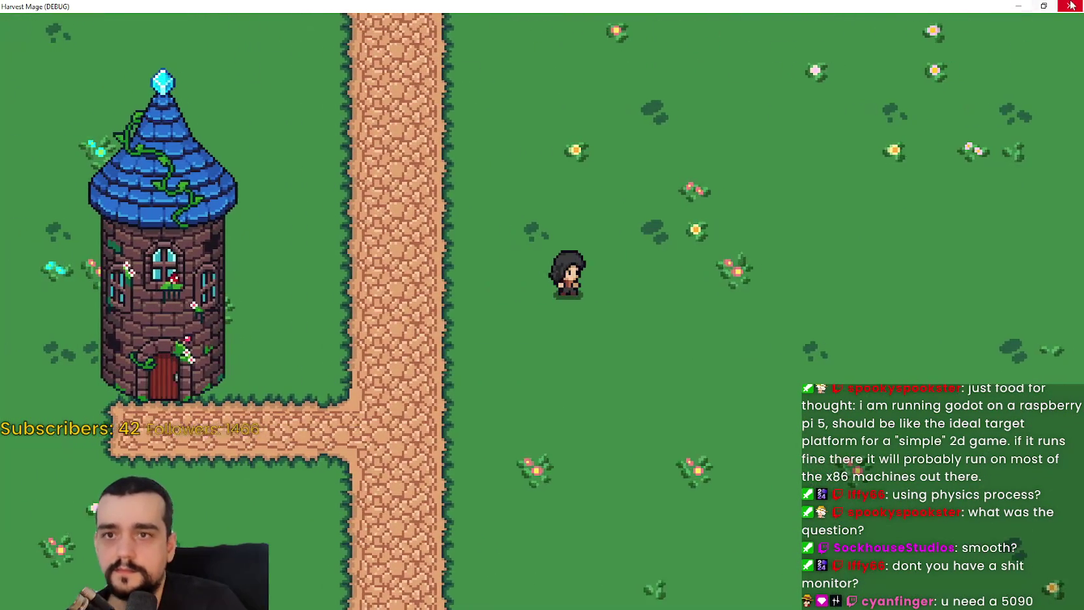
key("super+Down")
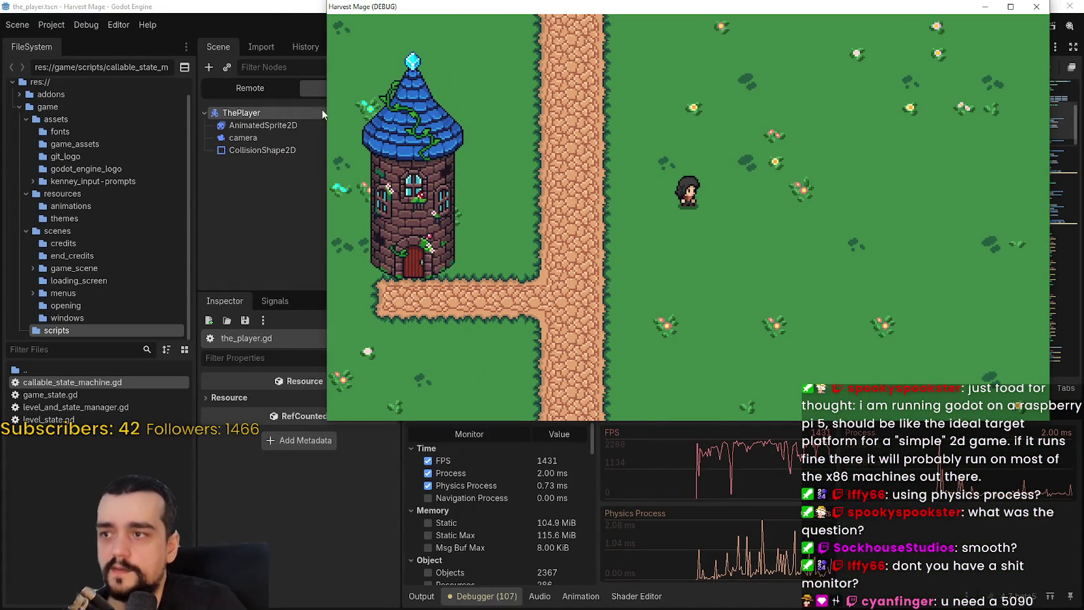
Select the player's Camera2D and reset its Texture filter to Inherit
left_click(256, 130)
left_click(243, 137)
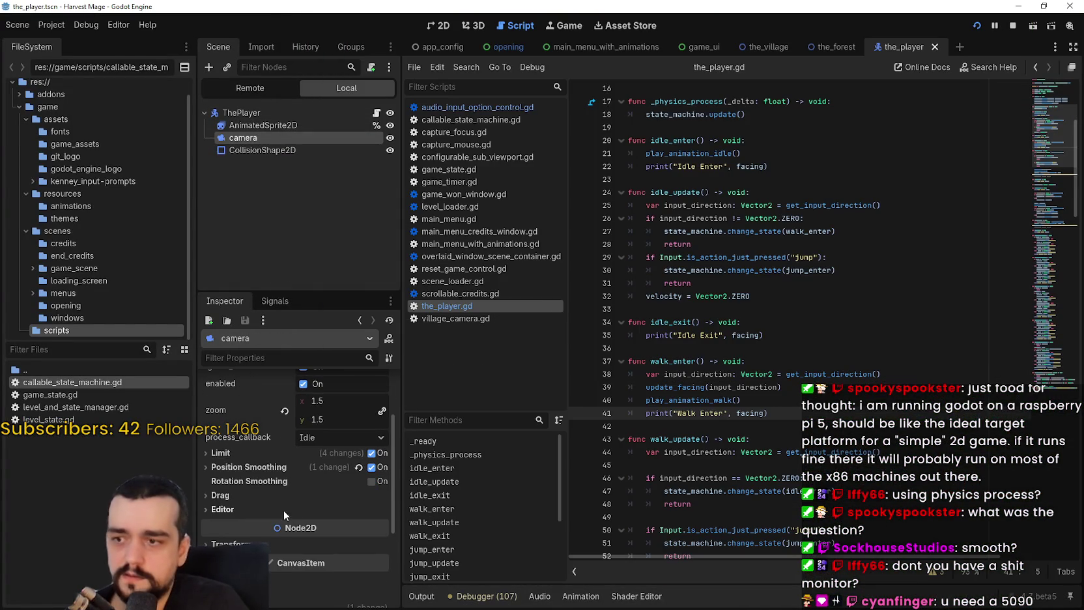
left_click(245, 468)
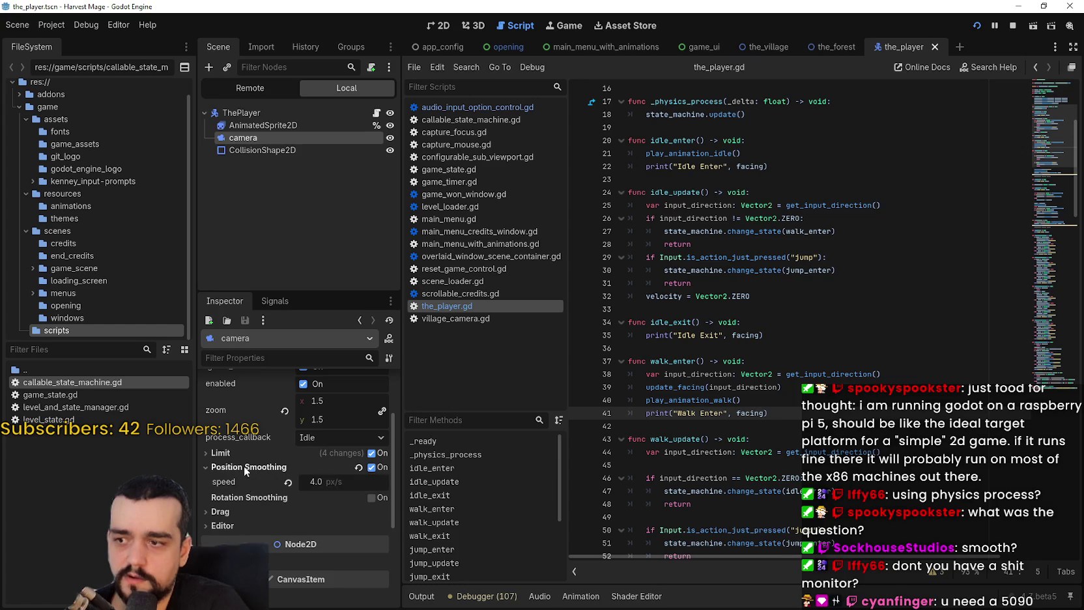
scroll(250, 491, "down", 5)
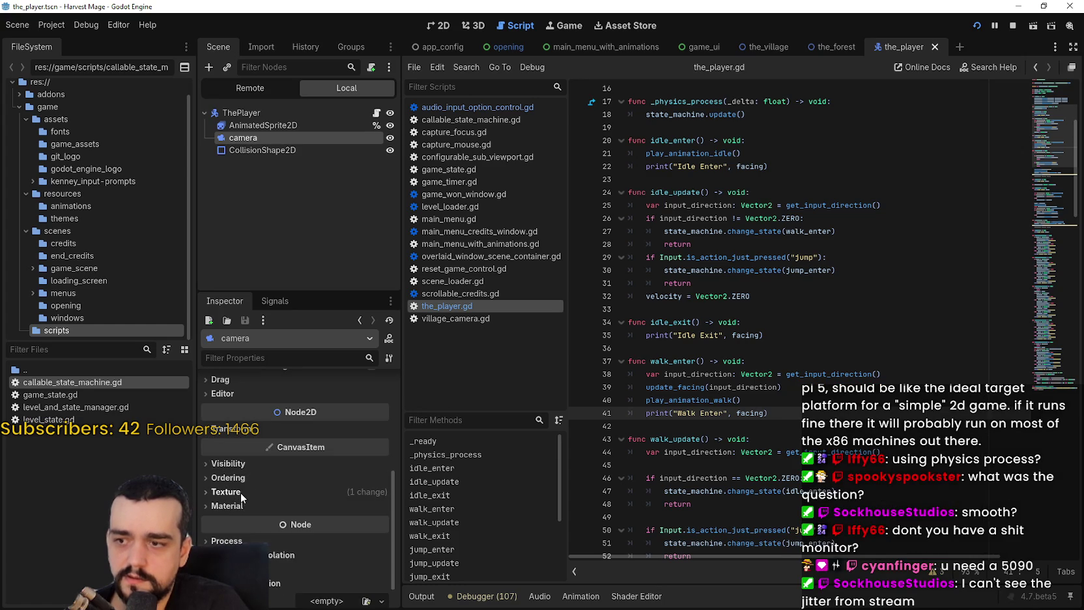
scroll(241, 493, "down", 1)
left_click(240, 461)
left_click(287, 480)
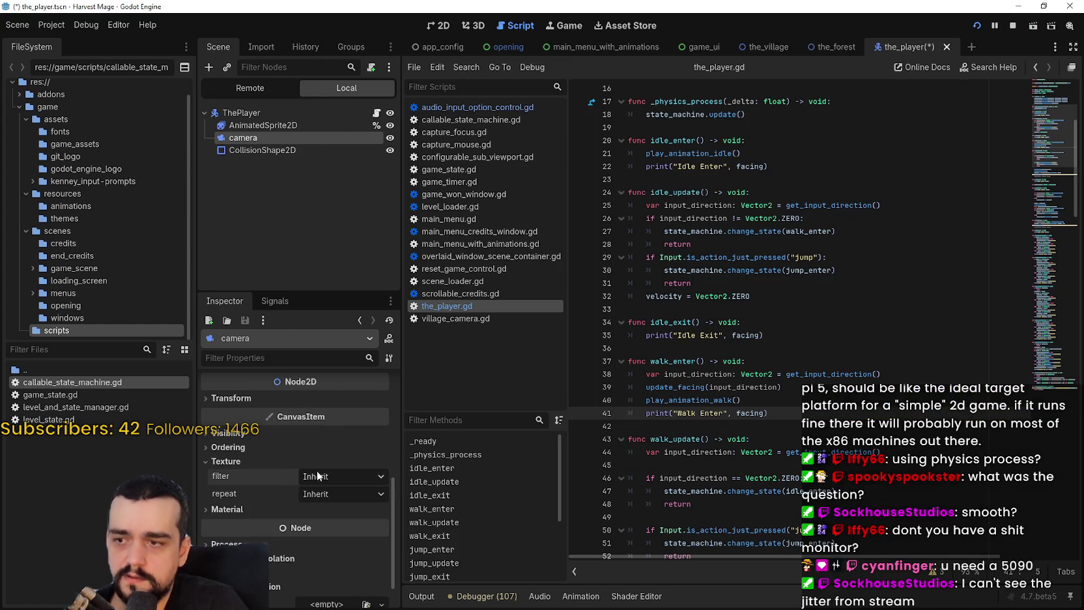
Check the camera's process mode options, leaving it at Inherit
scroll(271, 505, "down", 1)
scroll(249, 517, "down", 1)
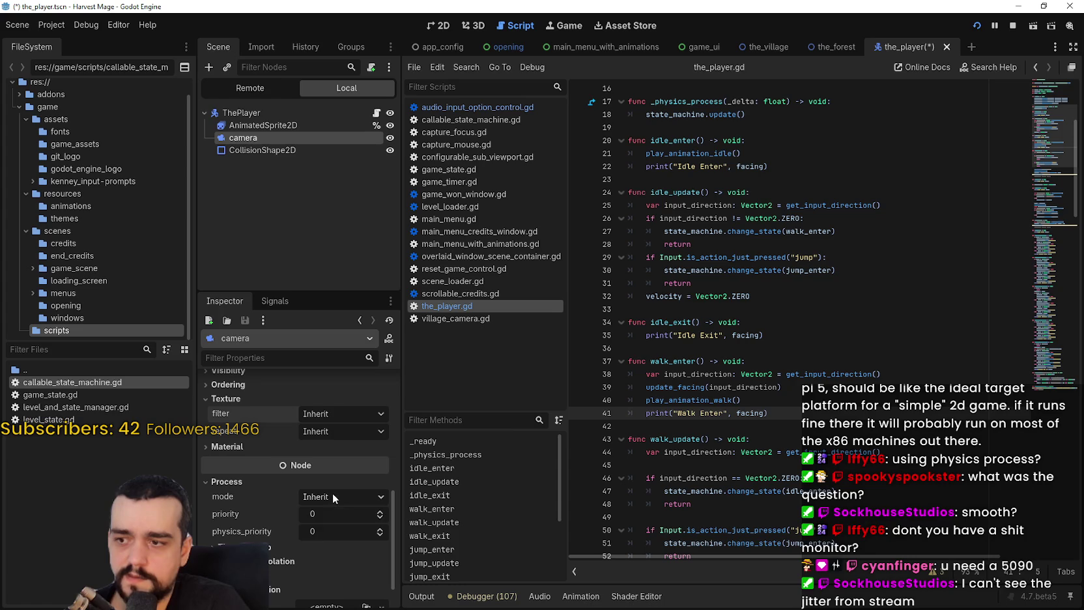
left_click(332, 495)
left_click(249, 532)
scroll(254, 521, "down", 1)
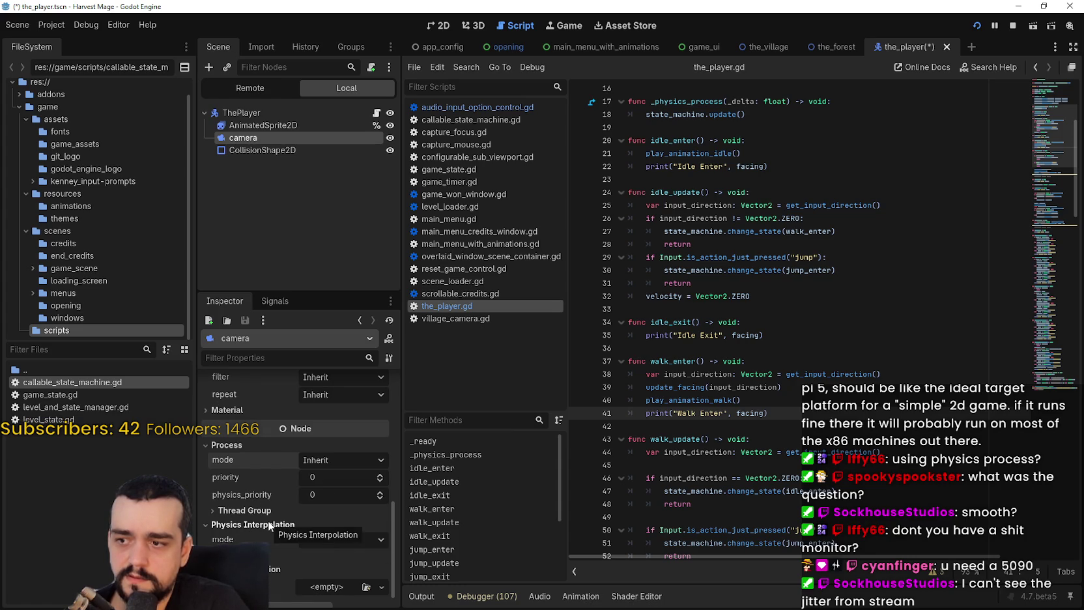
scroll(280, 540, "up", 5)
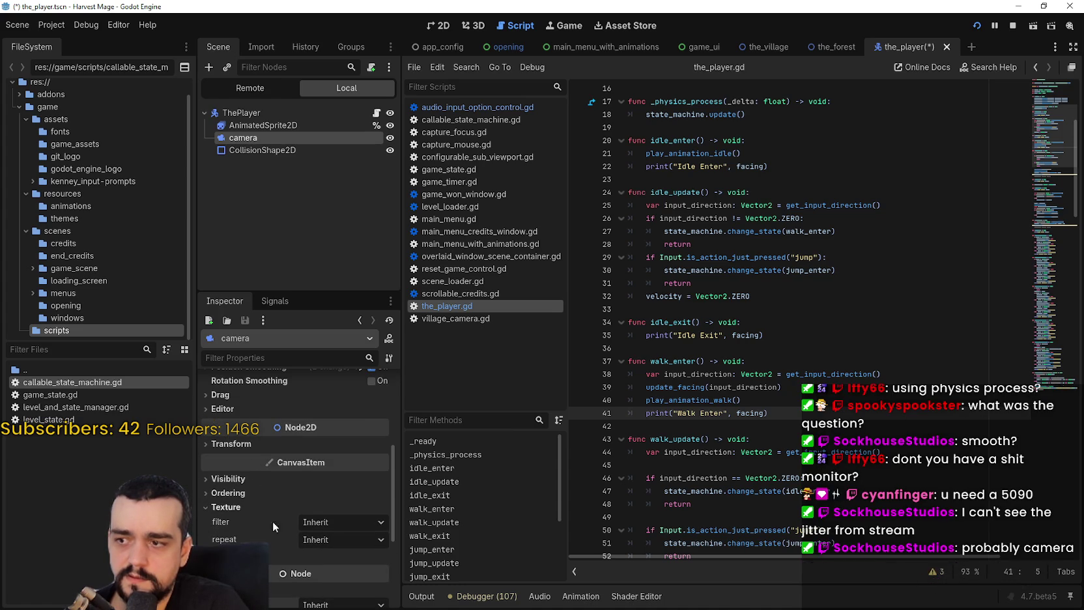
scroll(279, 539, "up", 3)
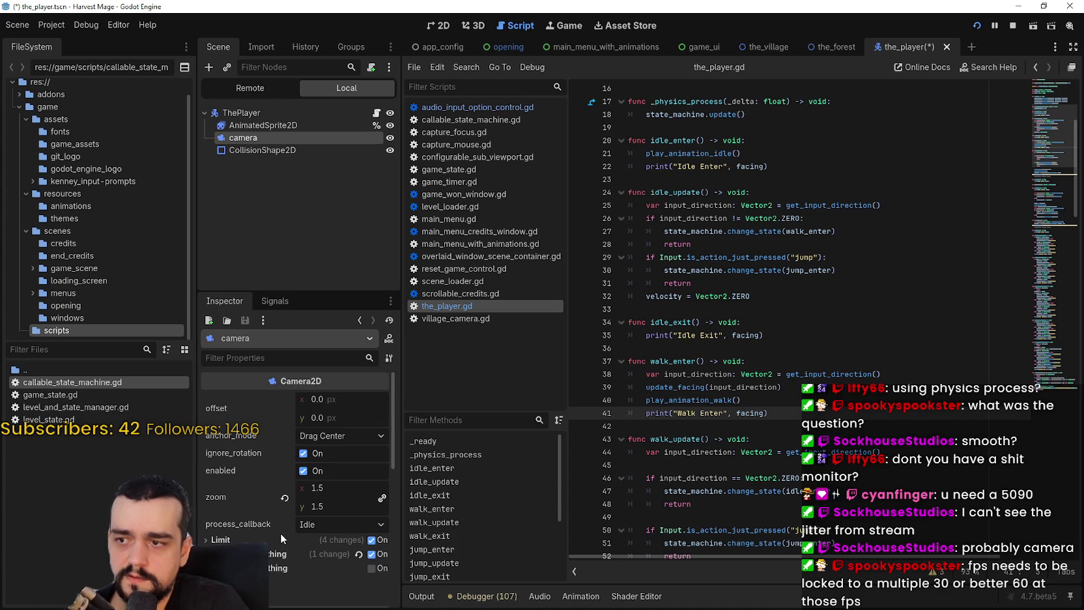
scroll(280, 528, "down", 1)
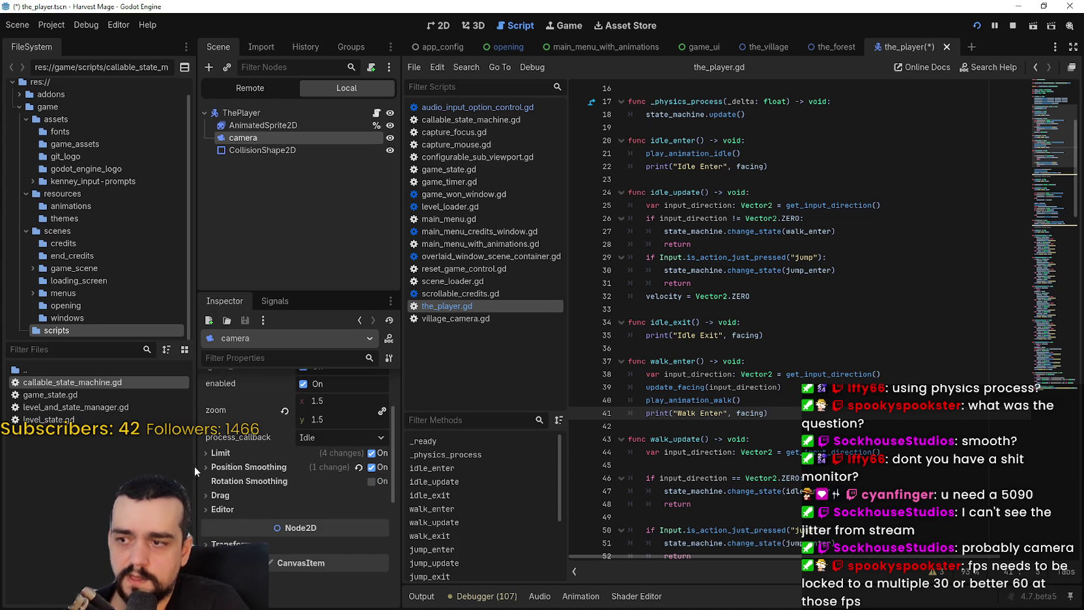
Turn off the camera's Position Smoothing and run the game with F5
left_click(248, 466)
left_click(376, 468)
key("F5")
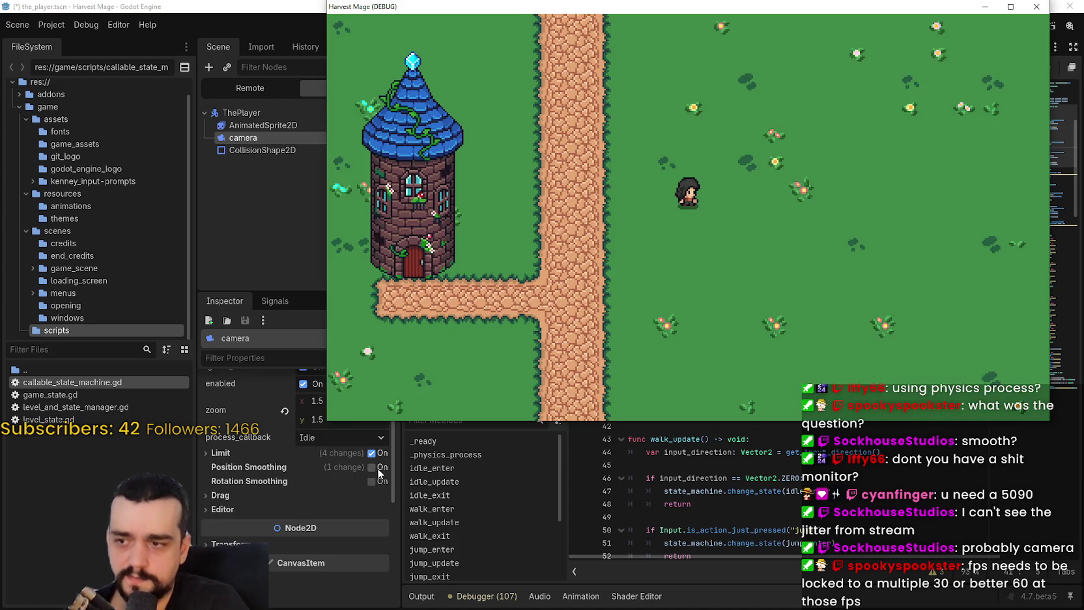
Maximize the game window and walk the player left toward and below the tower
left_click(1010, 7)
key("Down")
key("Right")
key("Left")
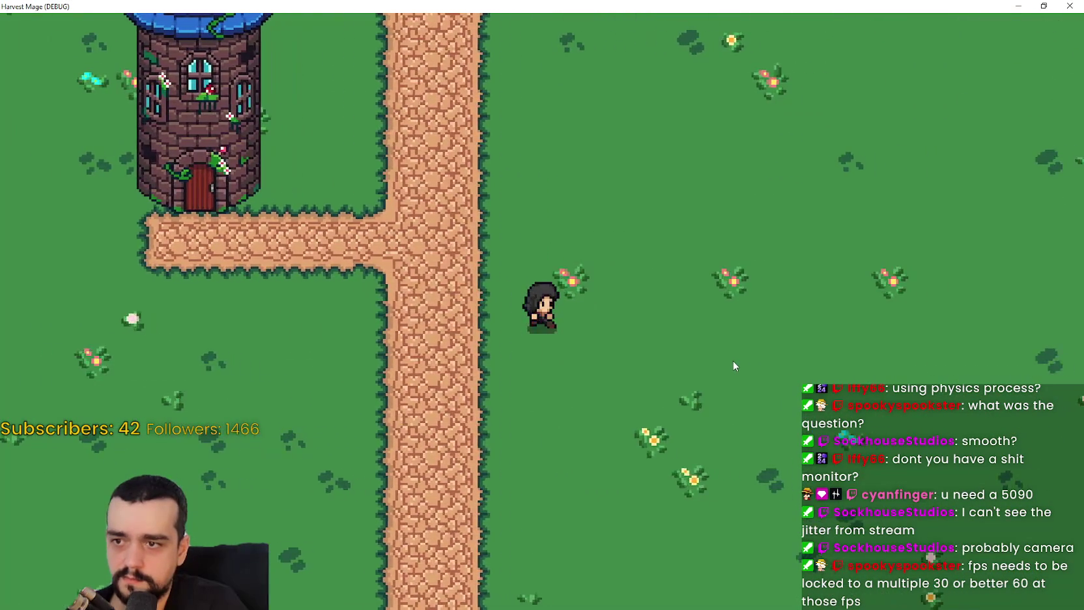
key("Left")
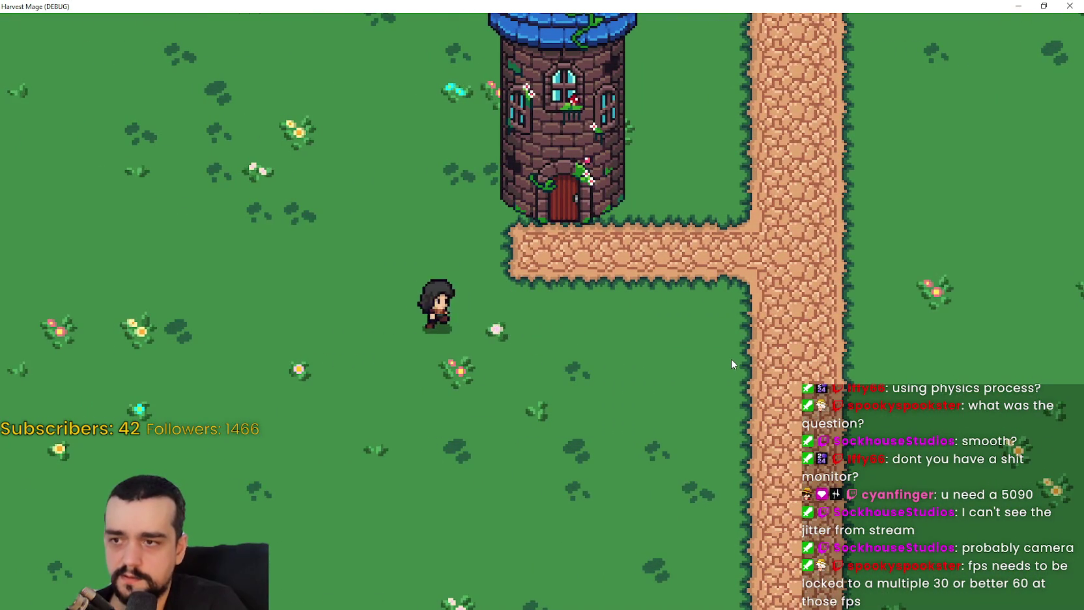
key("Right")
key("Up")
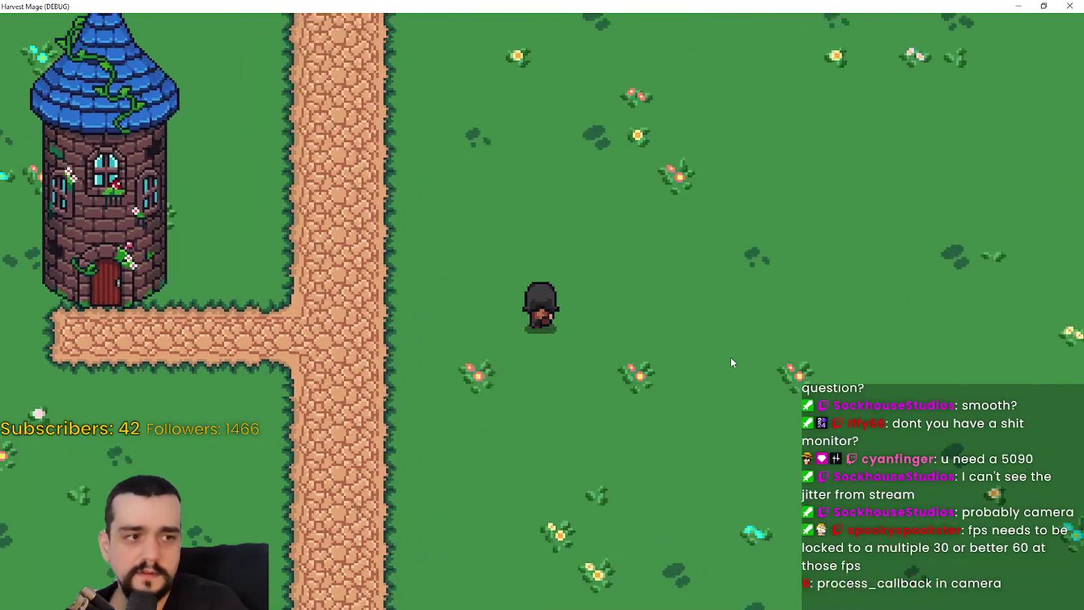
key("Left")
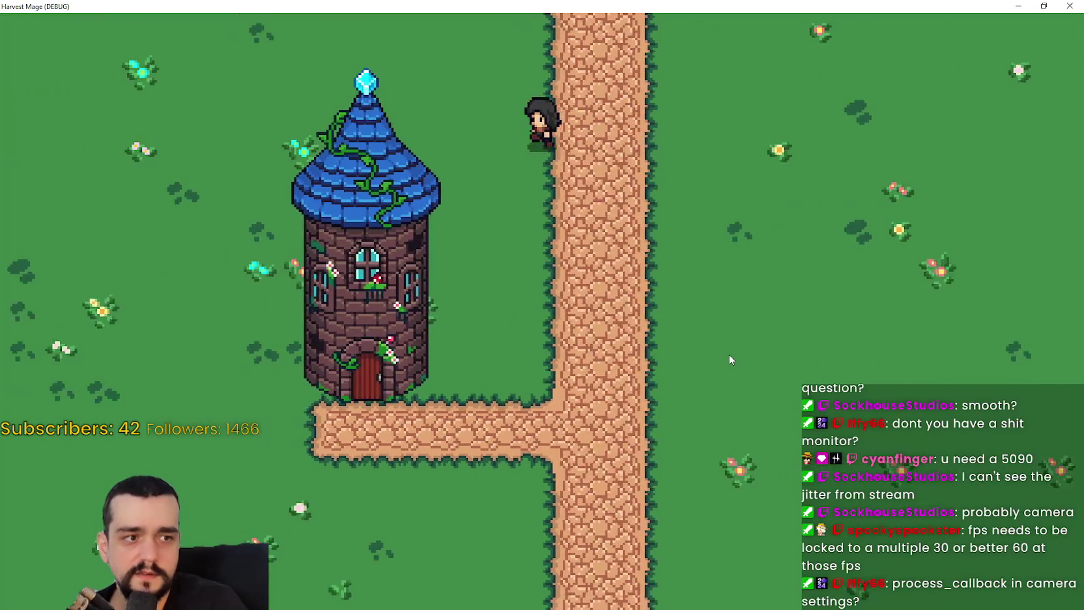
key("Left")
key("Down")
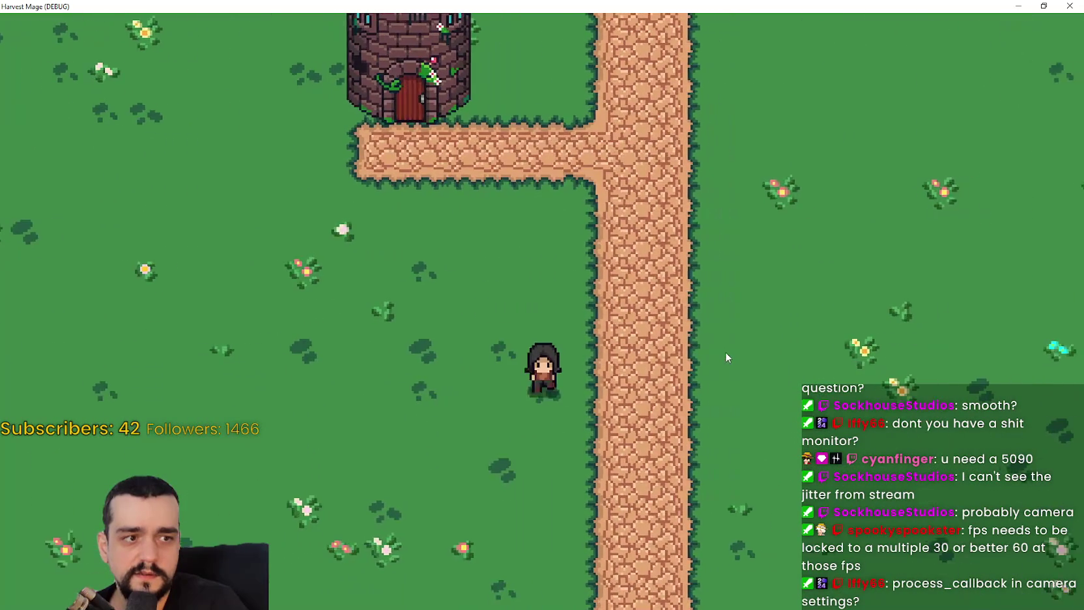
key("Right")
Walk the player around the path junction and grass with WASD, then restore the window
key("Up")
key("Left")
key("Up")
key("d")
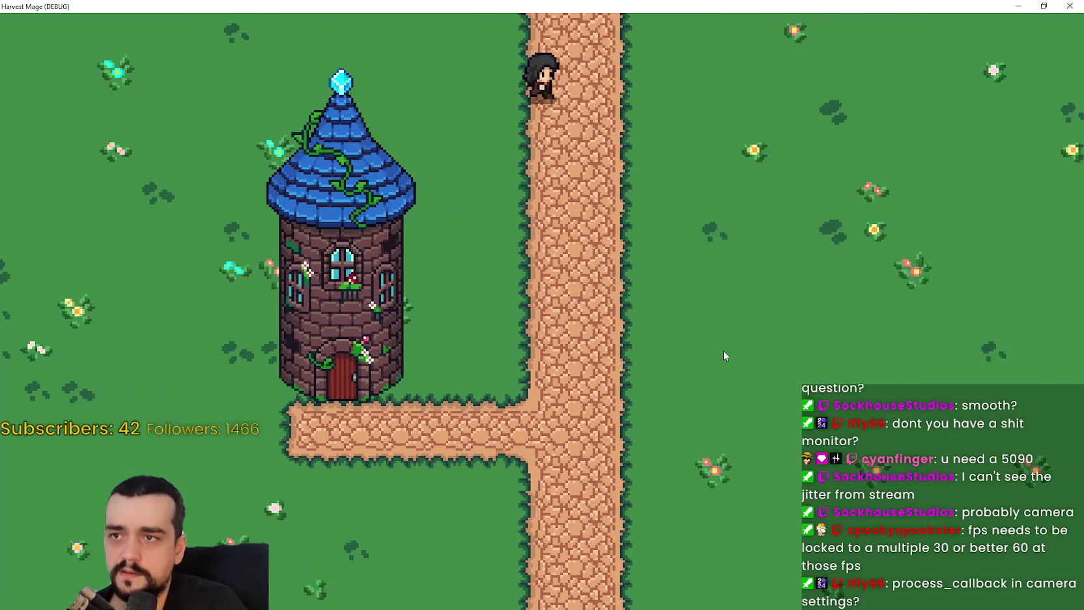
key("s")
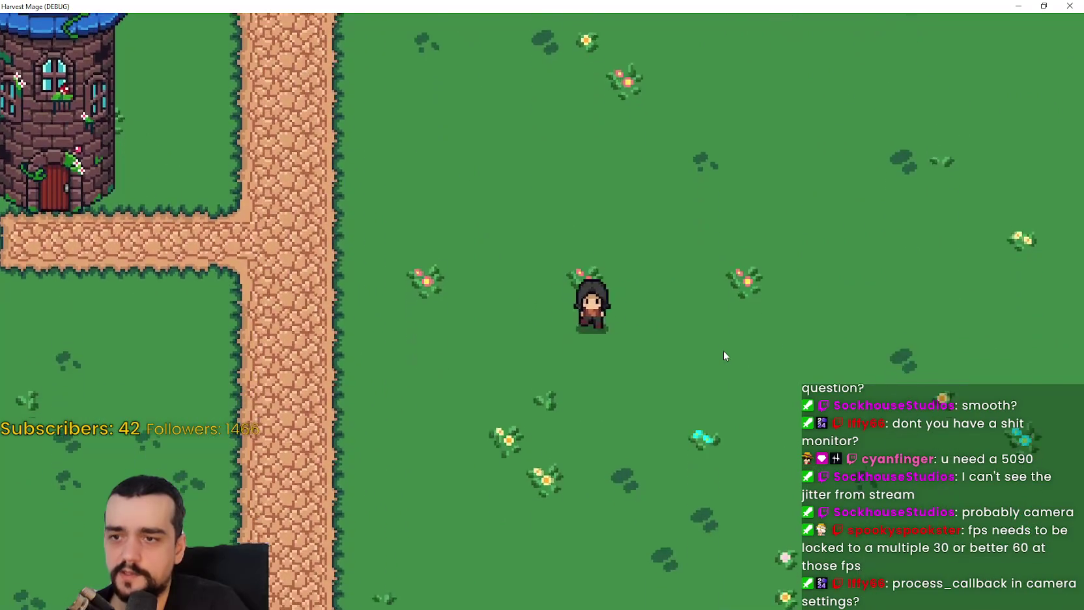
key("a")
key("w")
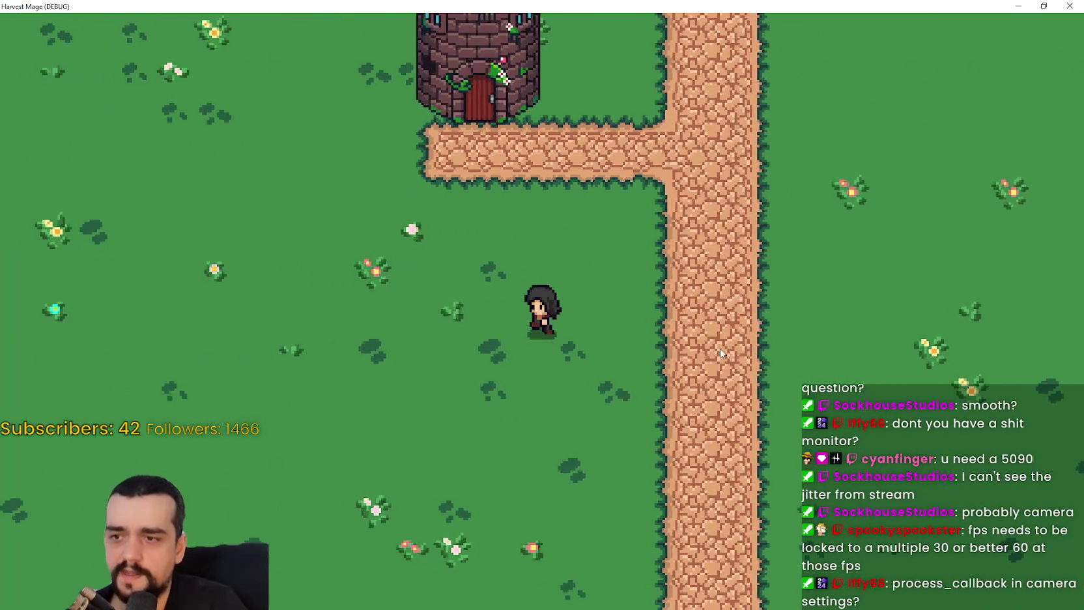
key("d")
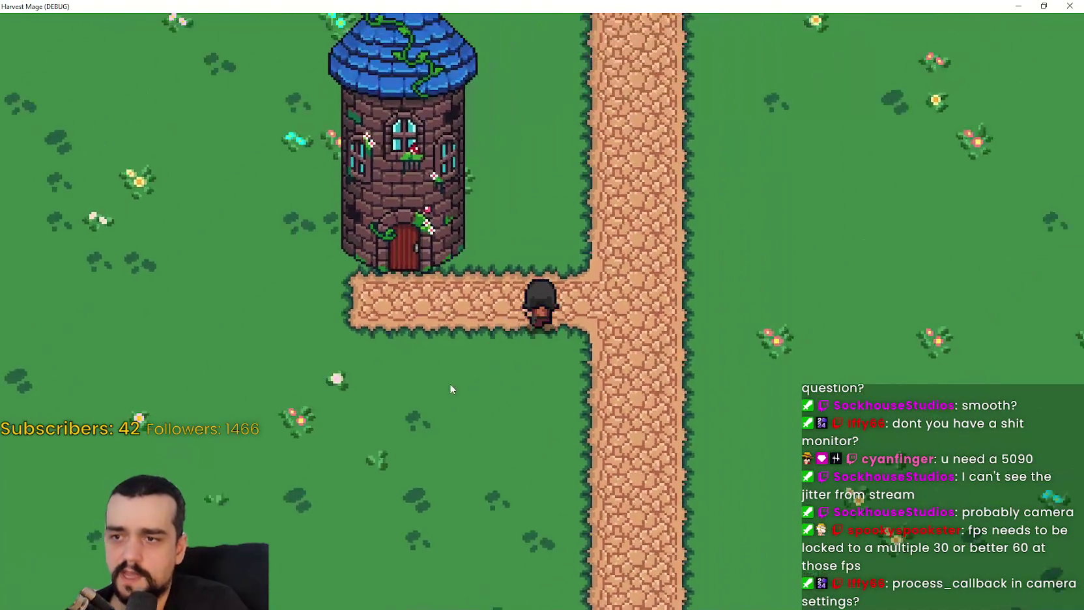
key("s")
key("a")
left_click(1043, 7)
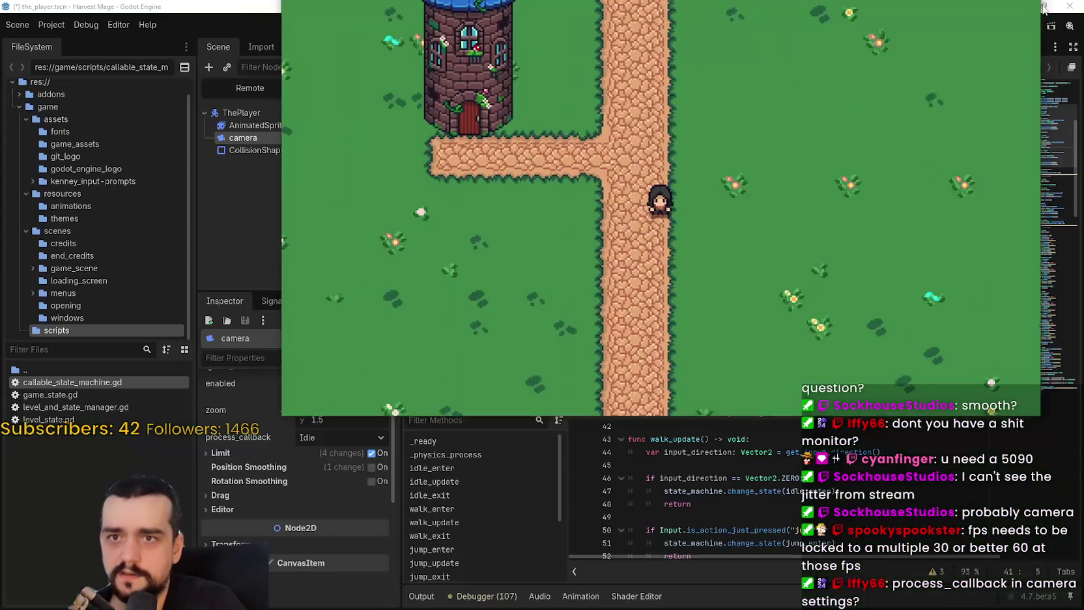
Turn the camera's position smoothing back on and save the player scene
left_click(290, 476)
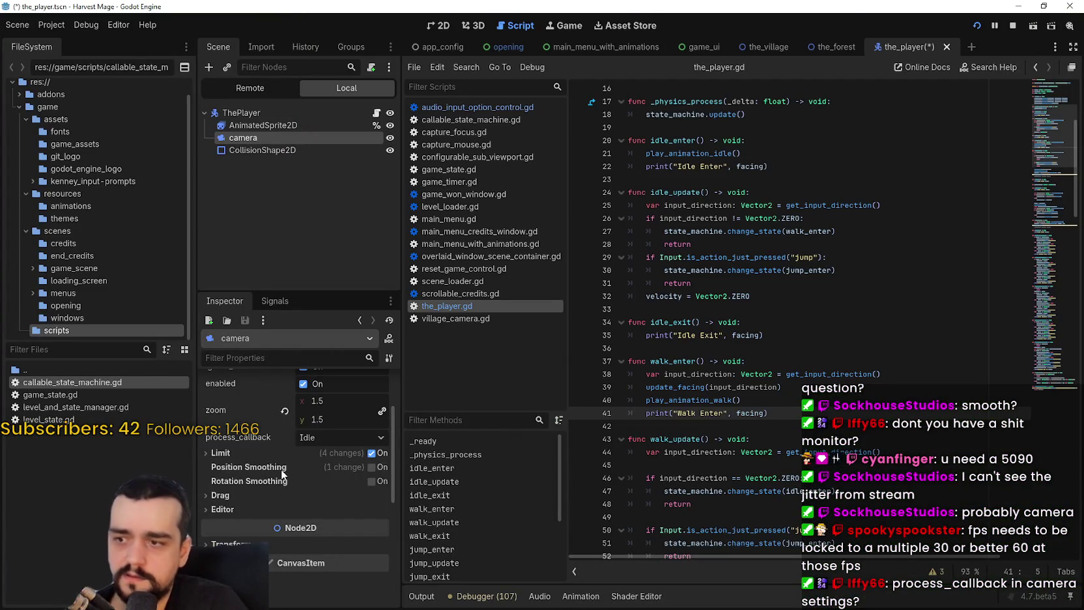
left_click(290, 467)
key("ctrl+s")
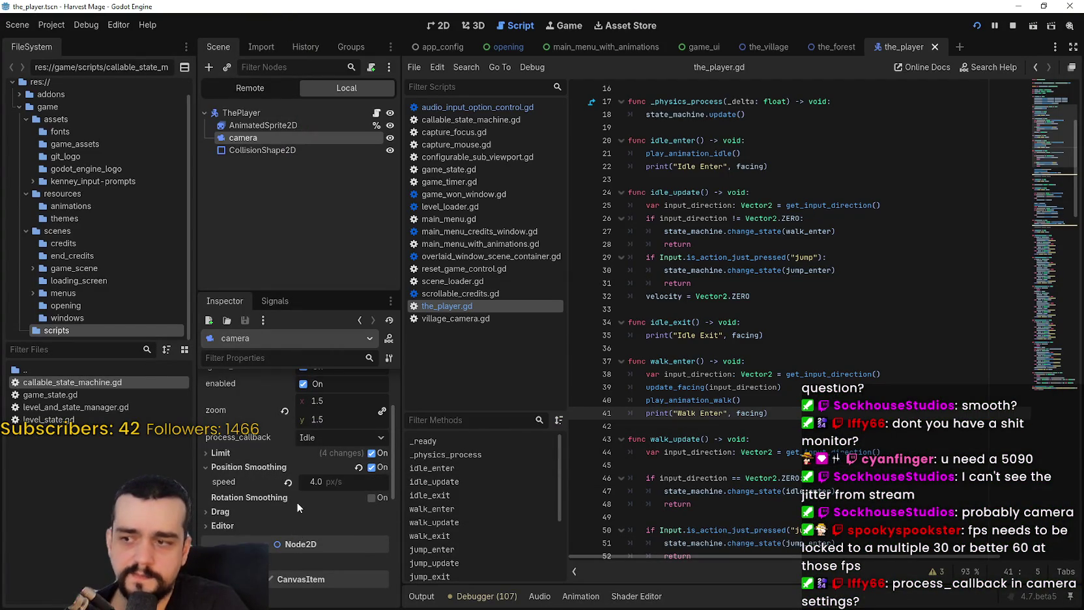
Change the camera's process_callback from Idle to Physics in the Camera2D section
scroll(332, 467, "down", 5)
scroll(332, 466, "down", 5)
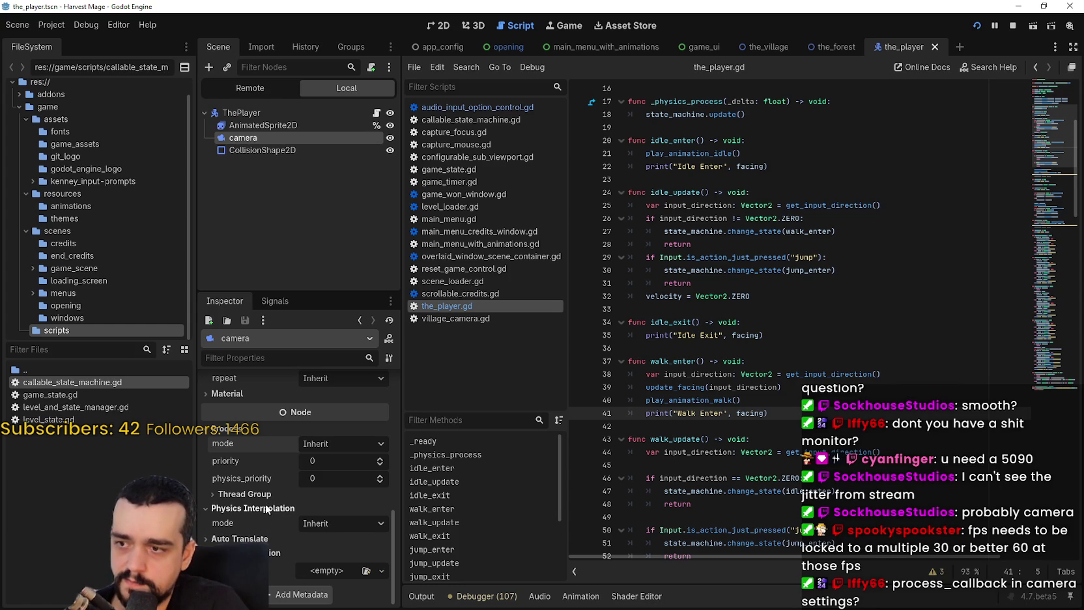
scroll(249, 488, "up", 4)
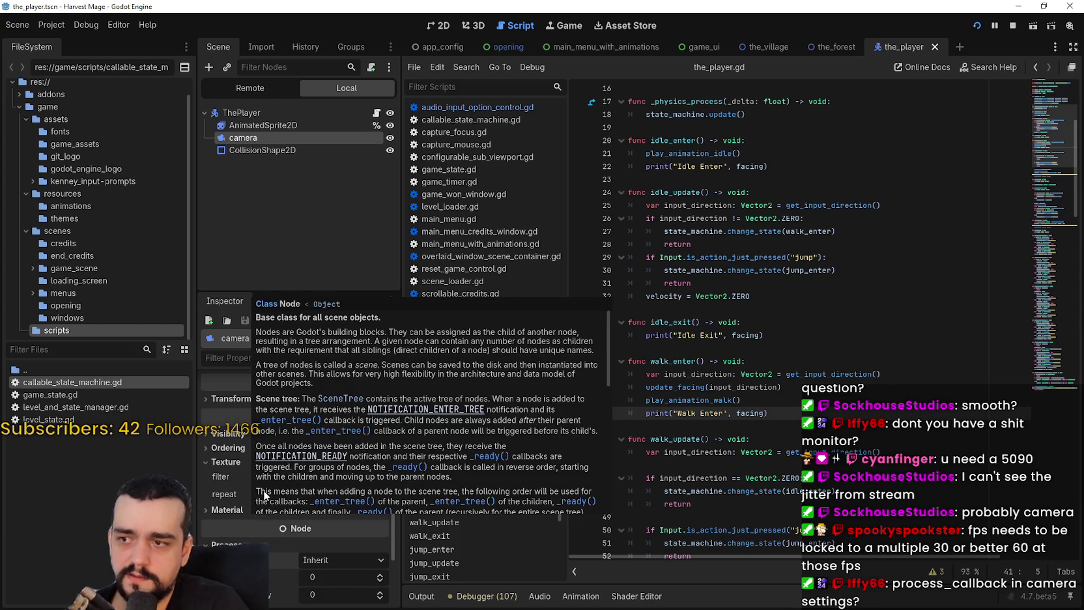
scroll(307, 560, "up", 5)
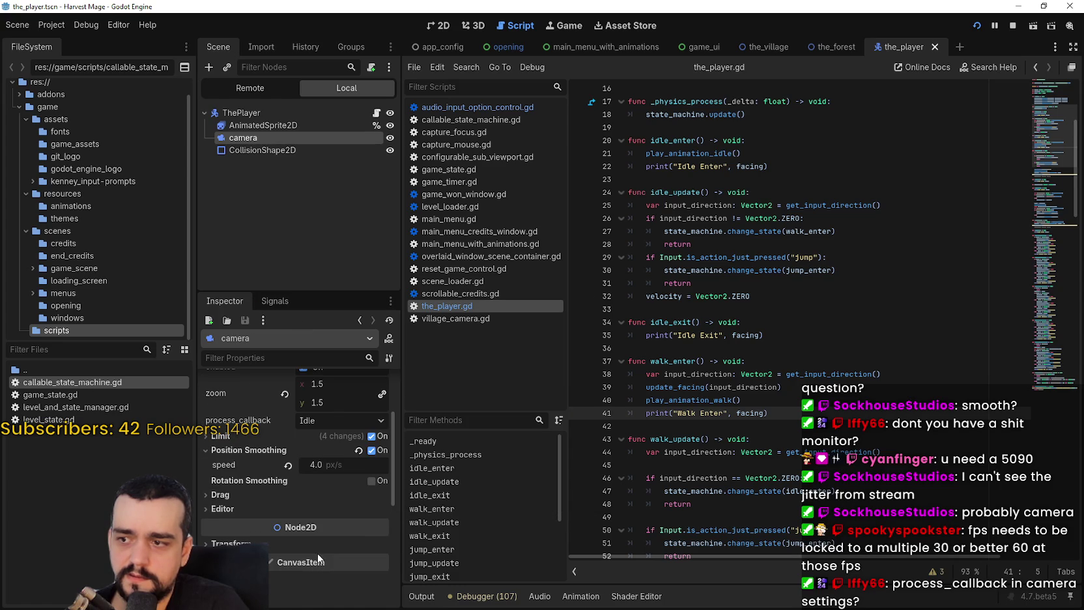
scroll(316, 550, "up", 3)
left_click(334, 507)
left_click(352, 527)
Run Harvest Mage with F5 and walk the character right, left and down
key("F5")
key("Right")
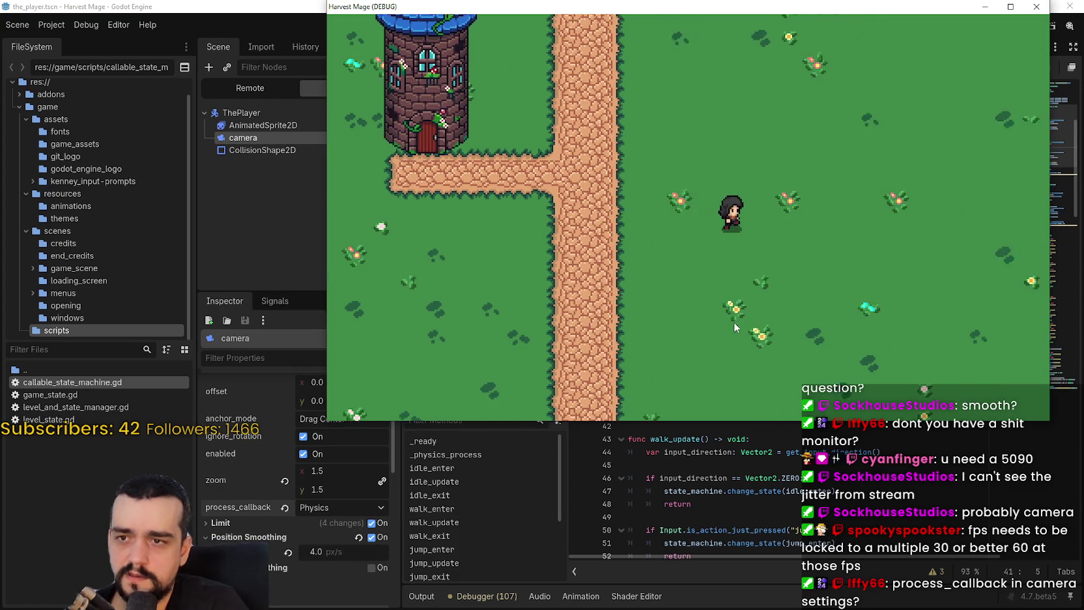
key("Left")
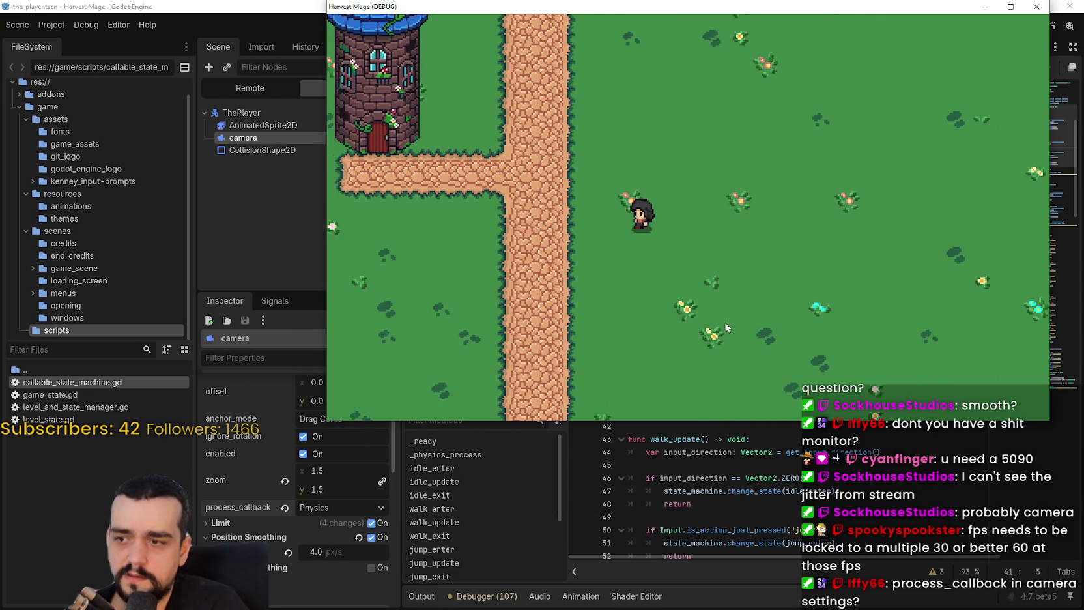
key("Down")
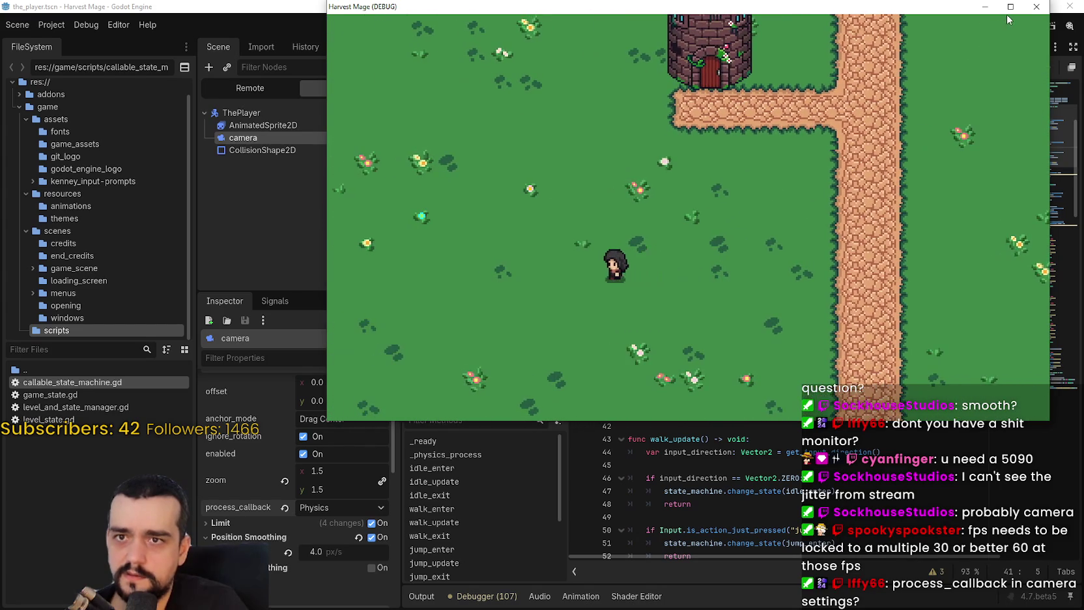
Maximize the game and walk the character across the grass to the tower's path
left_click(1010, 6)
key("Right")
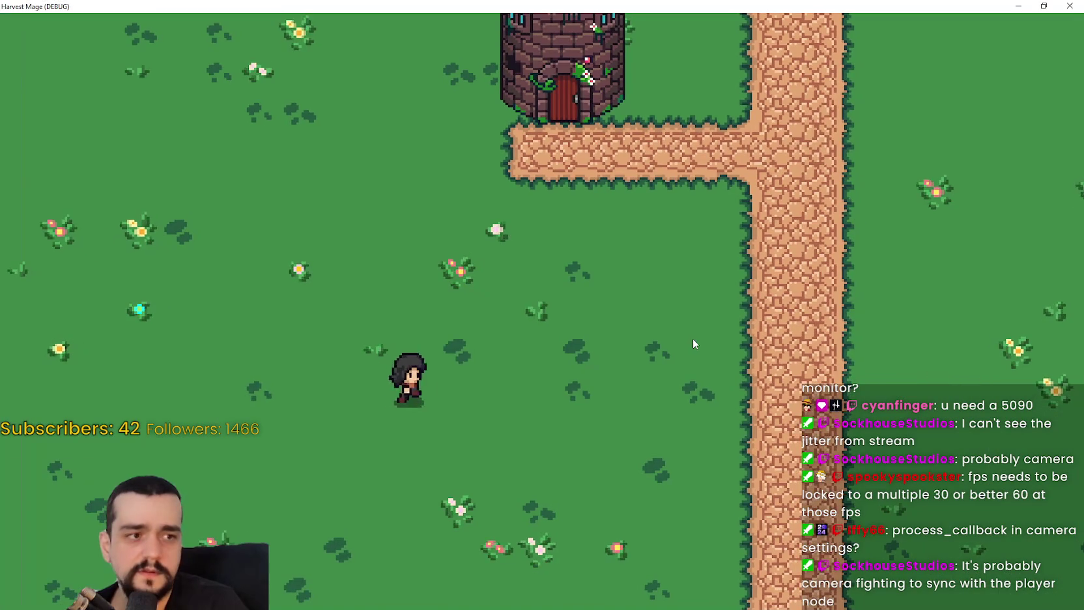
key("Right")
key("Up")
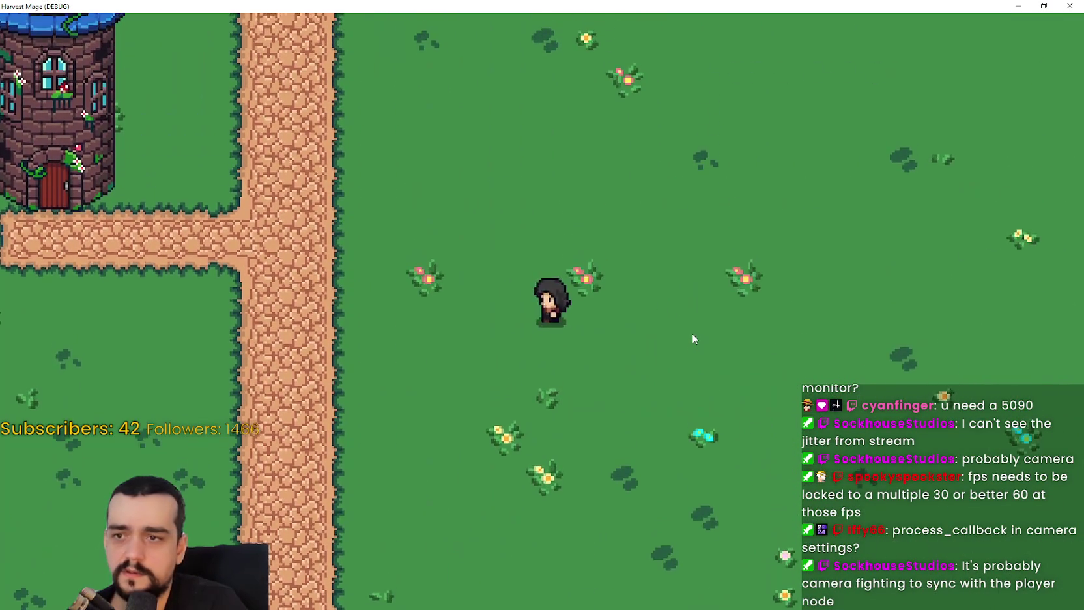
key("Left")
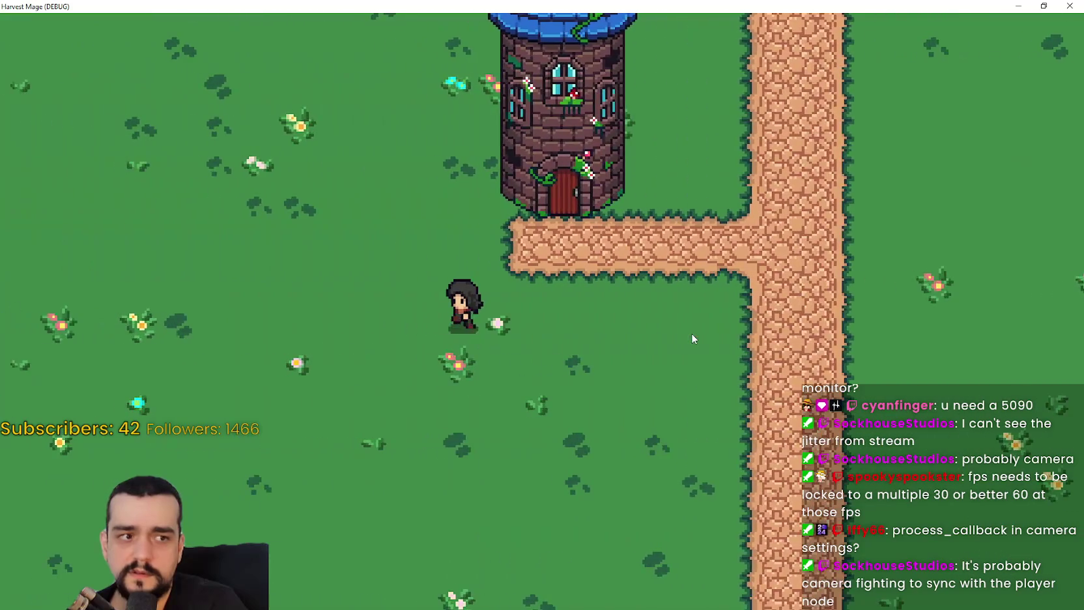
key("Down")
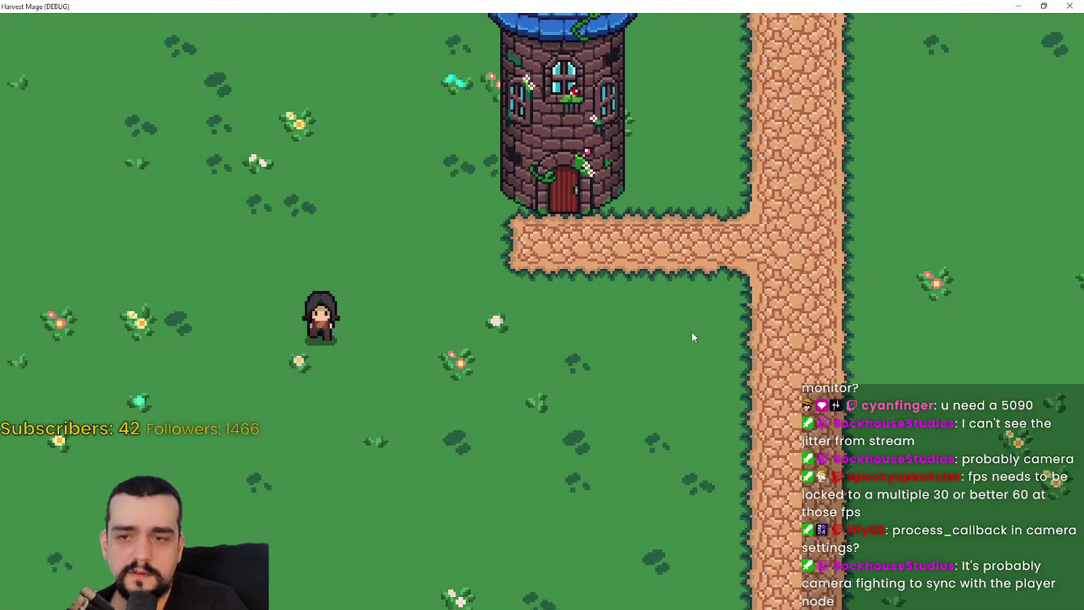
key("Right")
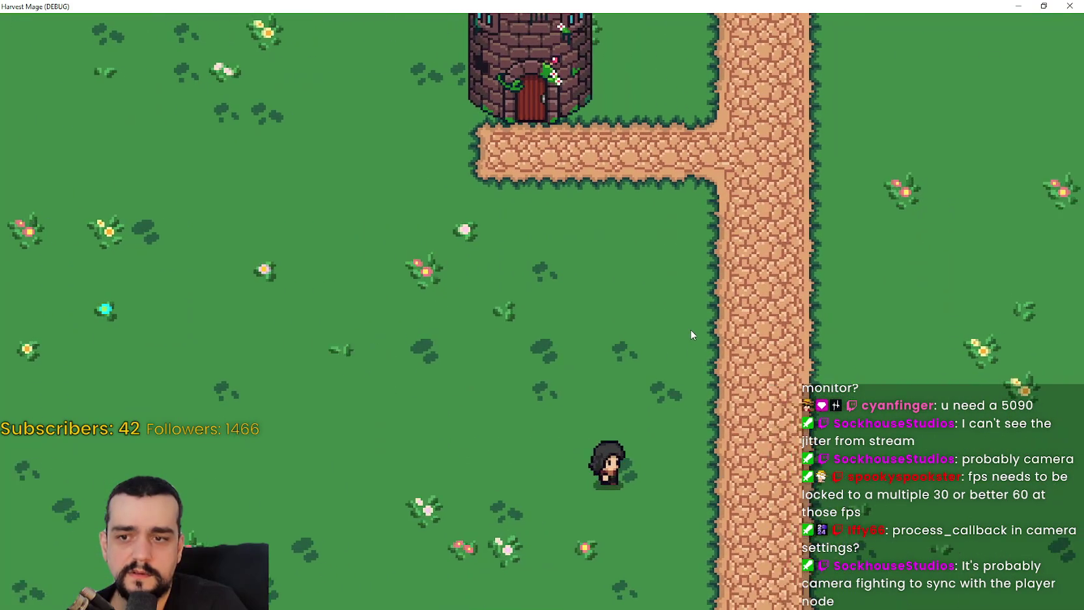
key("Right")
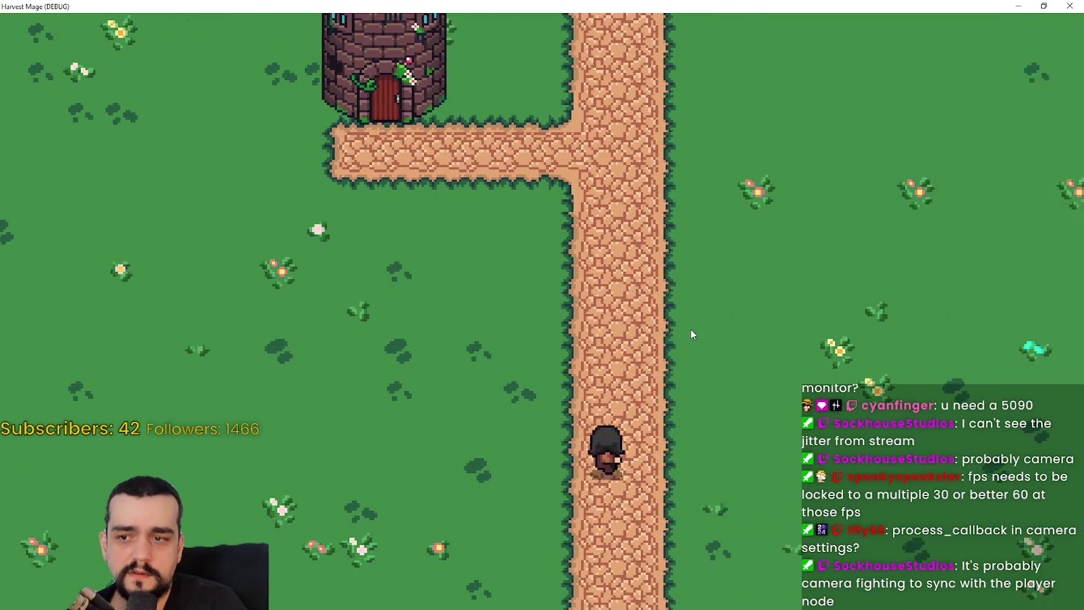
key("Up")
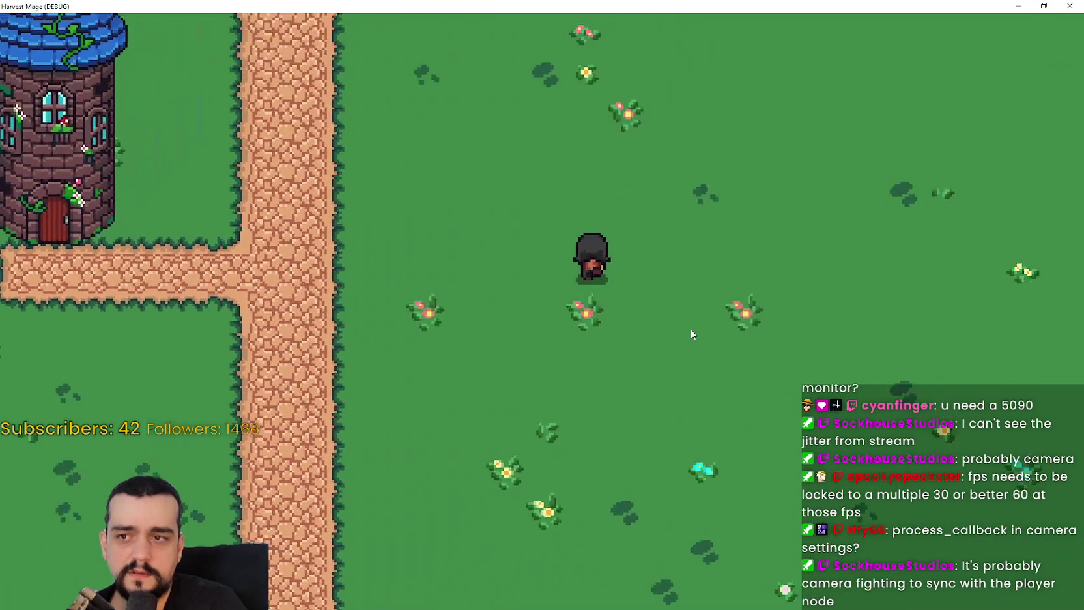
key("Left")
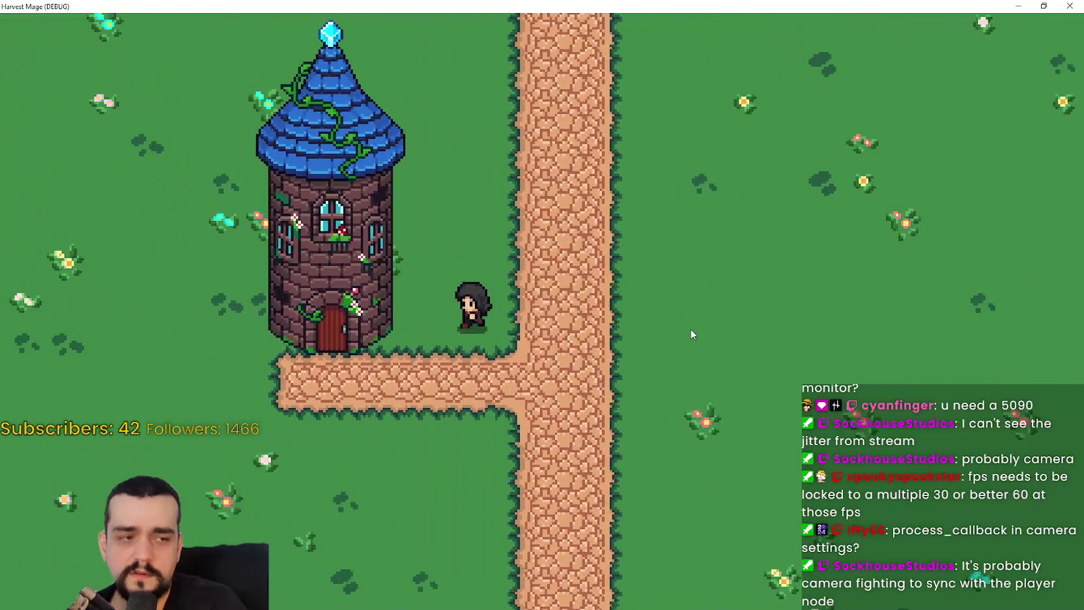
key("Down")
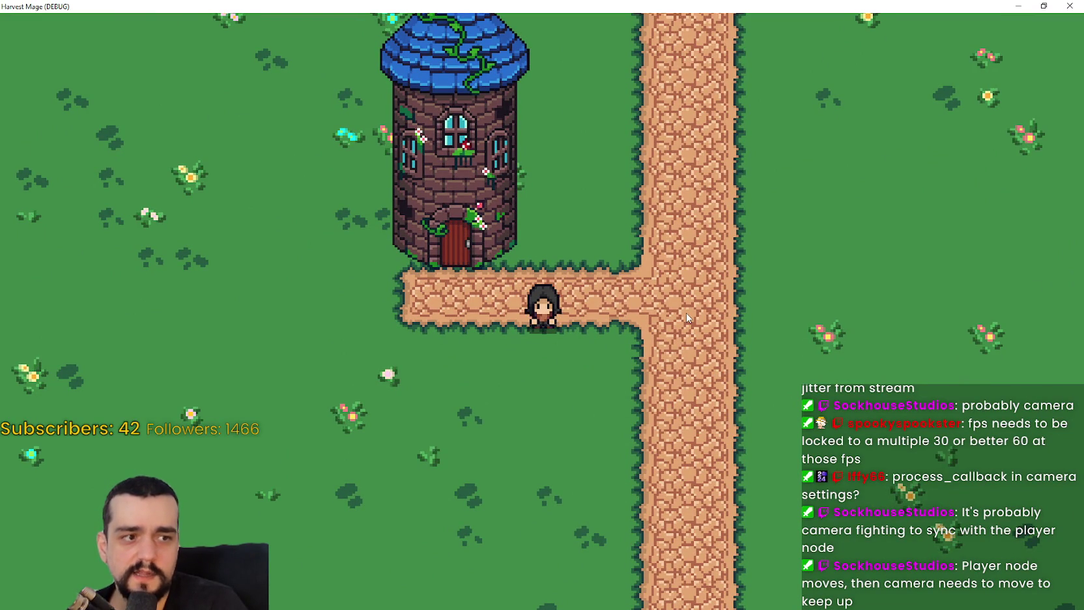
Walk the character across the vertical path toward the tower, then return to the editor
key("Right")
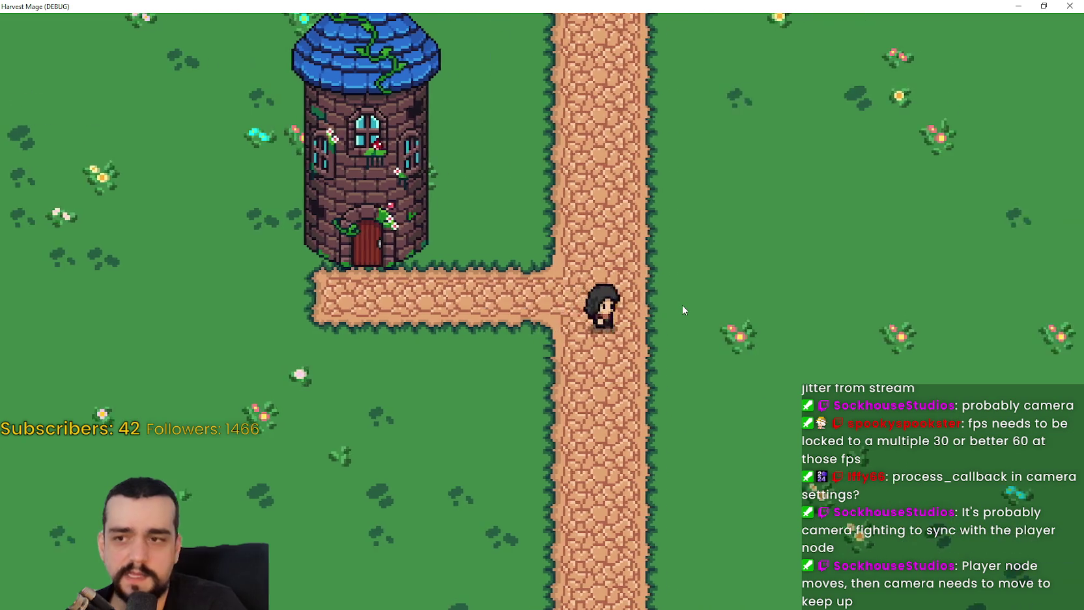
key("Right")
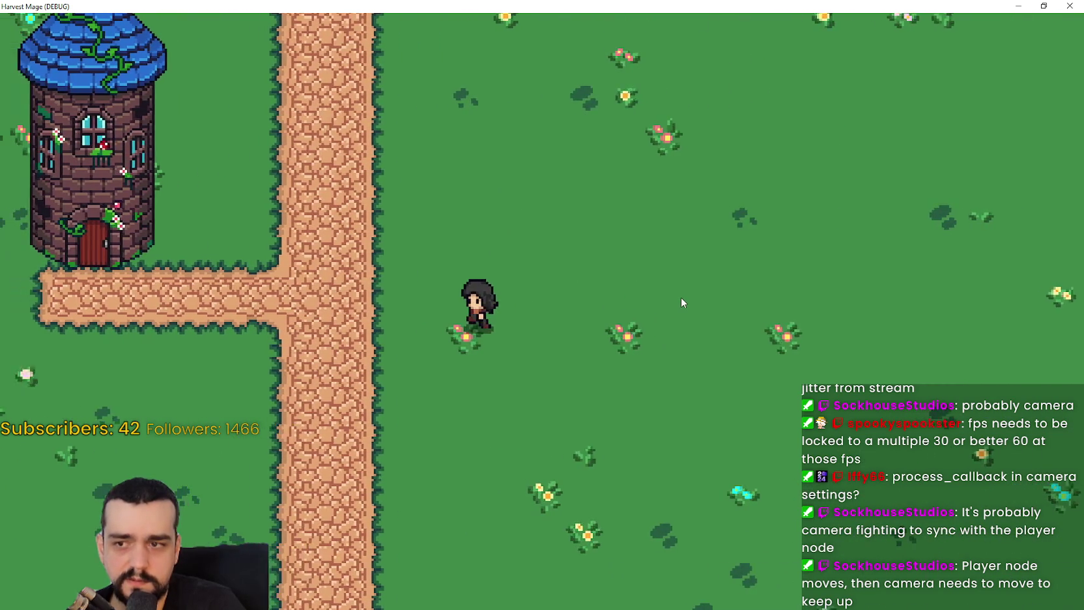
key("Left")
key("Down")
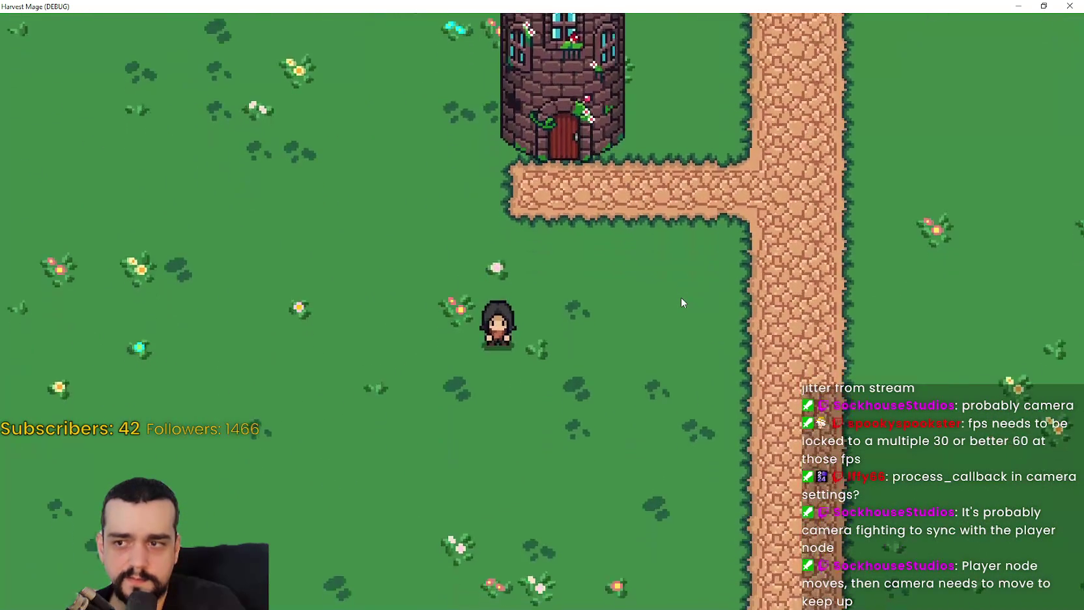
key("alt+Tab")
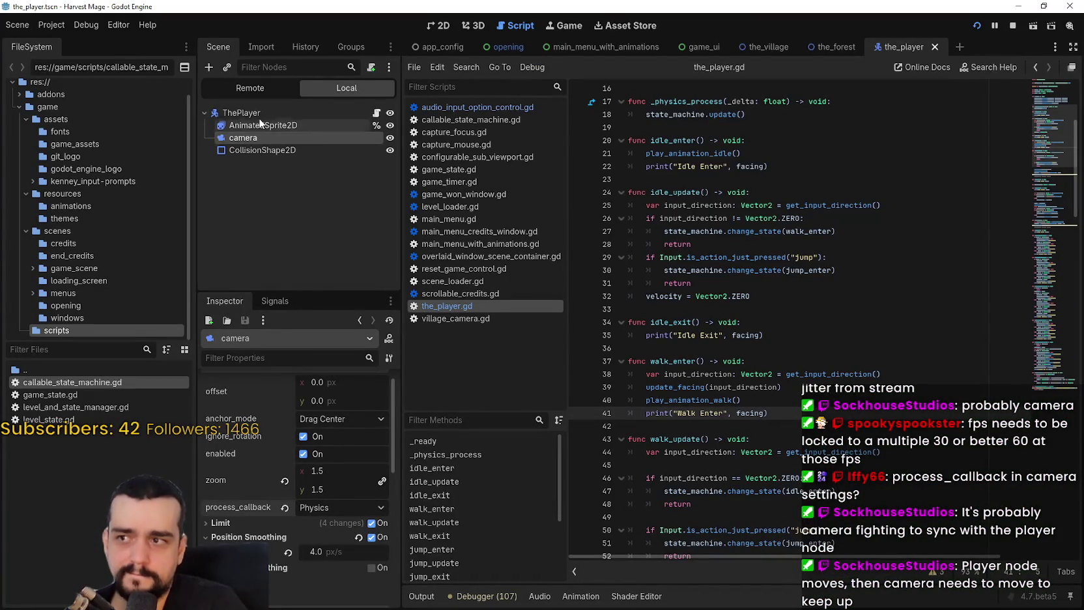
Review ThePlayer's Process settings, leaving the process mode at Inherit
left_click(259, 114)
scroll(323, 526, "down", 3)
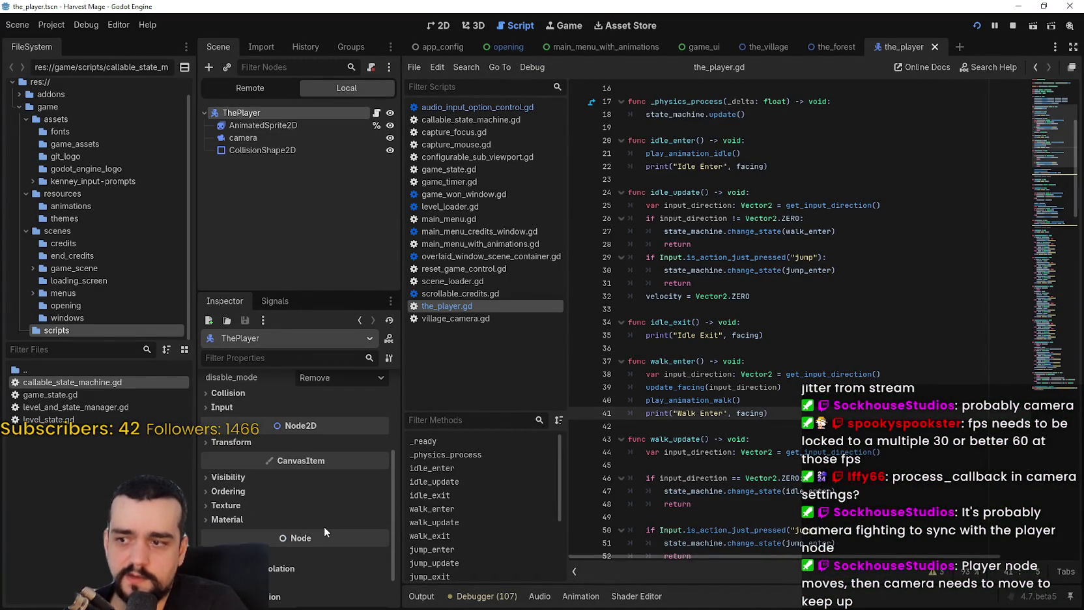
scroll(322, 519, "down", 1)
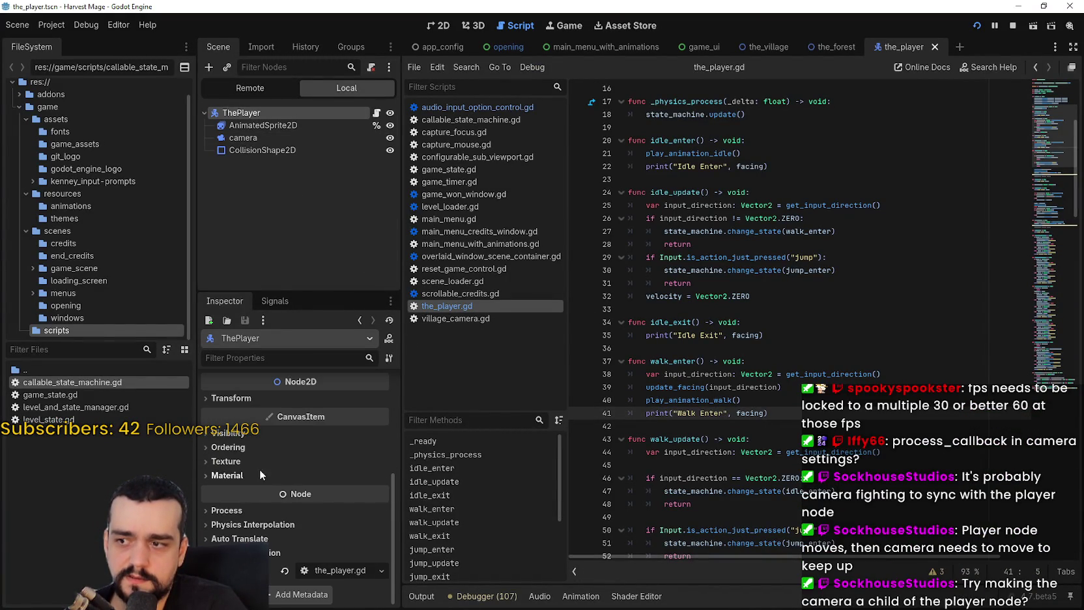
left_click(226, 511)
left_click(322, 523)
left_click(254, 530)
Expand and review ThePlayer's Moving Platform and Collision settings
scroll(253, 531, "down", 1)
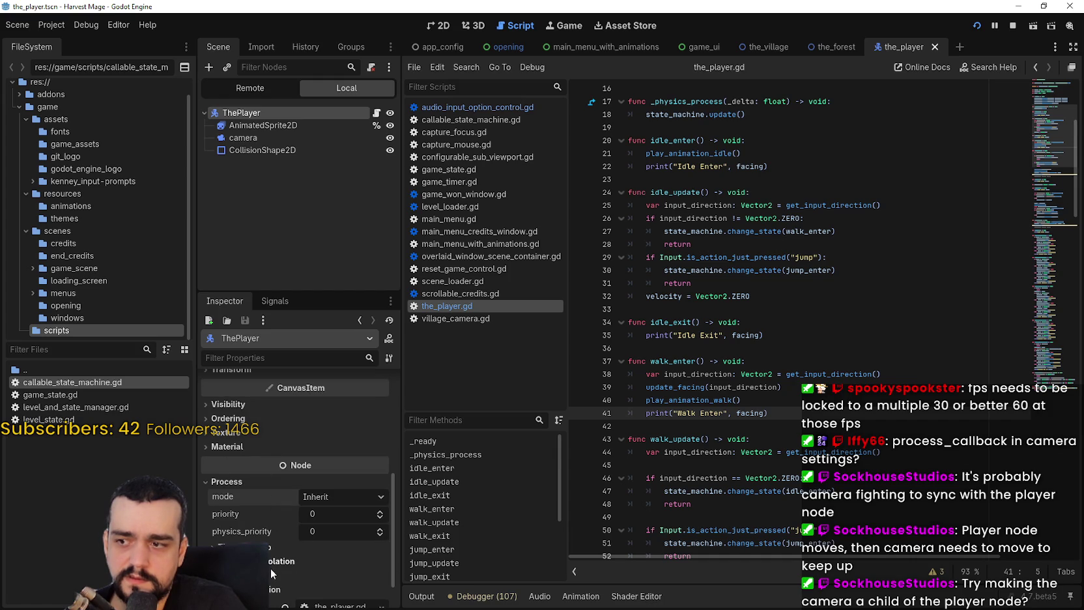
scroll(272, 565, "up", 5)
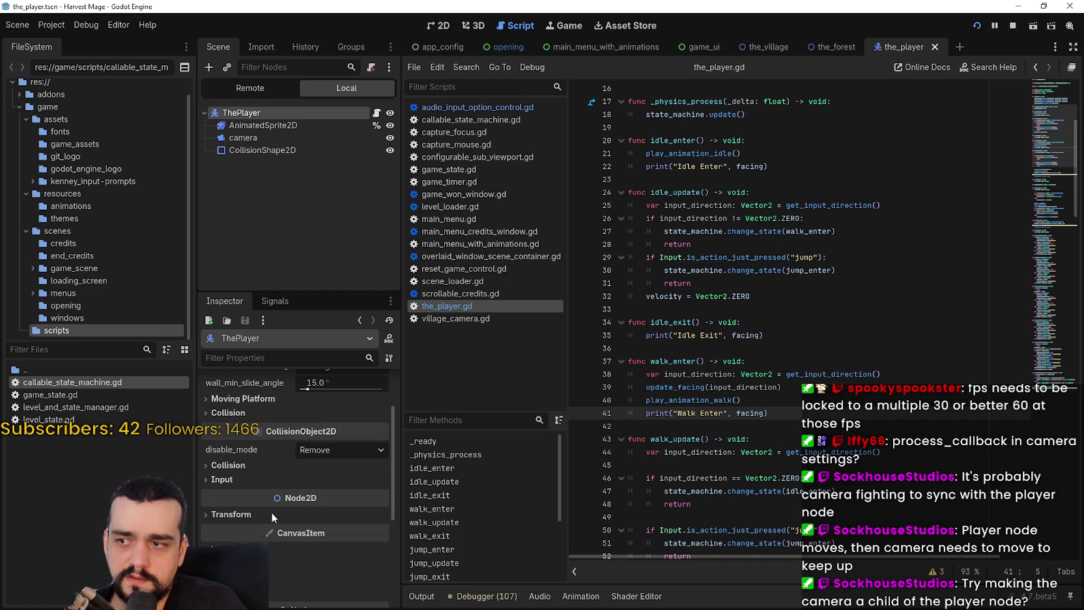
scroll(265, 492, "up", 2)
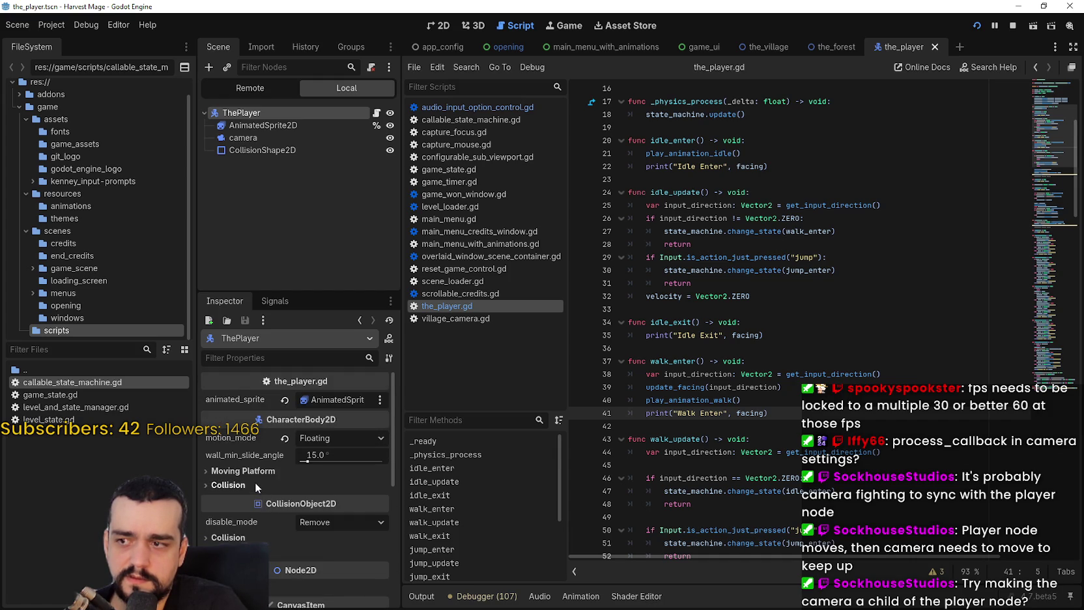
left_click(250, 484)
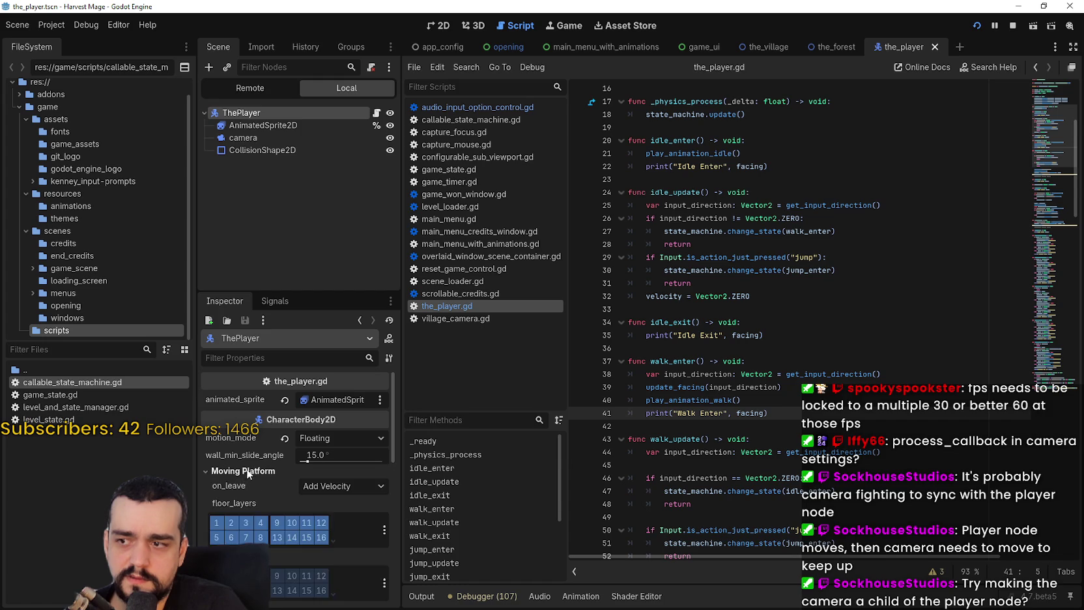
left_click(246, 468)
scroll(246, 468, "down", 3)
scroll(247, 489, "down", 1)
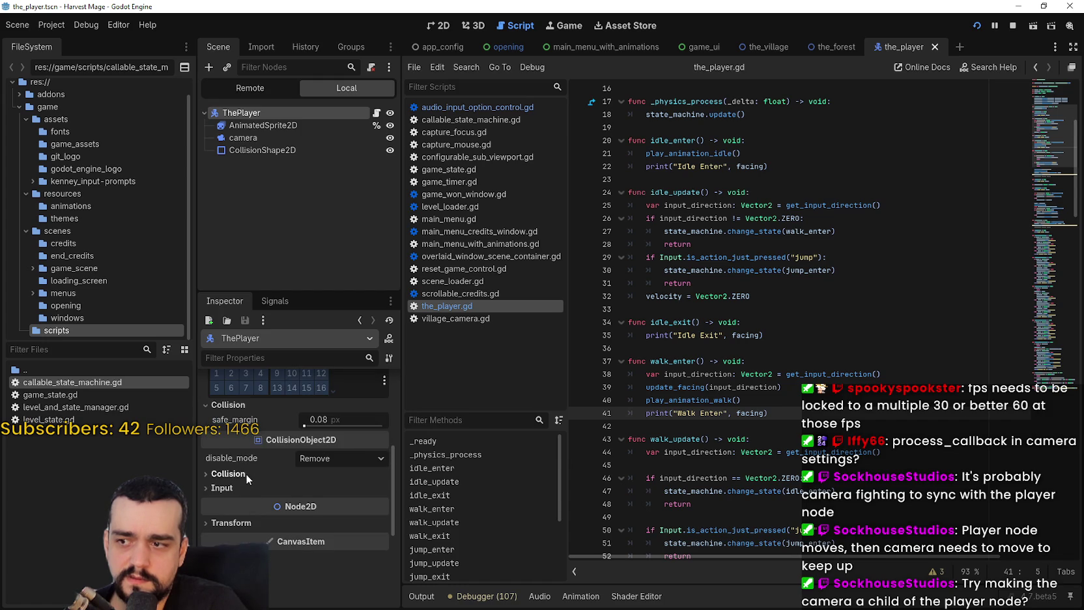
scroll(244, 475, "up", 2)
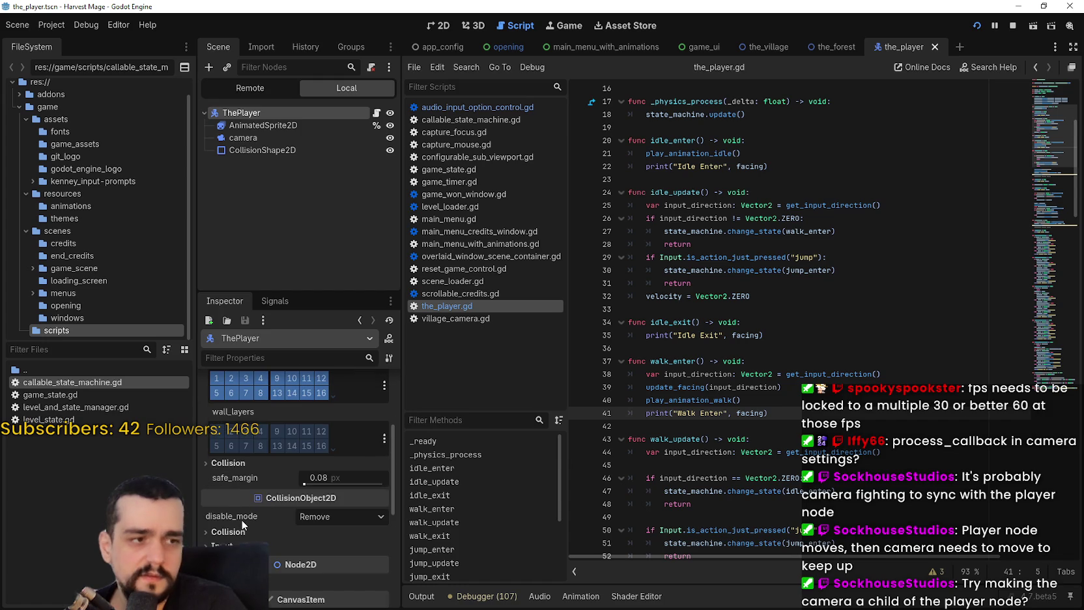
scroll(241, 519, "up", 2)
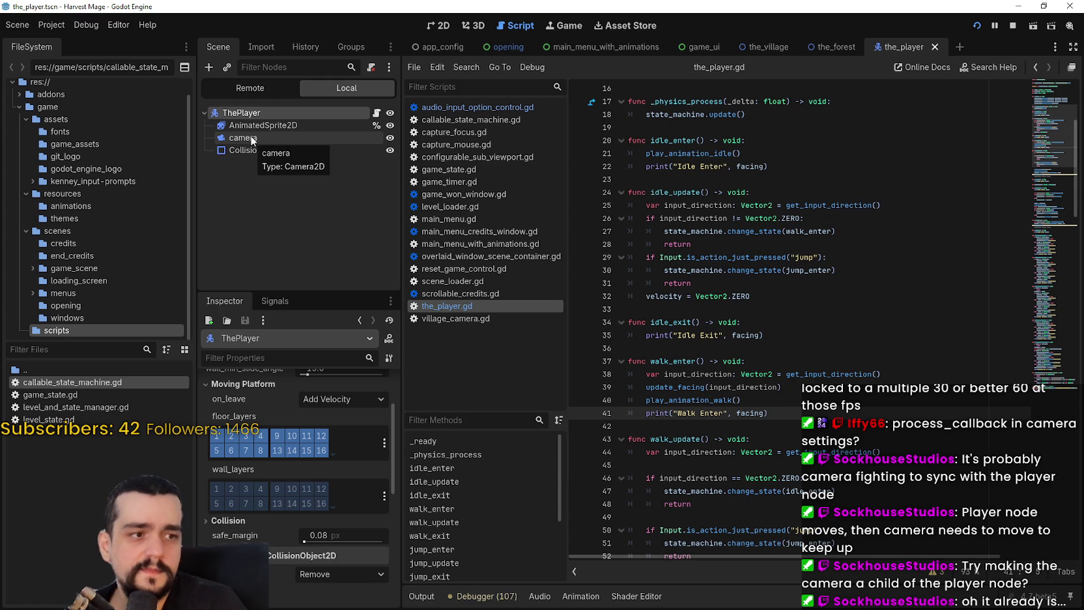
Set the camera's process_callback back to Idle, then reselect ThePlayer
left_click(284, 137)
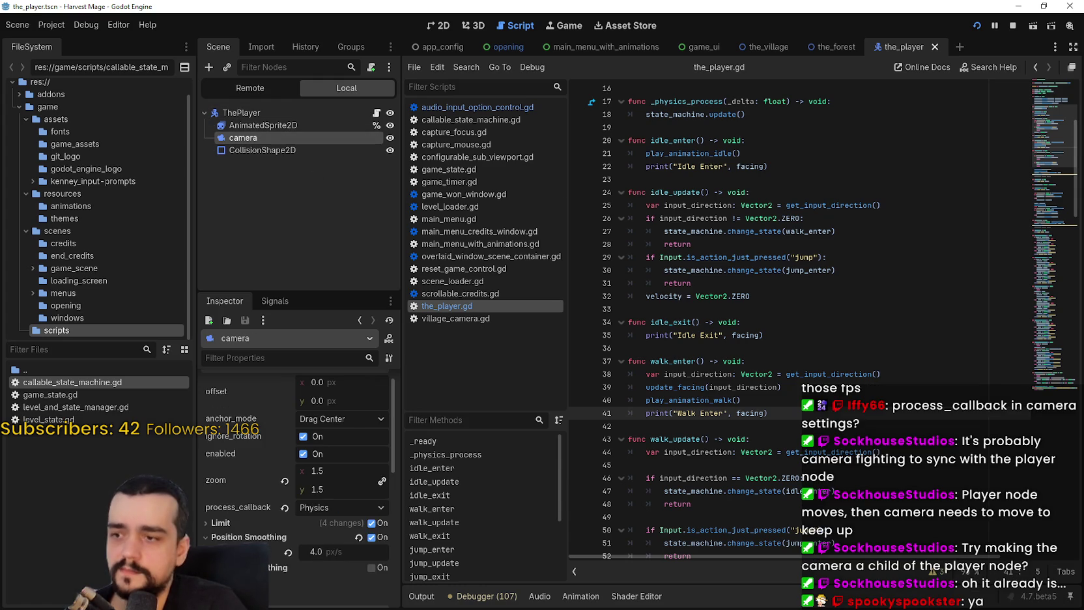
scroll(301, 528, "up", 1)
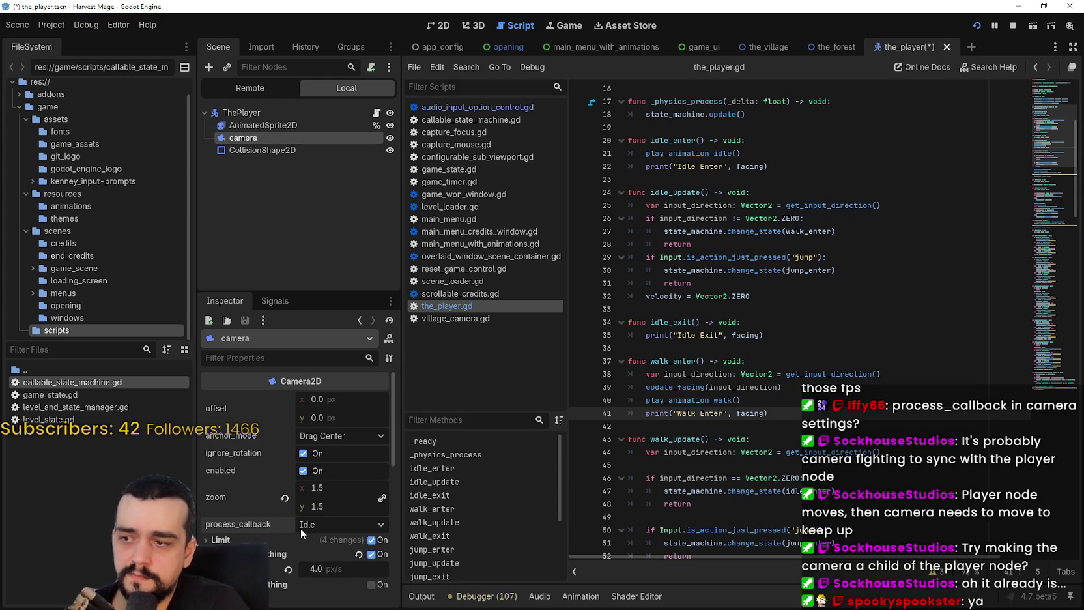
left_click(263, 112)
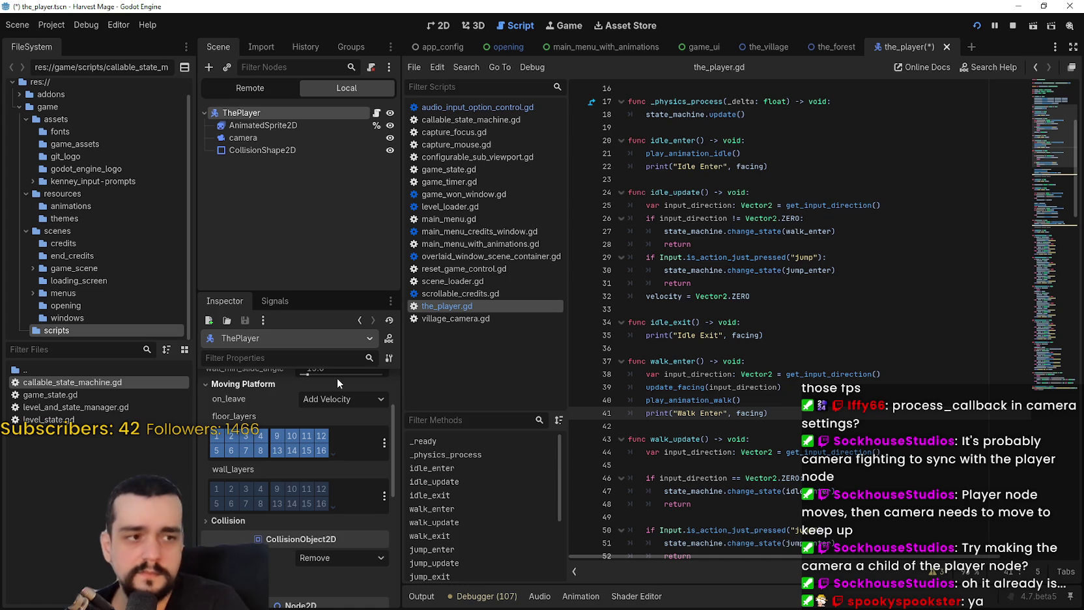
Filter the Inspector by 'process' and keep the process thread group at Inherit
type("process")
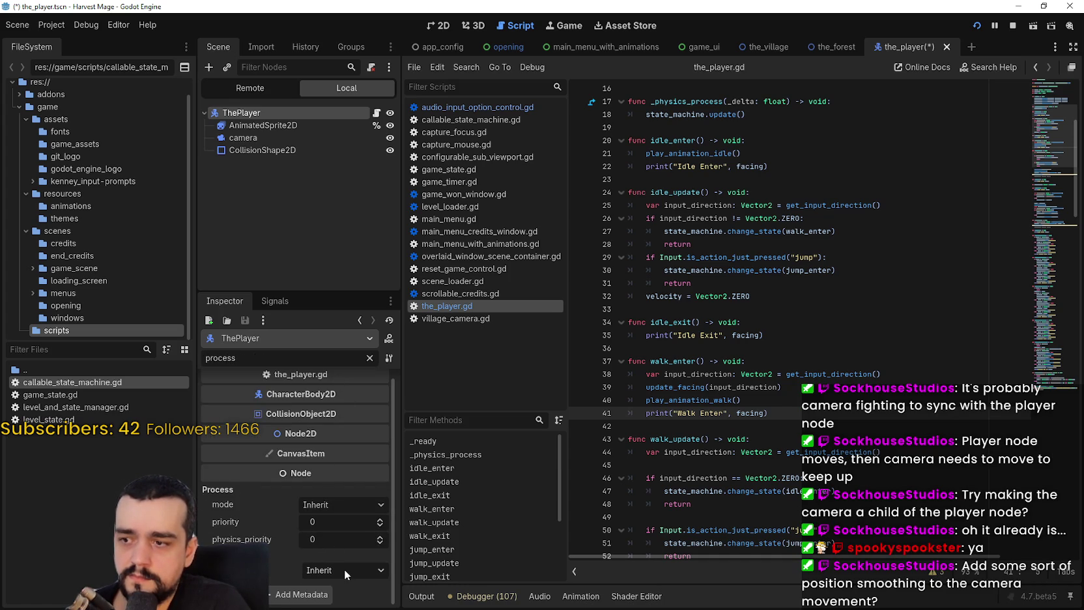
left_click(344, 569)
left_click(283, 568)
mouse_move(275, 570)
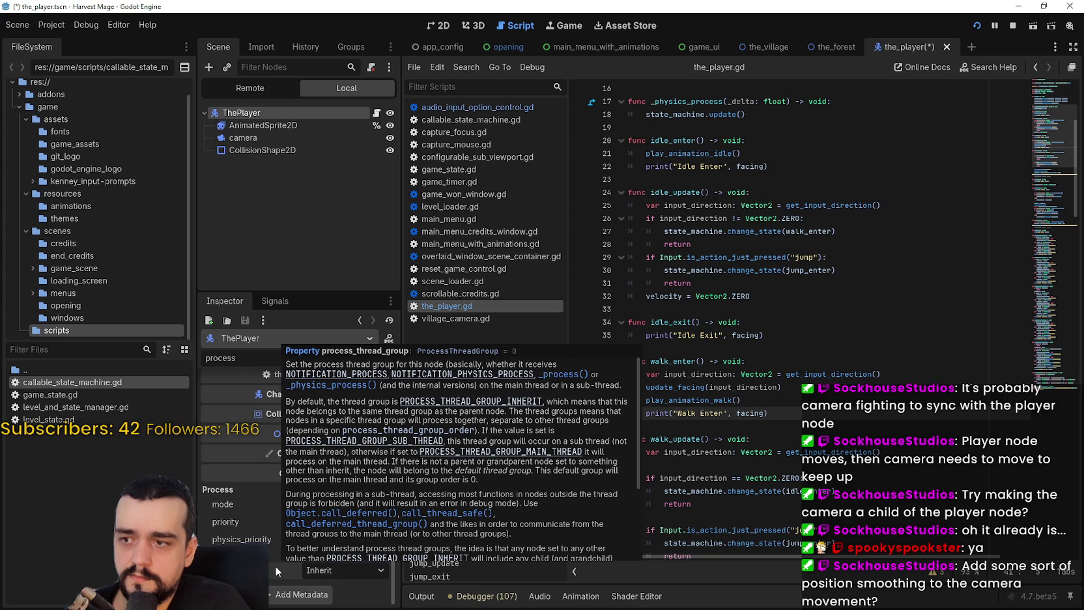
scroll(398, 435, "down", 3)
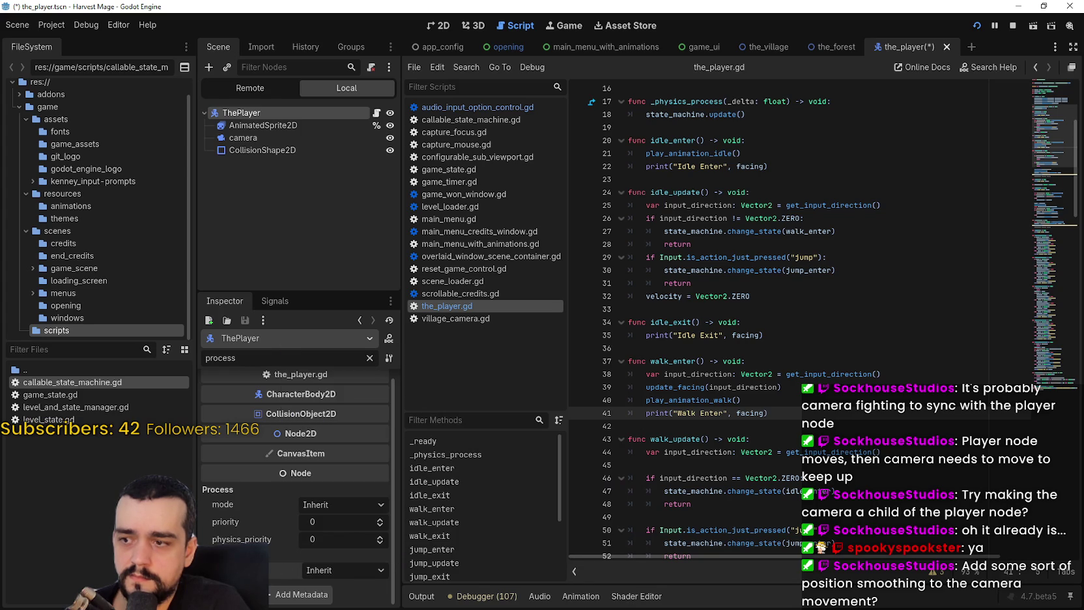
scroll(265, 535, "up", 1)
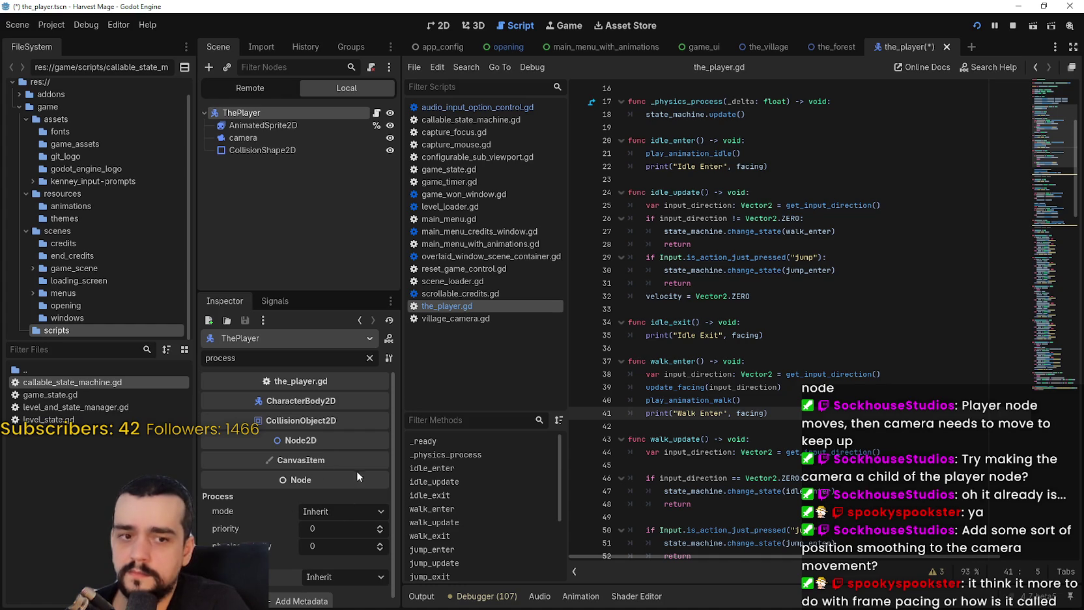
Clear the property filter and place the caret on lines 32–33 of the_player.gd
left_click(370, 358)
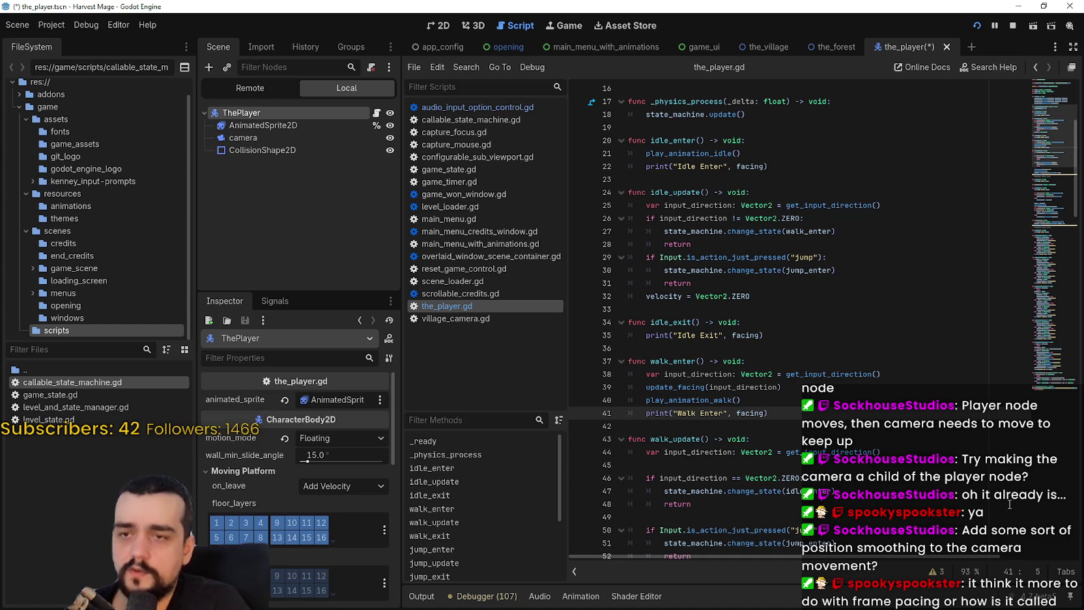
left_click(777, 296)
left_click(777, 313)
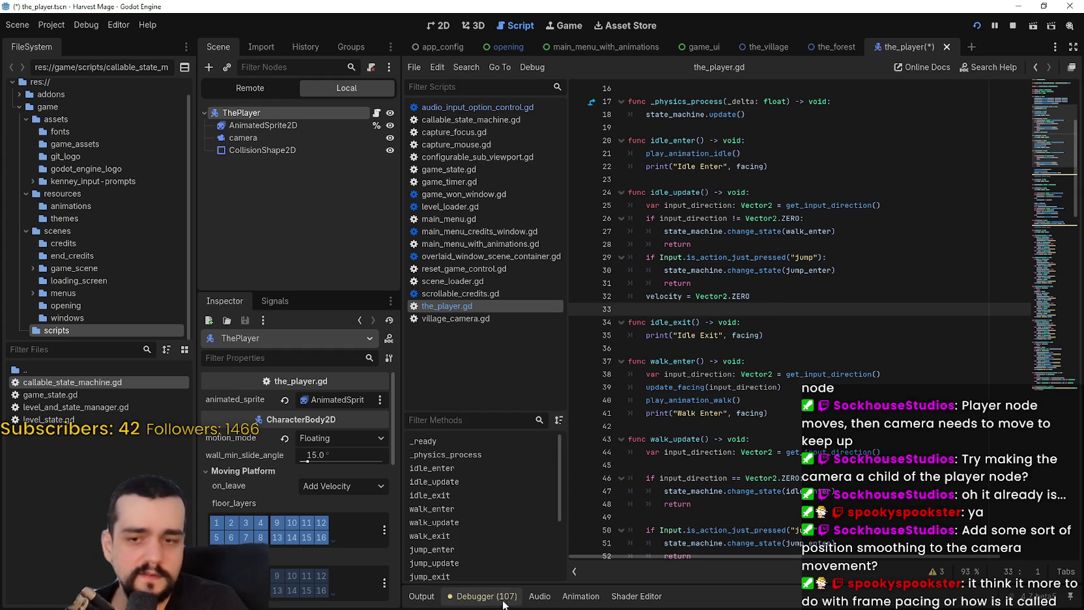
Show the debugger's Monitors tab and select the camera node to view its Camera2D properties
left_click(466, 598)
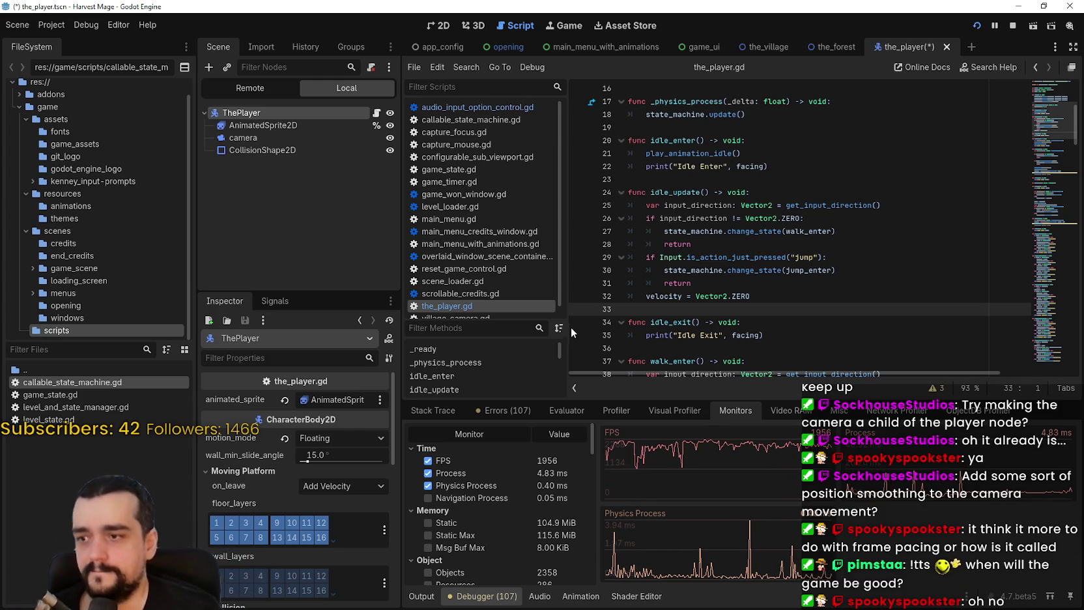
left_click(263, 139)
scroll(298, 535, "down", 3)
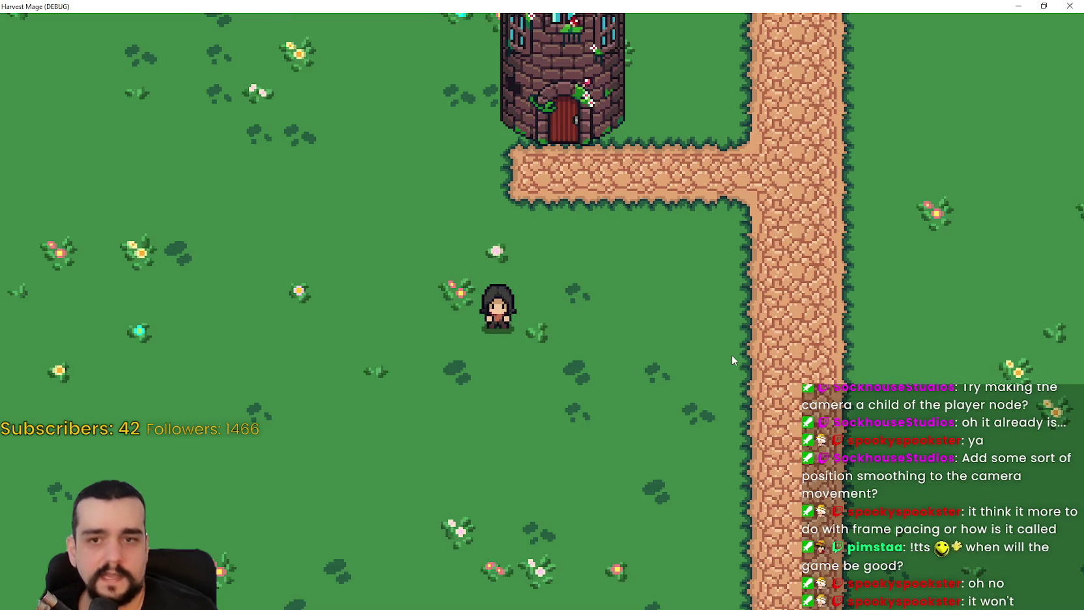
Run the game and walk the player around the tower and onto the cobblestone path
key("d")
key("d")
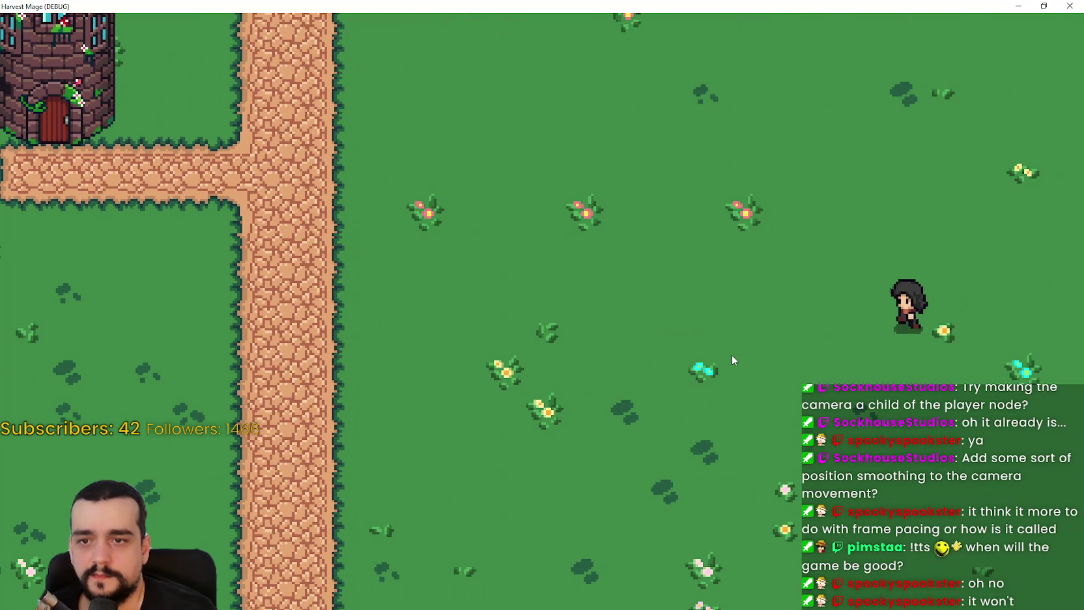
key("a")
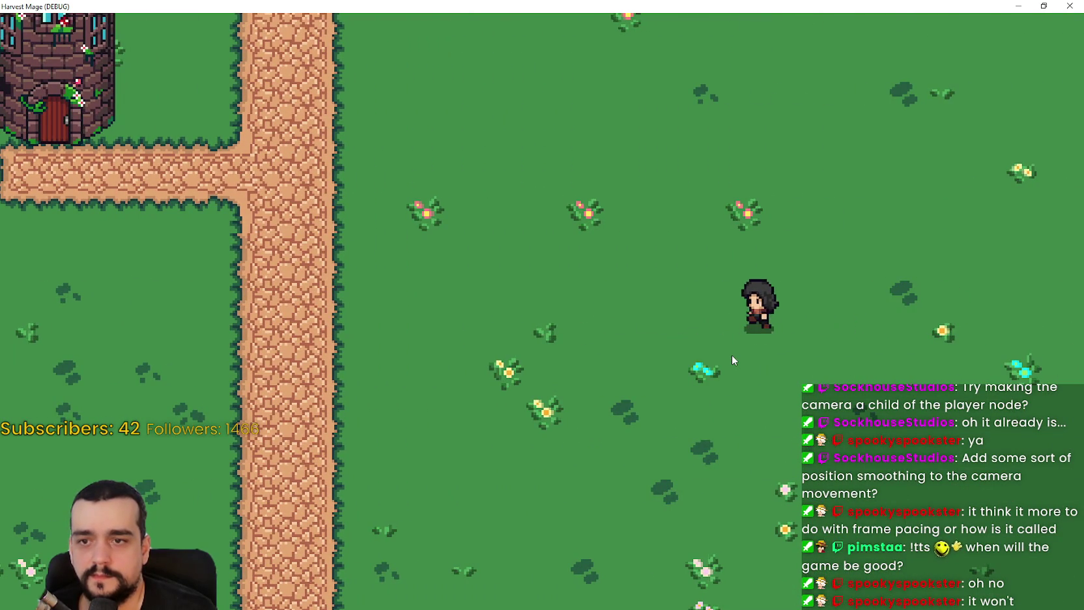
key("a")
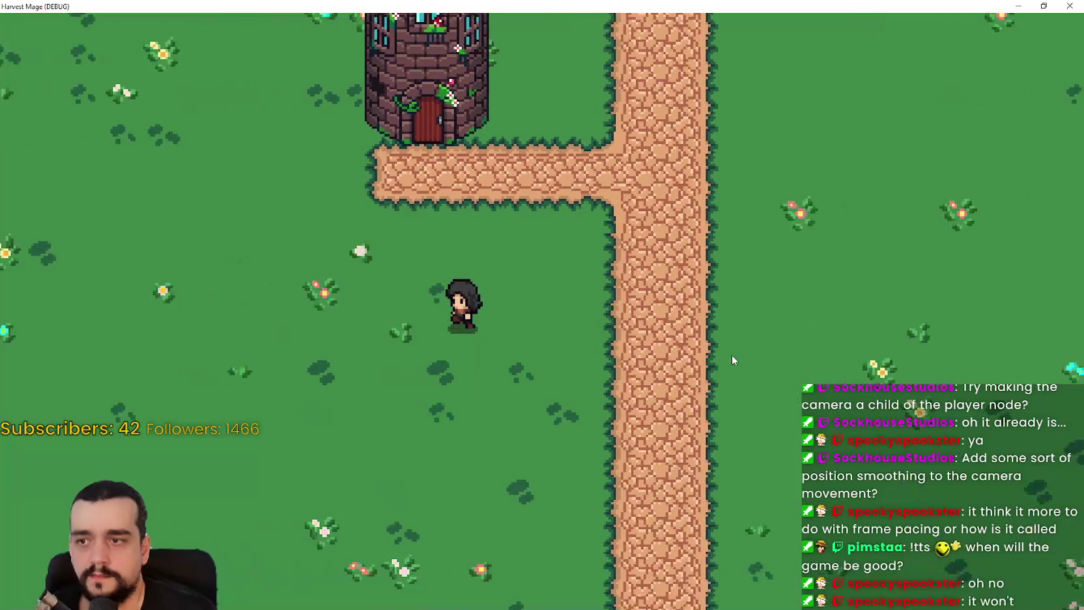
key("w")
key("w")
key("d")
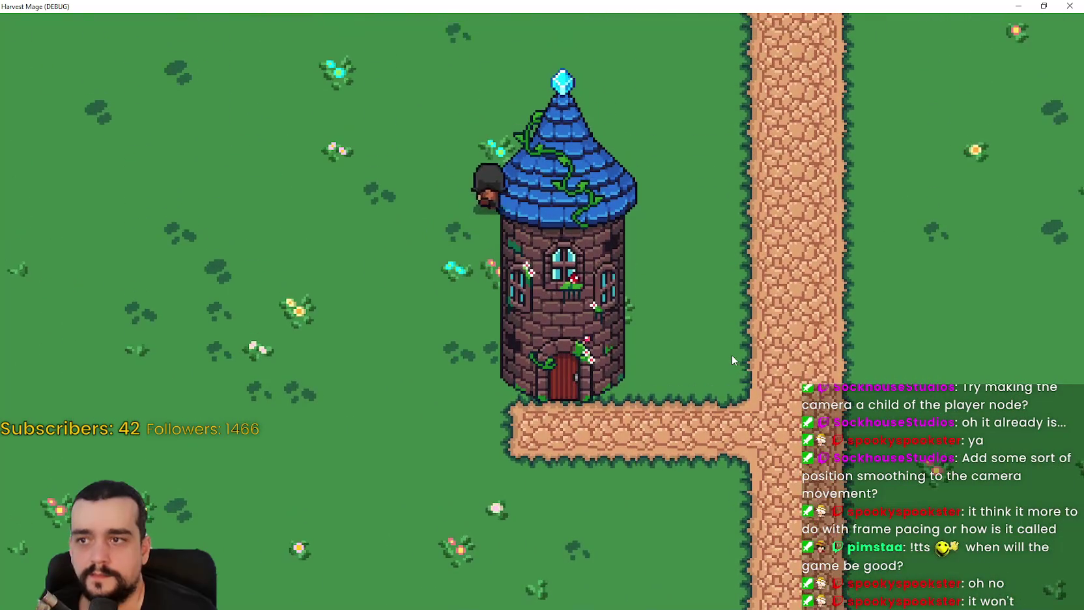
key("s")
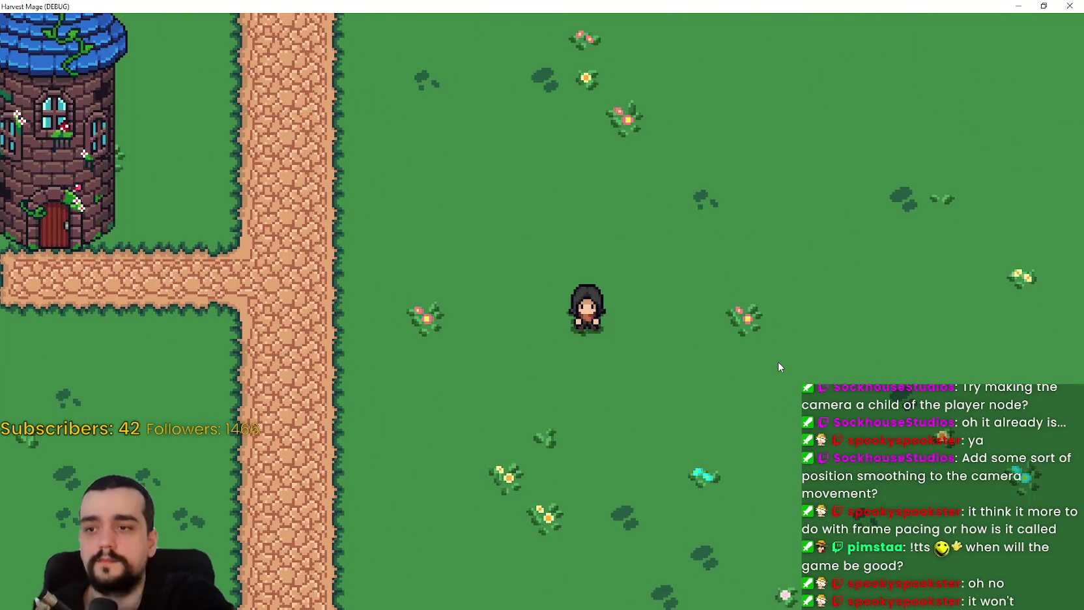
key("a")
key("a")
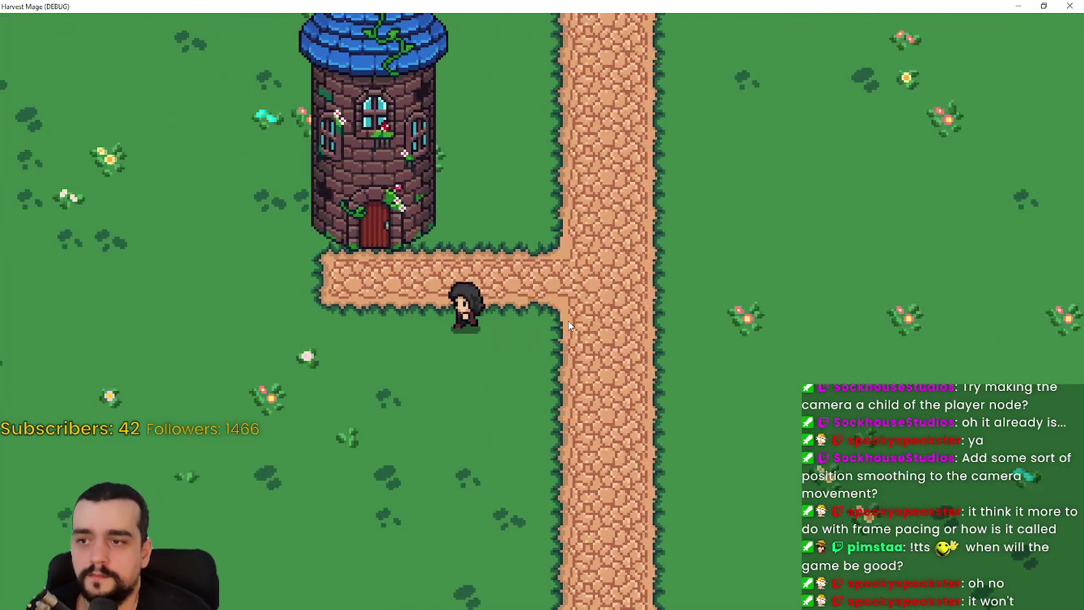
key("s")
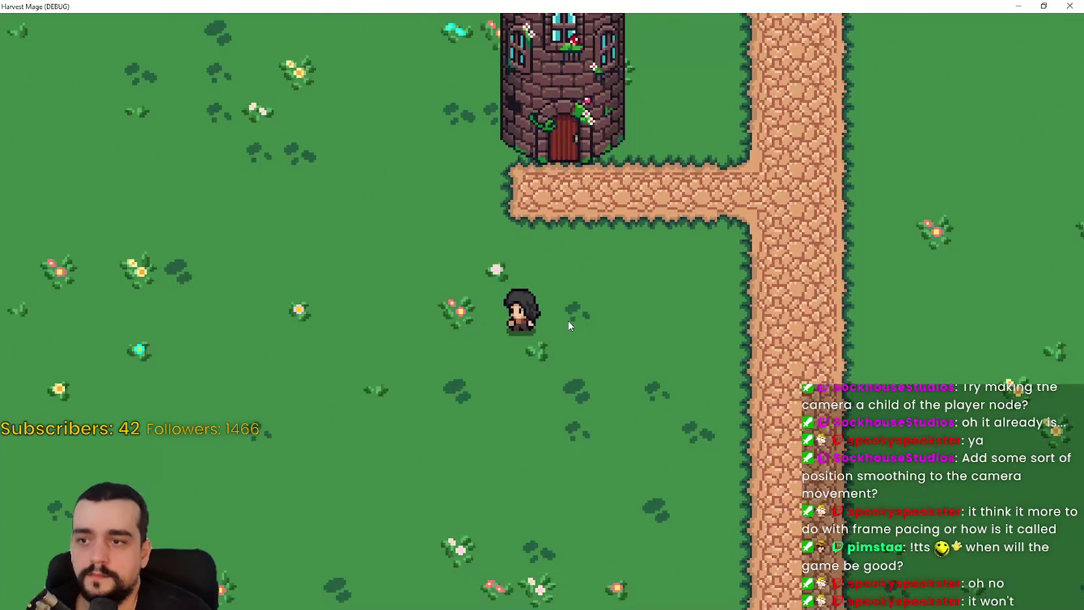
key("d")
key("d")
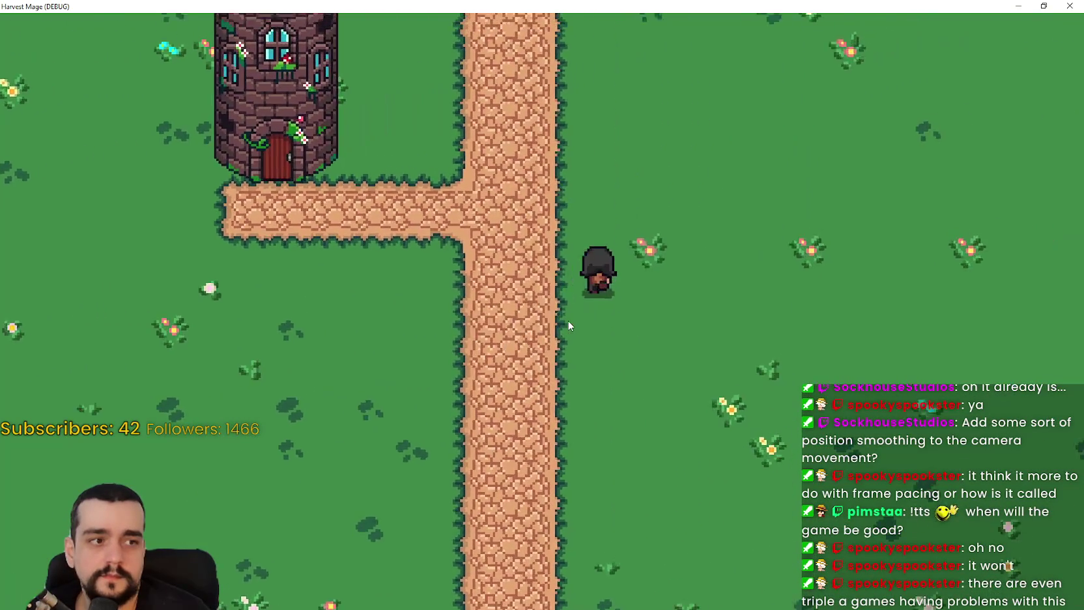
Walk the player back and forth across the path below the tower, then restore the window
key("a")
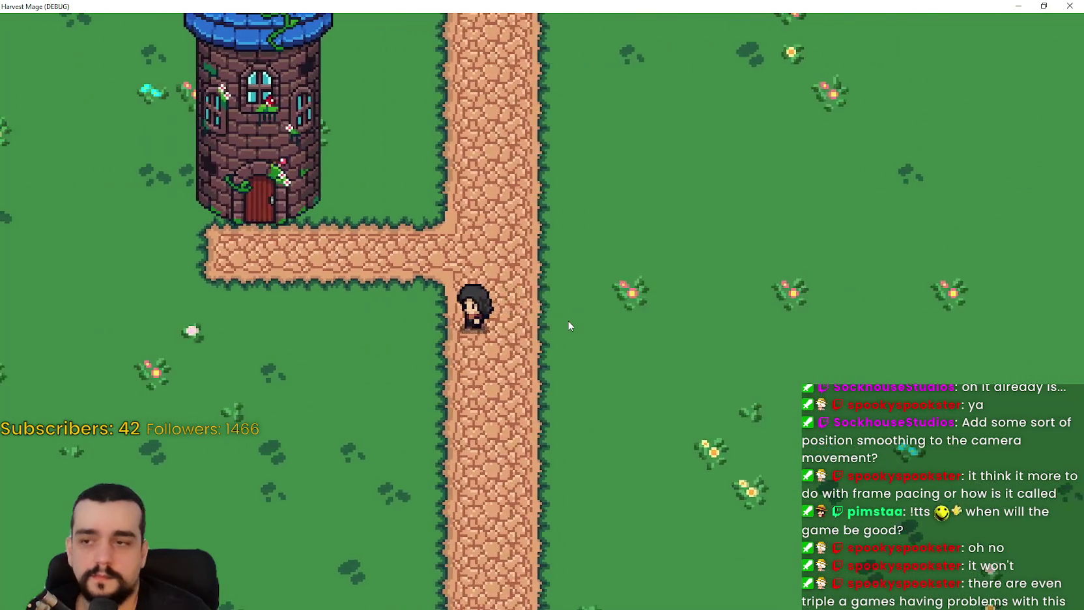
key("d")
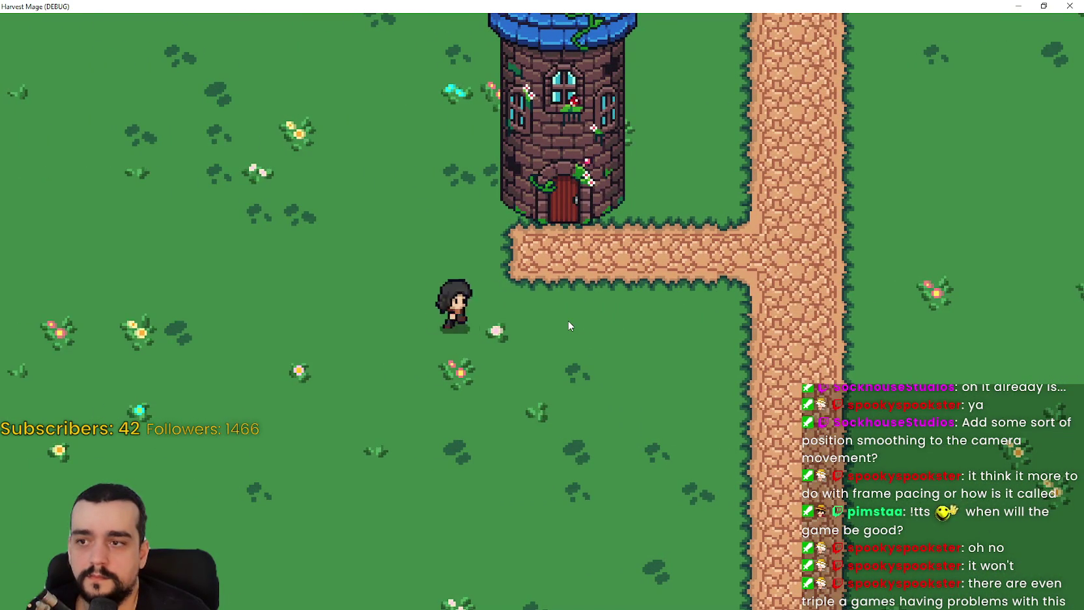
key("d")
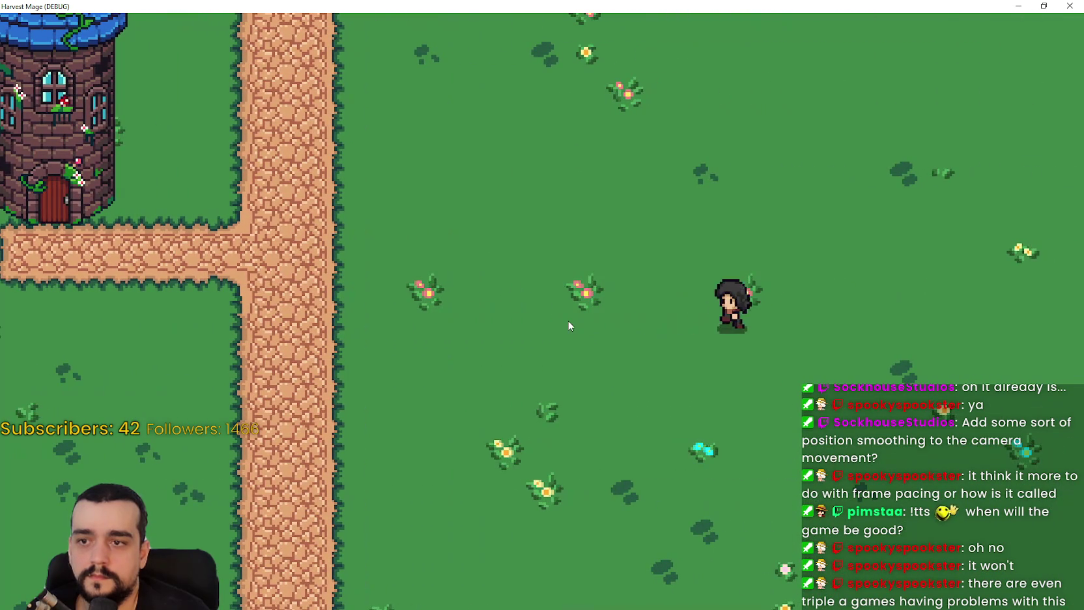
key("a")
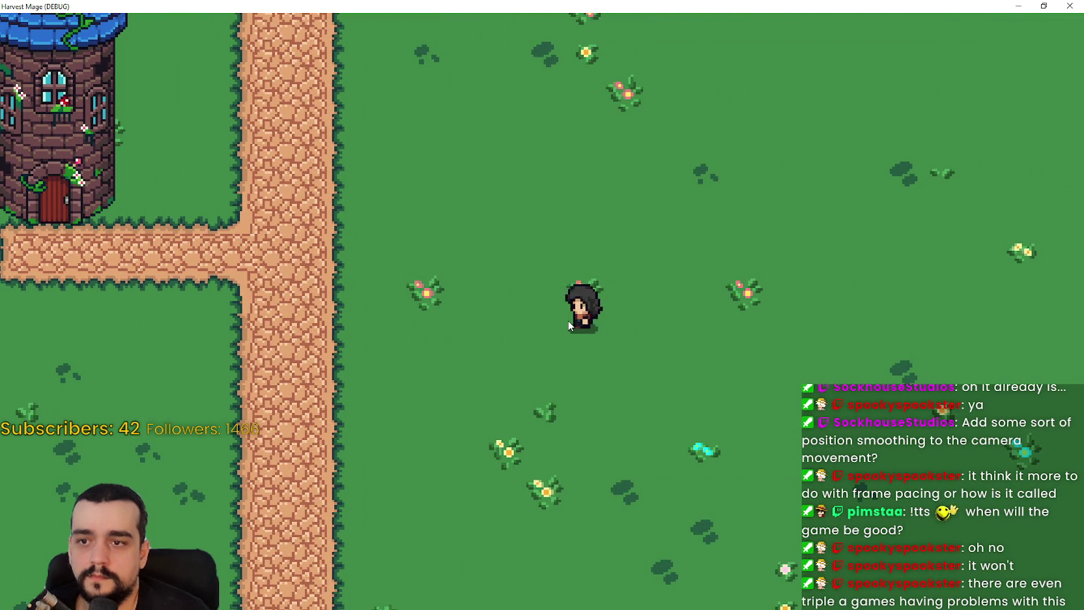
key("a")
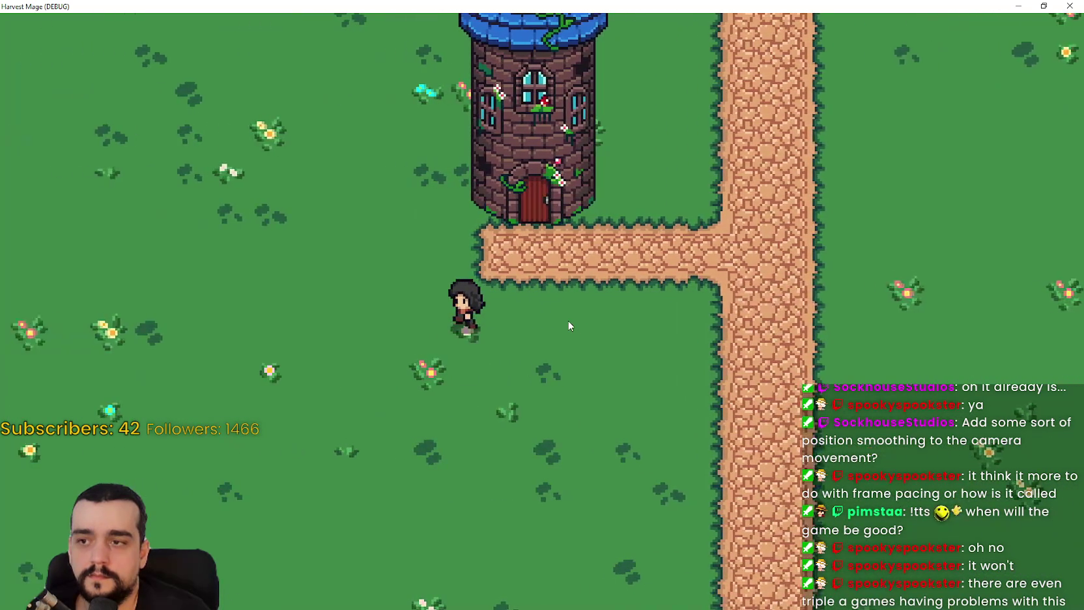
key("d")
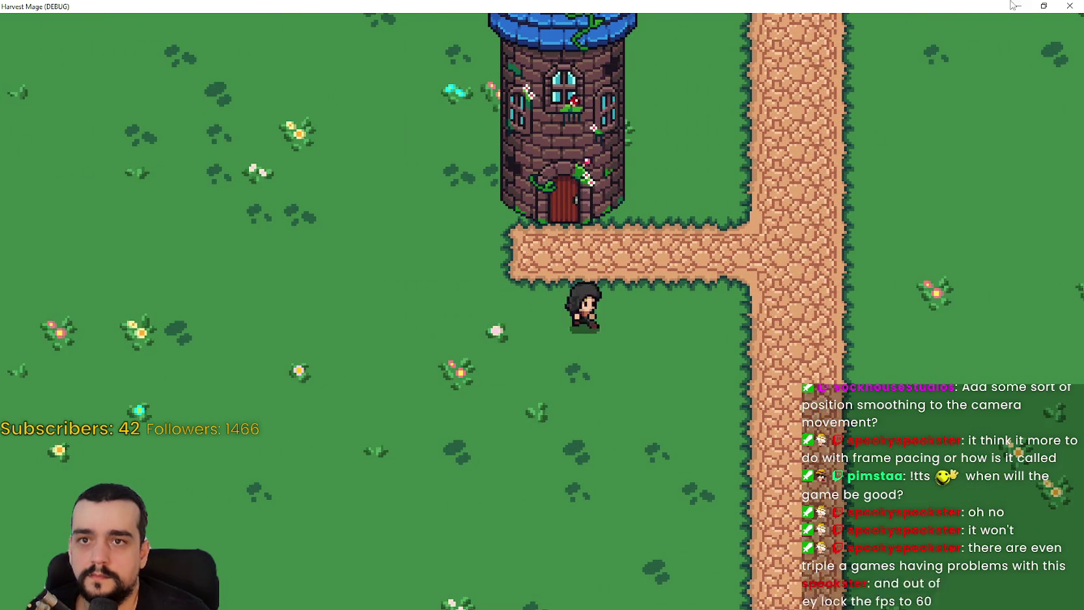
key("w")
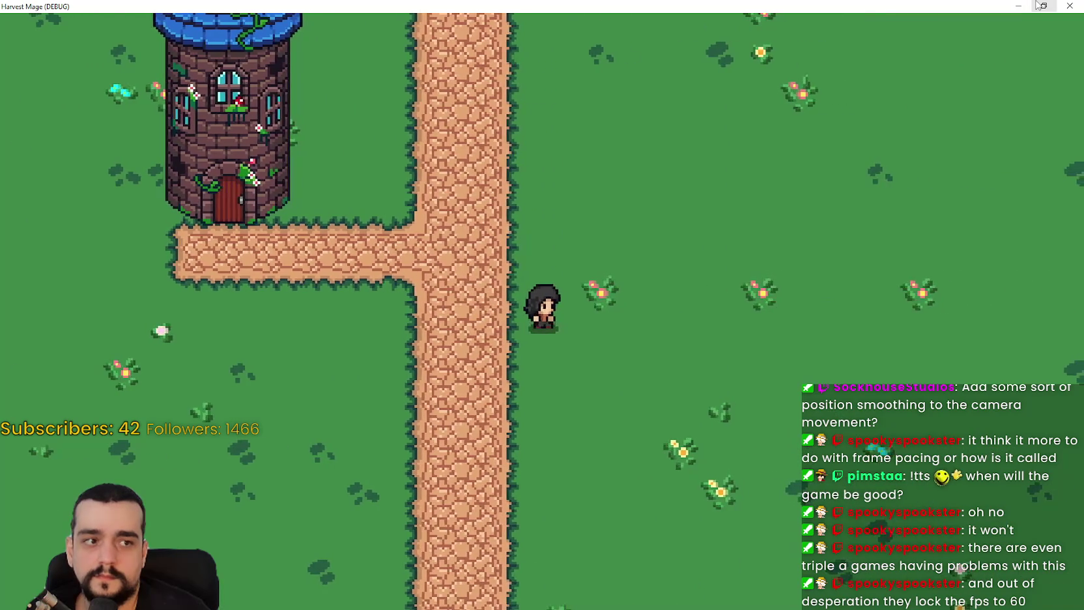
key("s")
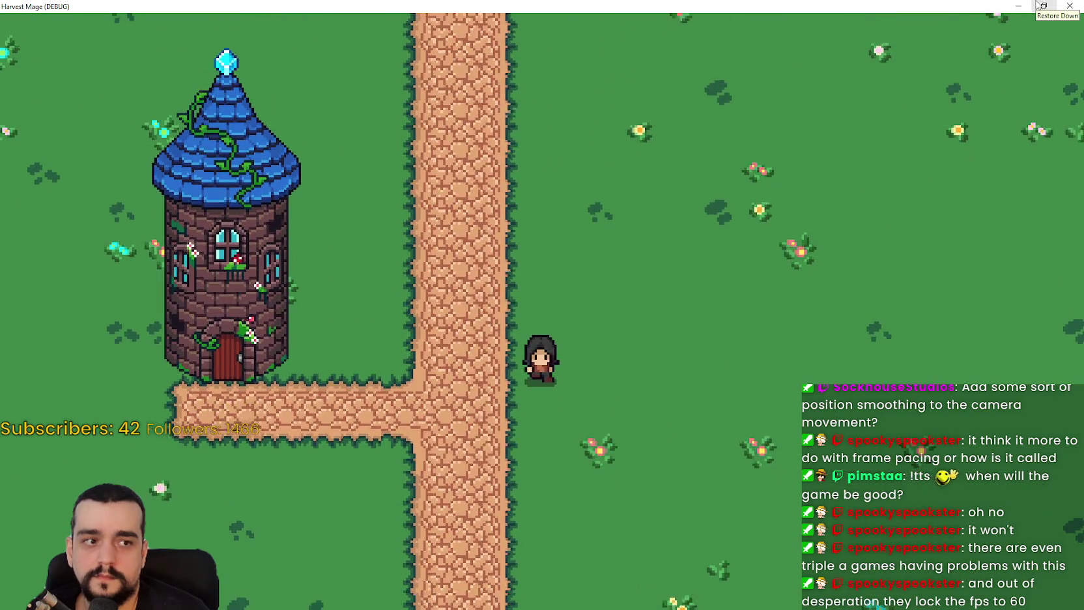
key("a")
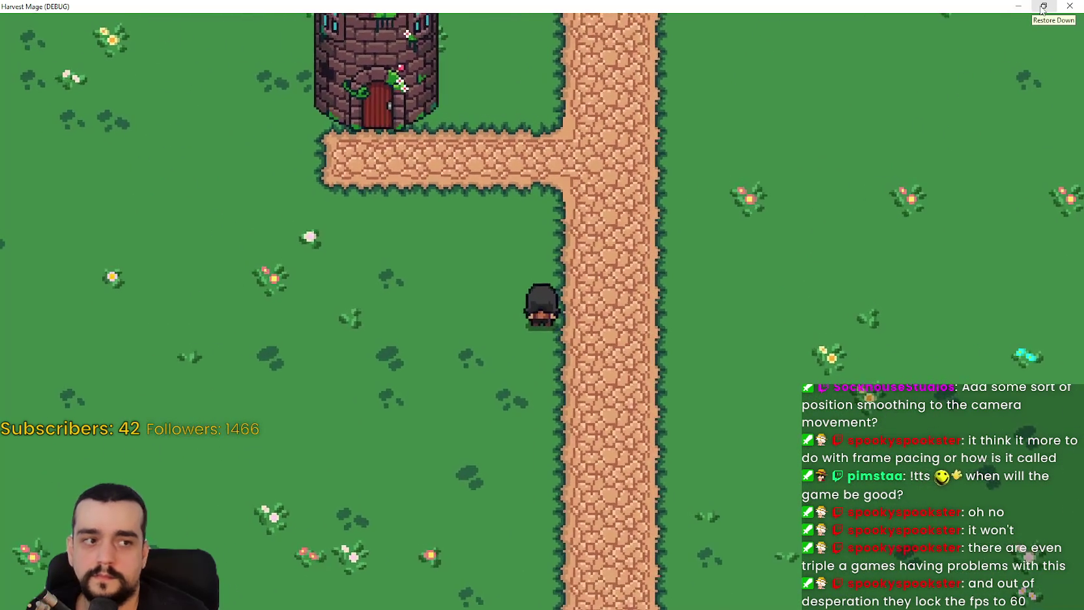
key("d")
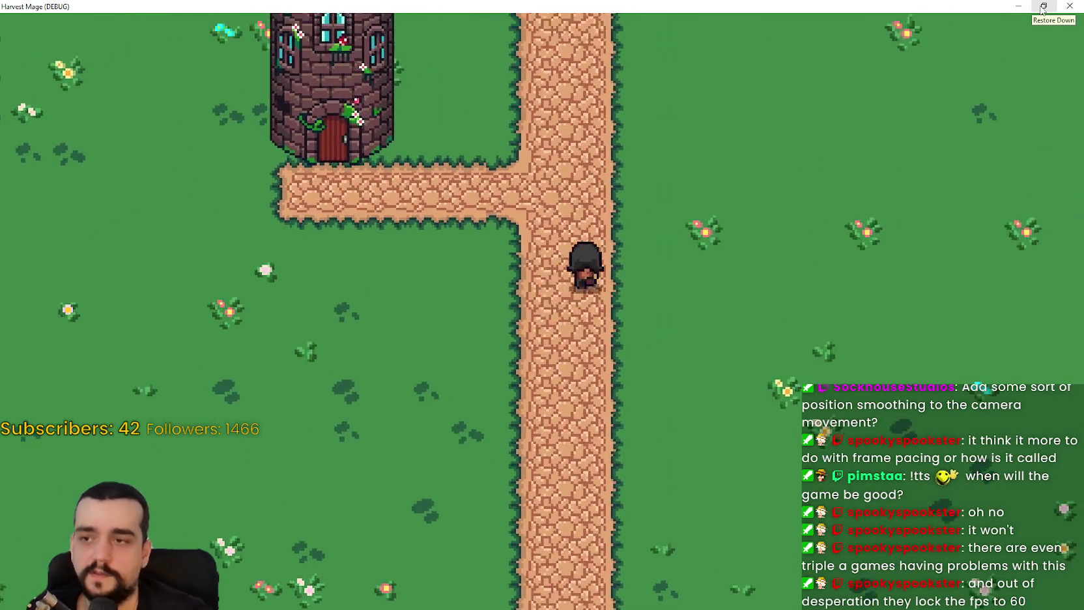
left_click(1043, 7)
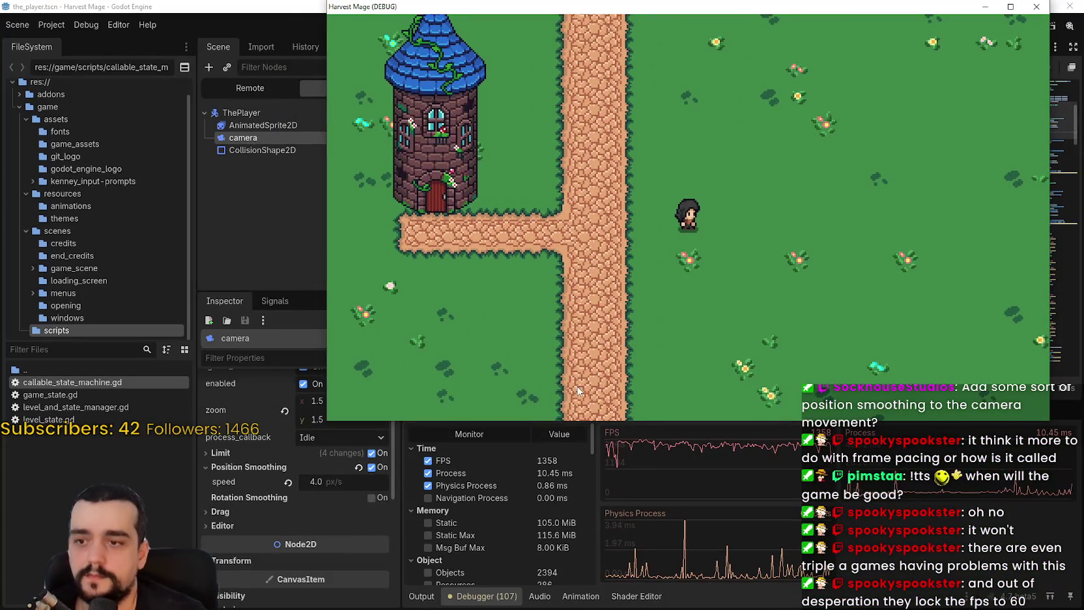
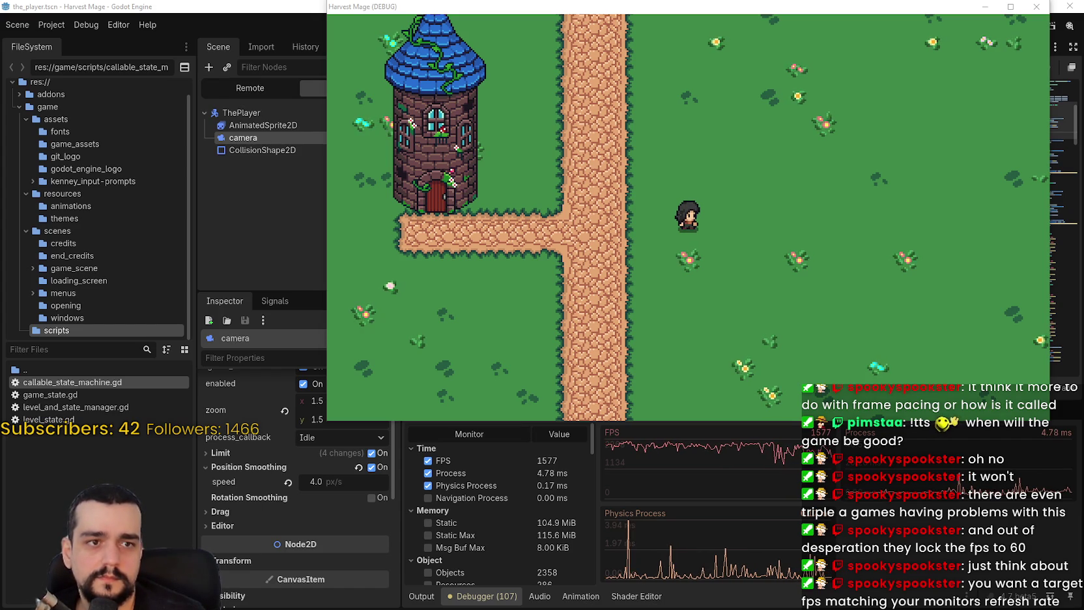
In the browser, open PC Garage's Monitoare gaming listing from Monitoare & Periferice and maximize the window
key("alt+Tab")
mouse_move(310, 219)
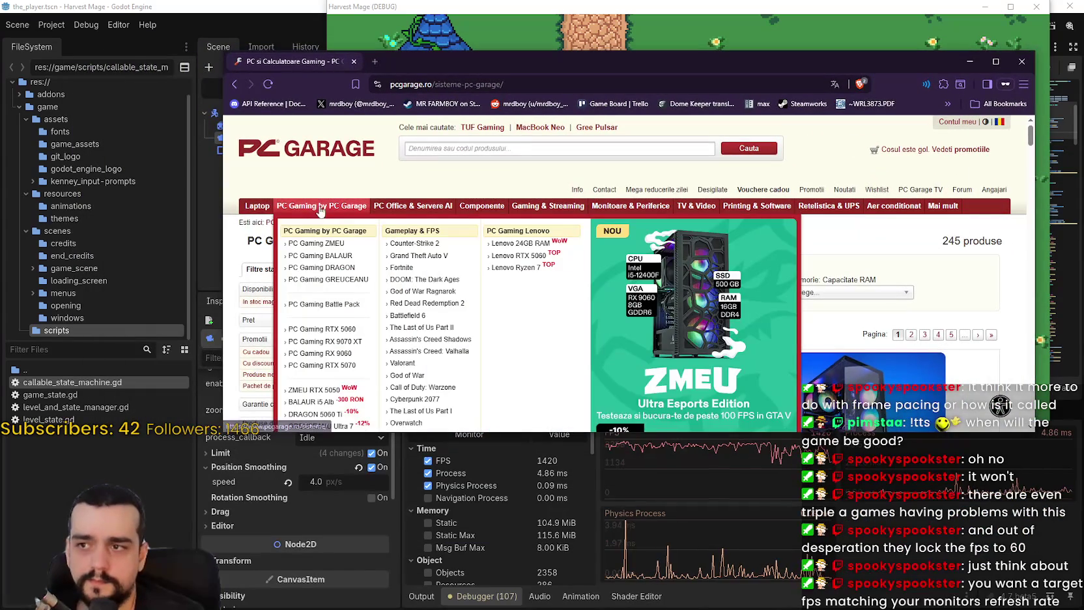
mouse_move(631, 213)
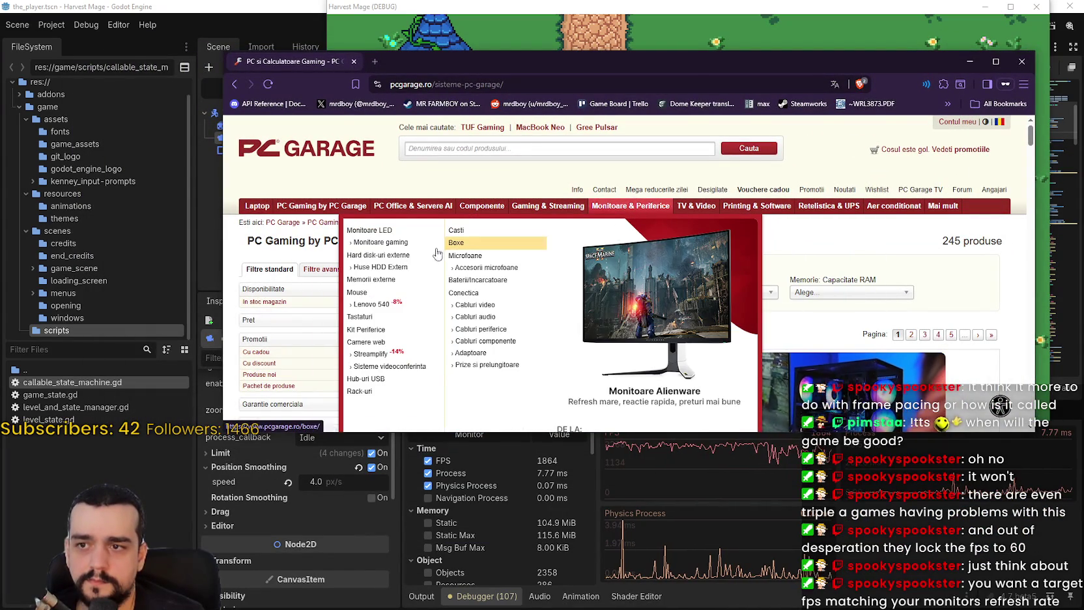
left_click(394, 245)
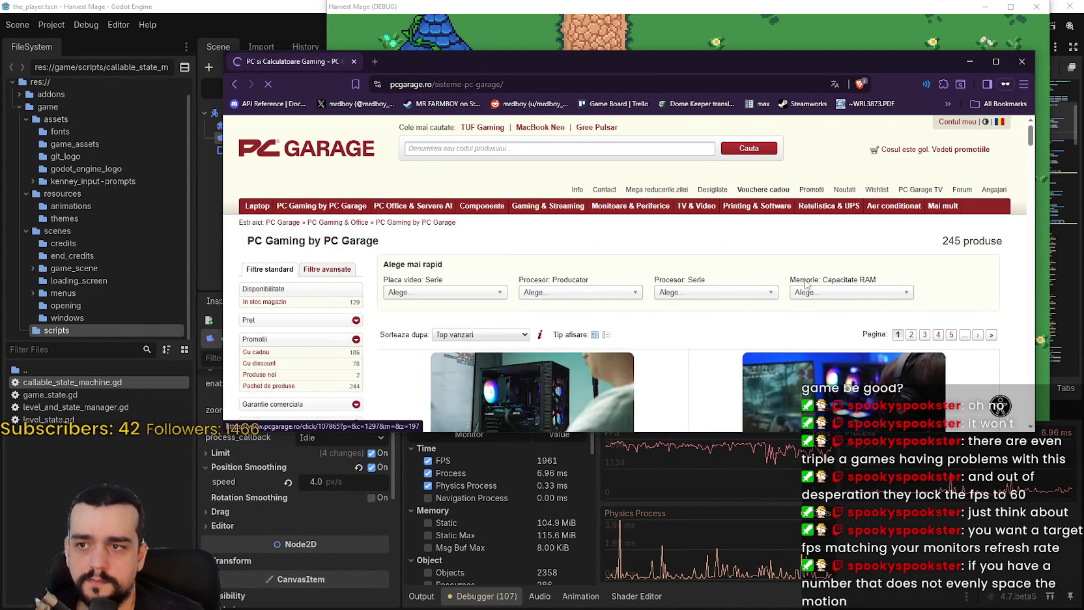
key("super+Up")
scroll(376, 393, "down", 3)
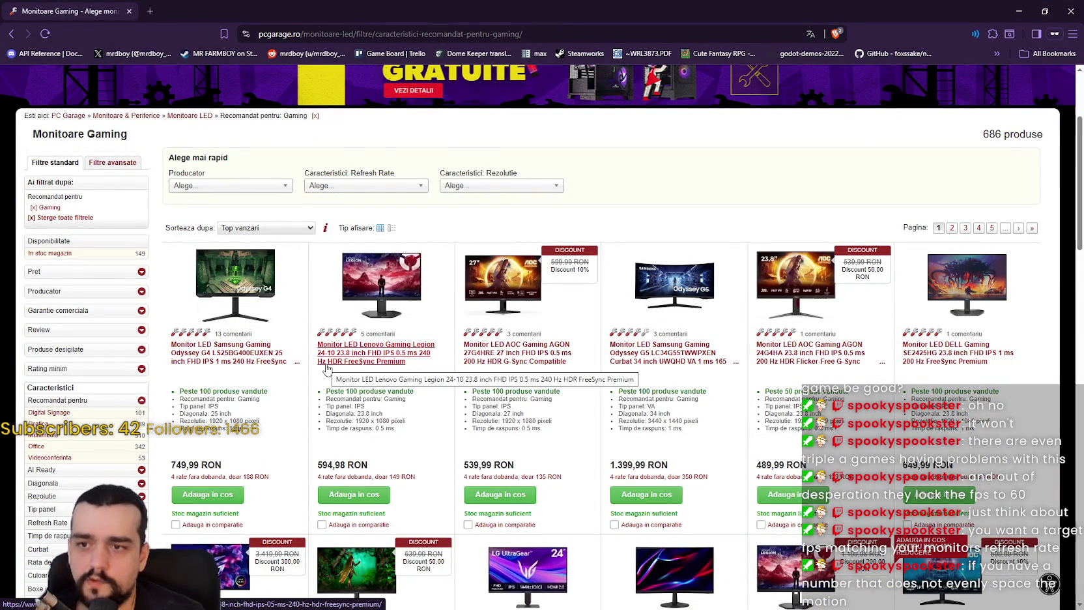
left_click(250, 229)
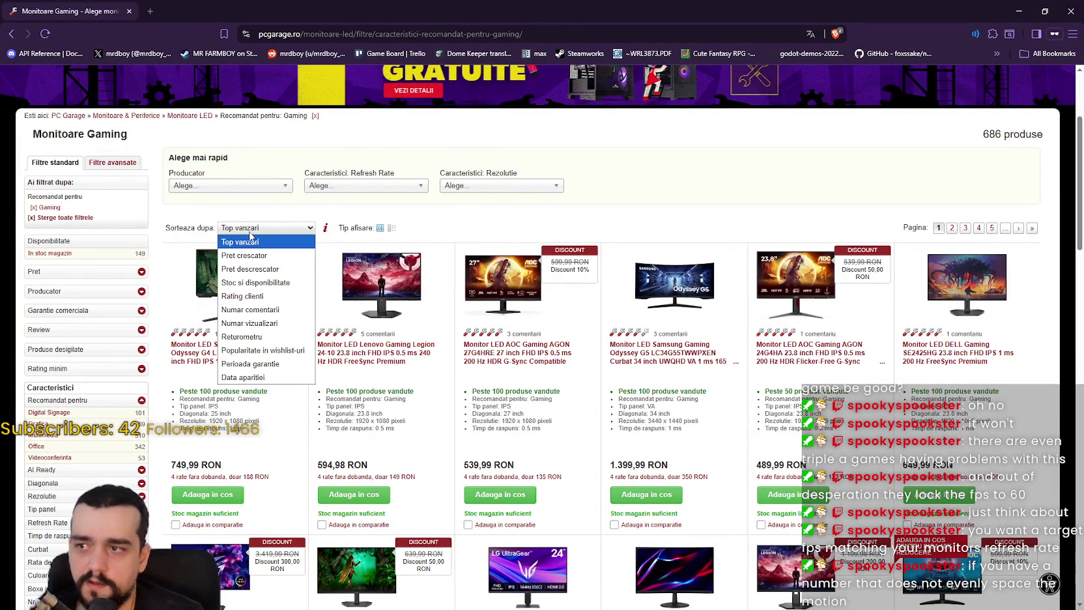
Sort gaming monitors by Pret descrescator and browse the grid, led by the 5,899.99 RON Samsung Odyssey G9
left_click(261, 268)
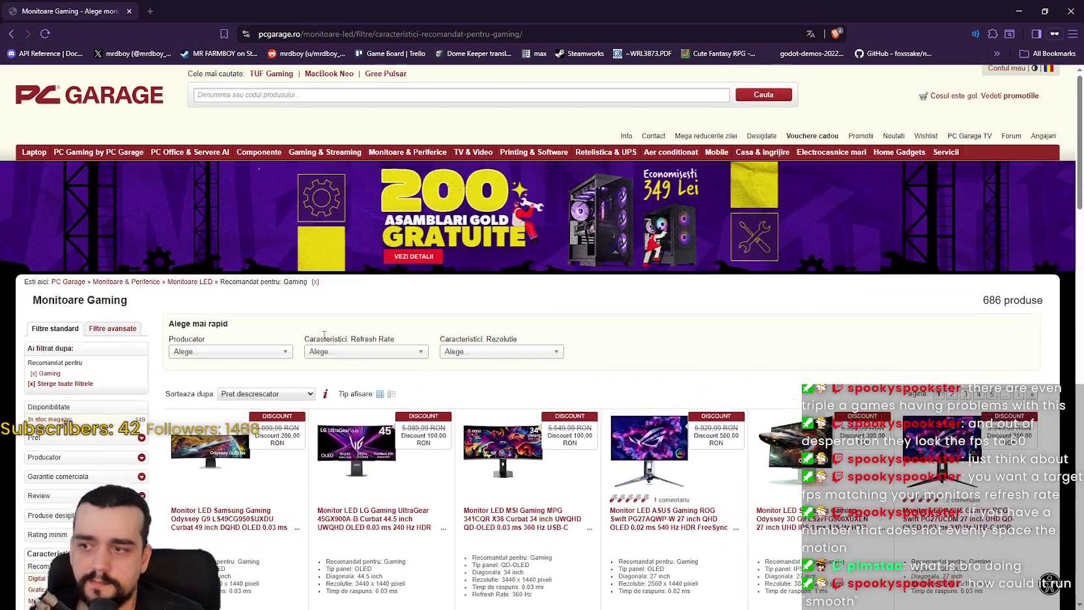
scroll(334, 357, "down", 4)
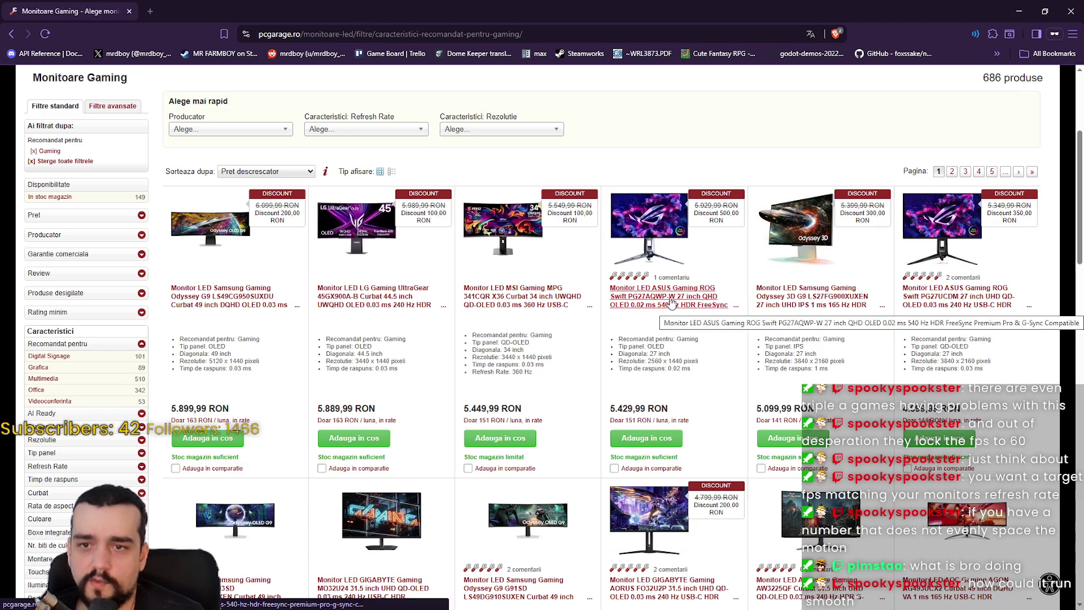
scroll(391, 326, "down", 2)
scroll(285, 403, "down", 1)
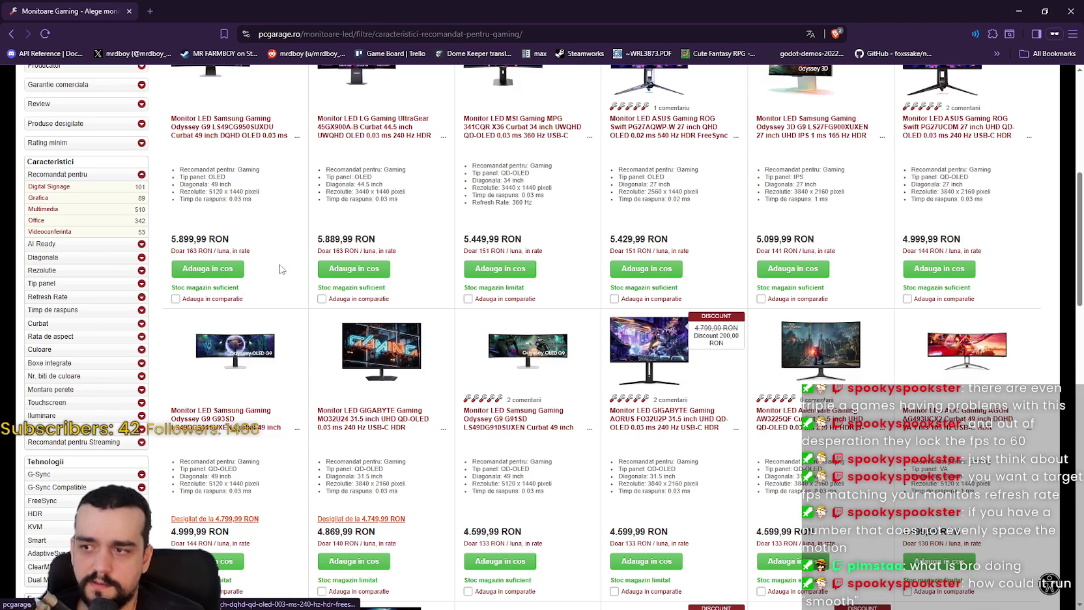
scroll(248, 402, "down", 3)
scroll(202, 433, "down", 1)
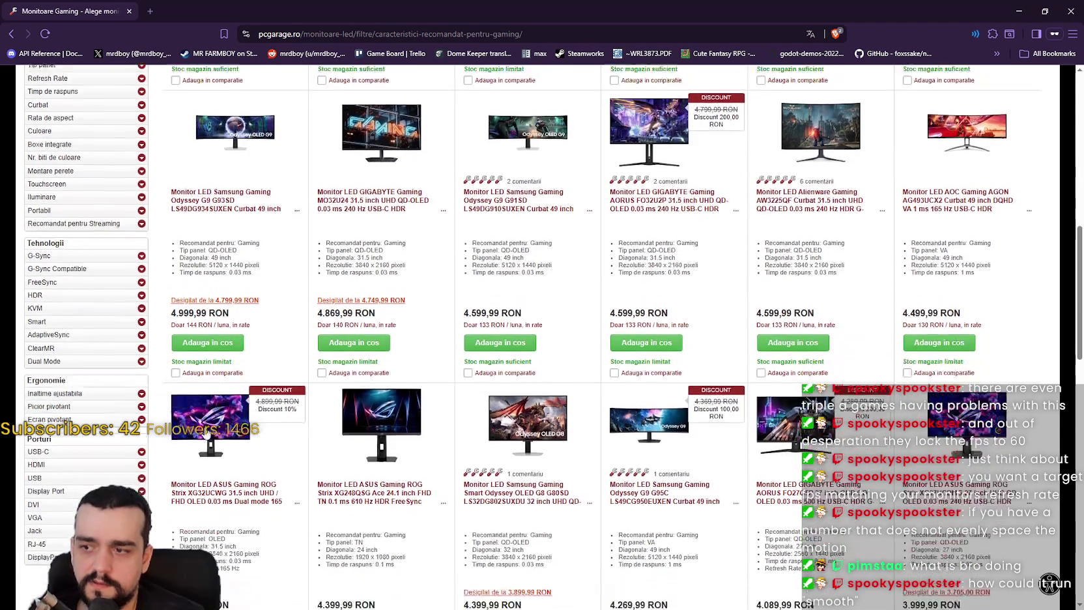
scroll(249, 493, "down", 1)
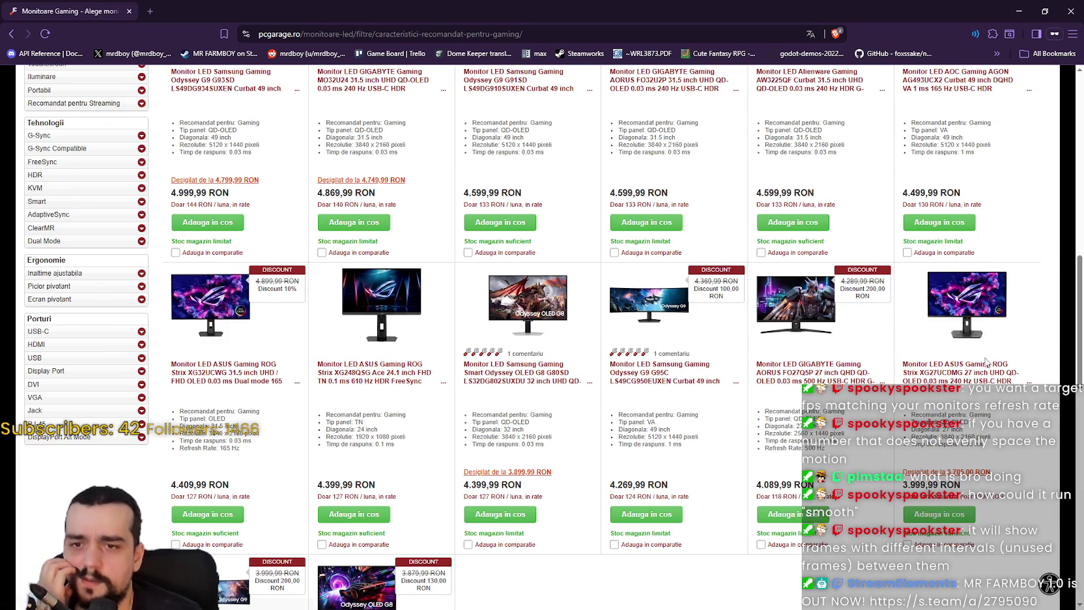
scroll(538, 386, "down", 4)
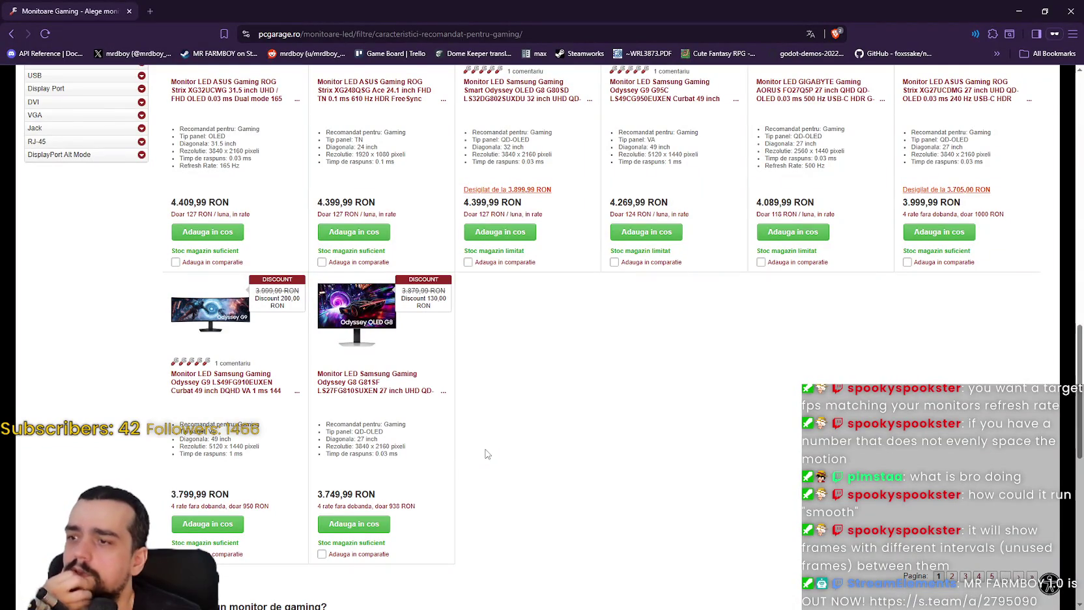
scroll(485, 448, "up", 15)
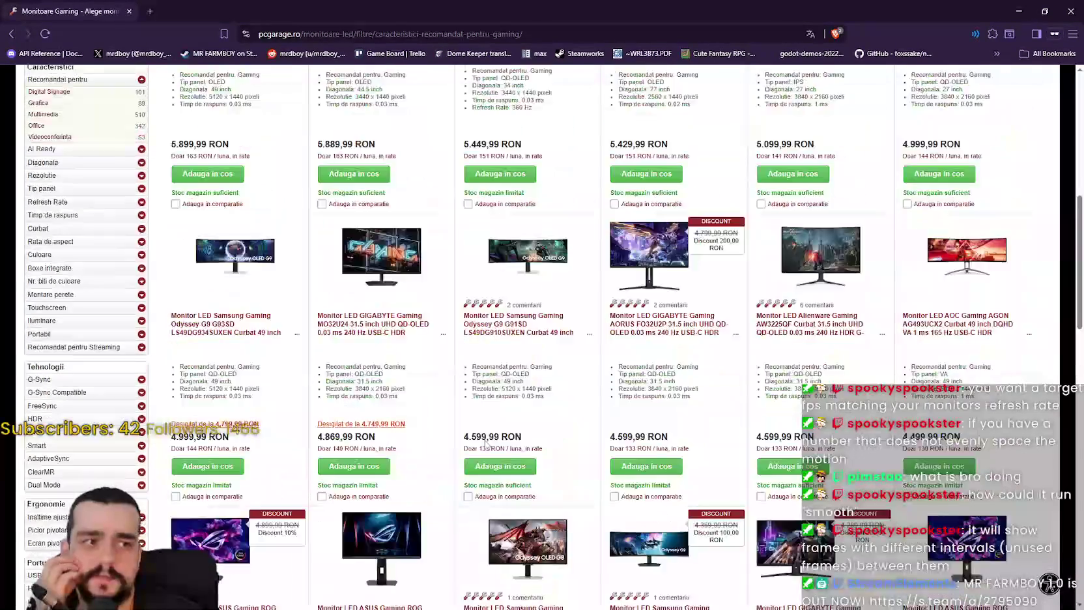
scroll(484, 444, "up", 5)
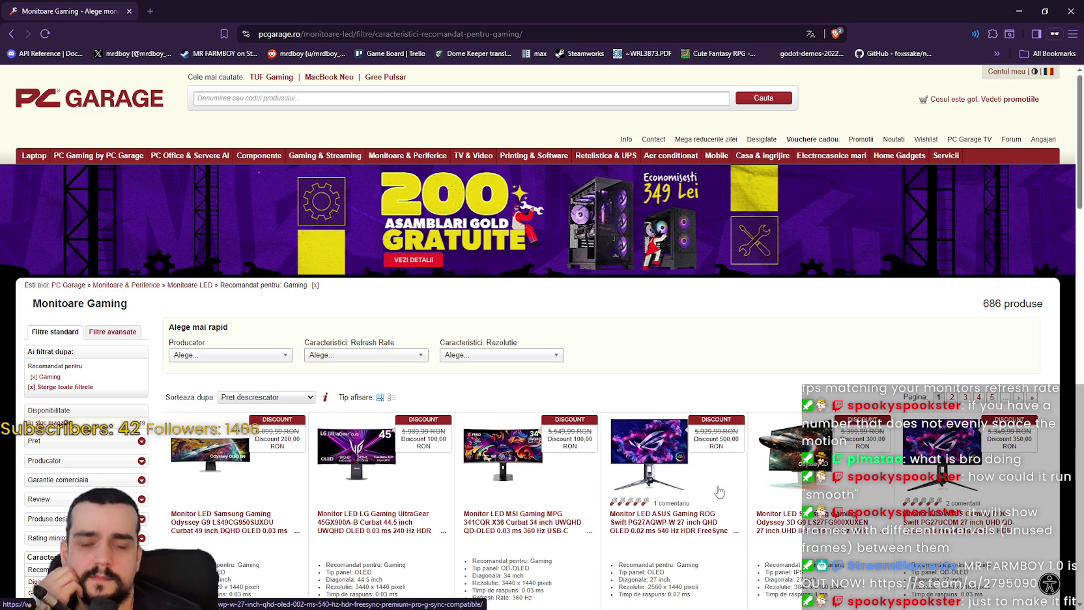
scroll(809, 482, "down", 2)
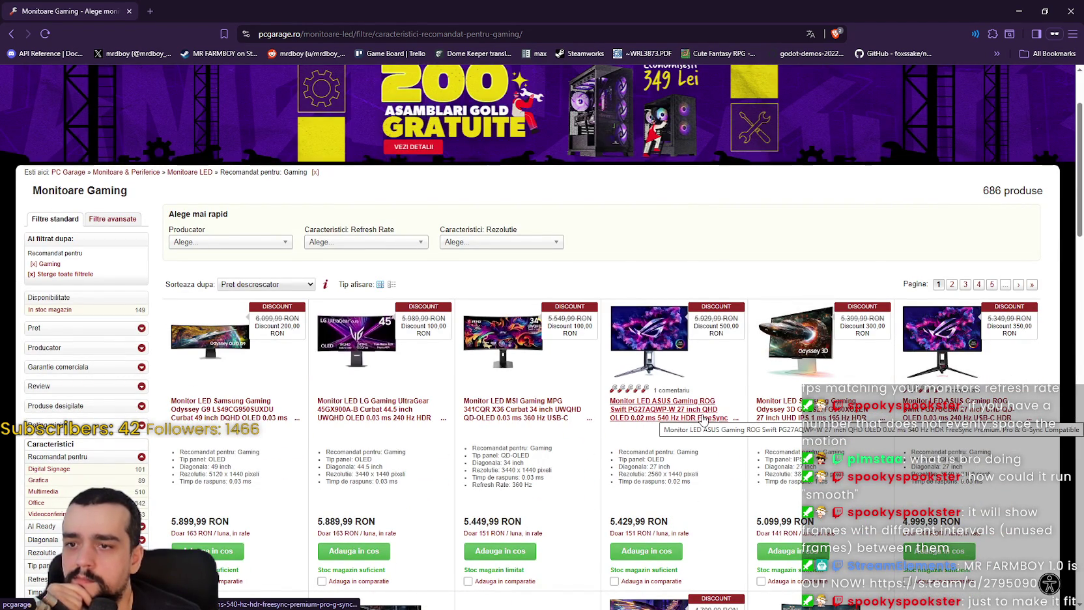
scroll(491, 401, "down", 2)
scroll(491, 401, "down", 5)
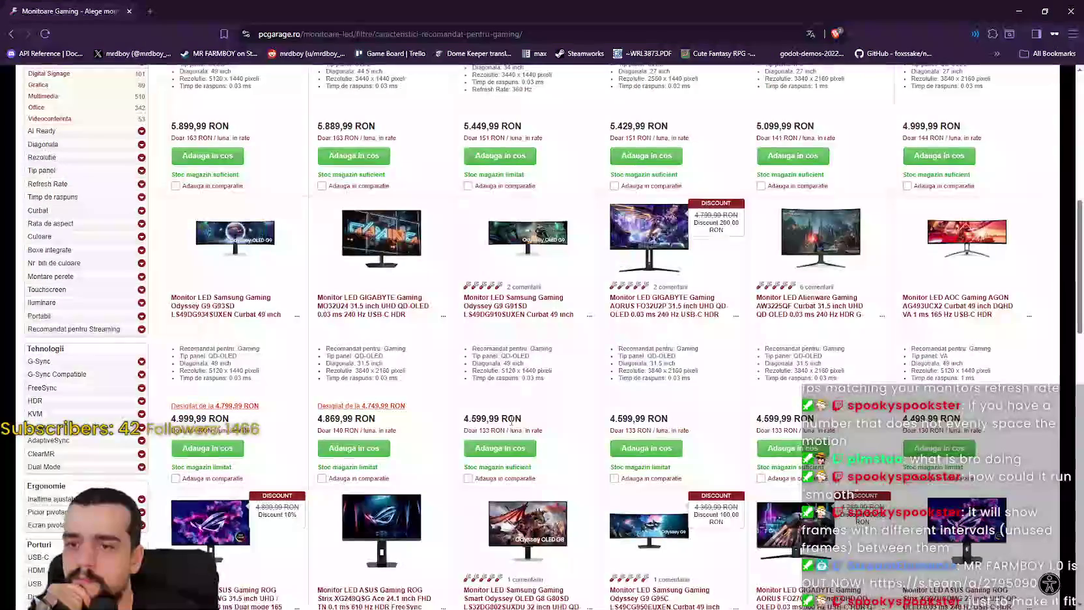
scroll(388, 263, "up", 6)
left_click(345, 187)
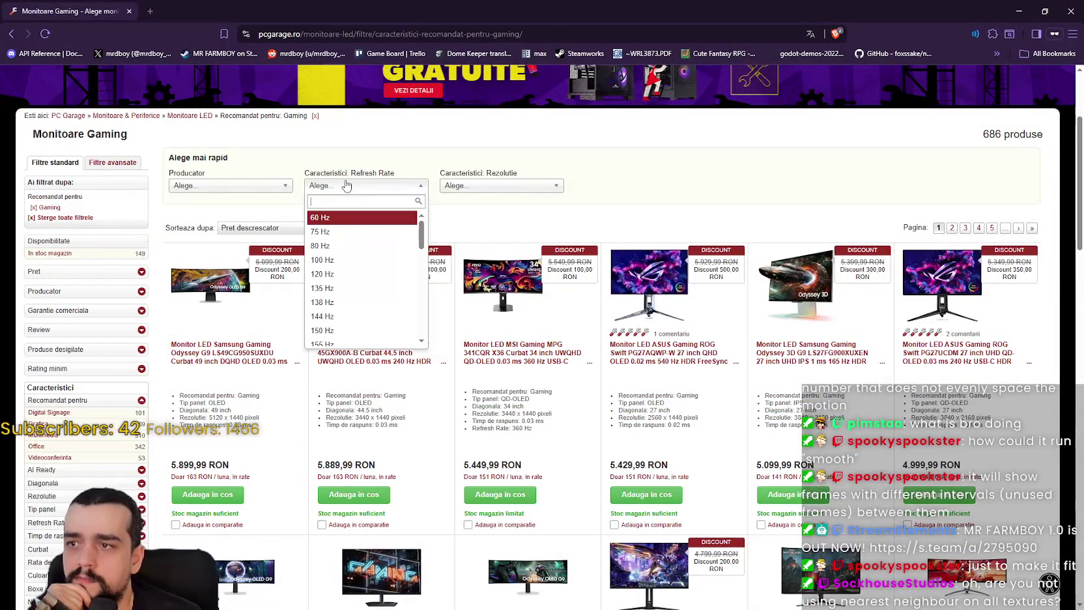
Scroll through the Refresh Rate options list without applying any filter
left_click_drag(423, 231, 433, 254)
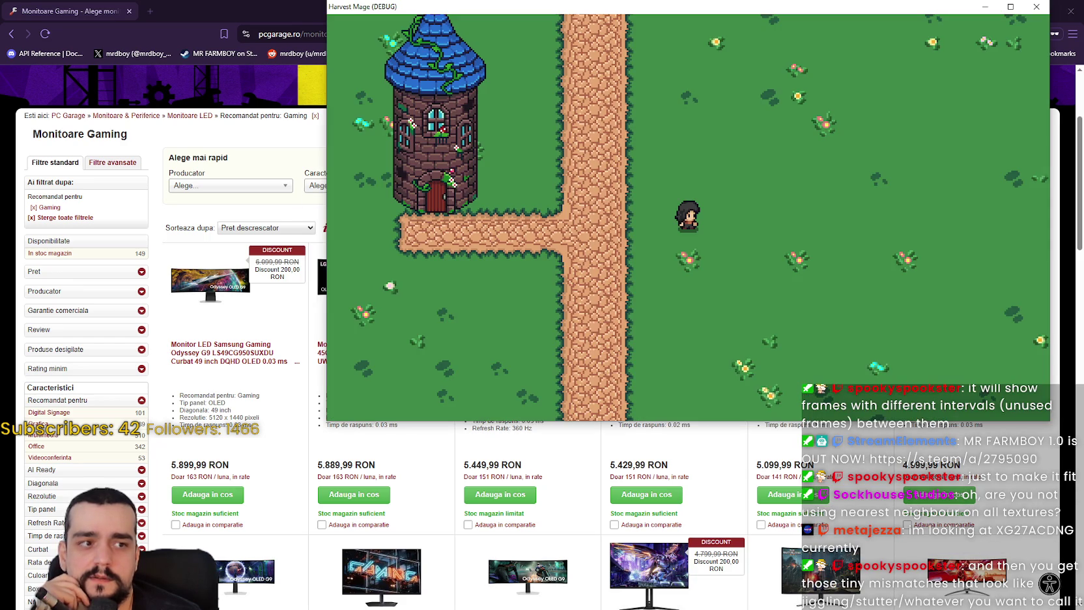
Maximize and restore the Harvest Mage game window, move it toward the centre, then close the game
left_click(1007, 12)
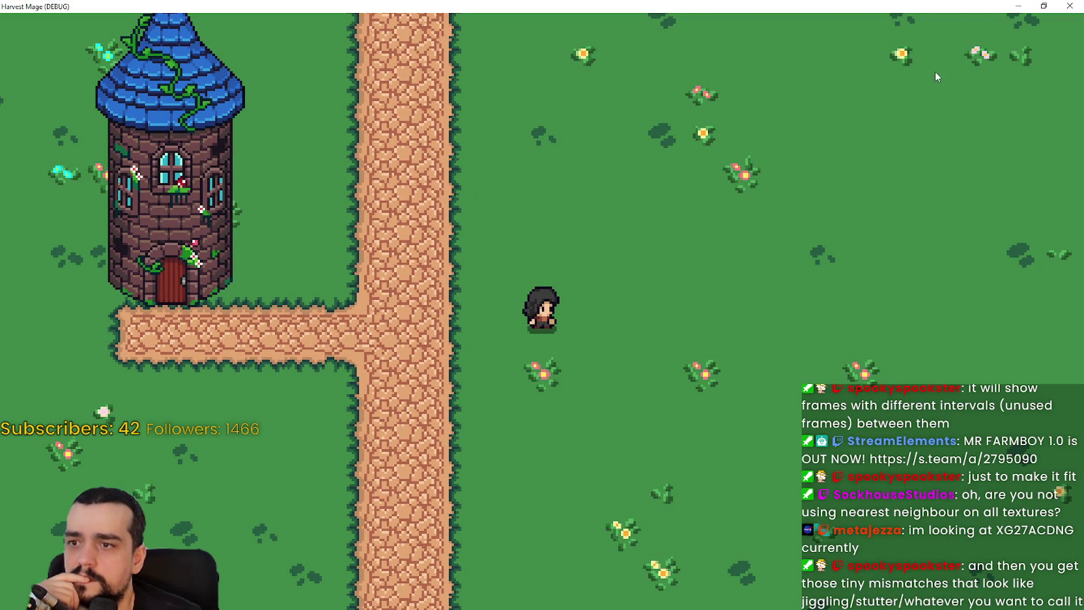
left_click(1043, 6)
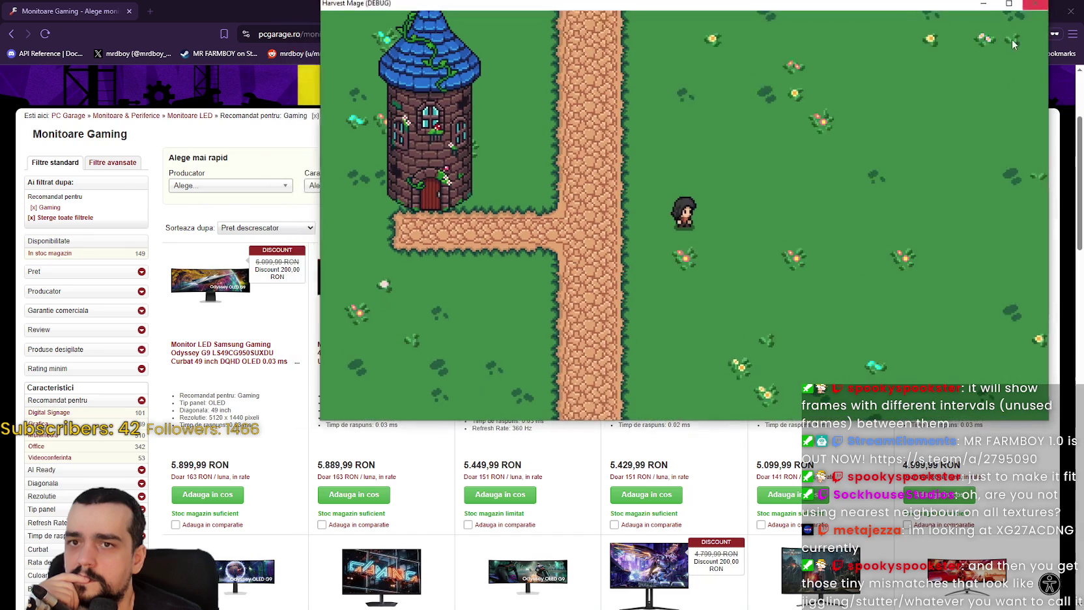
mouse_move(908, 4)
left_mouse_down()
mouse_move(869, 120)
mouse_move(883, 113)
left_mouse_up()
left_click(1005, 112)
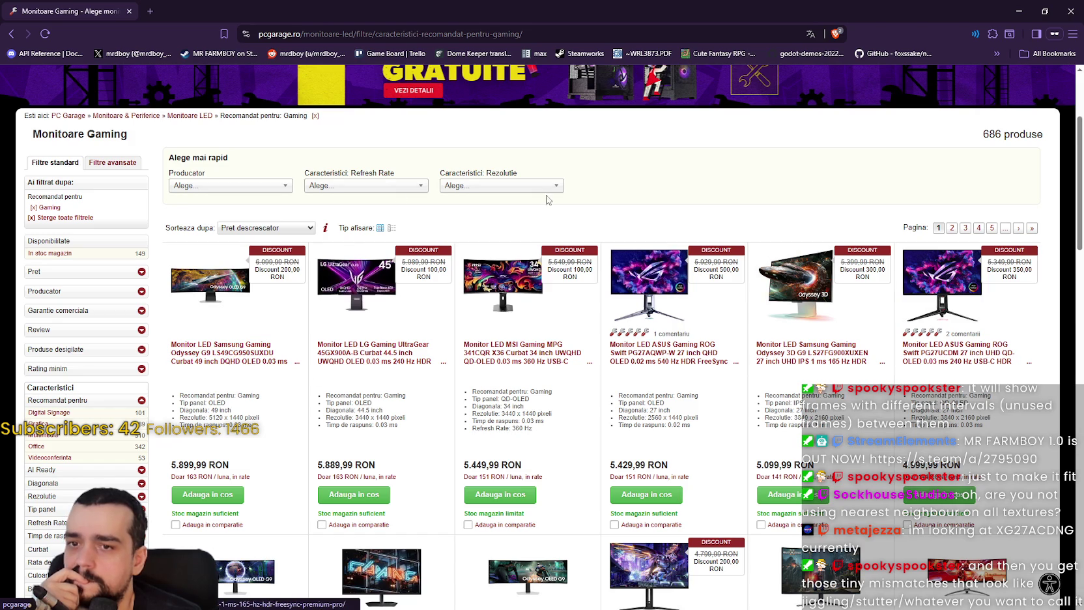
left_click(387, 186)
Scroll the Refresh Rate list to its 610 Hz maximum and back, then bring the game window full-screen
left_click_drag(422, 236, 439, 330)
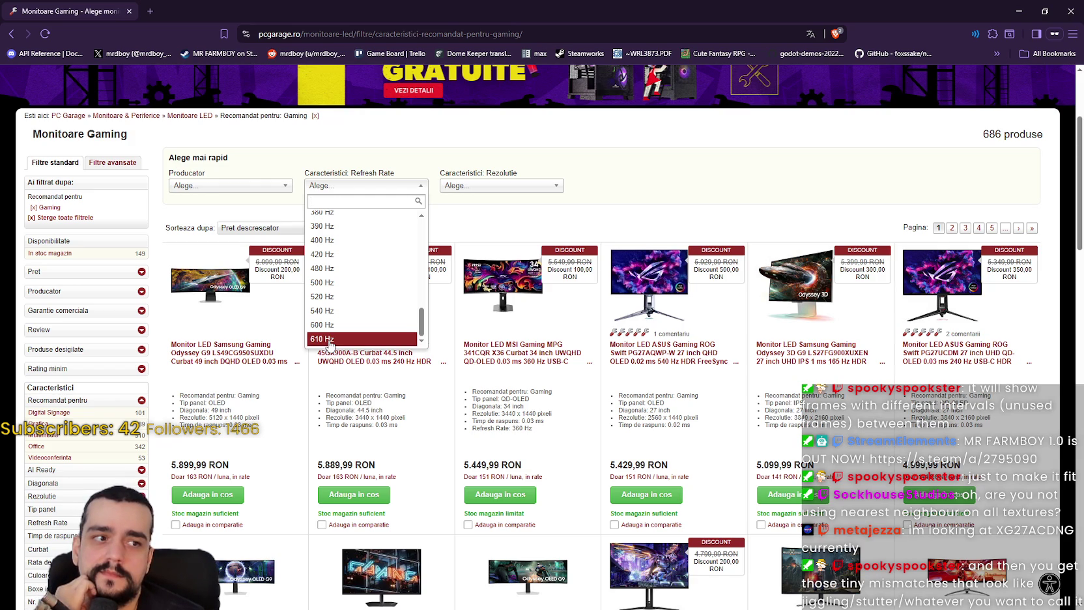
scroll(331, 325, "up", 2)
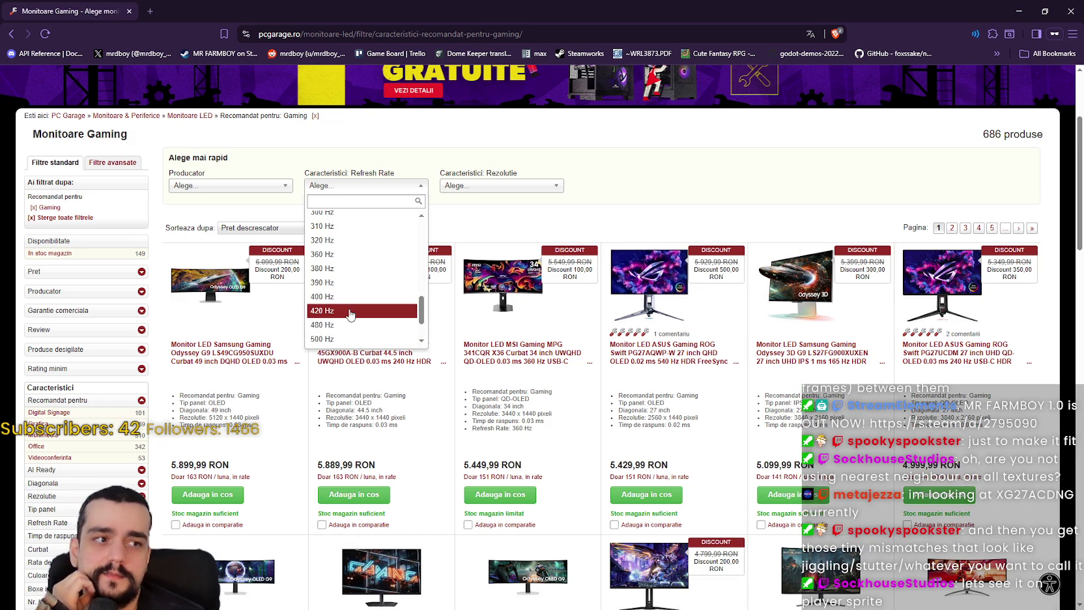
scroll(350, 315, "down", 5)
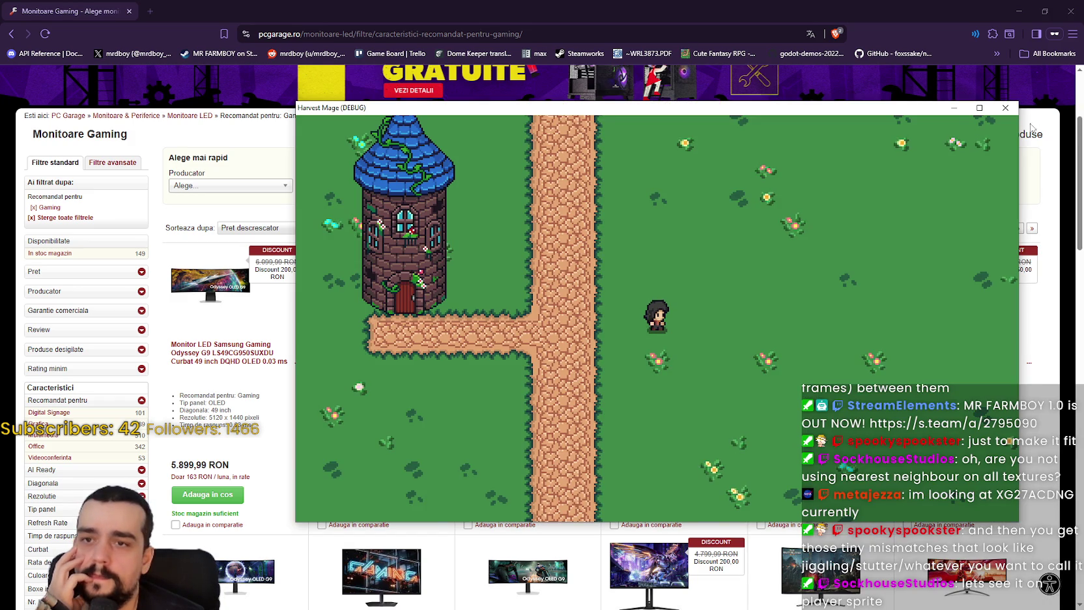
left_click(979, 108)
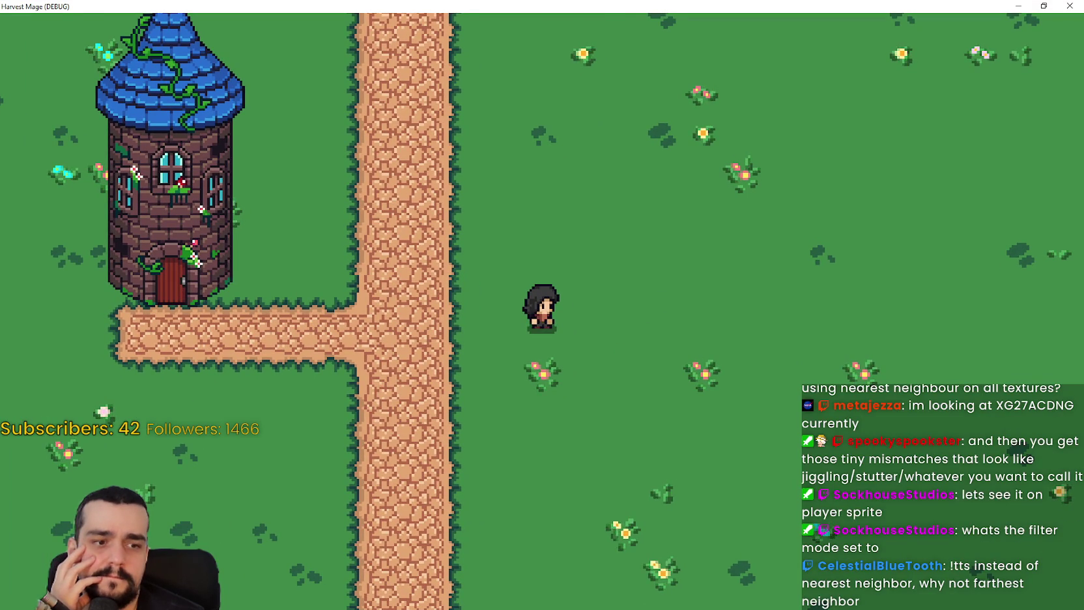
In Project Settings, check the Default Texture Filter, leave it at Nearest, and close the dialog
key("alt+Tab")
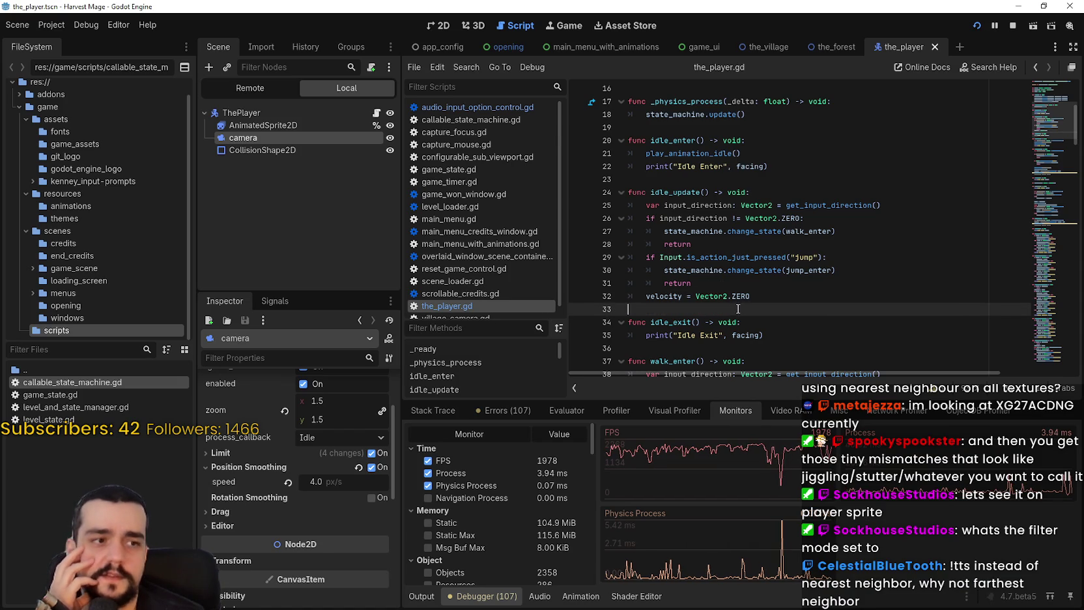
left_click(51, 25)
left_click(72, 41)
scroll(199, 351, "down", 3)
scroll(200, 325, "down", 8)
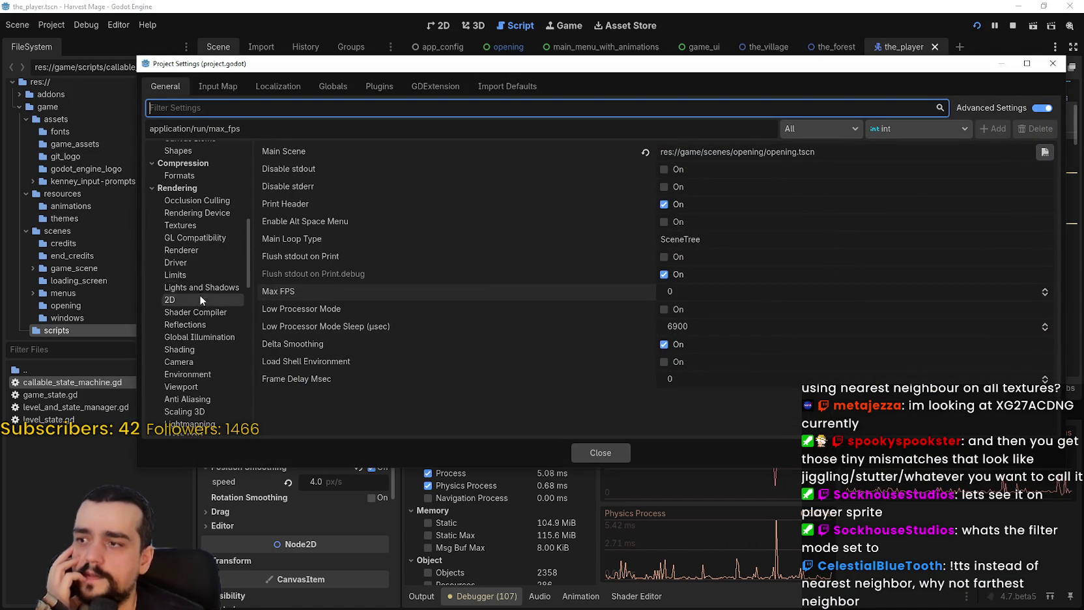
left_click(182, 225)
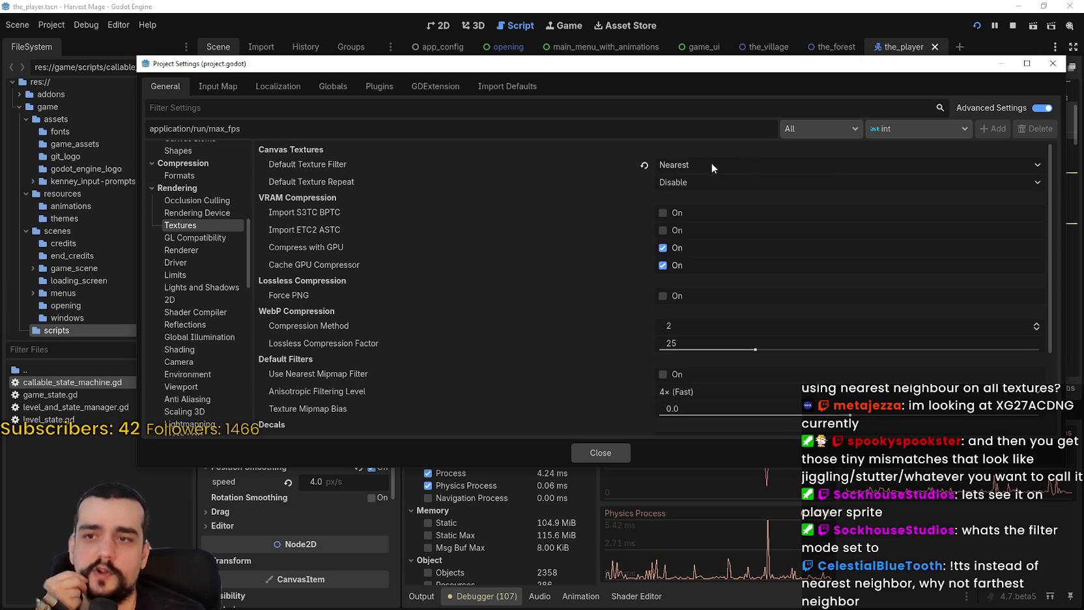
mouse_move(508, 167)
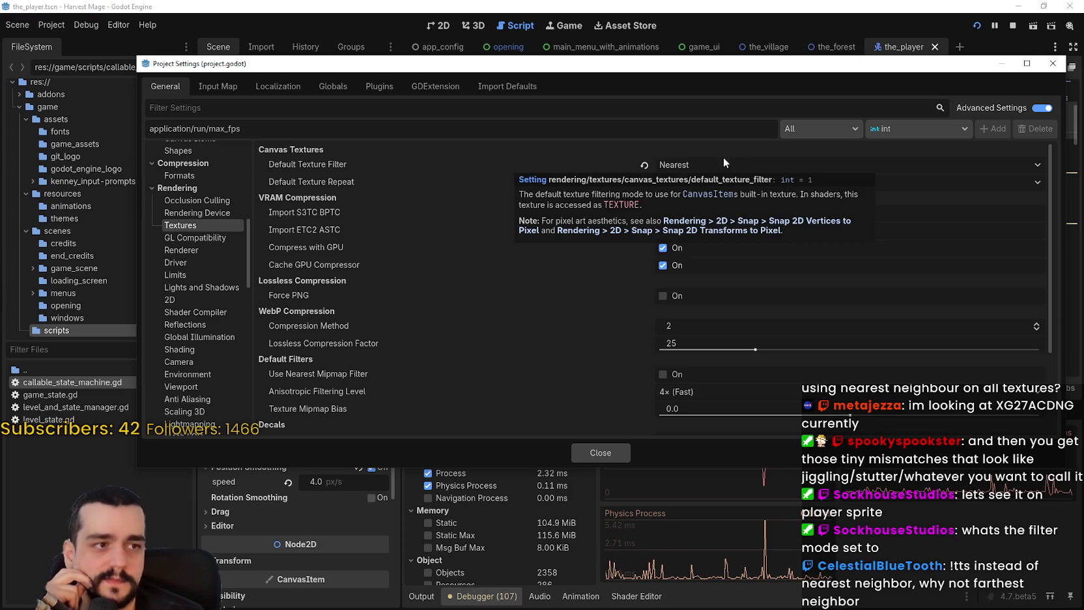
left_click(708, 165)
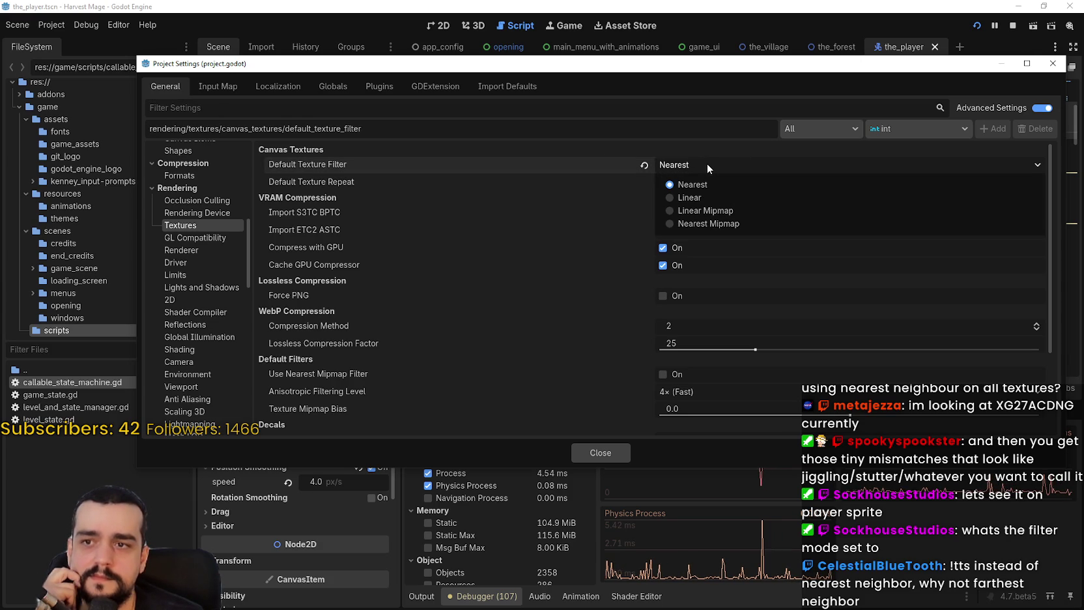
left_click(708, 164)
left_click(618, 459)
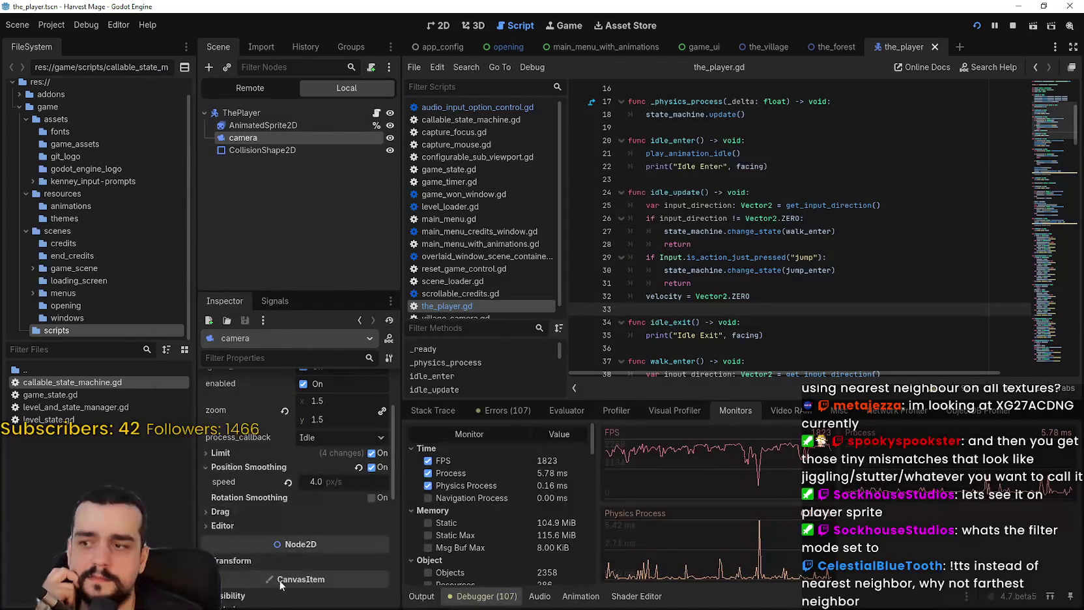
scroll(282, 573, "down", 2)
Select the player's AnimatedSprite2D and expand its Ordering and Texture sections in the Inspector
left_click(238, 112)
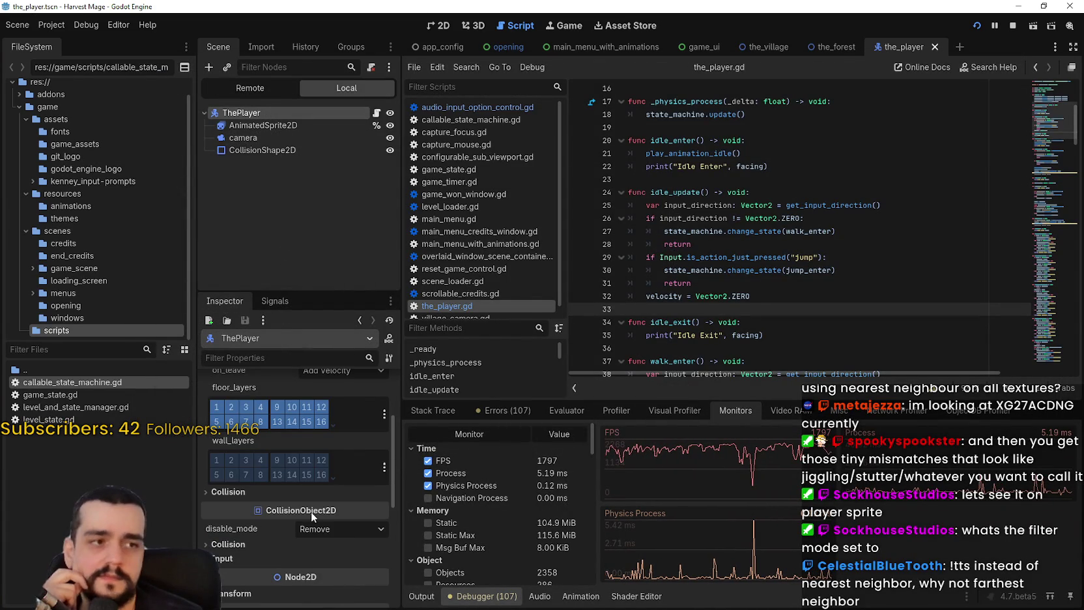
left_click(261, 126)
scroll(250, 568, "down", 2)
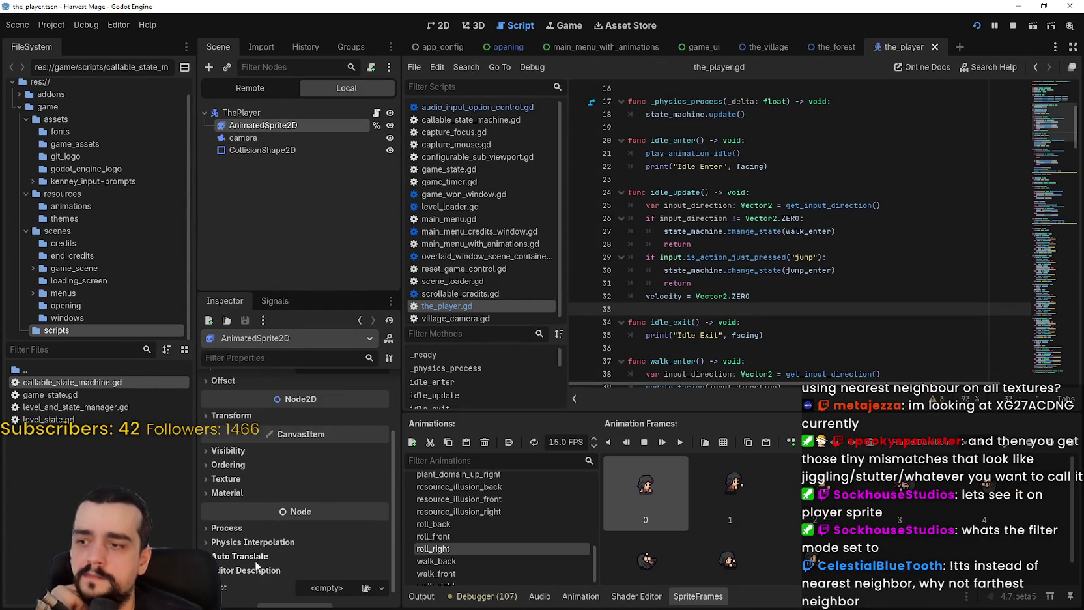
scroll(248, 462, "down", 1)
left_click(230, 447)
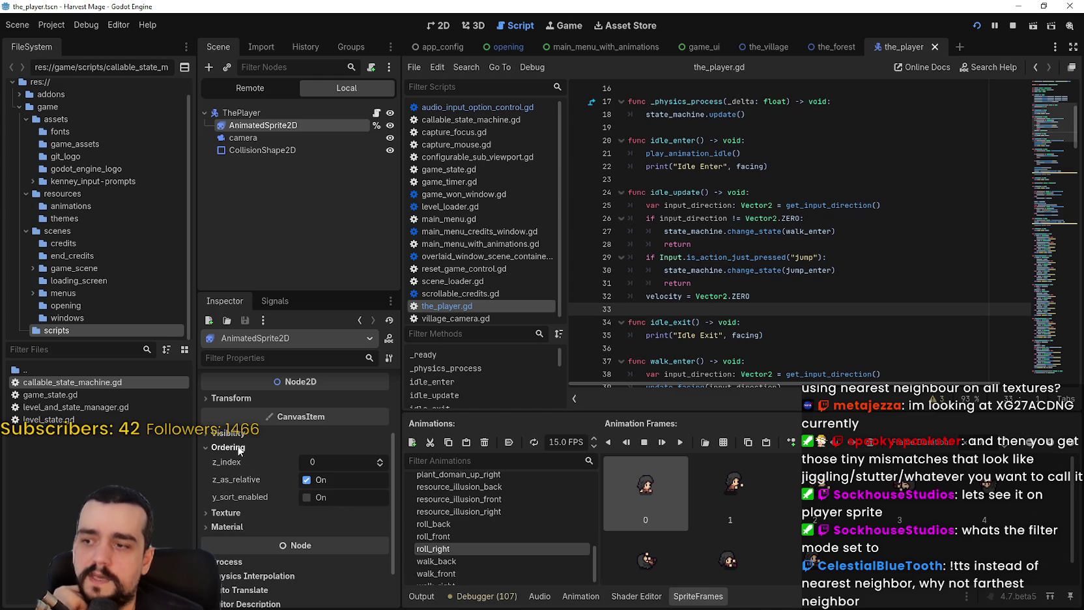
left_click(211, 515)
Review the sprite's texture filter modes, keeping Inherit, and scroll through the Inspector properties
scroll(305, 476, "down", 2)
left_click(347, 441)
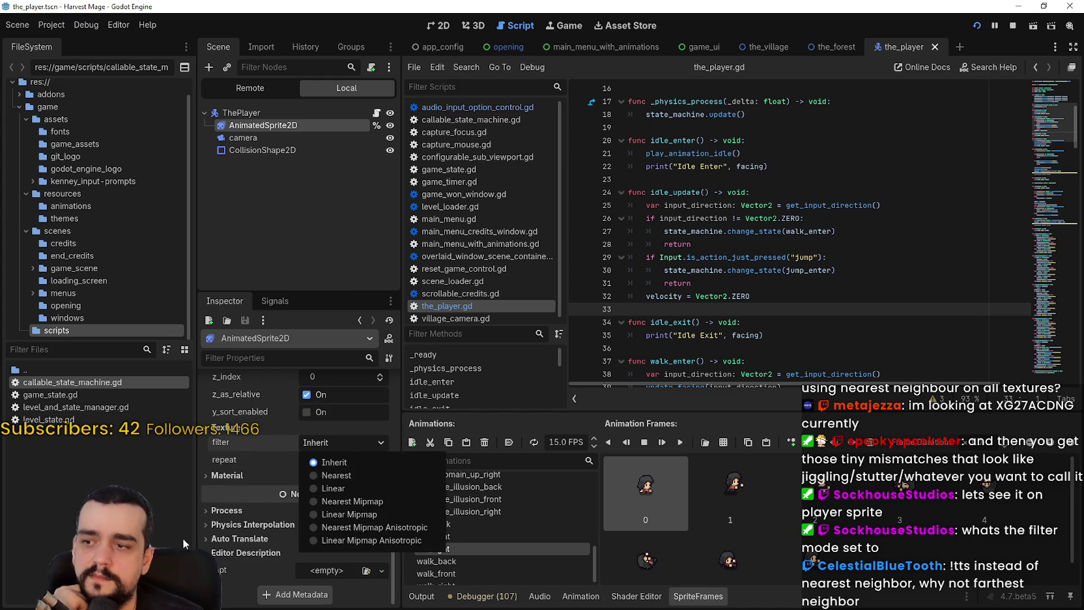
left_click(243, 443)
mouse_move(259, 443)
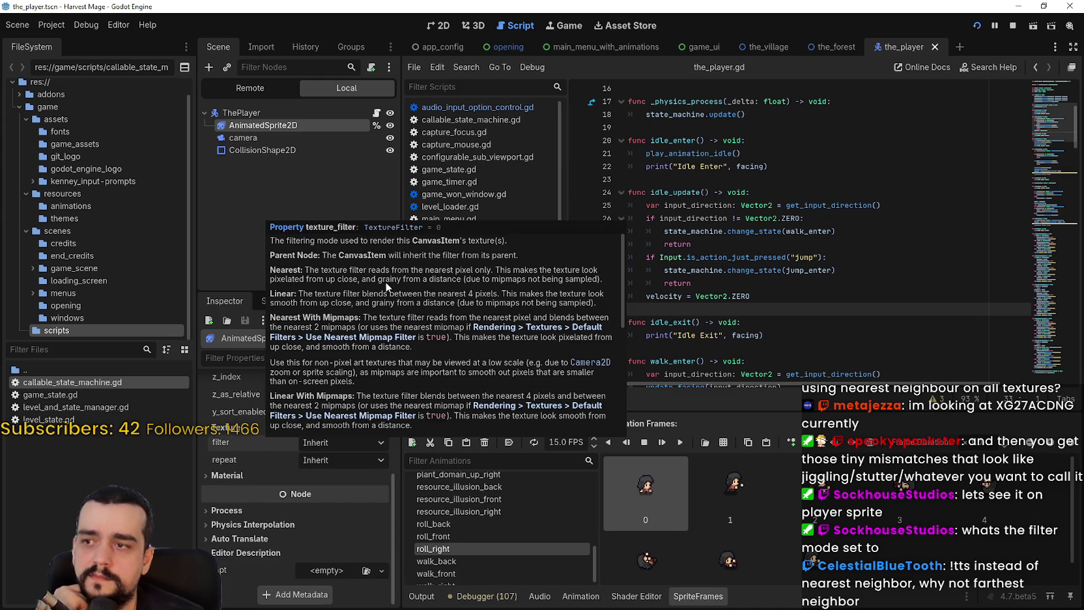
scroll(306, 290, "down", 5)
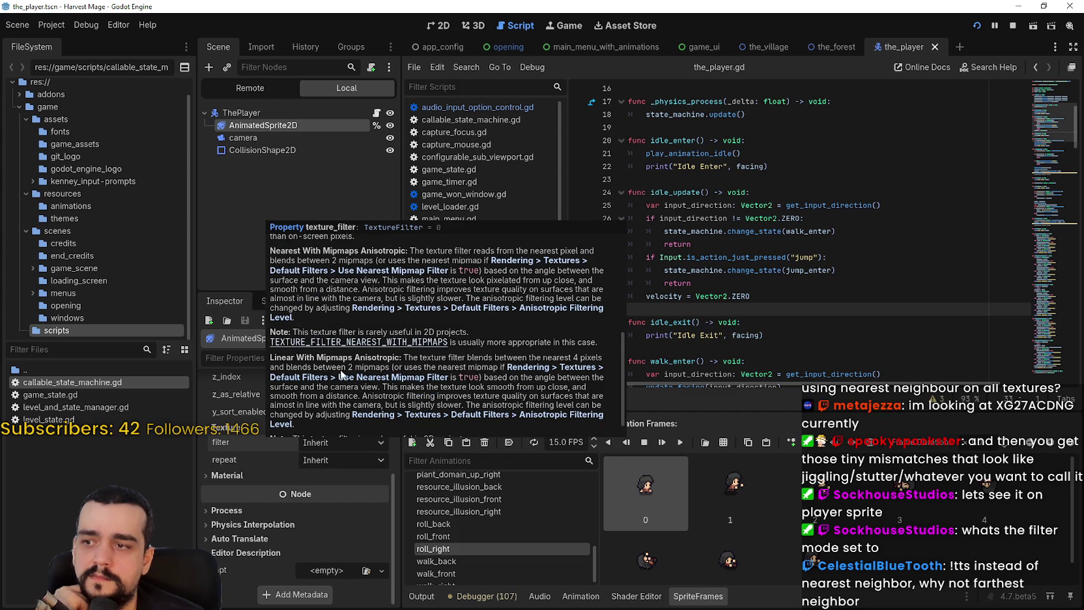
scroll(340, 373, "down", 1)
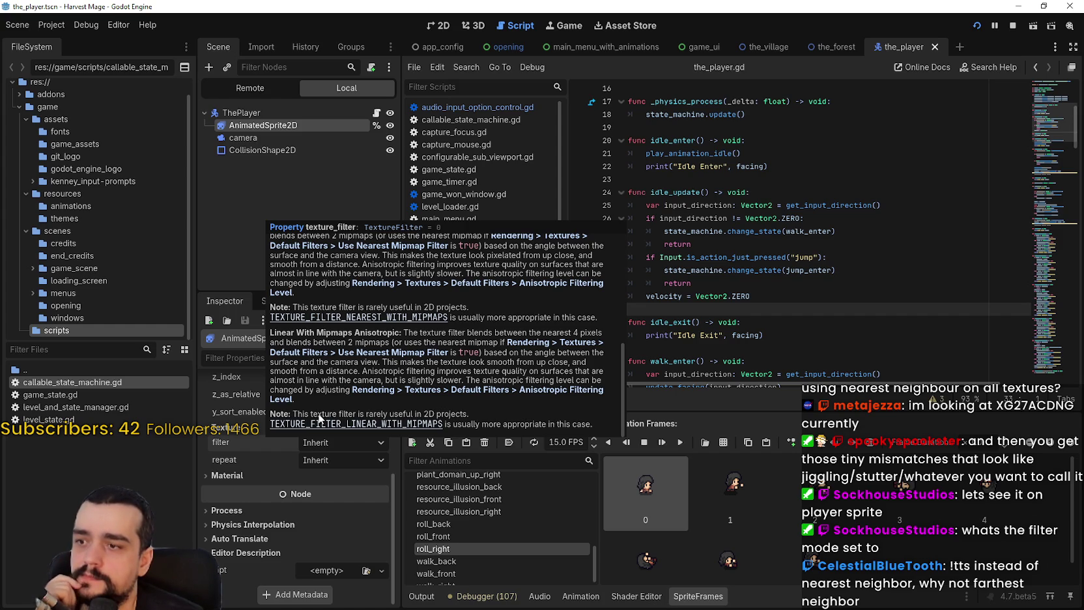
scroll(320, 417, "up", 5)
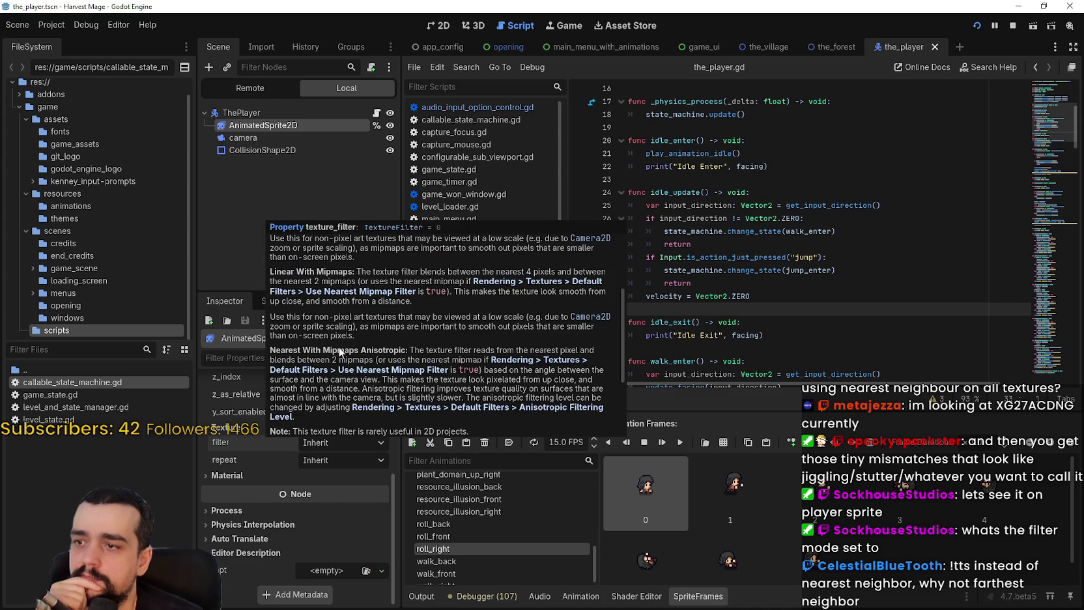
scroll(338, 352, "up", 4)
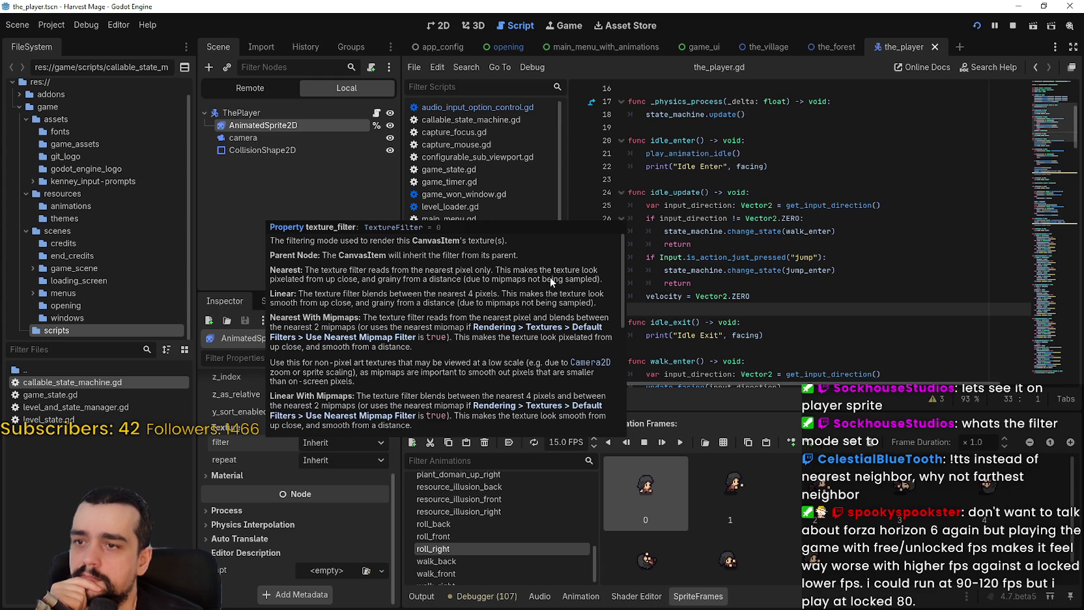
scroll(432, 337, "down", 1)
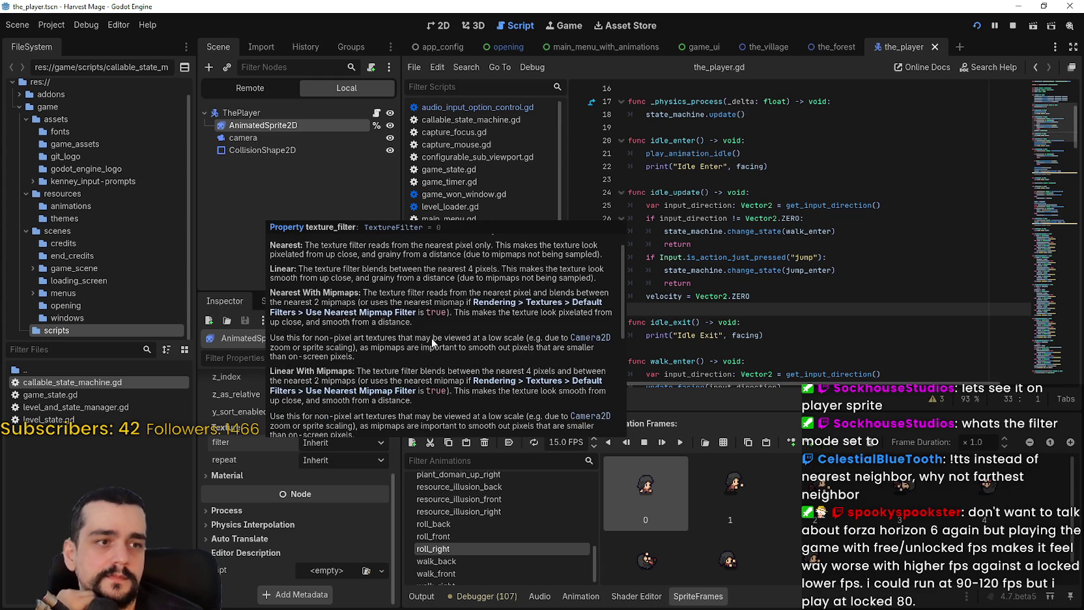
scroll(442, 332, "down", 2)
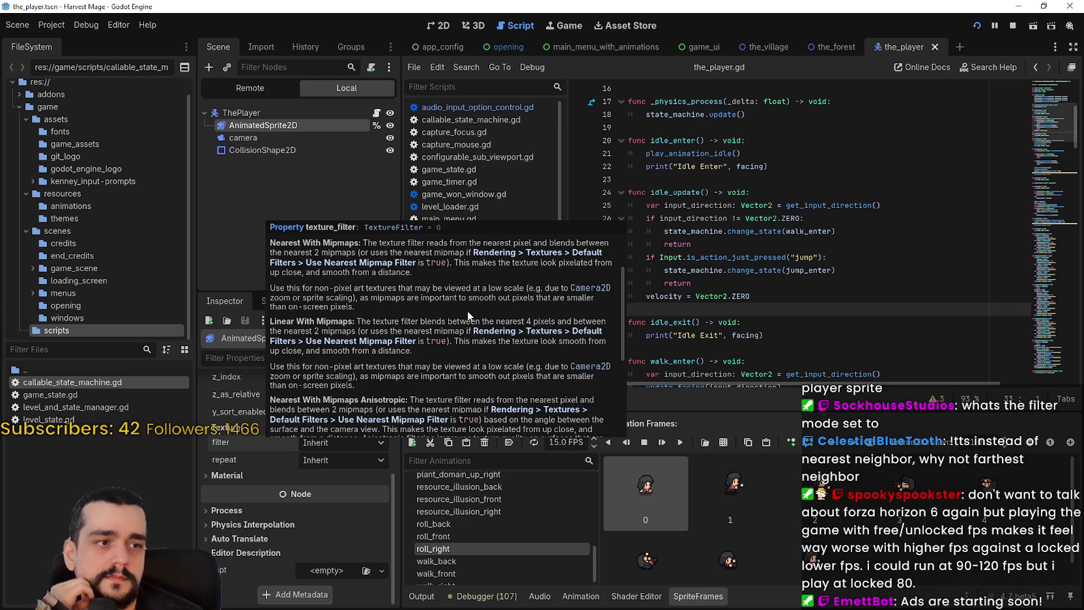
scroll(391, 378, "down", 3)
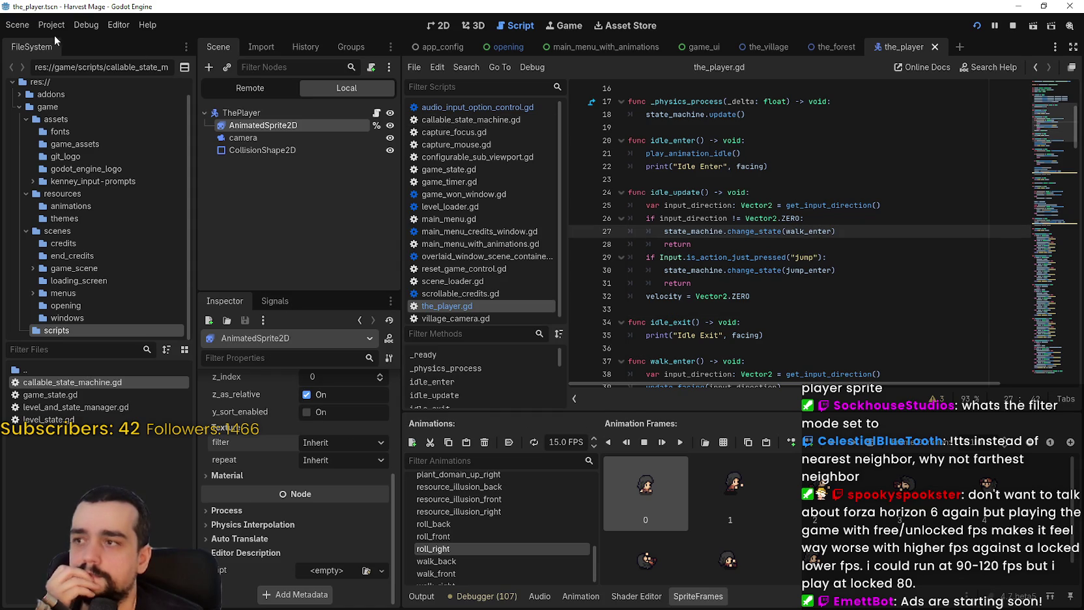
Set Application > Run Max FPS to 610 in Project Settings and show the Output log
left_click(51, 26)
left_click(68, 39)
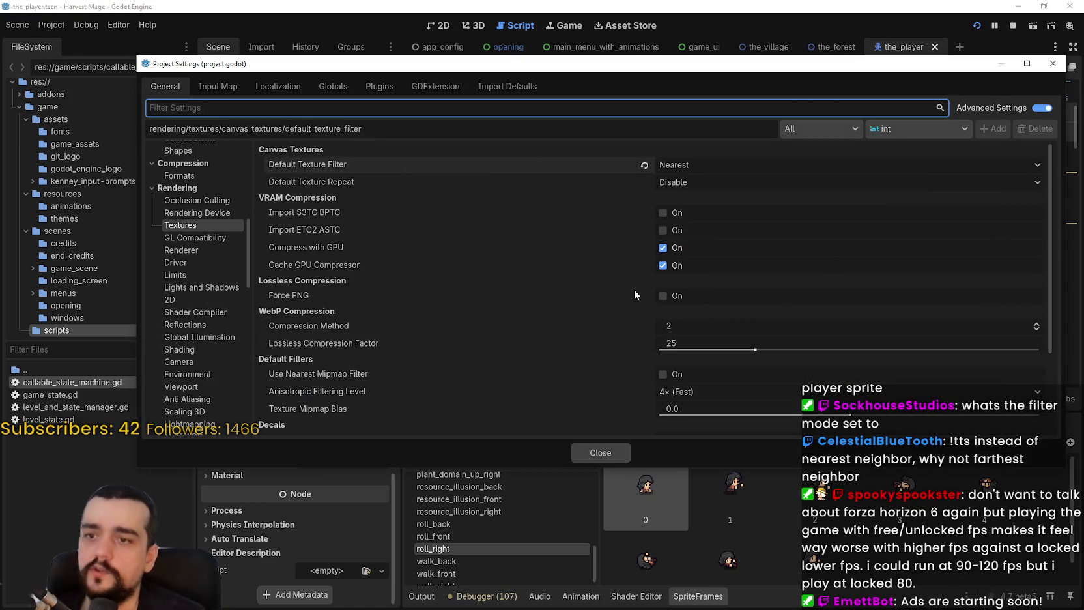
scroll(570, 367, "down", 3)
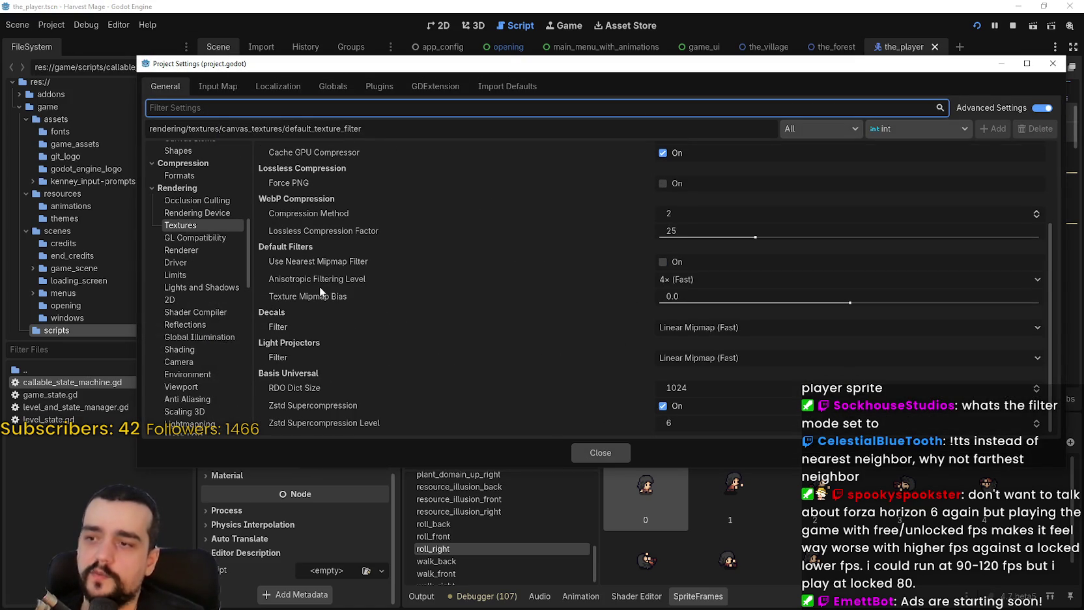
scroll(202, 170, "up", 15)
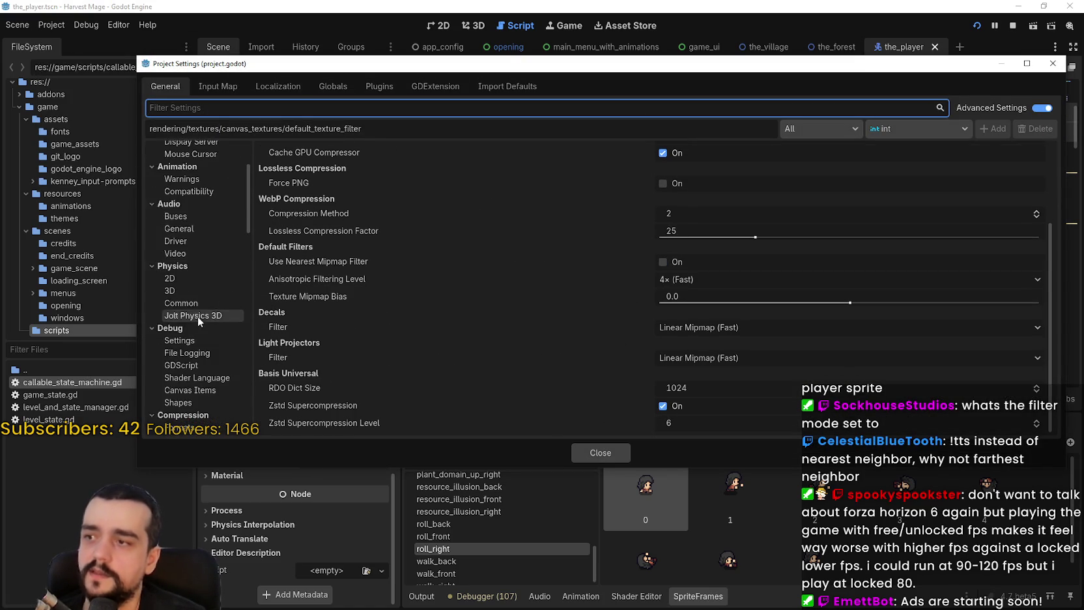
left_click(172, 174)
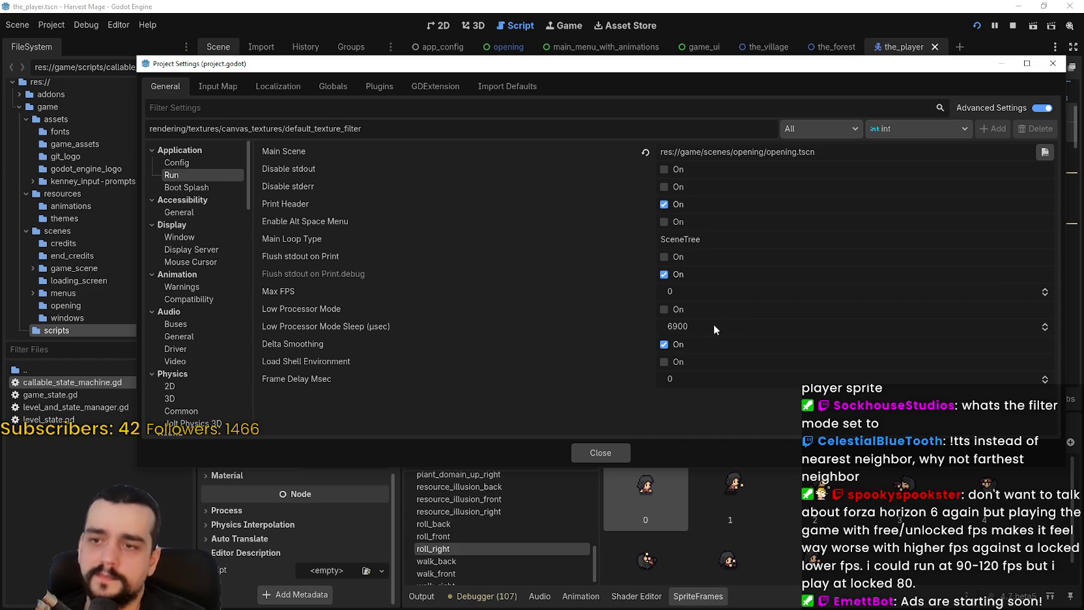
left_click(692, 296)
type("610")
key("Return")
left_click(603, 456)
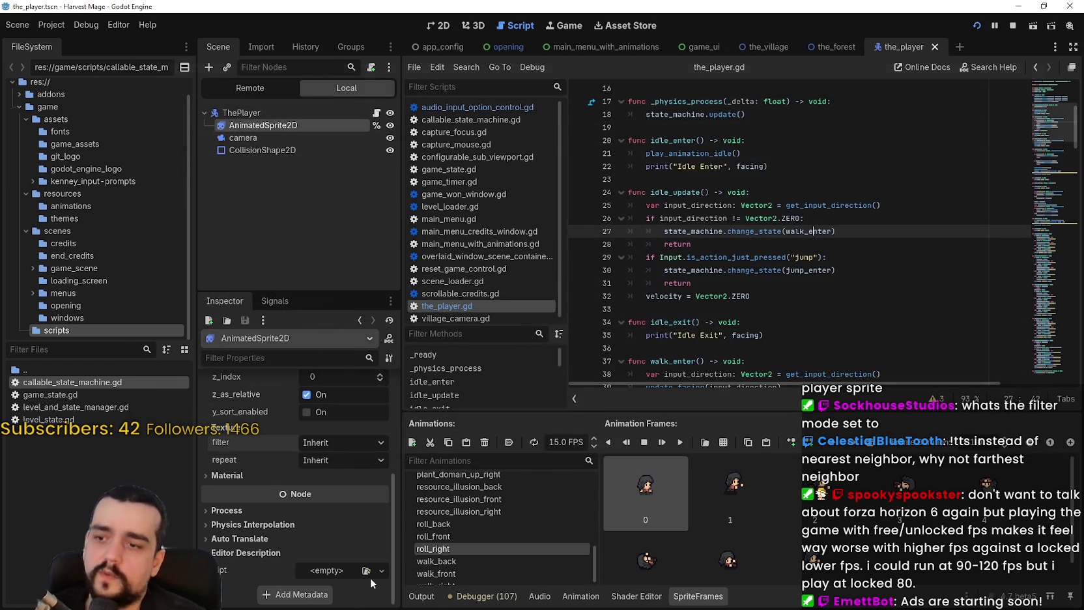
left_click(420, 598)
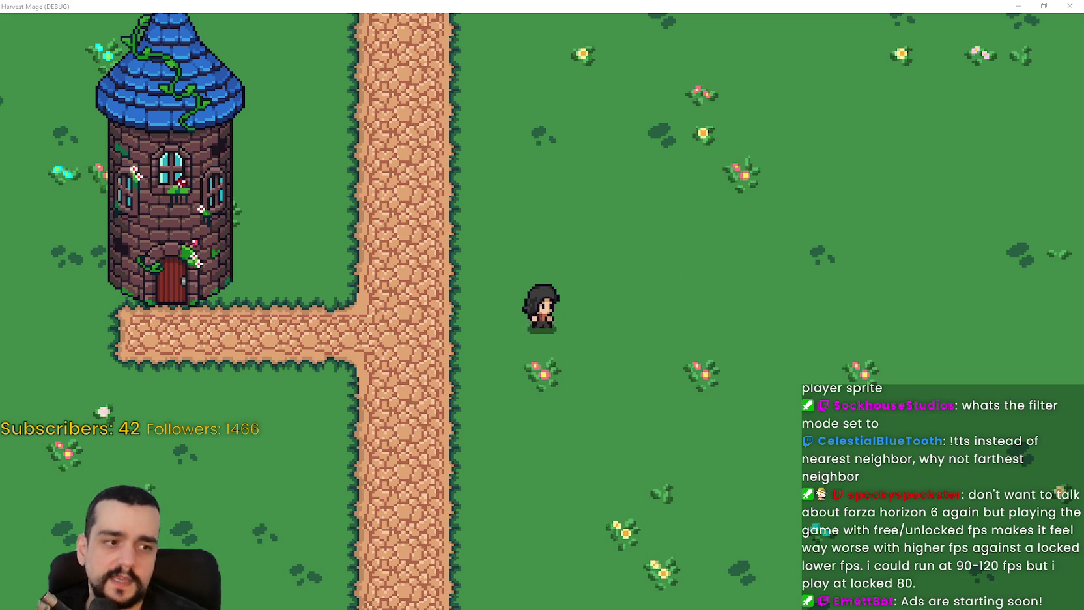
Switch to the PC Garage monitor page and list its refresh-rate filter choices
key("alt+Tab")
left_click(323, 187)
scroll(345, 306, "down", 10)
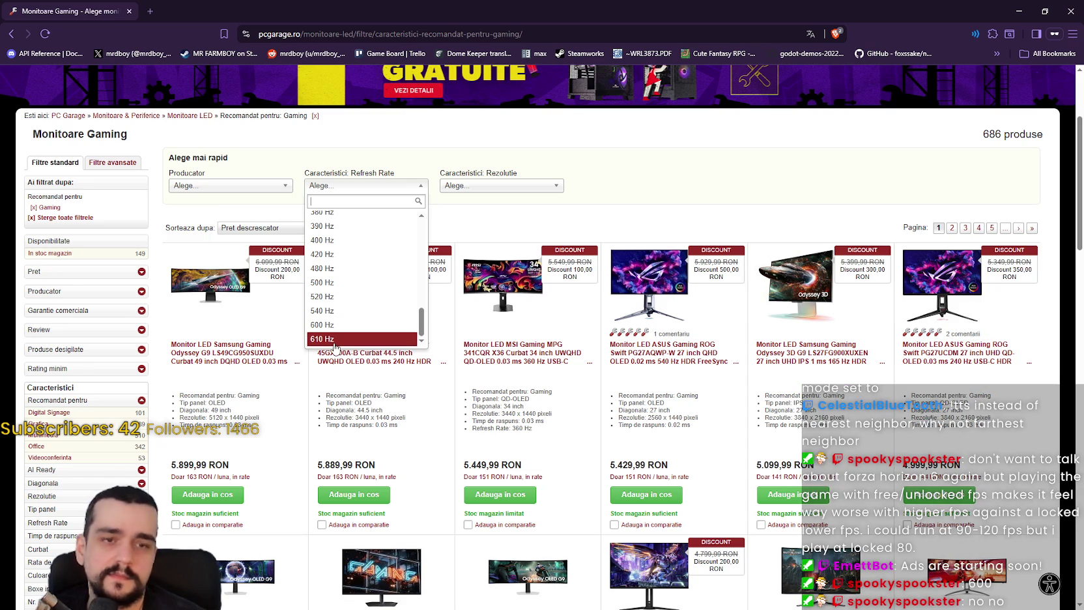
Filter gaming monitors to 610 Hz and open the ASUS ROG Strix XG248QSG Ace product page
left_click(334, 343)
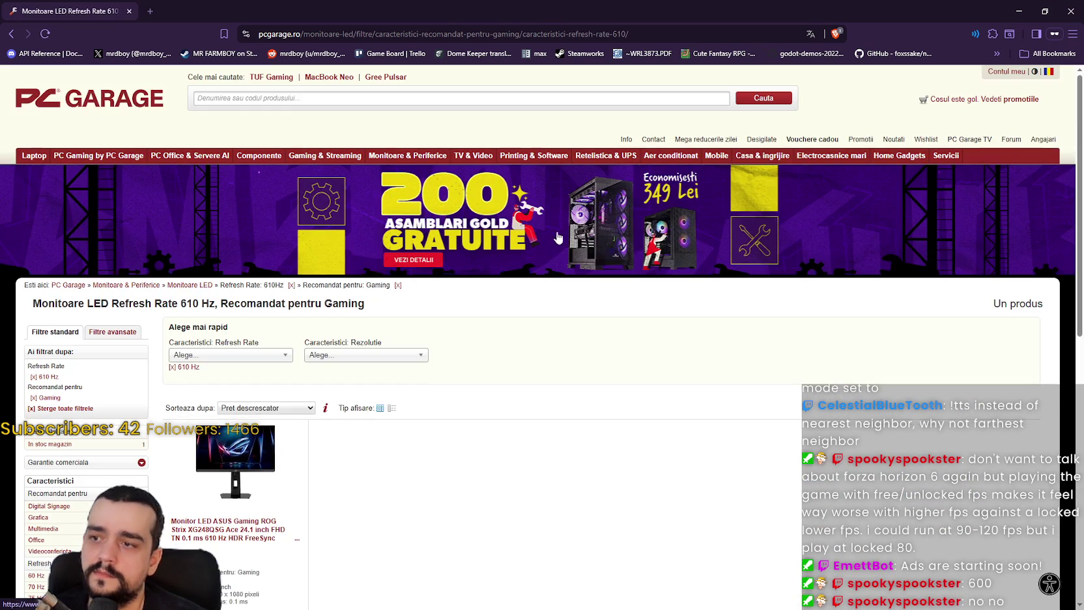
scroll(635, 397, "down", 2)
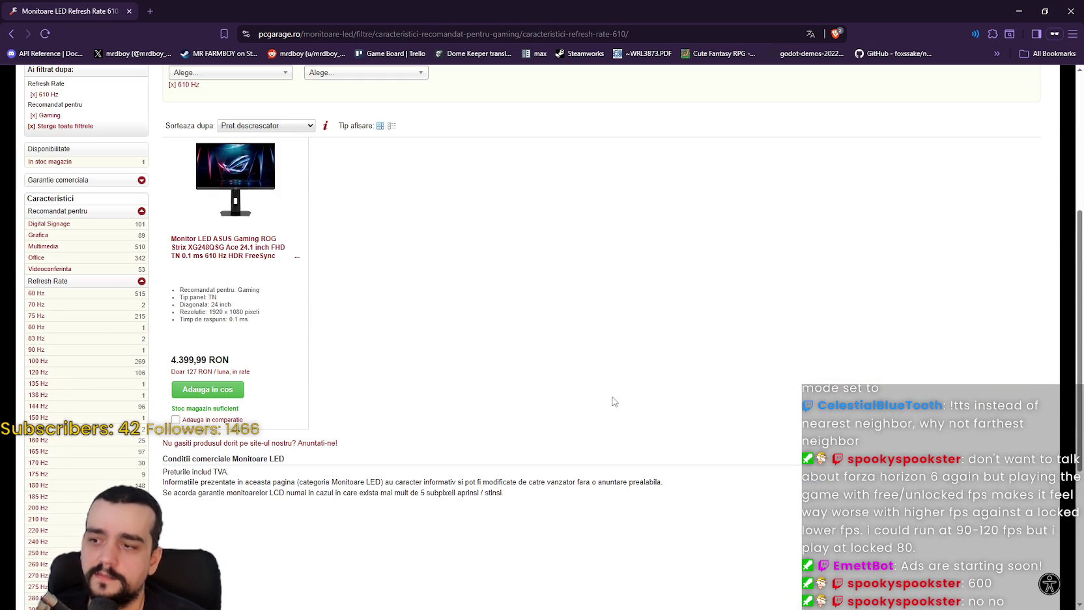
left_click(247, 204)
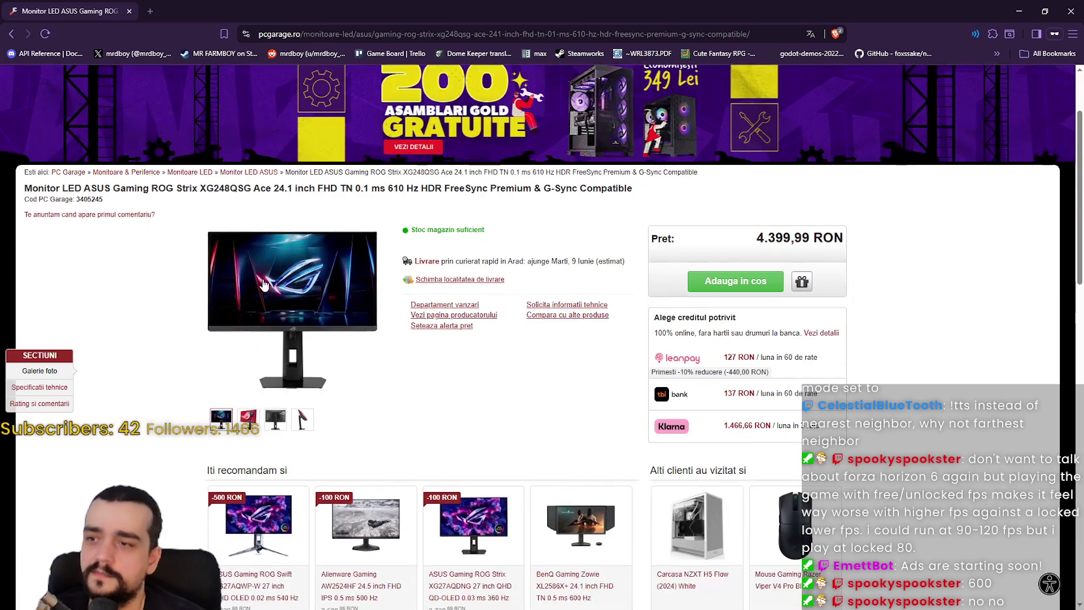
Browse the monitor's front, rear, side and red gallery photos, then close the gallery
left_click(261, 284)
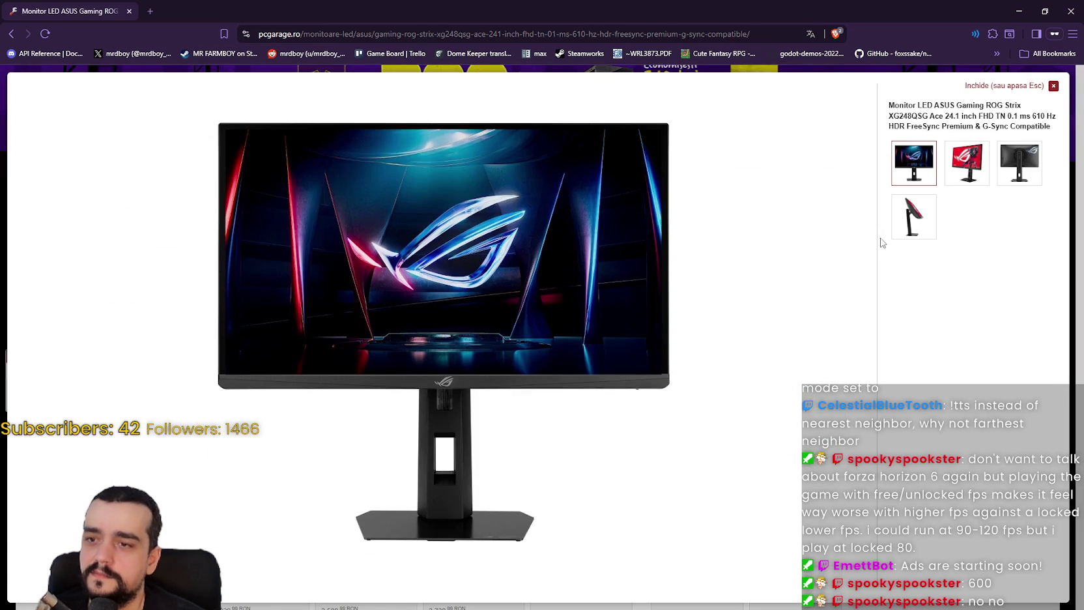
left_click(1057, 86)
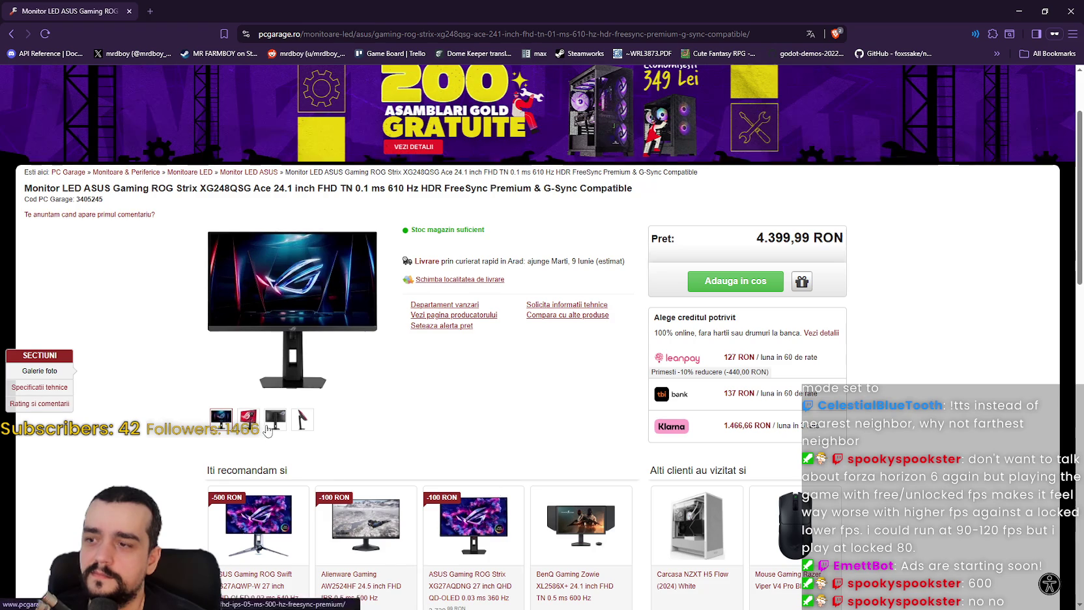
left_click(266, 428)
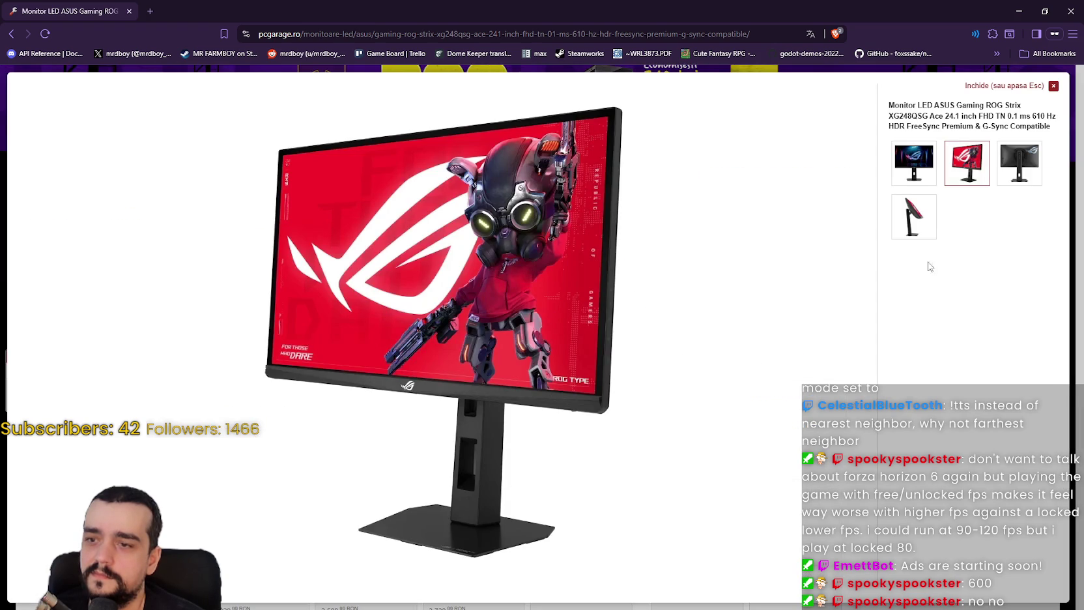
left_click(594, 225)
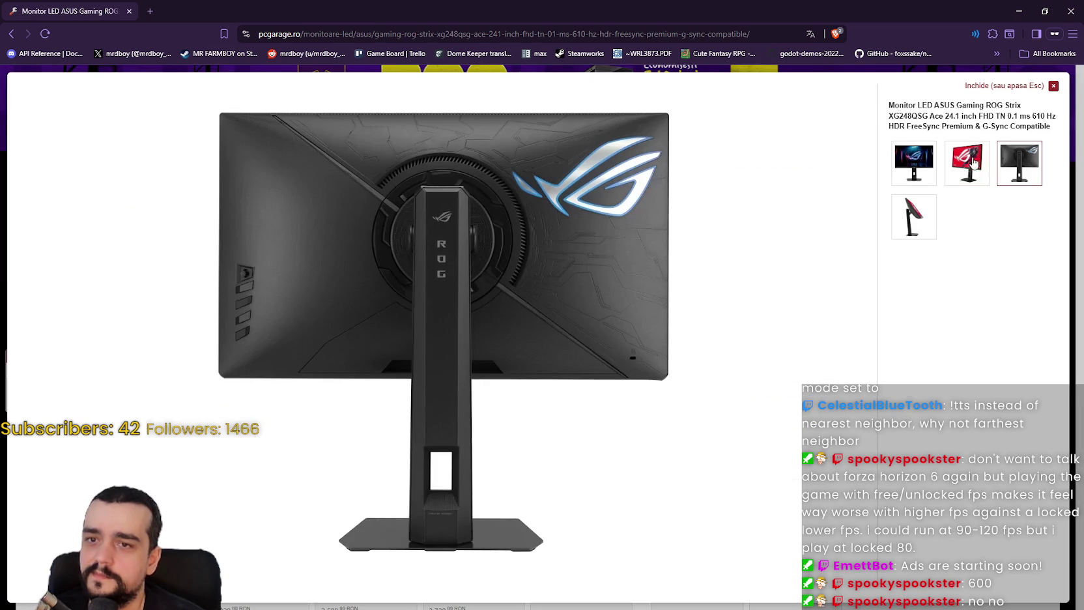
left_click(917, 220)
left_click(923, 182)
left_click(956, 171)
left_click(1015, 166)
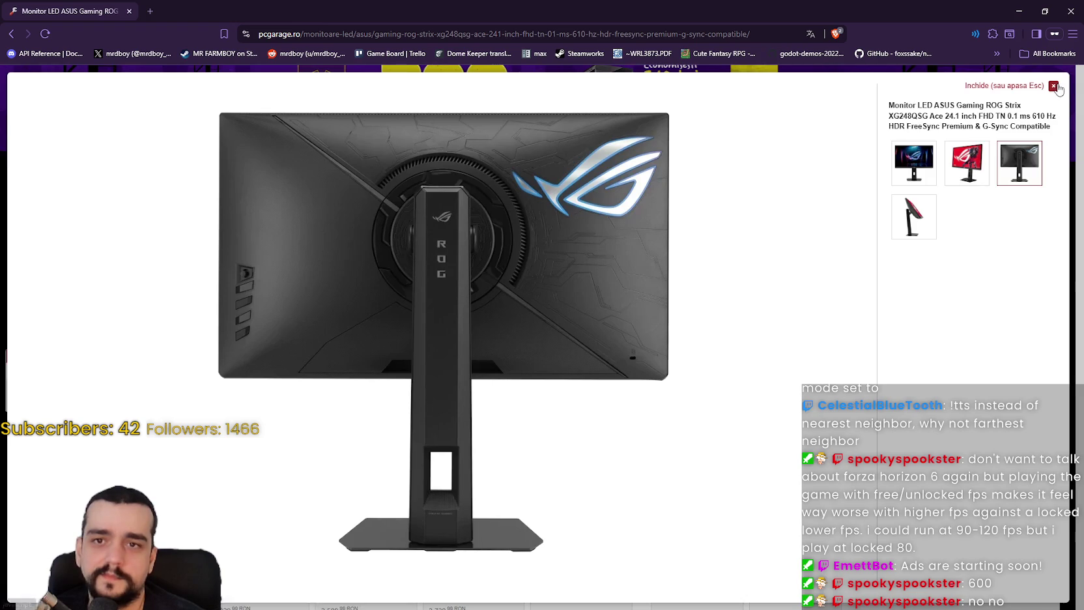
left_click(1053, 86)
Return to the 610 Hz filtered listing and reopen the refresh-rate filter choices
left_click(13, 33)
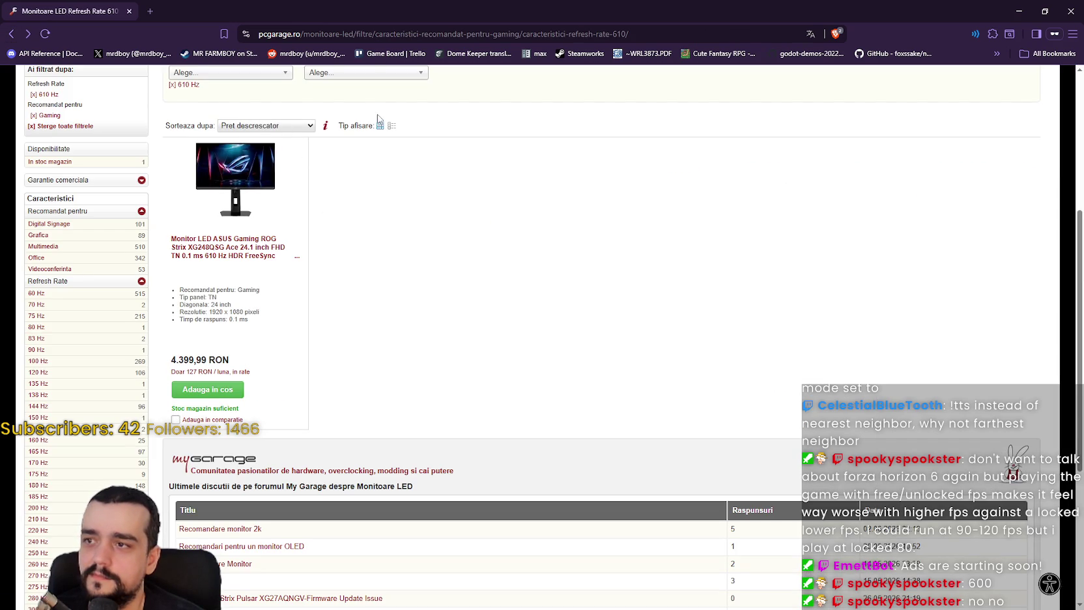
scroll(378, 119, "up", 3)
left_click(229, 242)
scroll(224, 353, "down", 10)
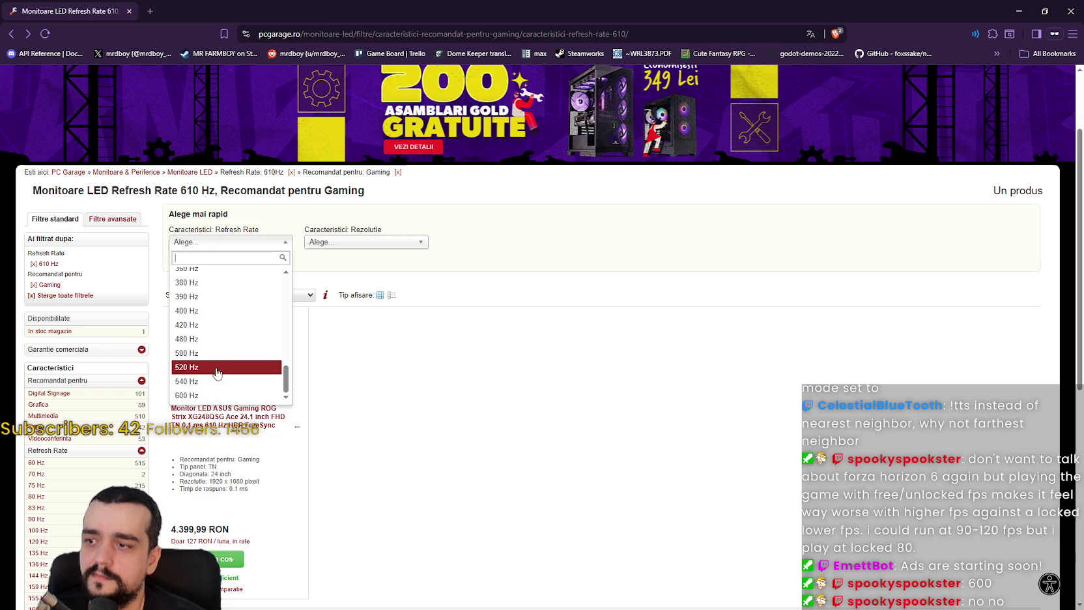
Filter monitors to 600 Hz and open the BenQ Zowie XL2586X+ product page
left_click(205, 395)
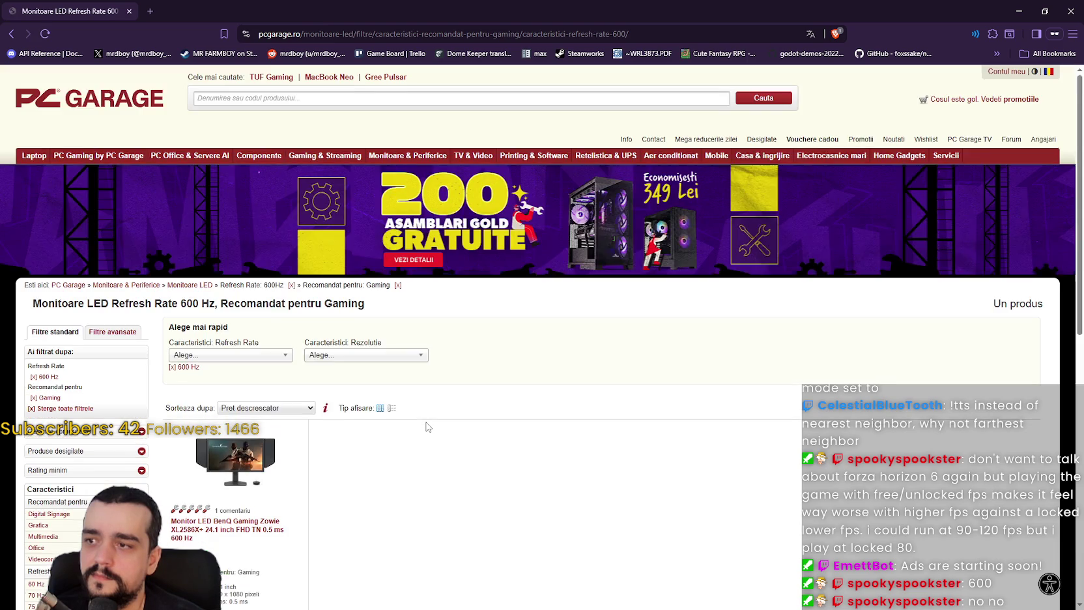
scroll(443, 443, "down", 5)
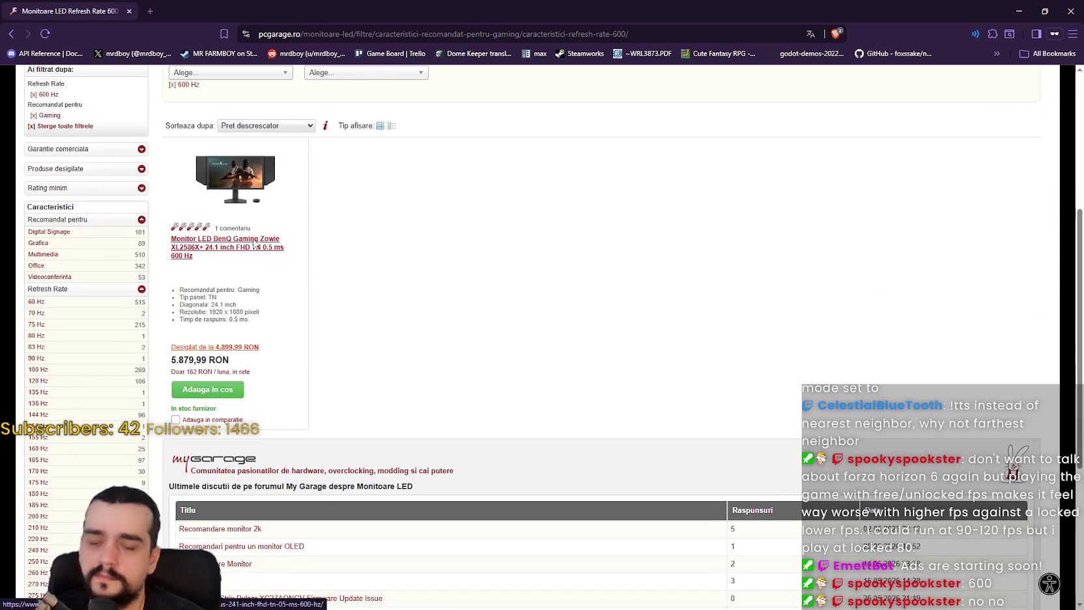
left_click(255, 245)
scroll(246, 262, "down", 3)
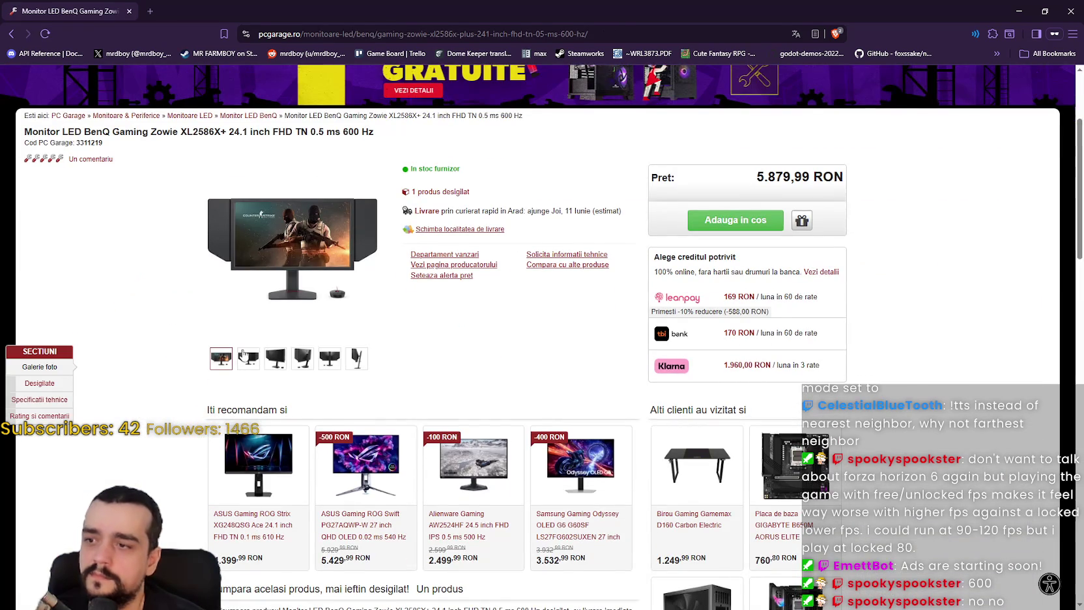
Browse the BenQ Zowie XL2586X+ product photos, close the gallery, and minimize the browser
left_click(298, 242)
left_click(962, 155)
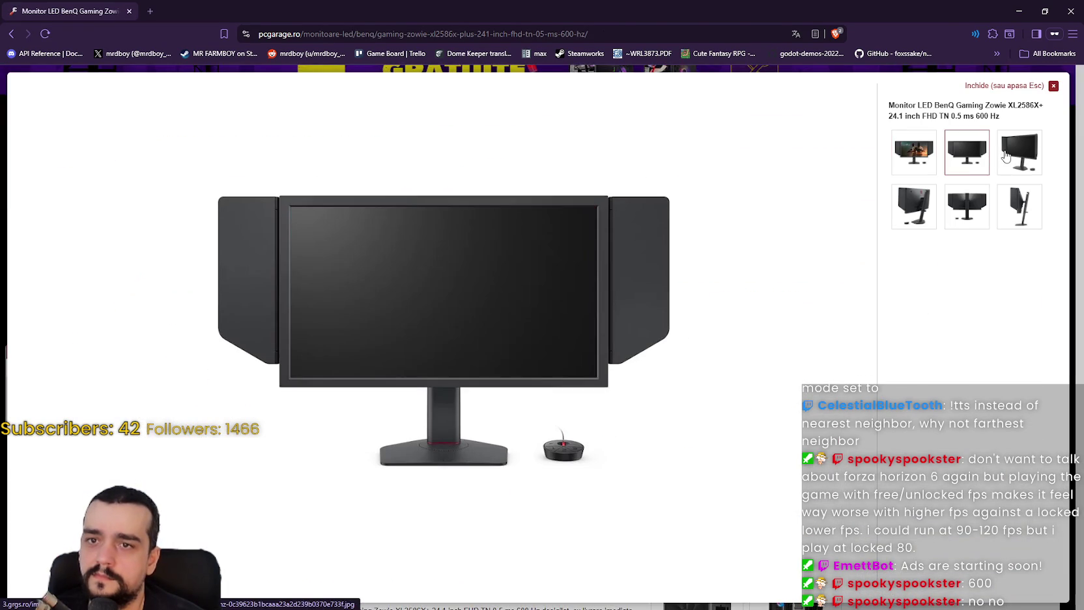
left_click(1019, 153)
left_click(901, 204)
left_click(966, 207)
left_click(1018, 207)
left_click(1005, 162)
left_click(963, 158)
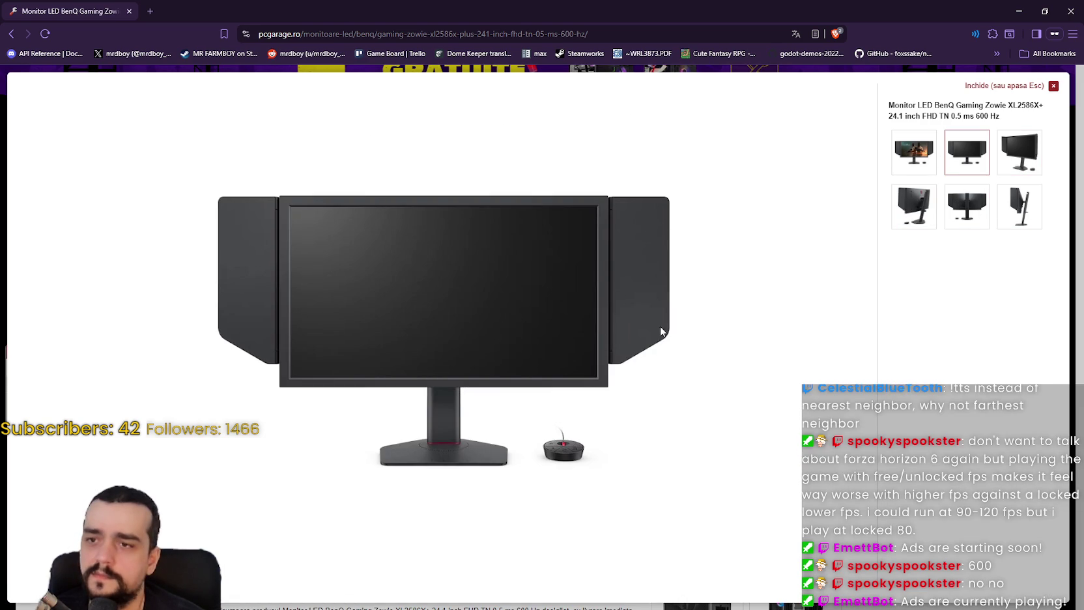
left_click(907, 154)
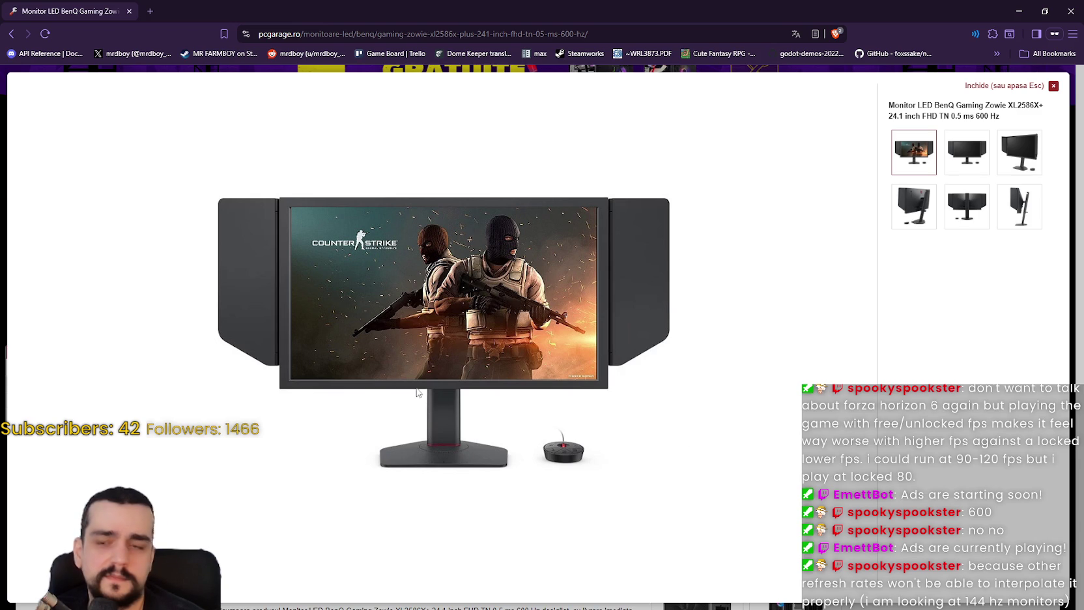
left_click(963, 154)
left_click(1018, 153)
left_click(1018, 206)
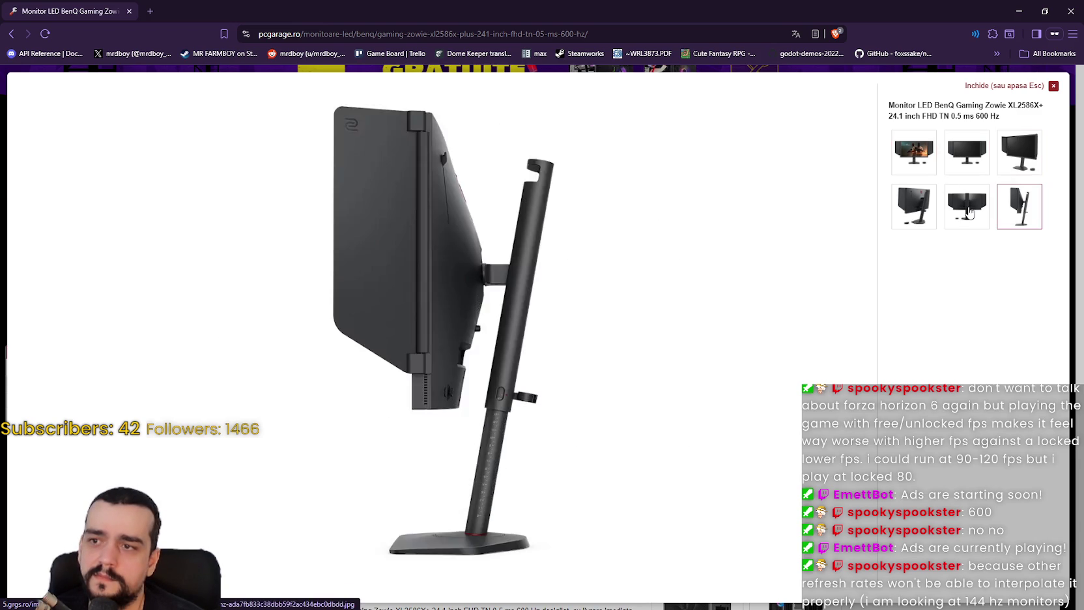
left_click(966, 206)
left_click(914, 154)
left_click(967, 153)
left_click(1019, 207)
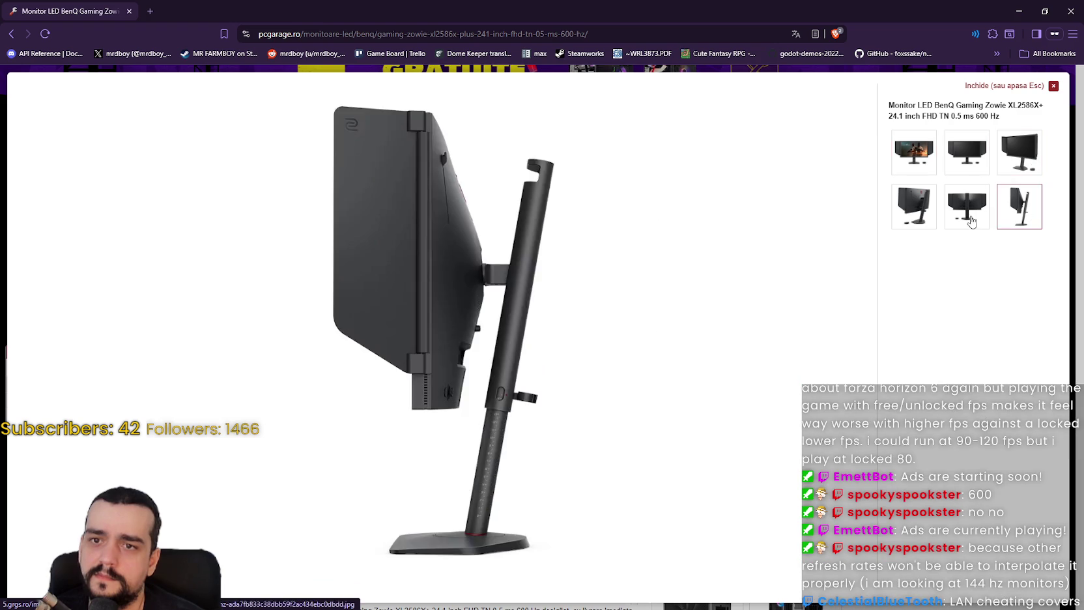
left_click(914, 207)
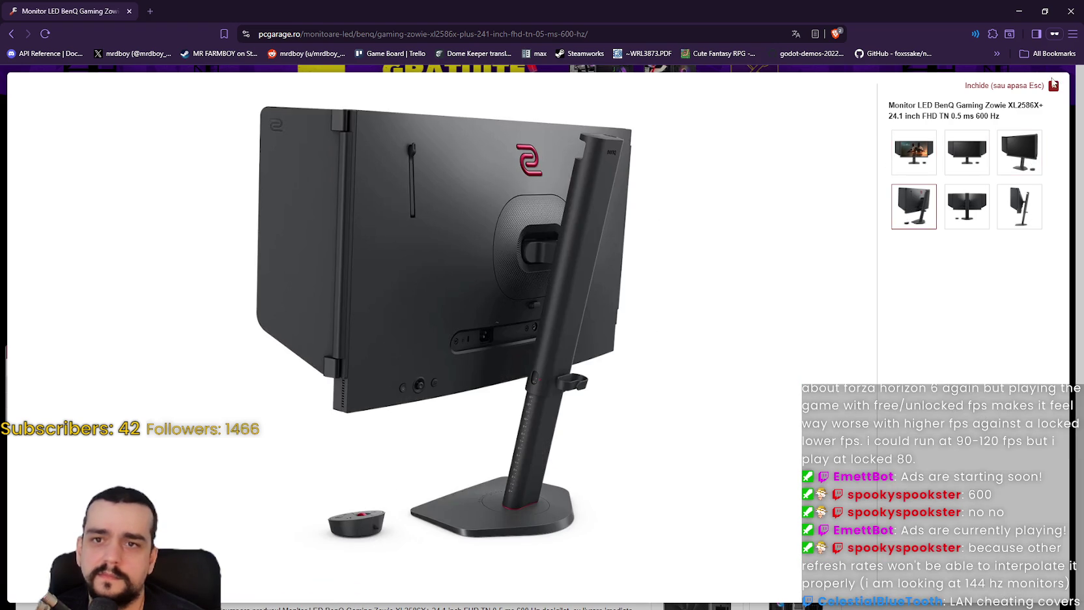
left_click(1053, 85)
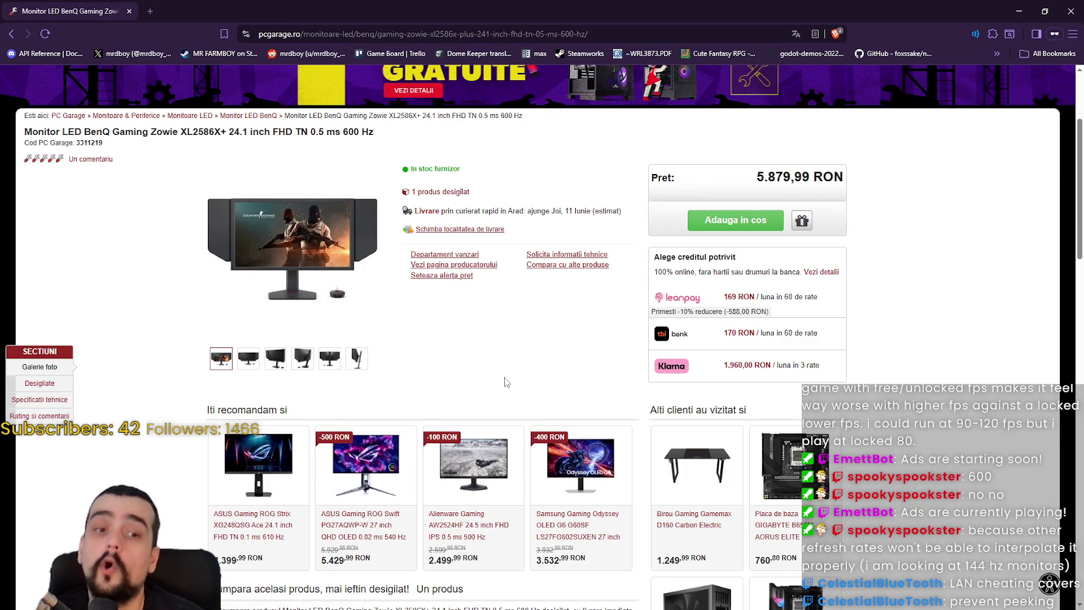
left_click(1020, 6)
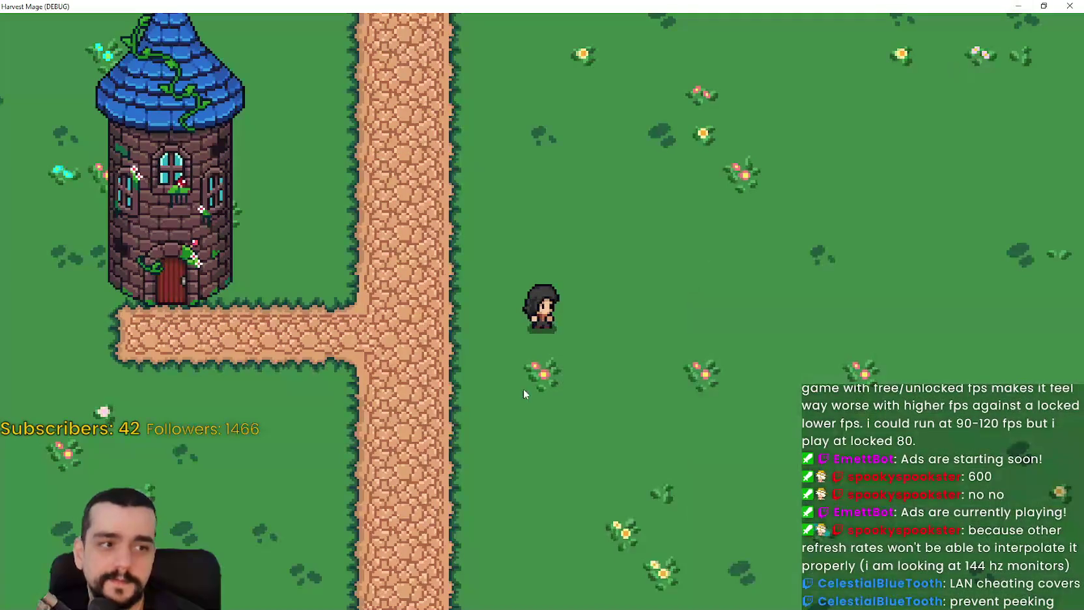
Close the game, change Max FPS from 610 to 600 in Project Settings, and rerun the project
key("a")
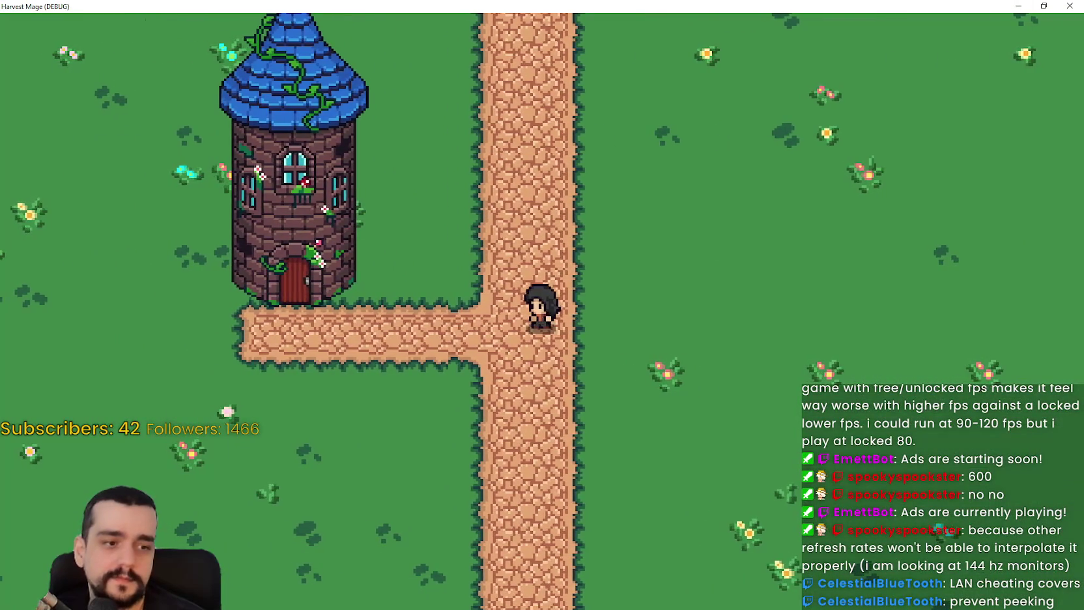
left_click(1076, 5)
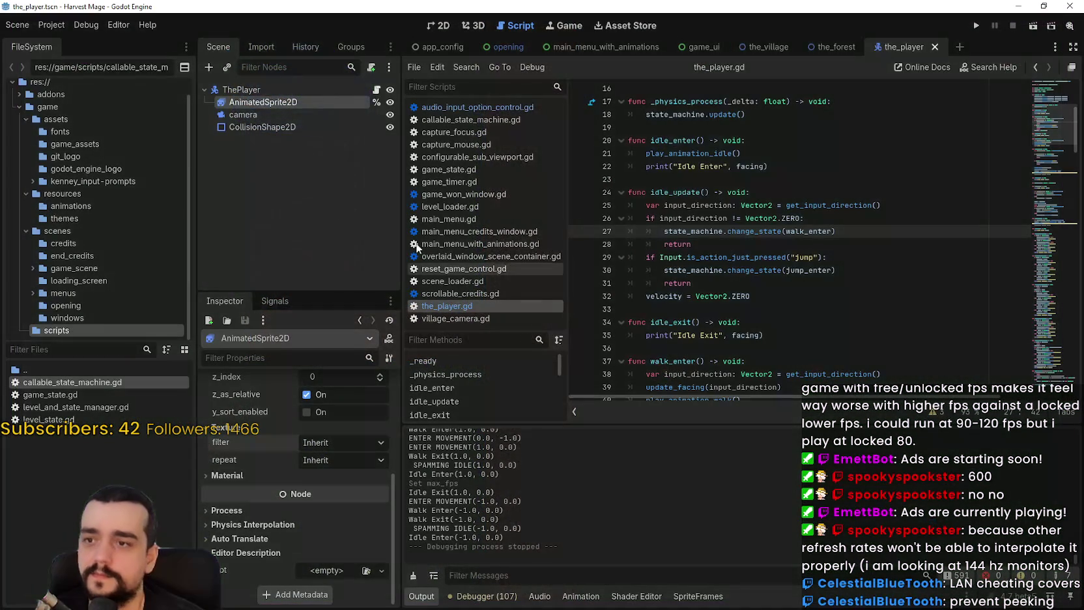
left_click(51, 25)
left_click(59, 44)
left_click(674, 290)
type("600")
key("Return")
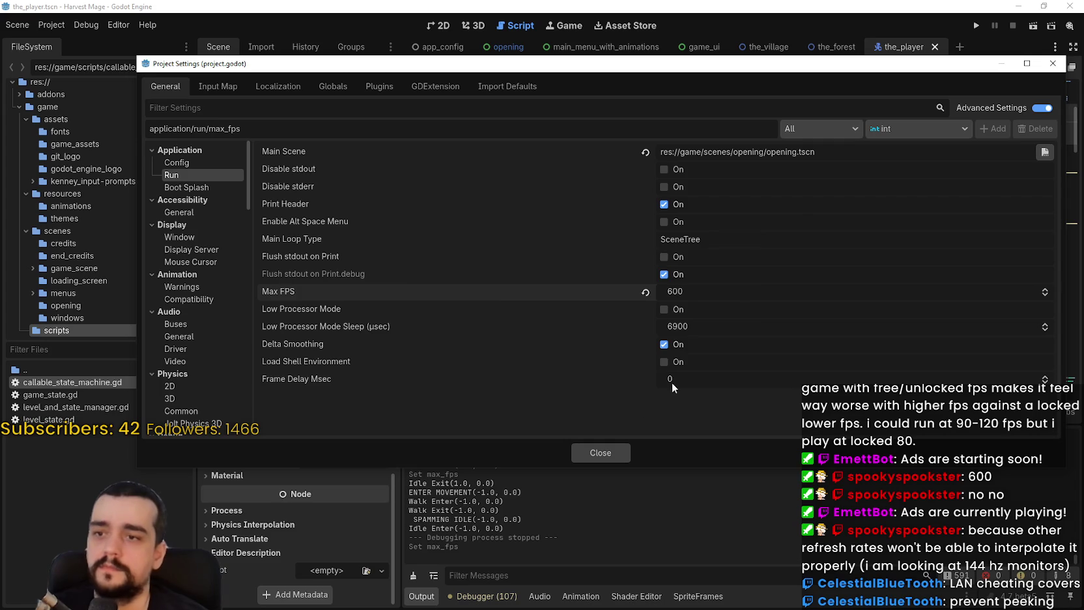
left_click(609, 459)
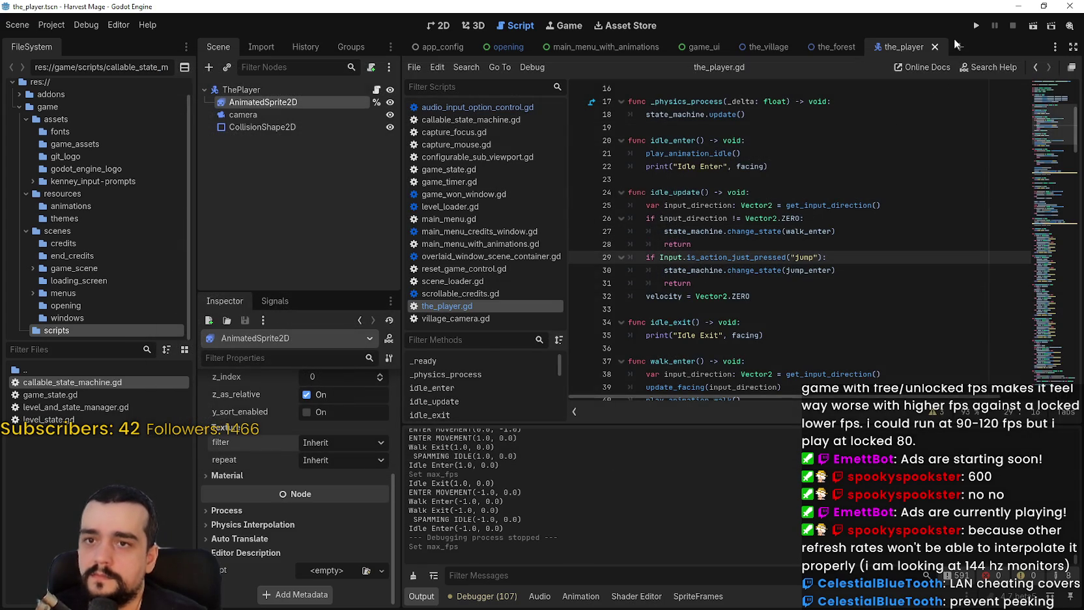
left_click(975, 25)
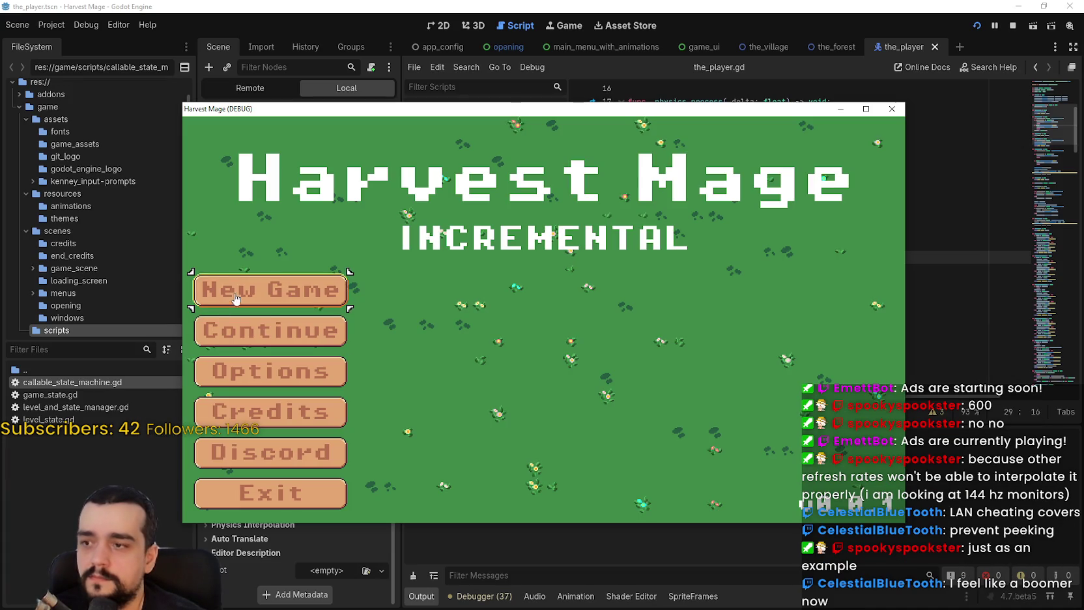
Start a new game and walk the player around the tower and path with WASD
left_click(235, 299)
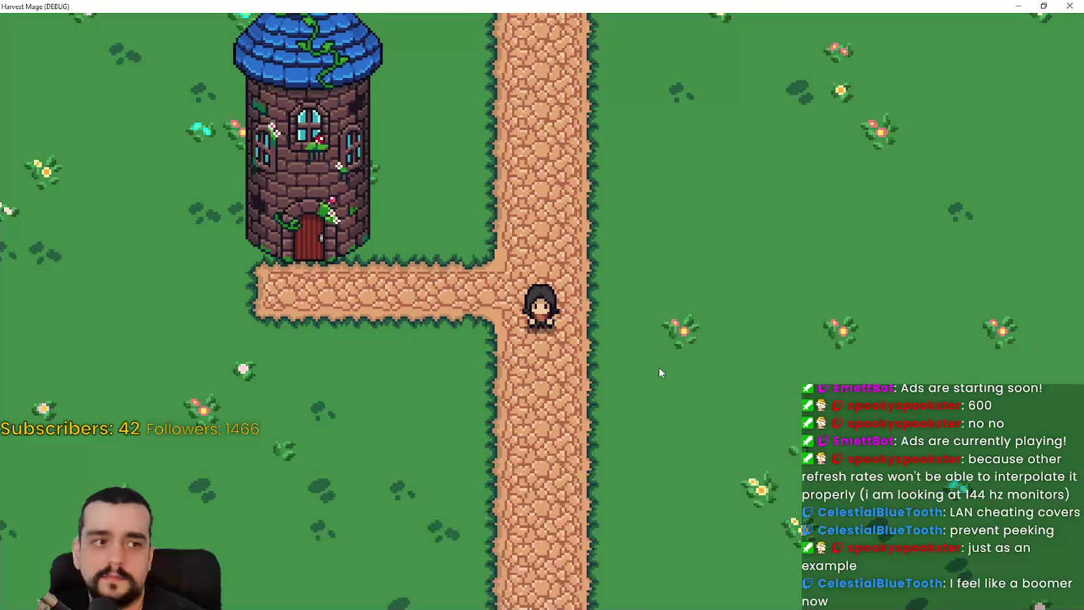
key("d")
key("w")
key("a")
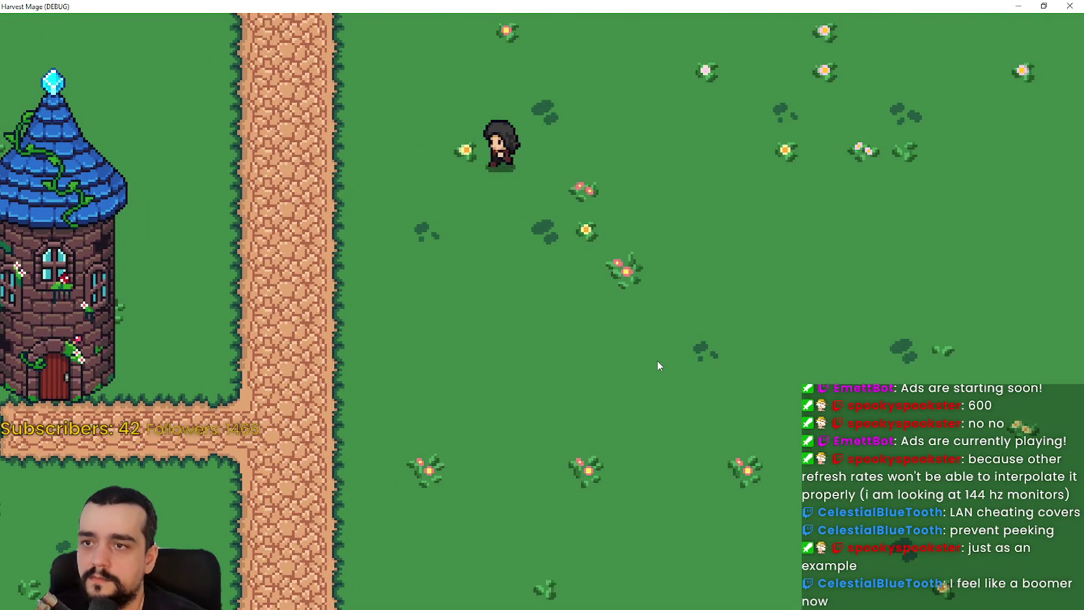
key("a")
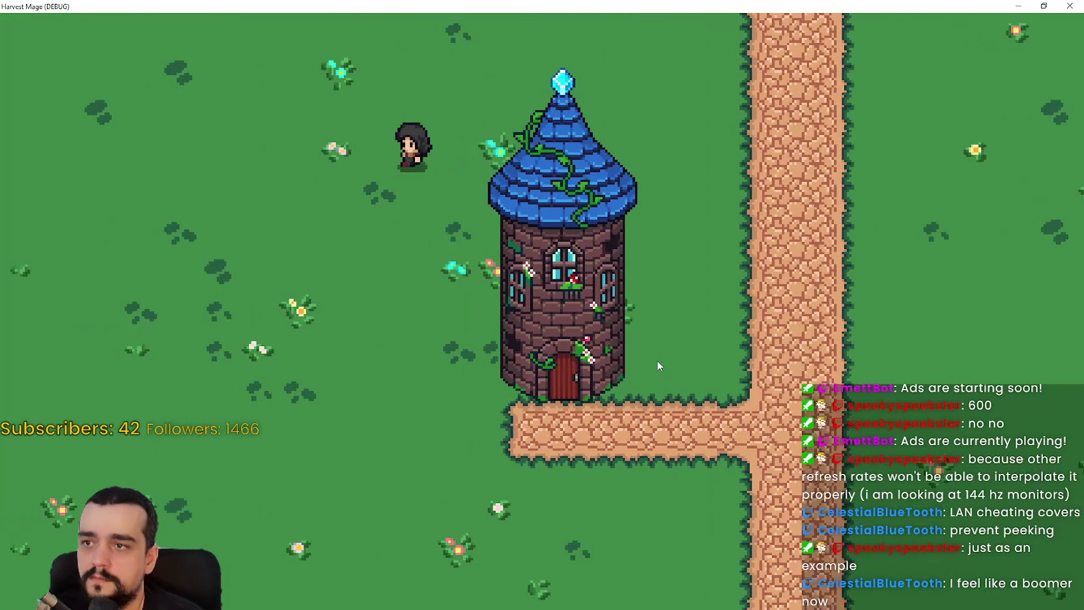
key("s")
key("d")
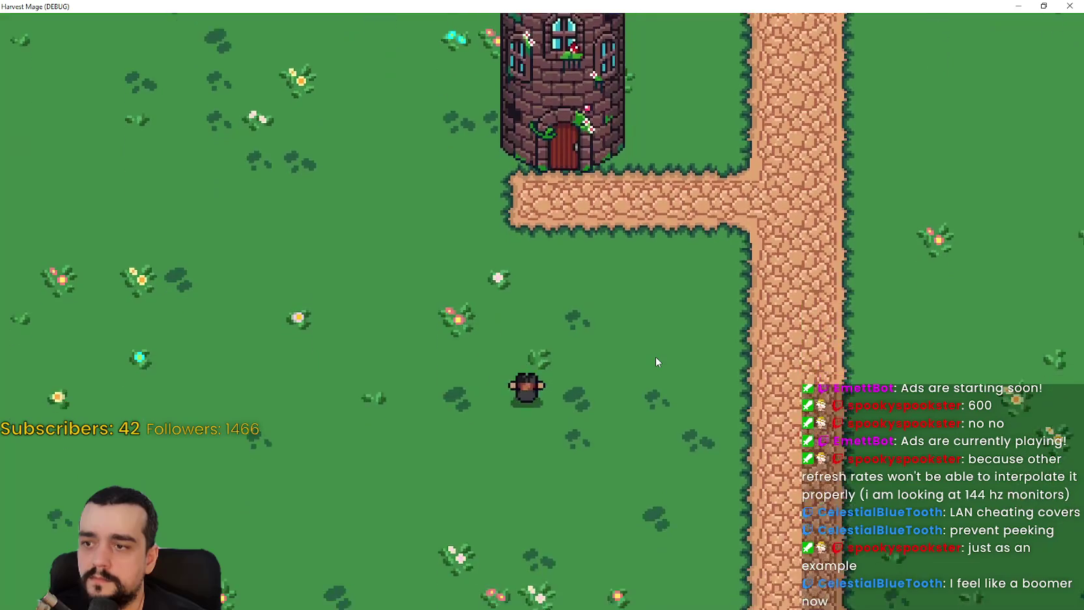
key("d")
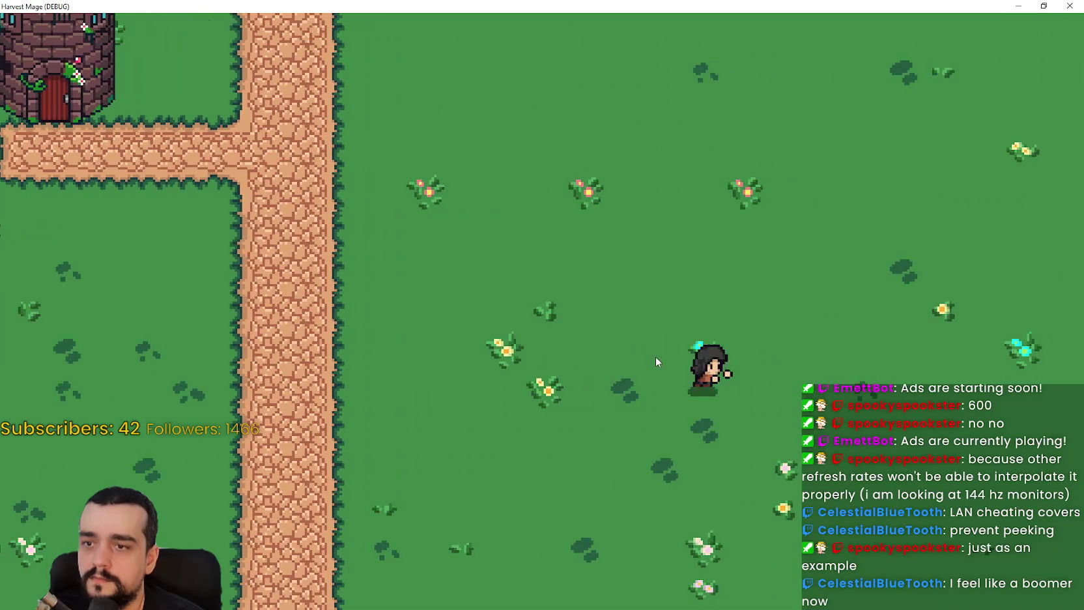
Shrink the game window over the editor and show the debugger's performance monitors
left_click(1043, 6)
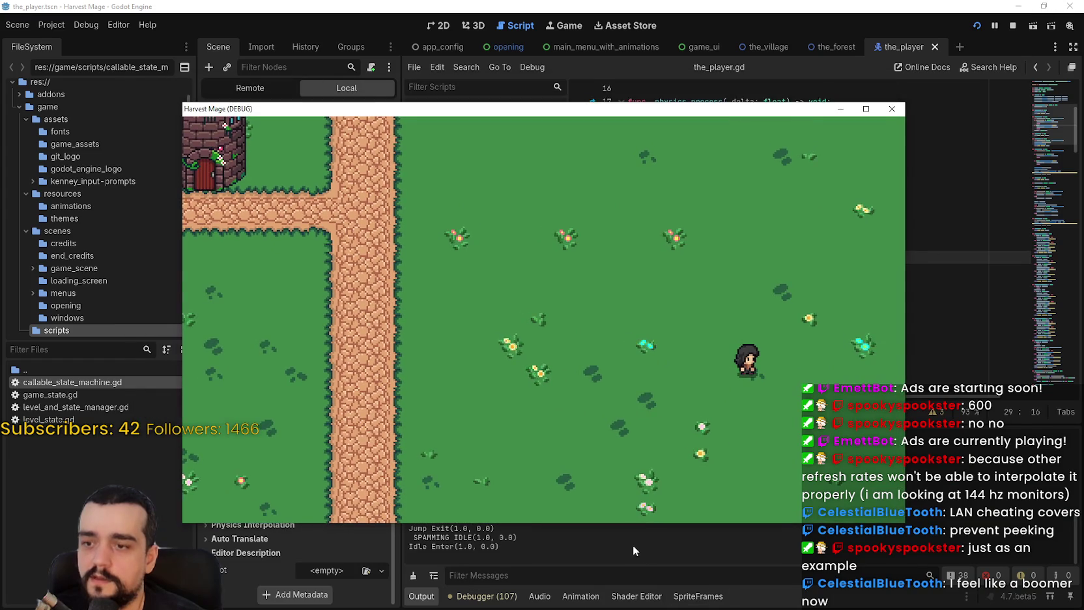
left_click(632, 545)
left_click(486, 596)
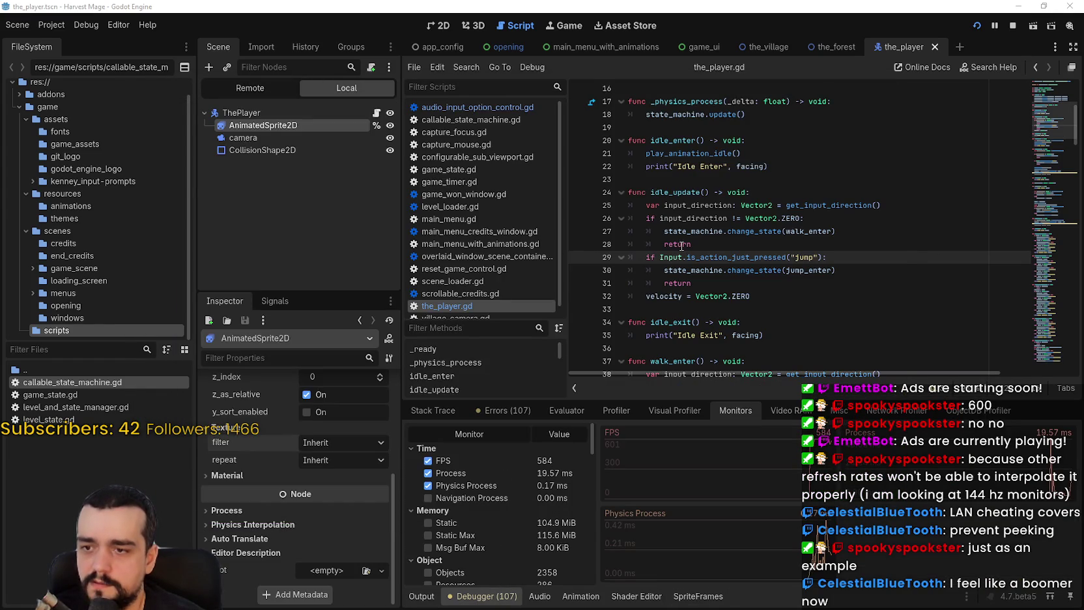
Move the game window to the top of the screen and walk the player toward the tower
key("alt+Tab")
left_click_drag(633, 105, 748, 13)
key("Left")
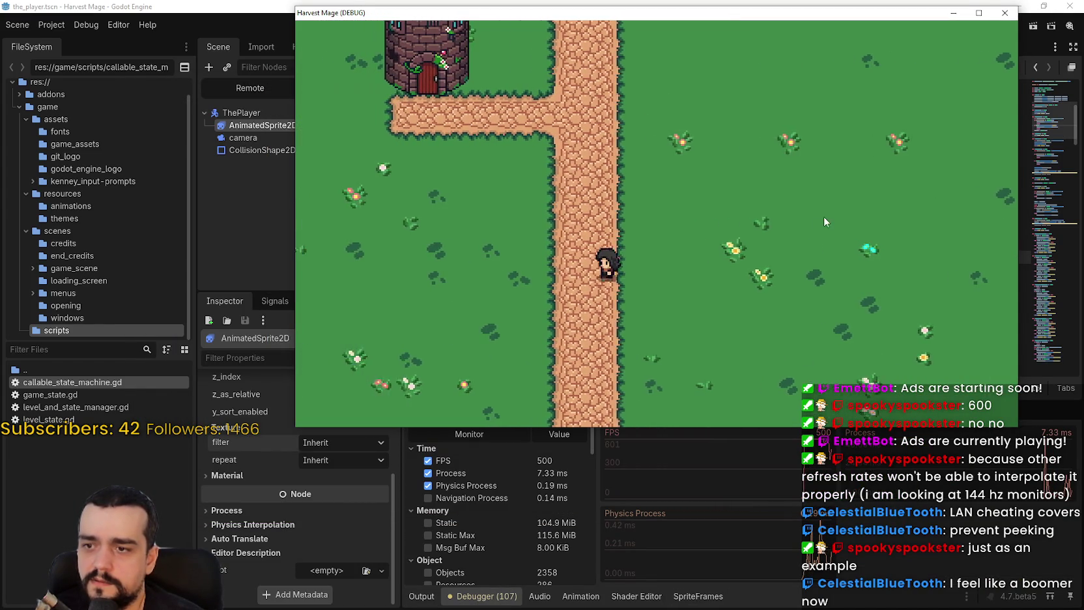
key("Left")
key("Up")
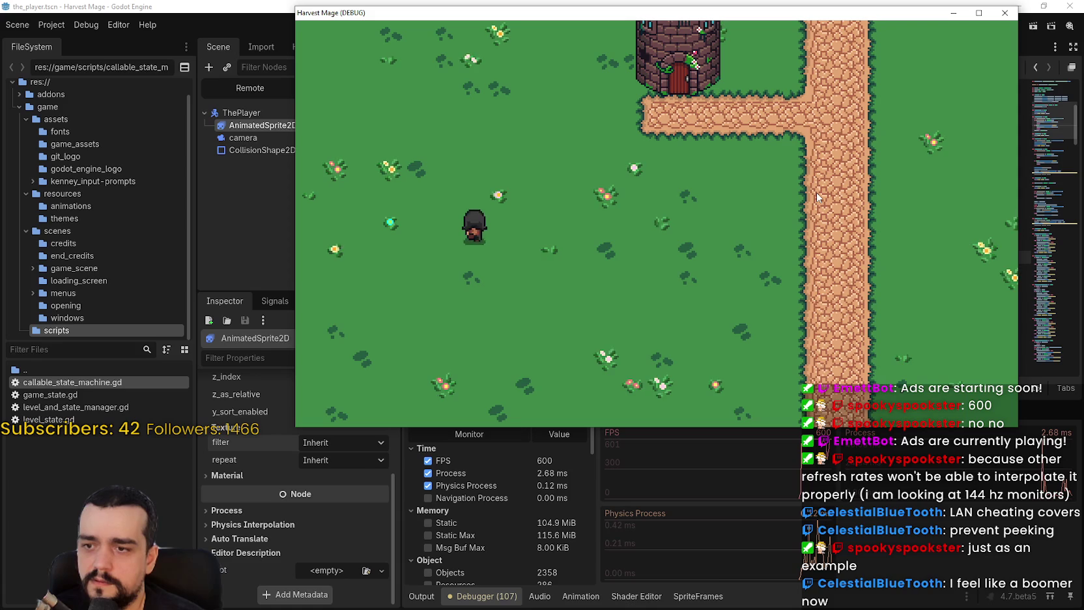
key("Up")
Walk the player past the tower and across the grass, then close the game
key("Right")
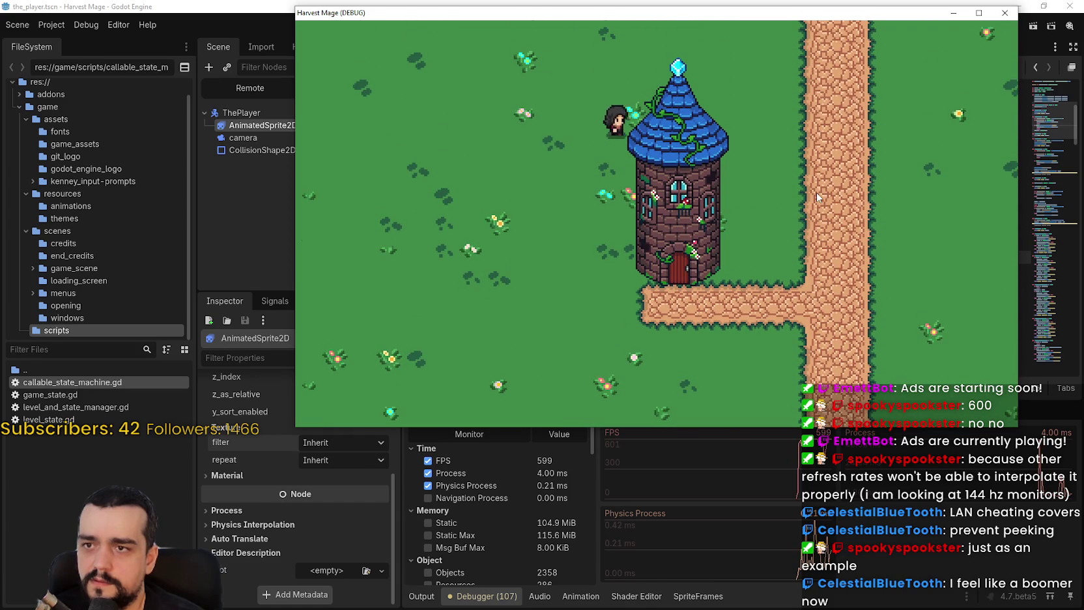
key("Right")
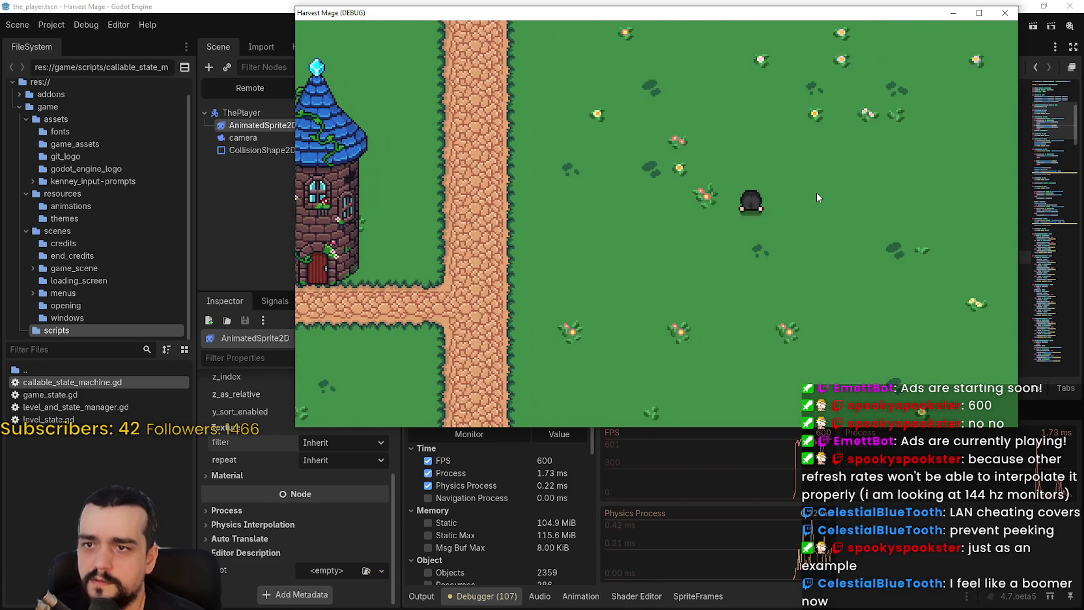
key("Down")
key("Left")
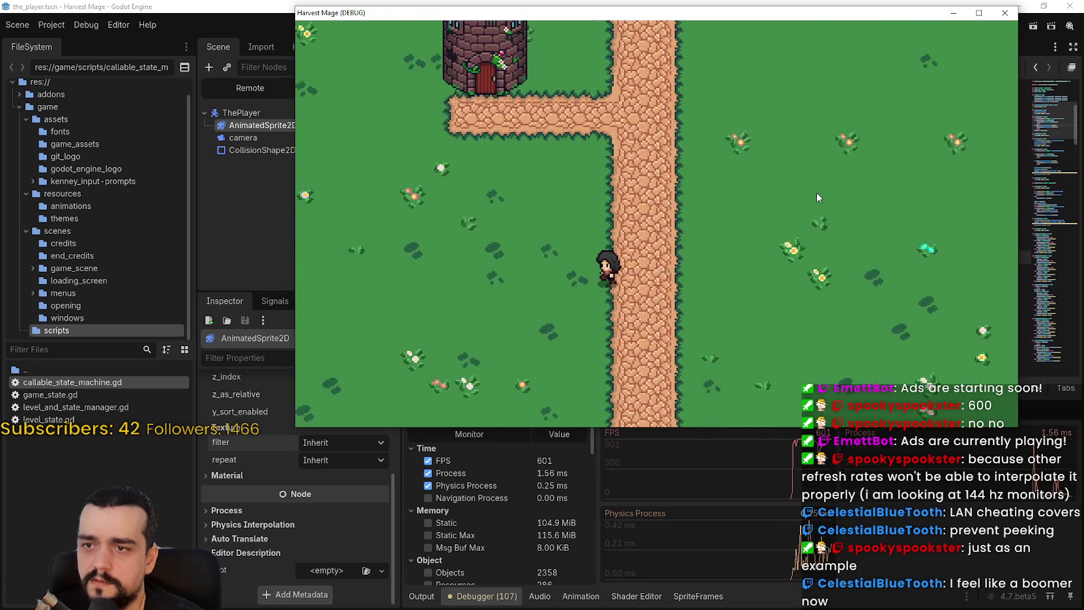
key("Up")
key("Right")
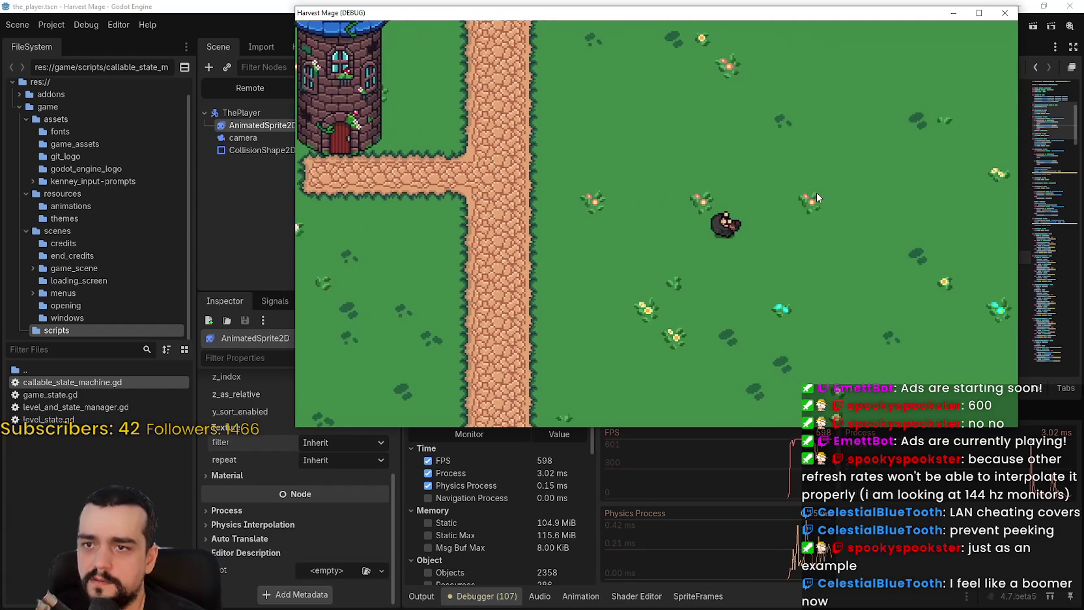
left_click(1005, 12)
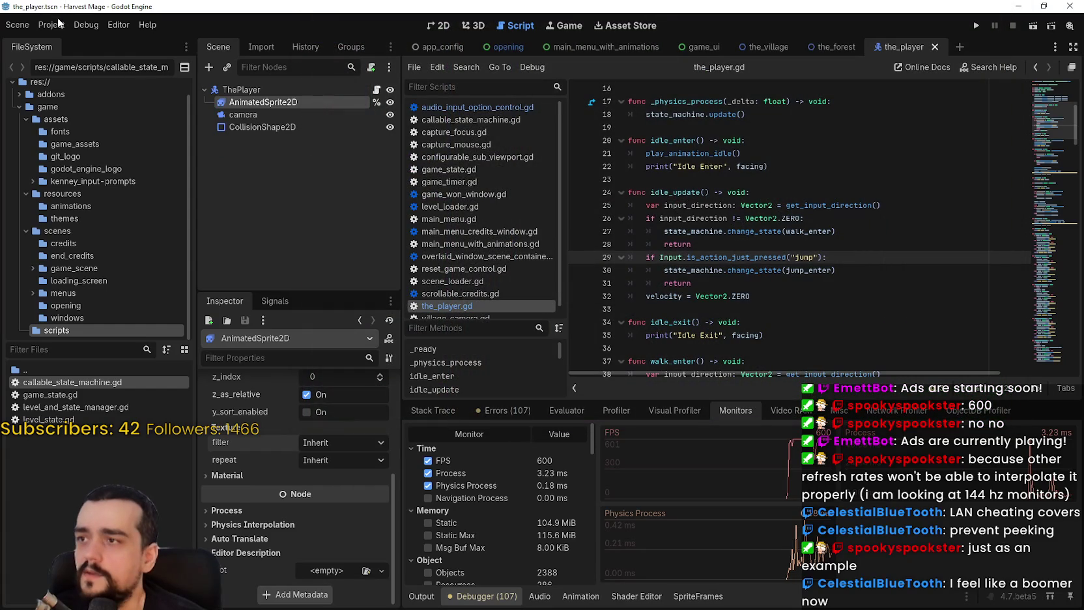
Turn on Physics Interpolation in the common physics project settings and close the dialog
left_click(52, 25)
left_click(59, 41)
scroll(194, 264, "down", 3)
scroll(194, 264, "down", 2)
left_click(194, 243)
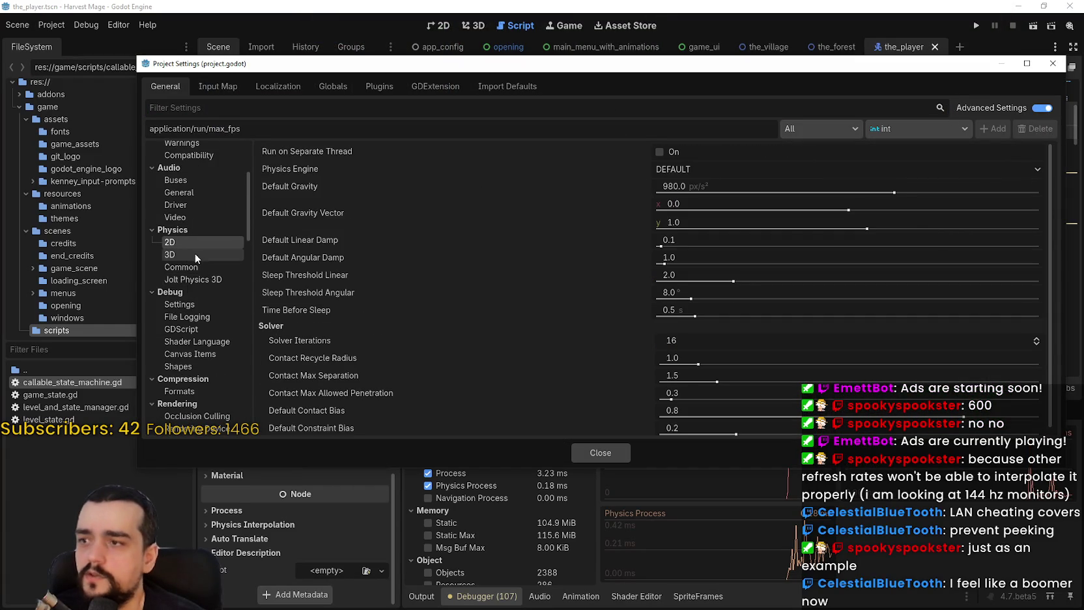
left_click(186, 267)
left_click(716, 205)
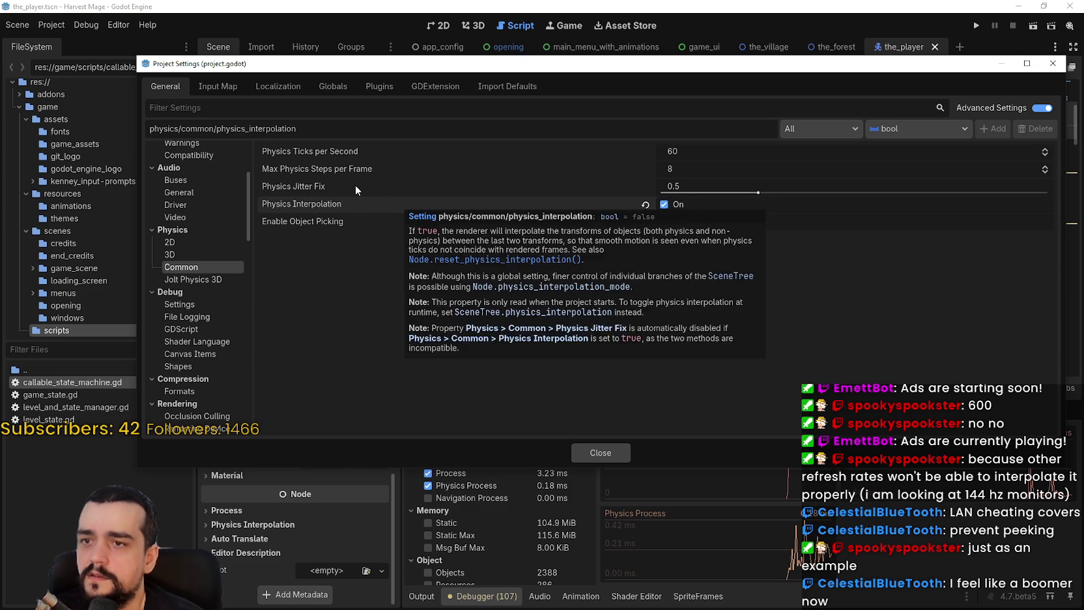
mouse_move(355, 189)
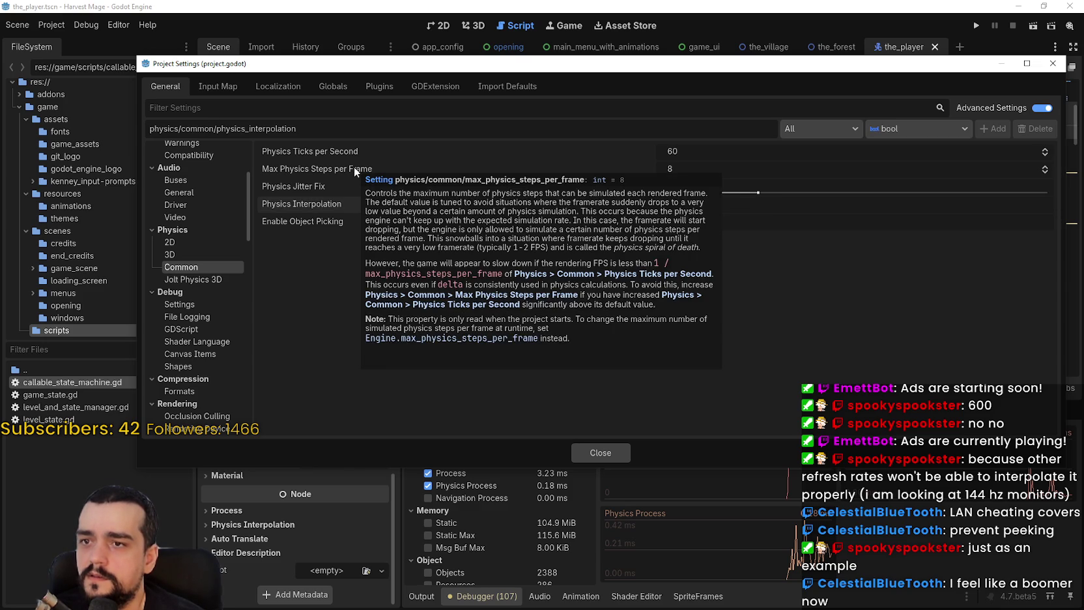
left_click(597, 449)
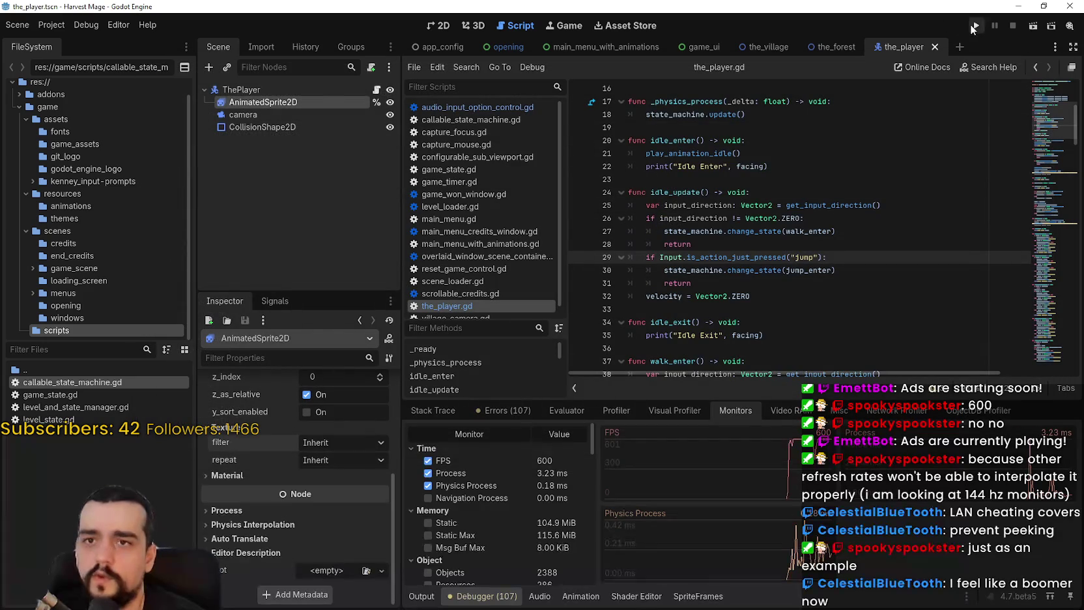
Run the project, start a new game maximized, and walk the mage left and right
left_click(975, 26)
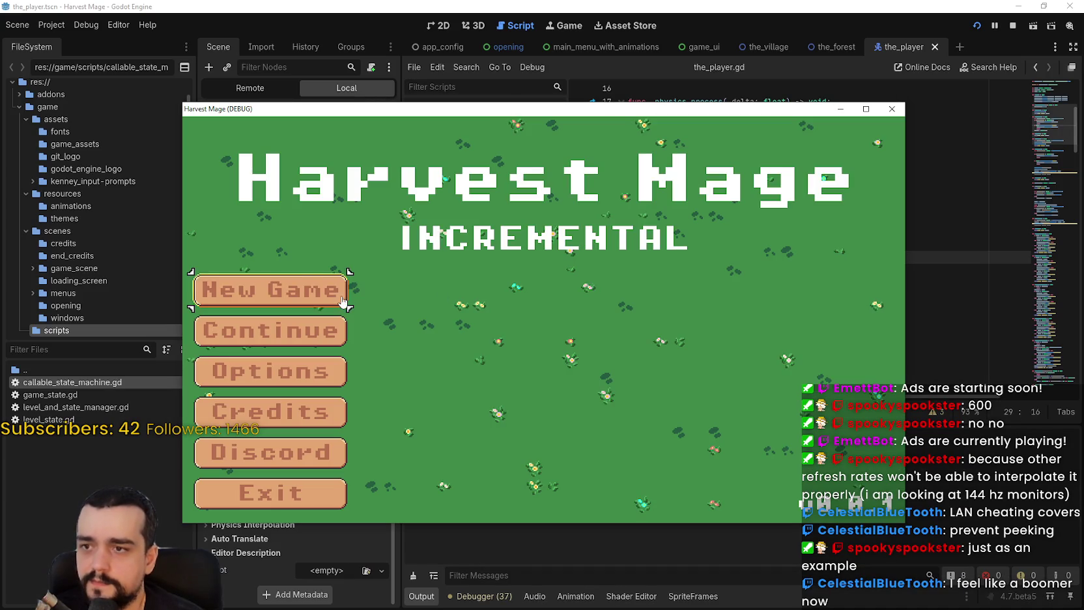
left_click(267, 289)
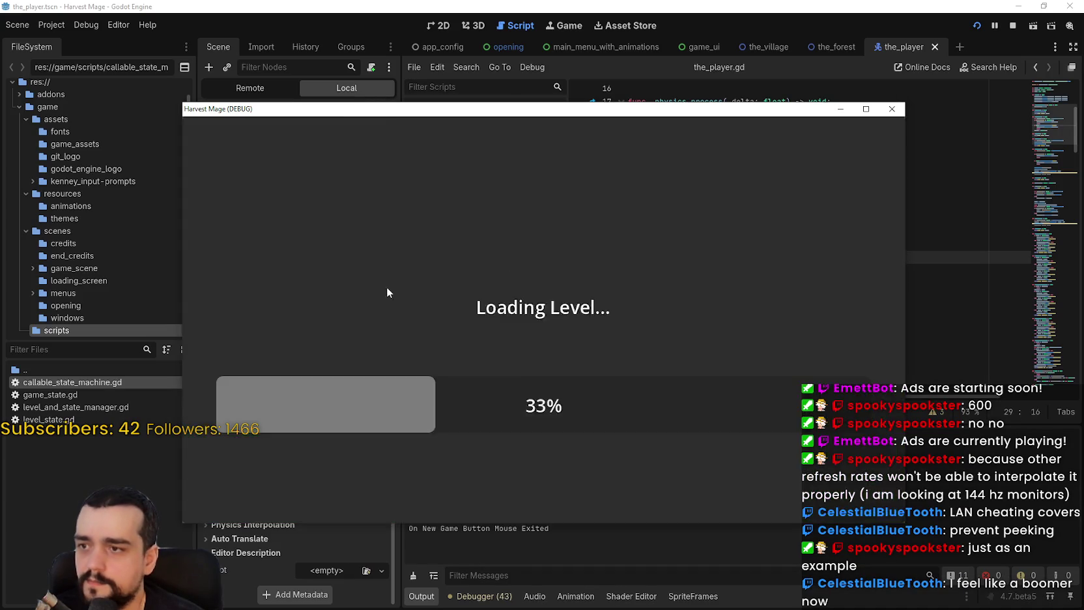
left_click(891, 78)
key("d")
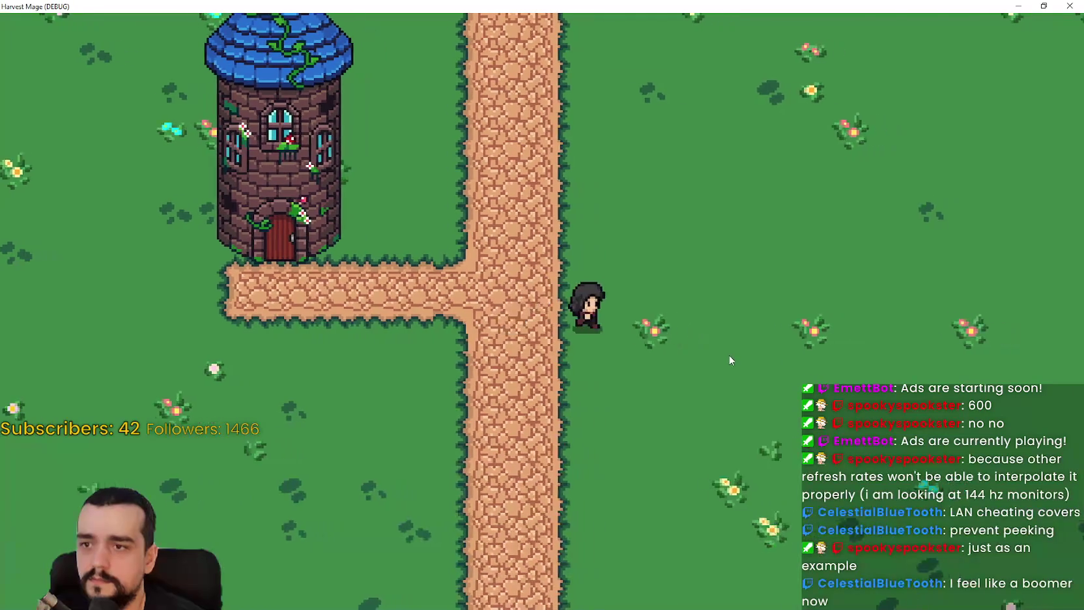
key("a")
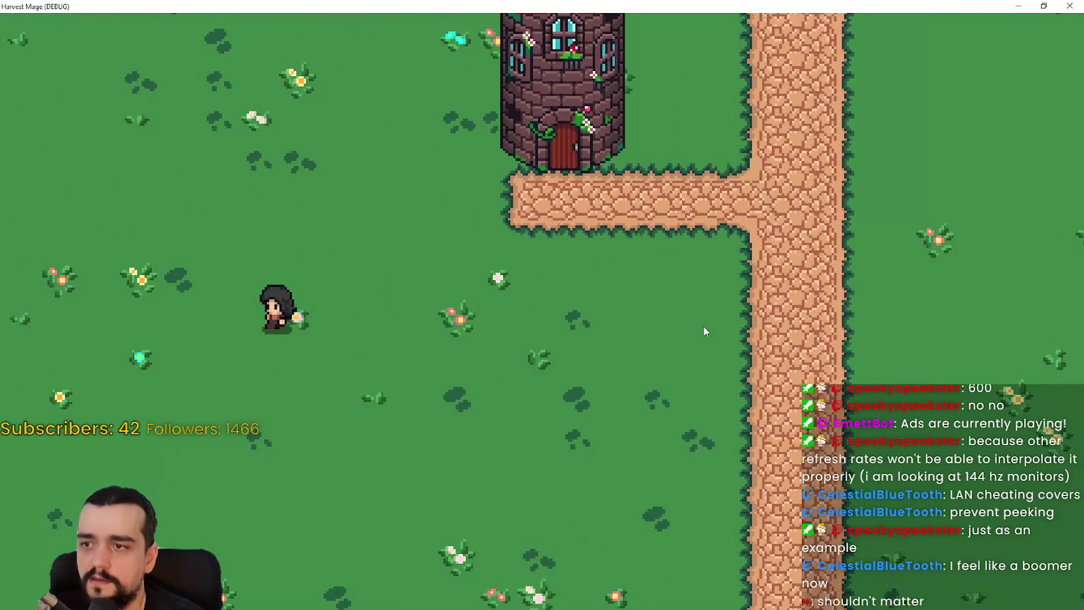
key("d")
Shrink and close the game, then reopen Project Settings
key("super+Down")
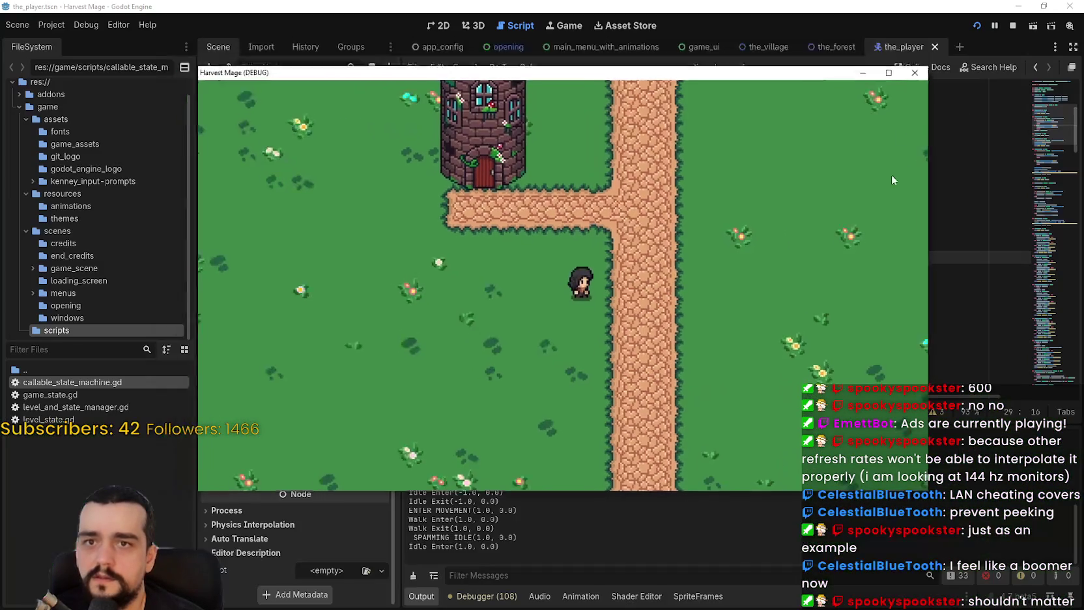
key("alt+F4")
left_click(51, 25)
left_click(71, 43)
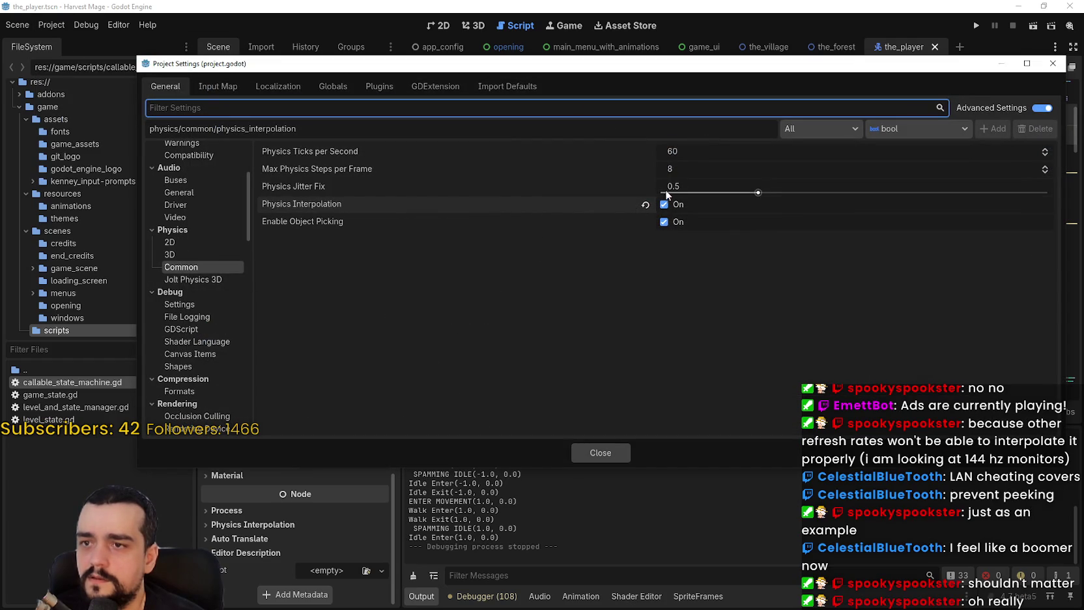
Change Physics Jitter Fix from 0.5 to 0.0 with interpolation still on, and rerun the project
mouse_move(373, 209)
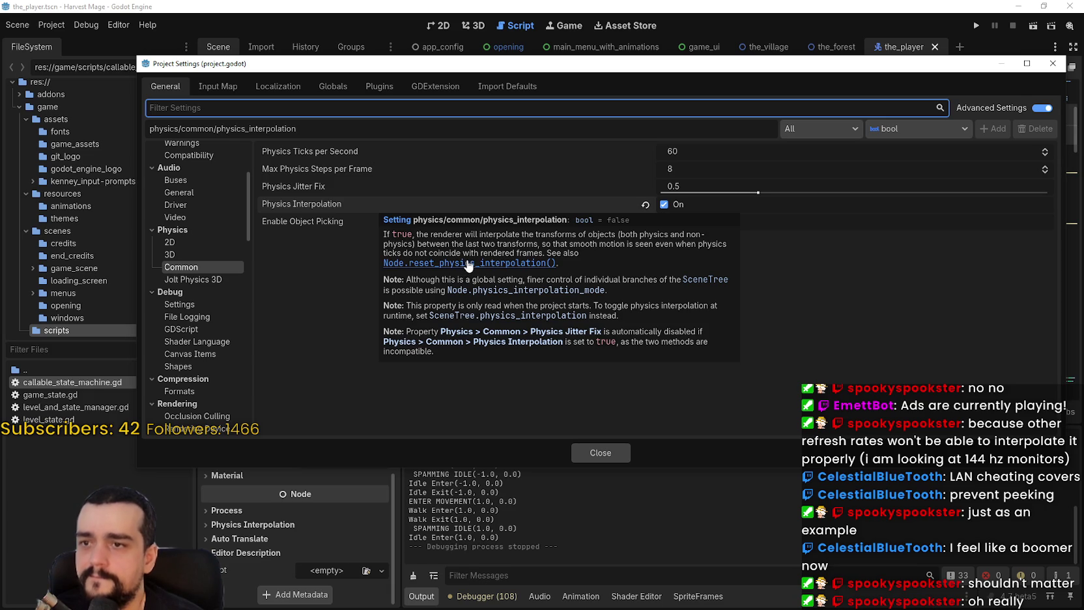
mouse_move(305, 187)
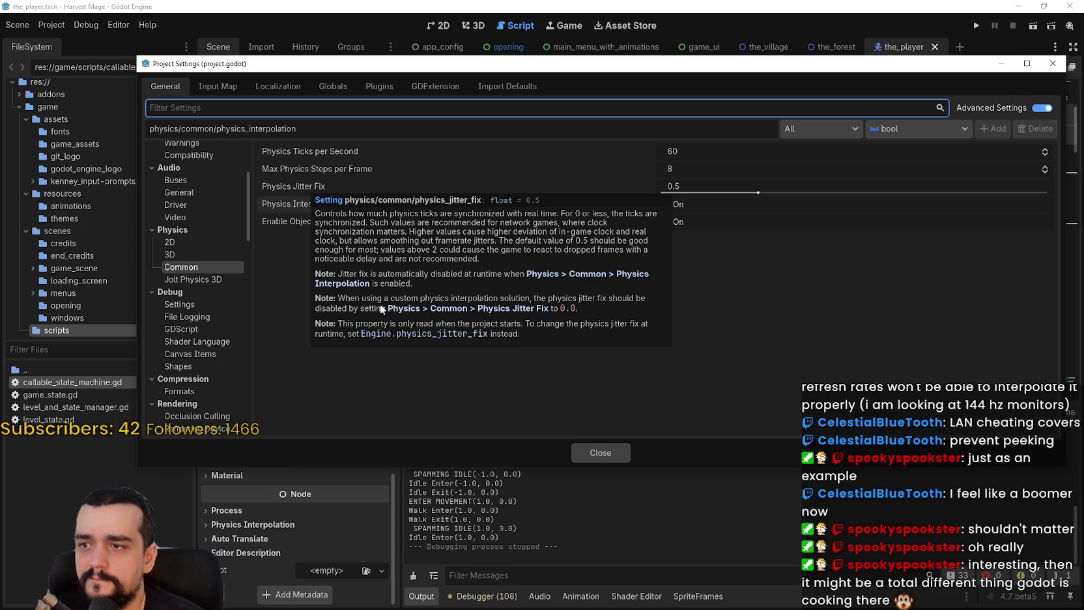
left_click(696, 189)
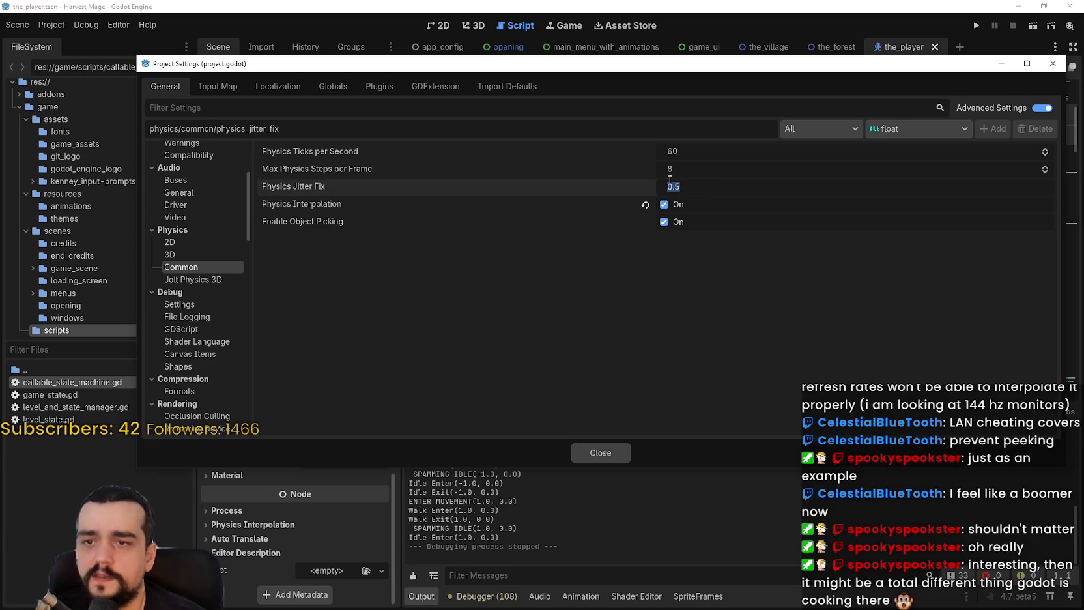
type("0")
key("Return")
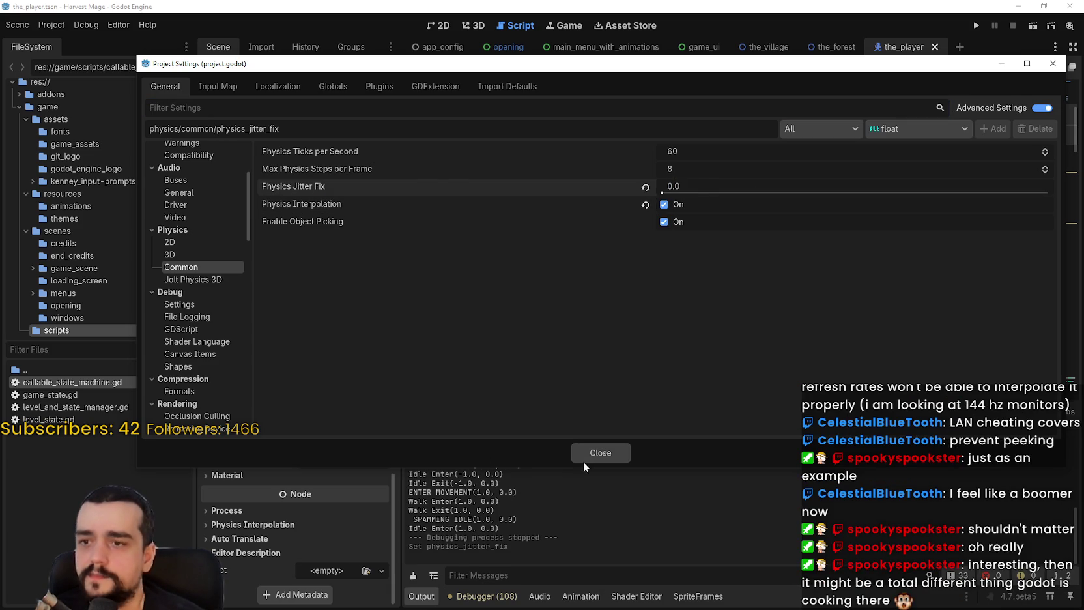
left_click(584, 459)
left_click(974, 25)
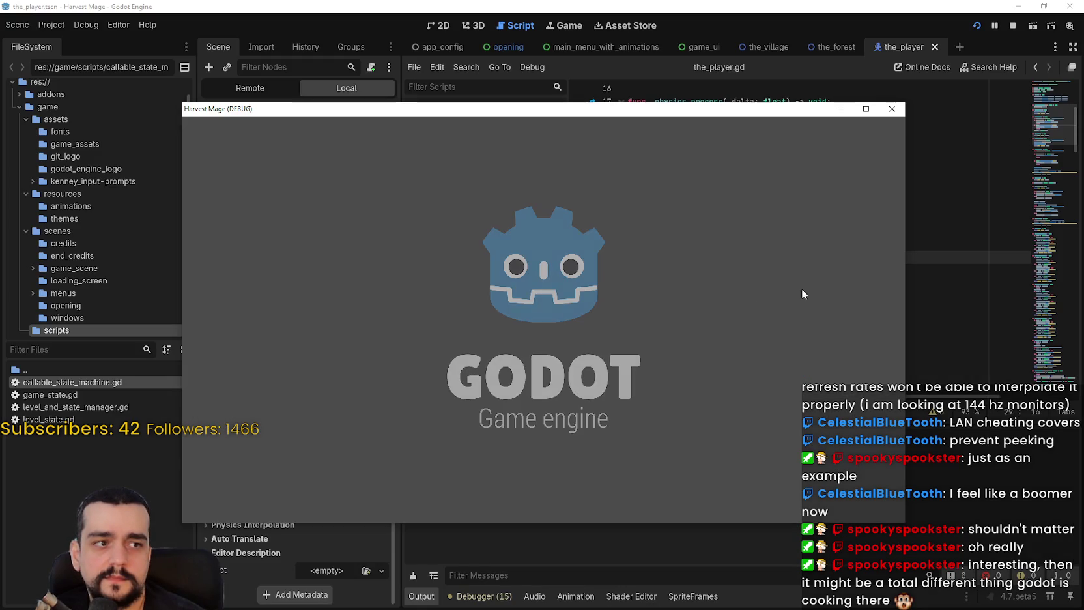
Maximize the game, start a new game, walk the mage around the tower and path, then shrink the window
left_click(867, 110)
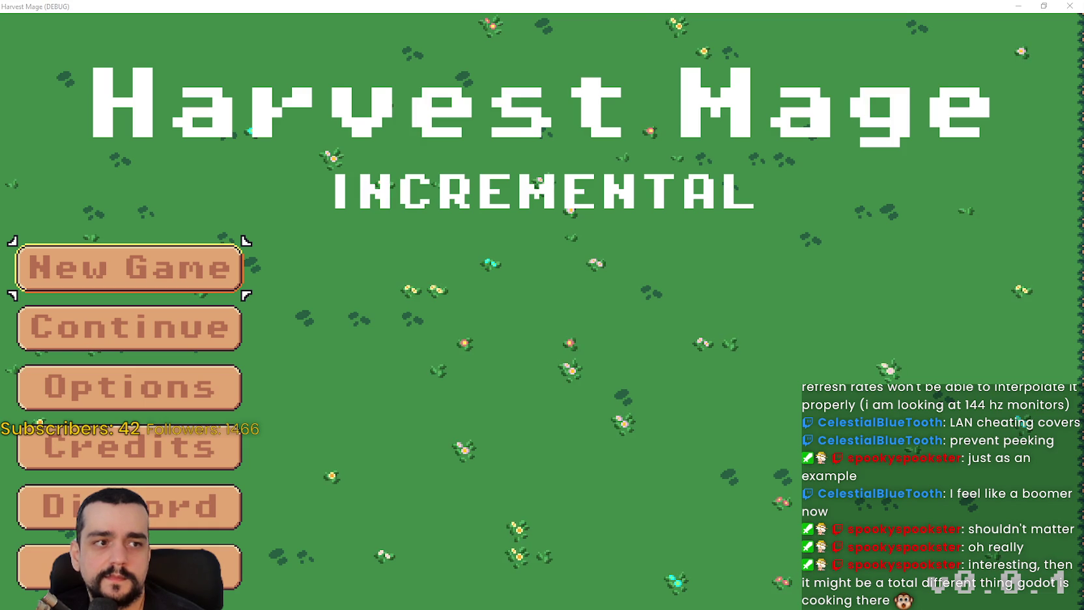
left_click(77, 275)
key("d")
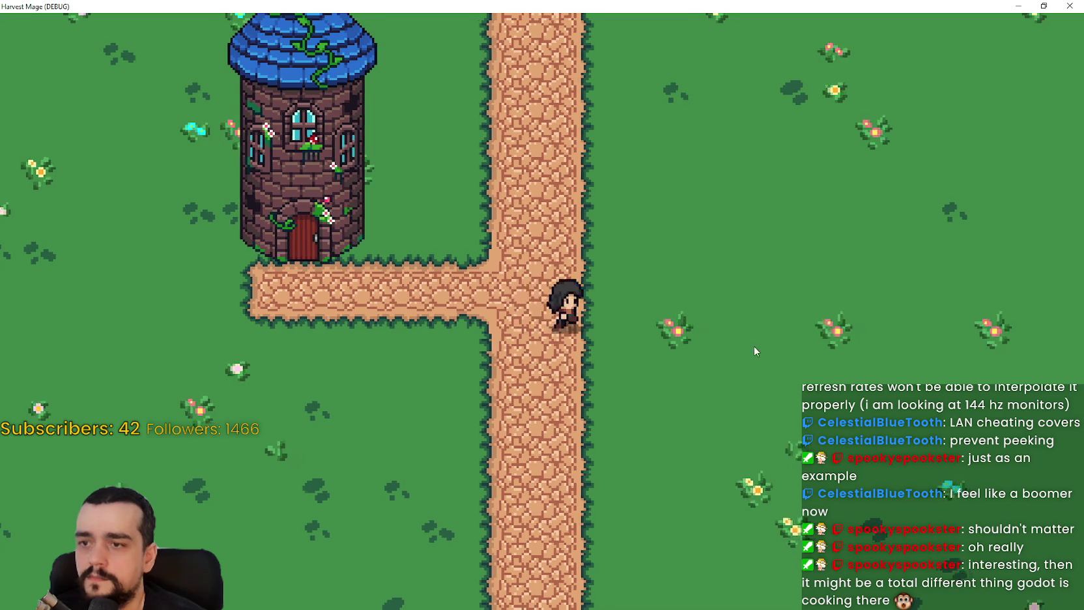
key("w")
key("a")
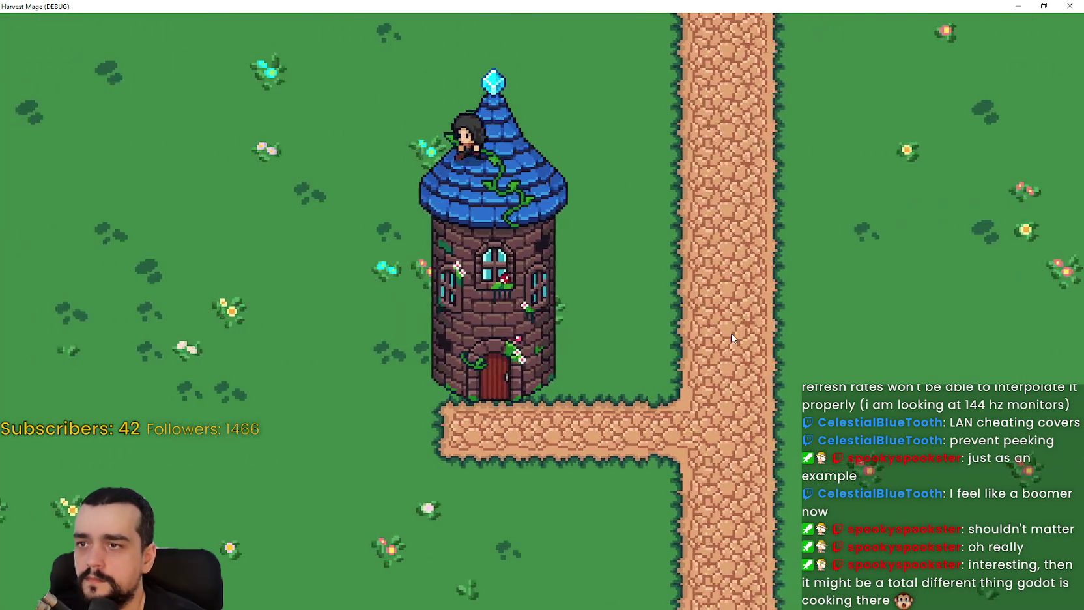
key("s")
key("d")
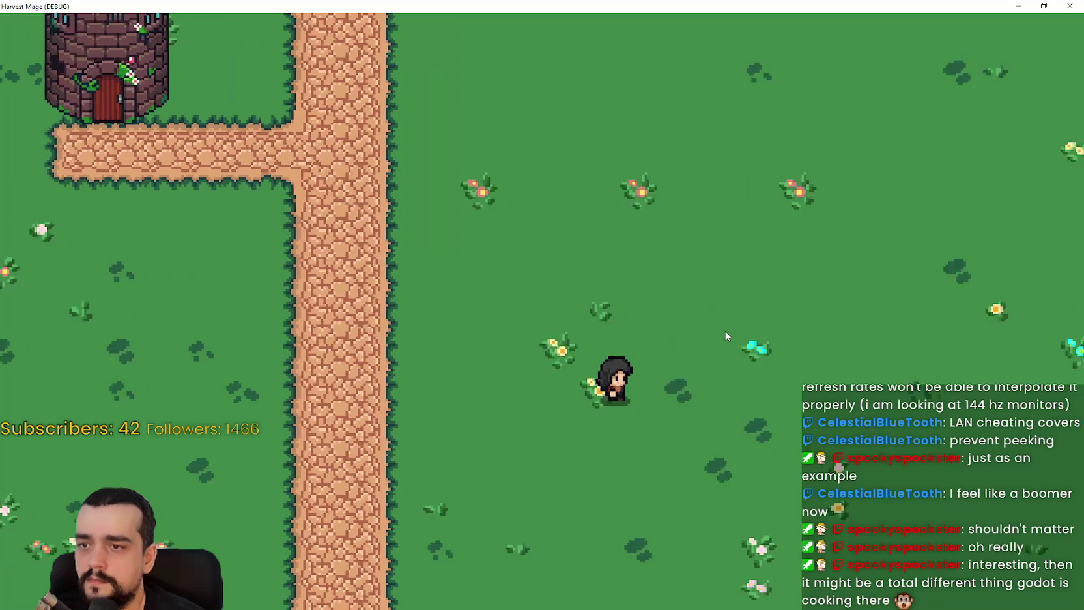
key("a")
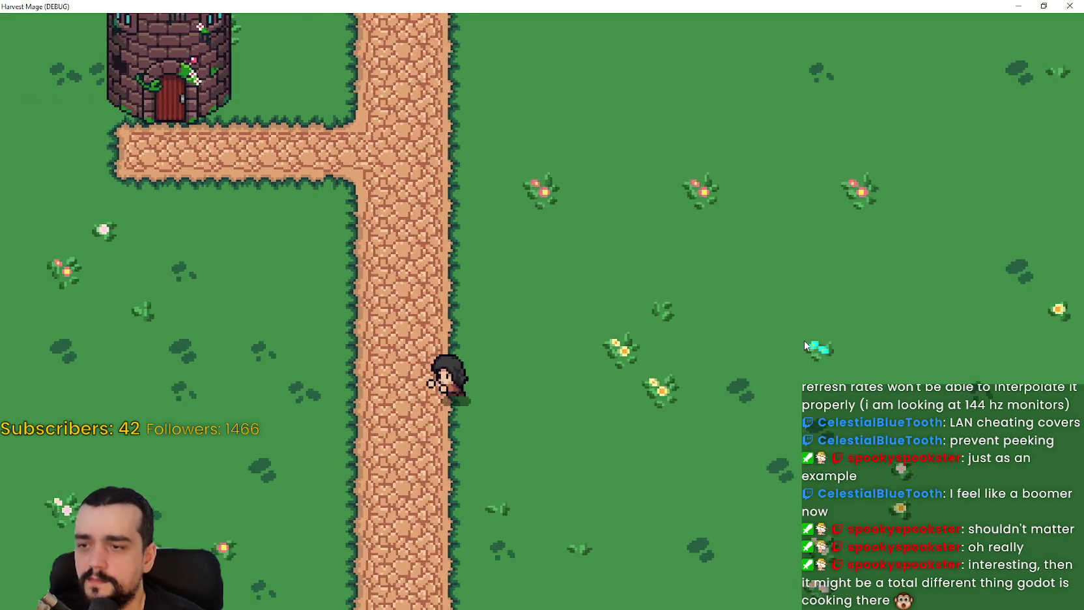
key("w")
key("d")
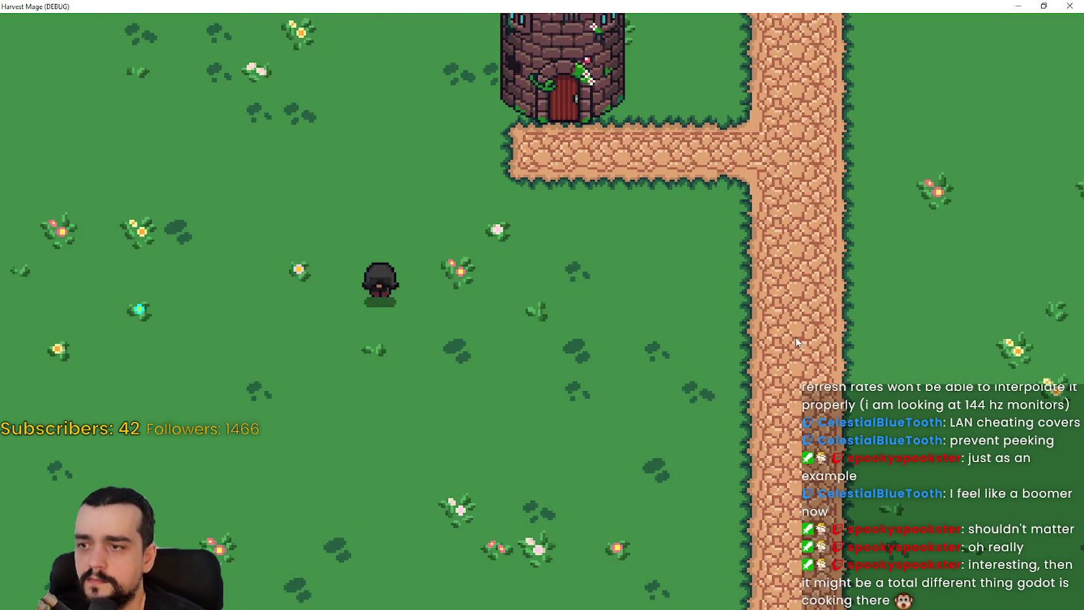
left_click(1044, 6)
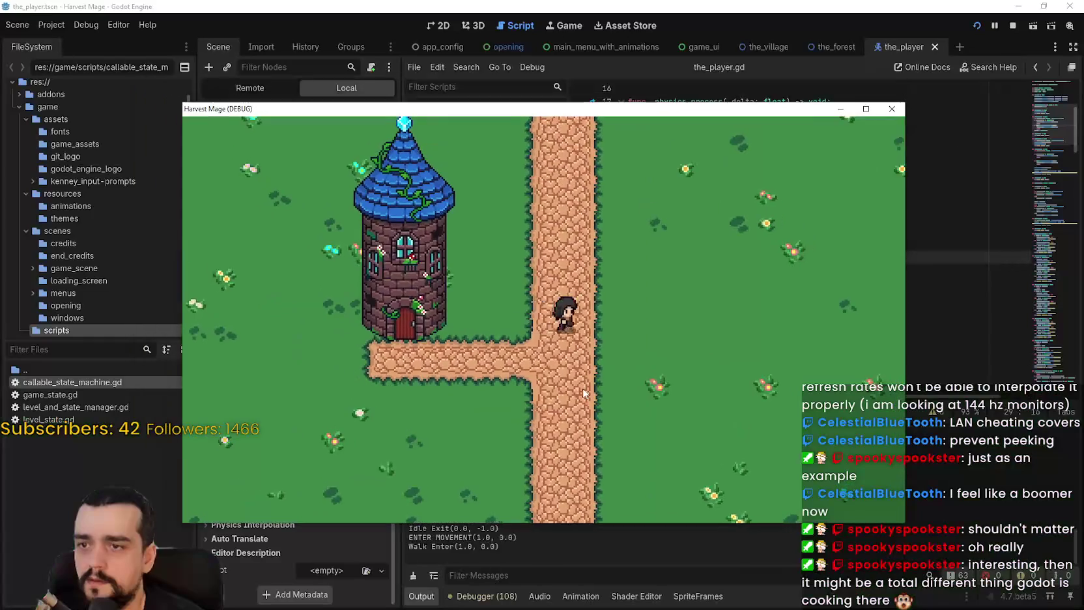
Stop the game and set ThePlayer's Physics Interpolation mode to On
left_click(1009, 28)
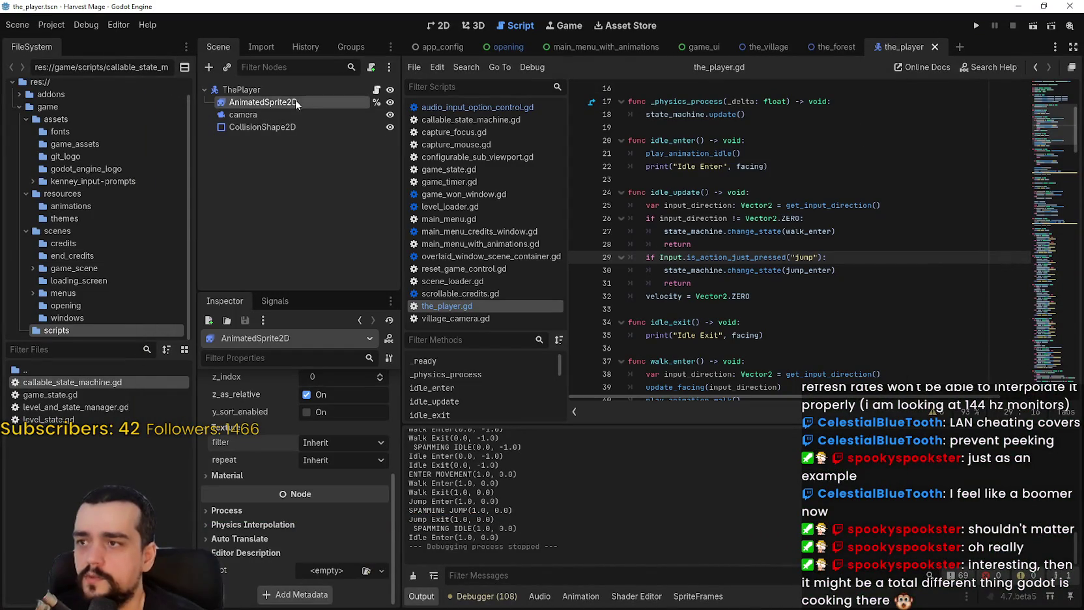
left_click(274, 91)
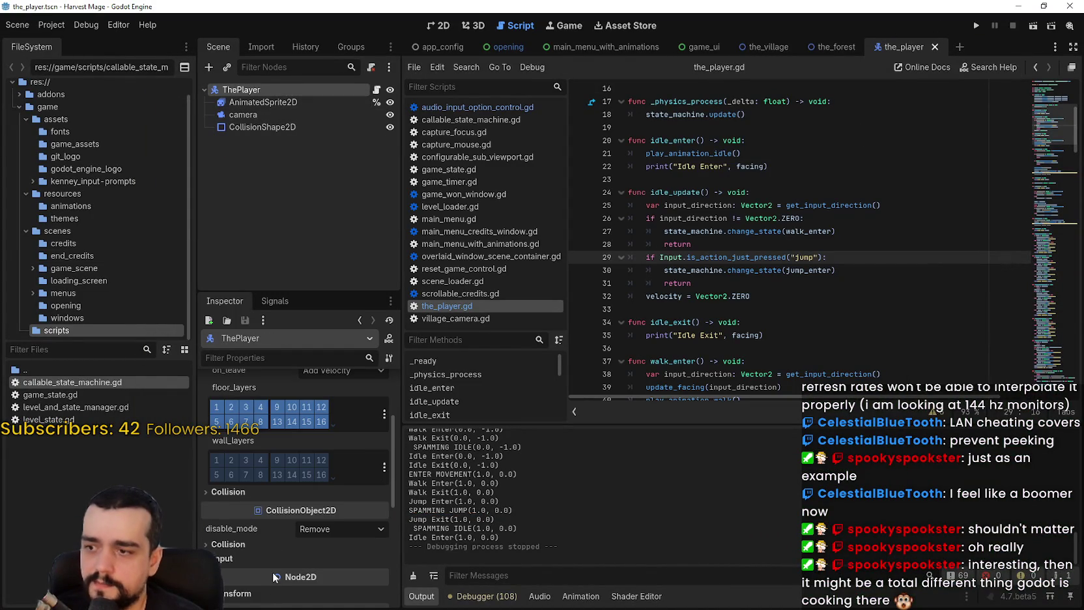
scroll(273, 572, "down", 5)
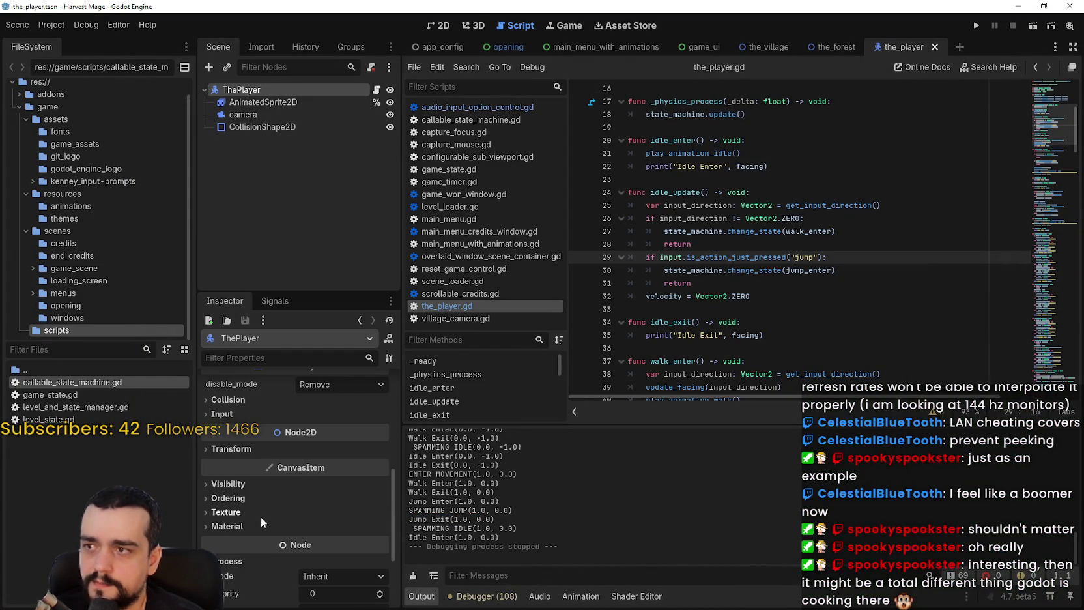
scroll(259, 517, "down", 1)
scroll(250, 519, "down", 3)
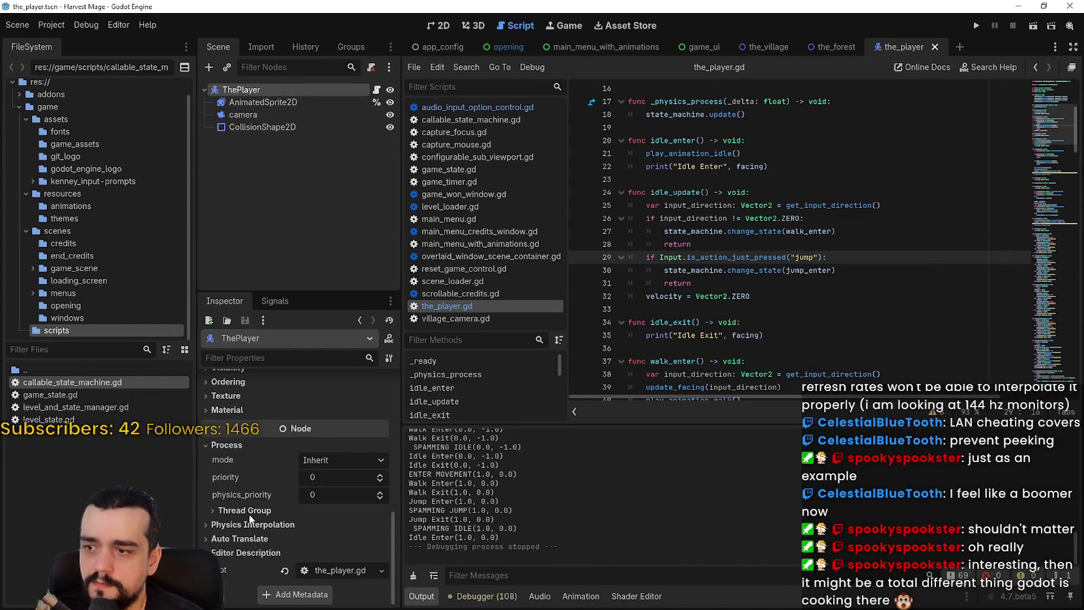
left_click(256, 523)
left_click(323, 532)
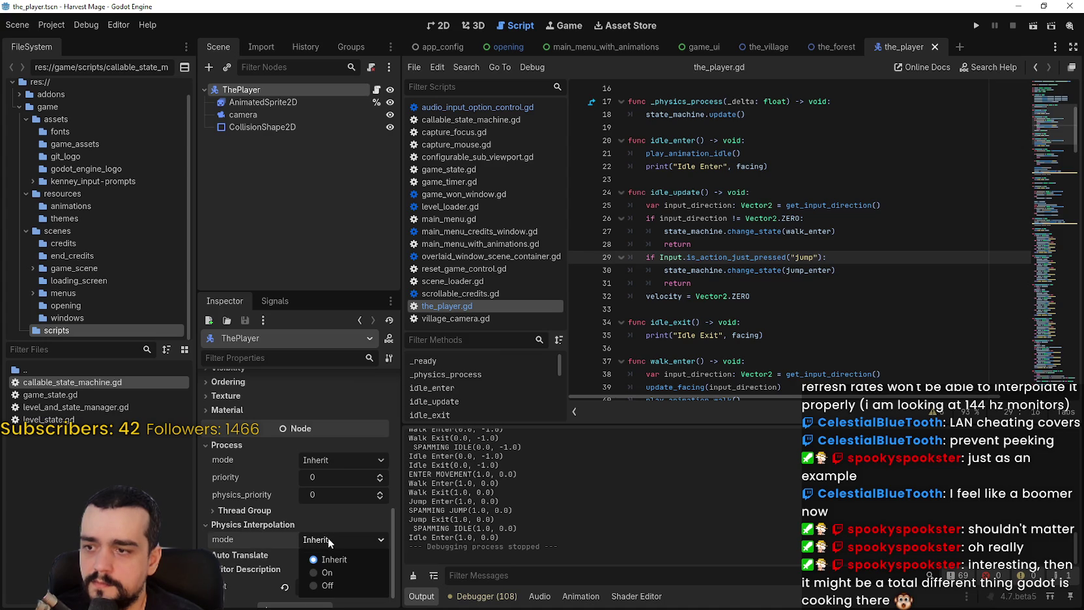
left_click(327, 571)
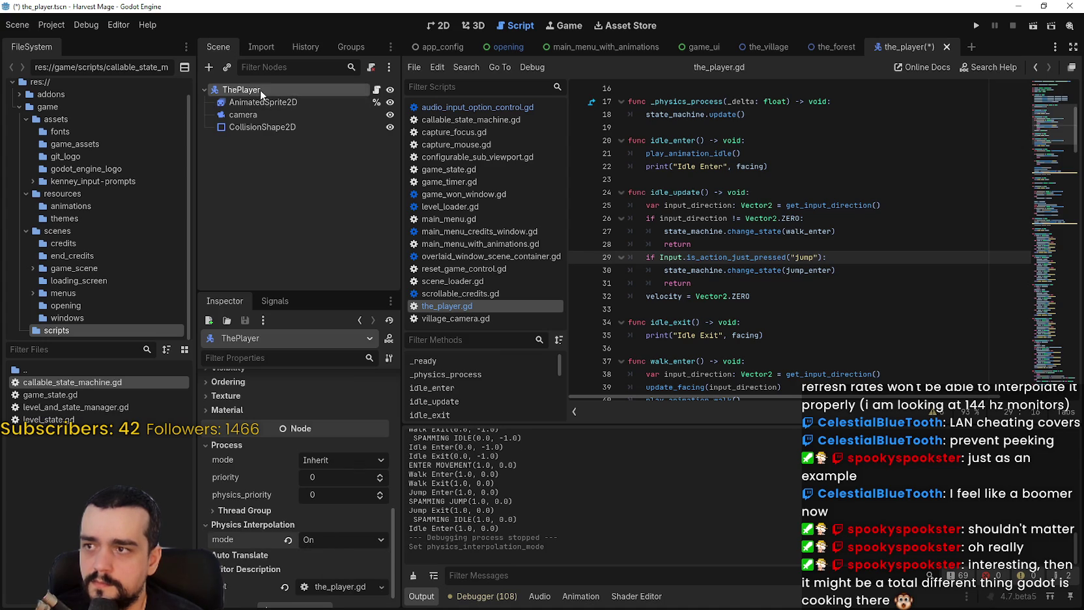
Set the camera's process callback to Physics and run the project
left_click(255, 118)
left_click(322, 378)
left_click(322, 410)
left_click(976, 25)
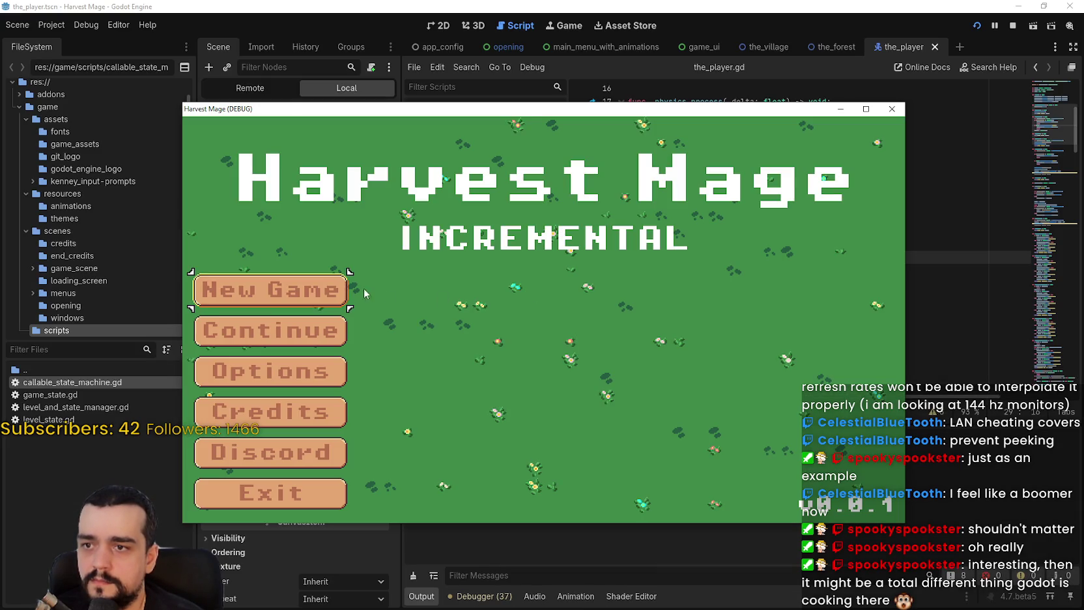
Start a new game and walk the player around the tower and up along the path
left_click(362, 289)
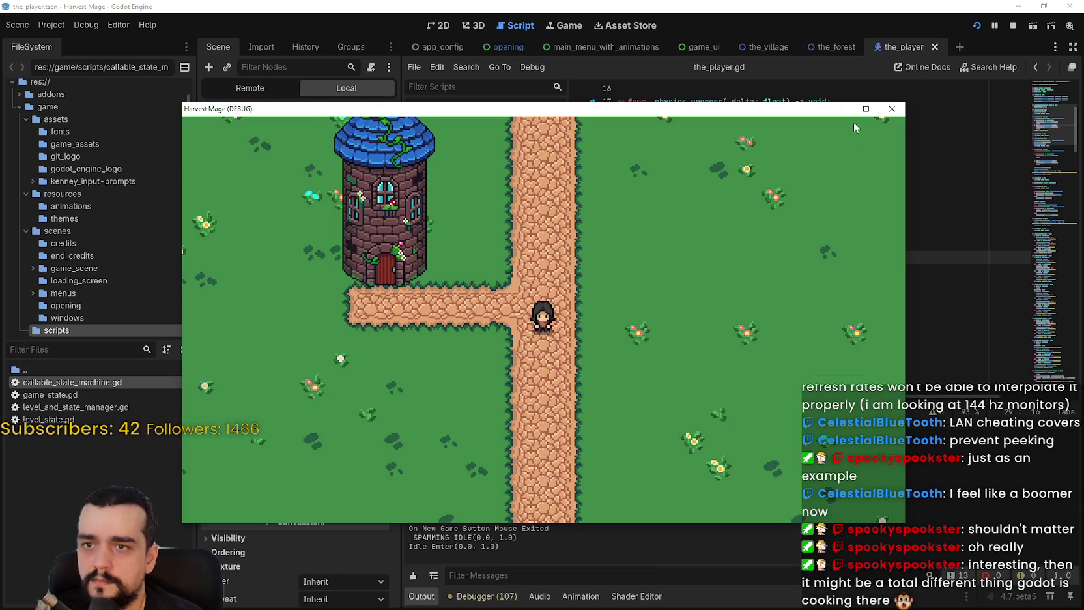
key("d")
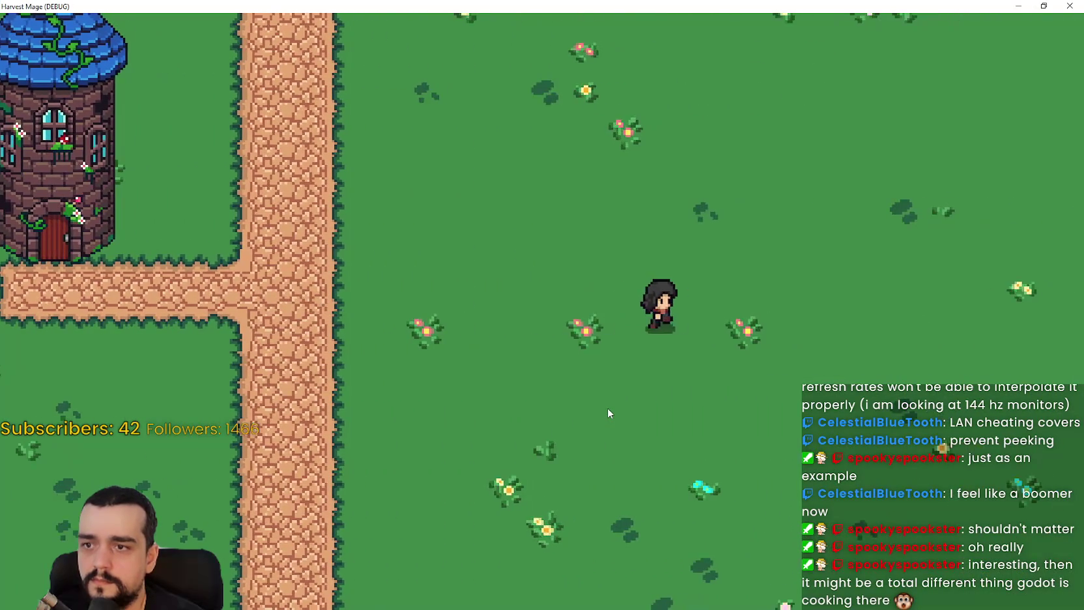
key("w")
key("a")
key("s")
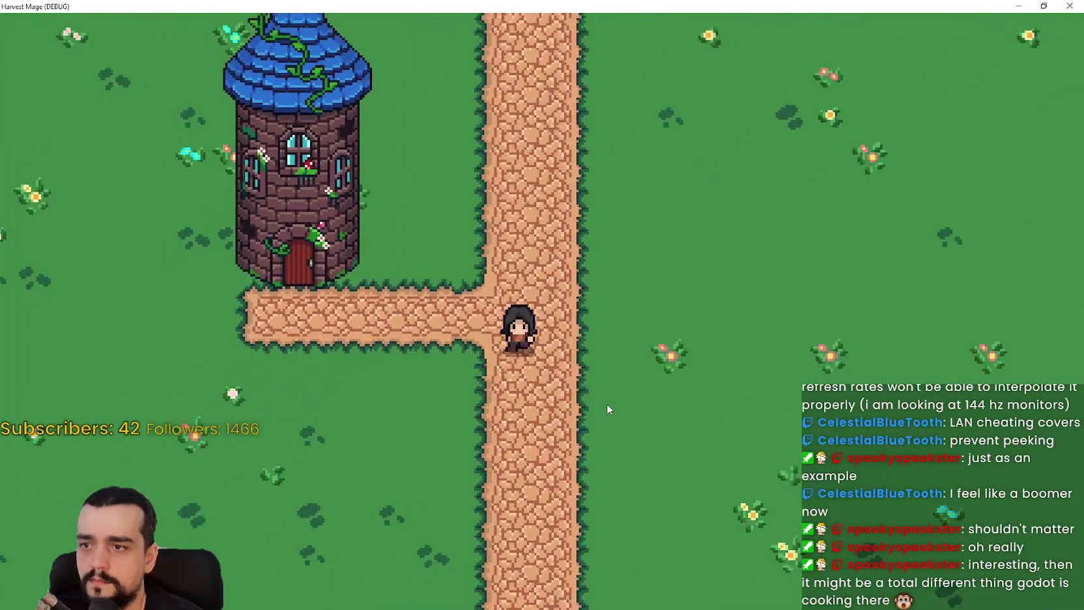
key("a")
key("s")
key("d")
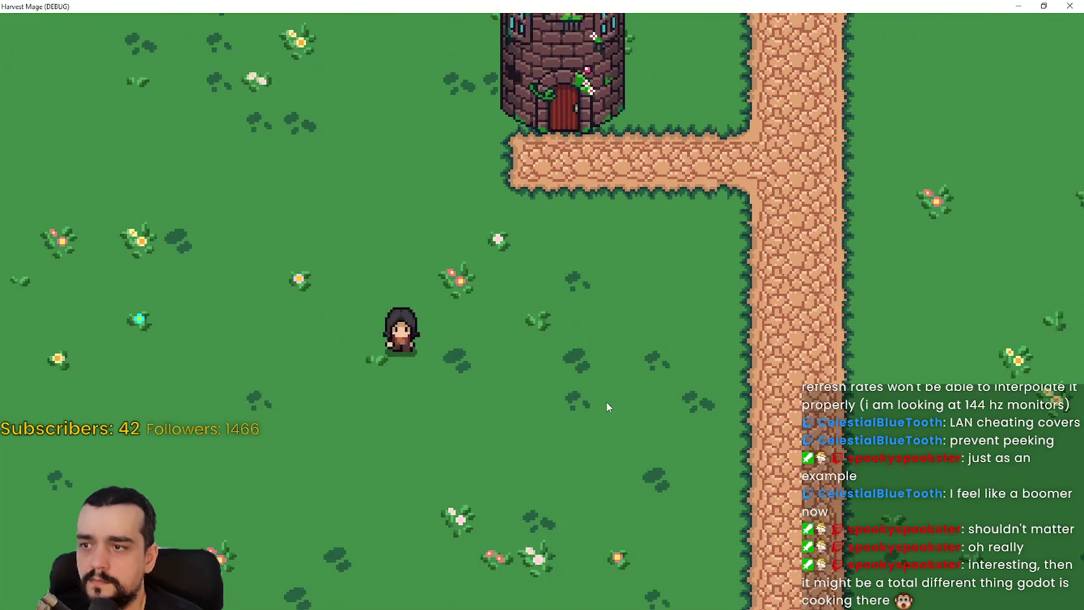
key("d")
key("w")
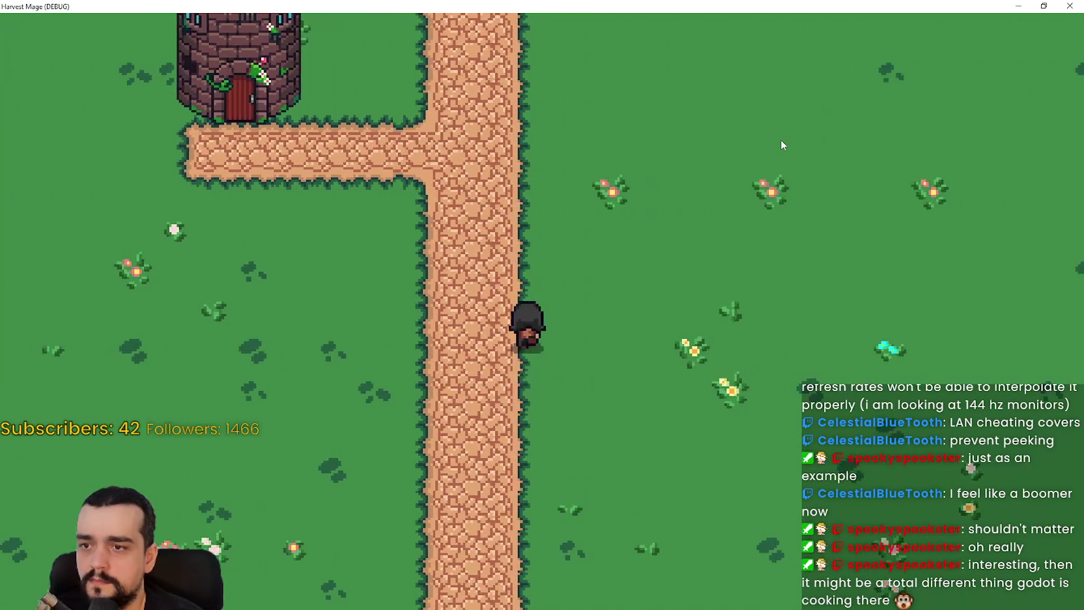
key("w")
key("a")
Walk right across the grass, shrink the game window, and show the debugger's performance monitors
key("d")
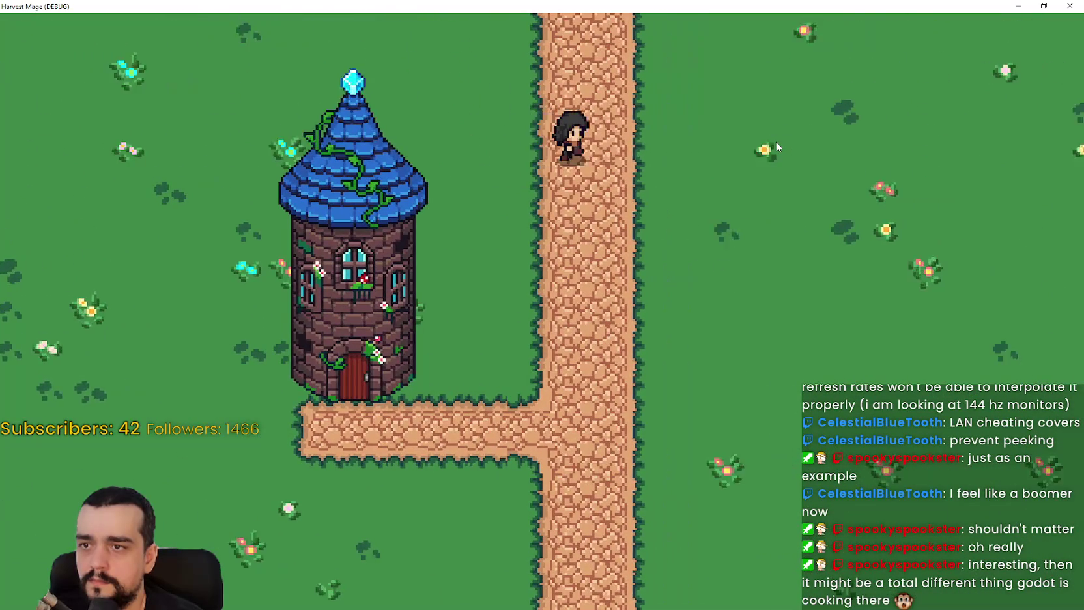
key("d")
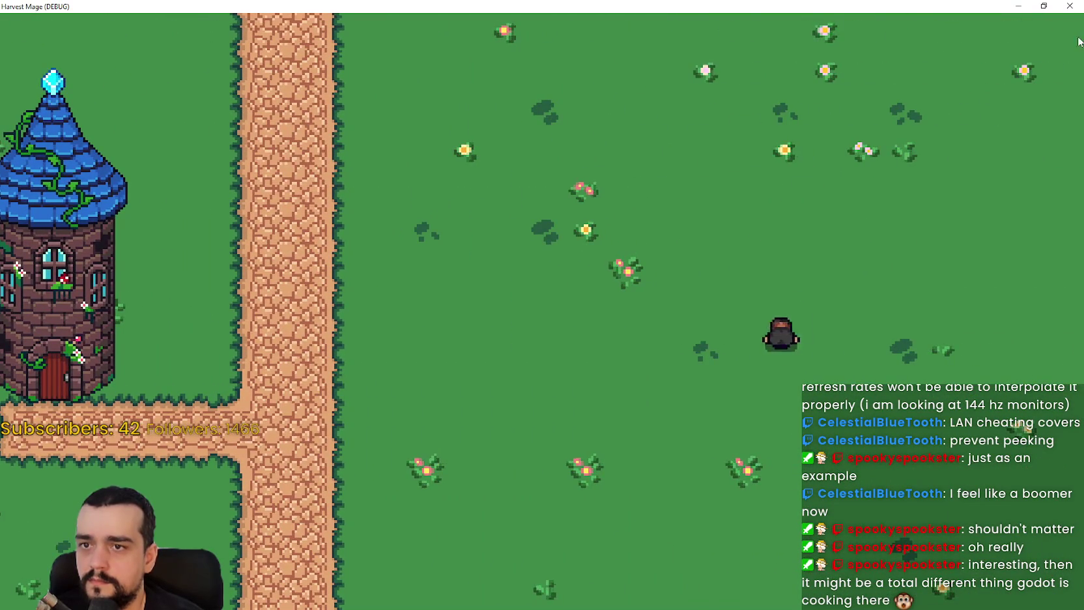
key("a")
left_click(1044, 6)
key("s")
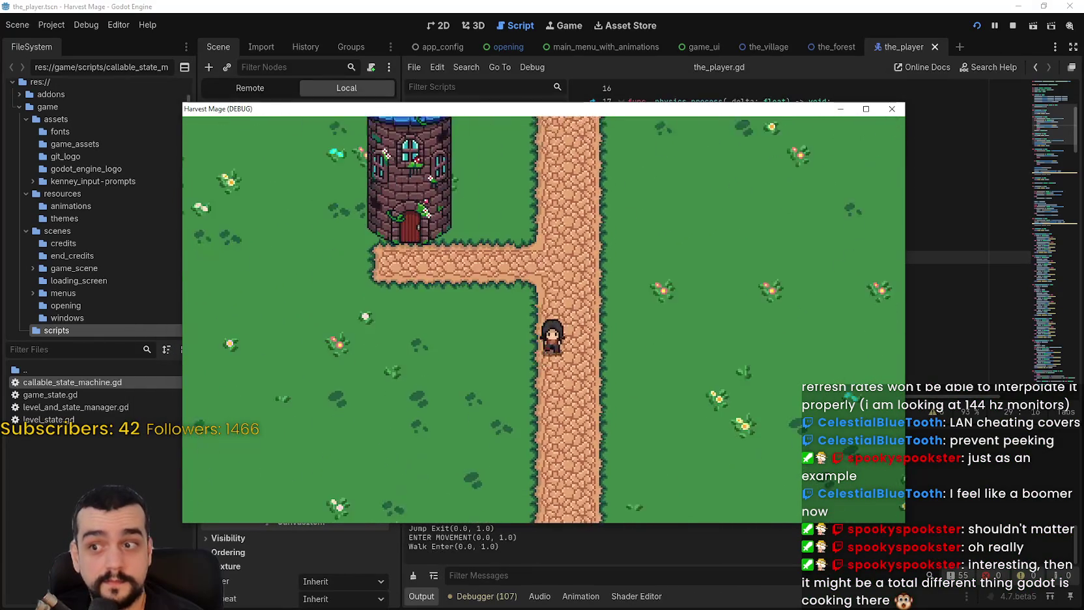
left_click(479, 598)
key("alt+Tab")
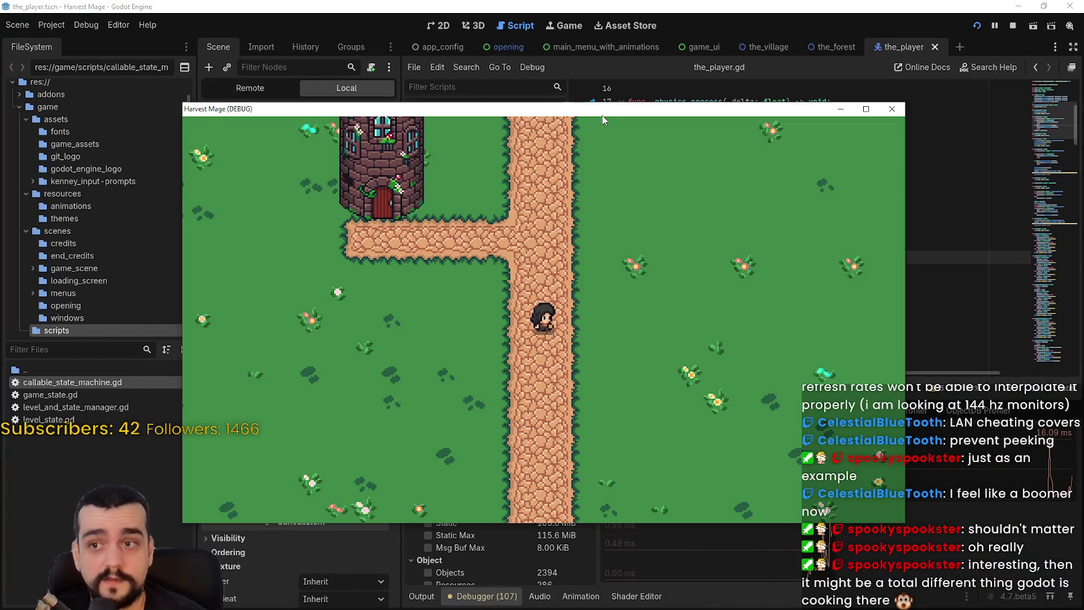
Walk the player around the tower and across the grass in the running game
key("s")
key("d")
key("d")
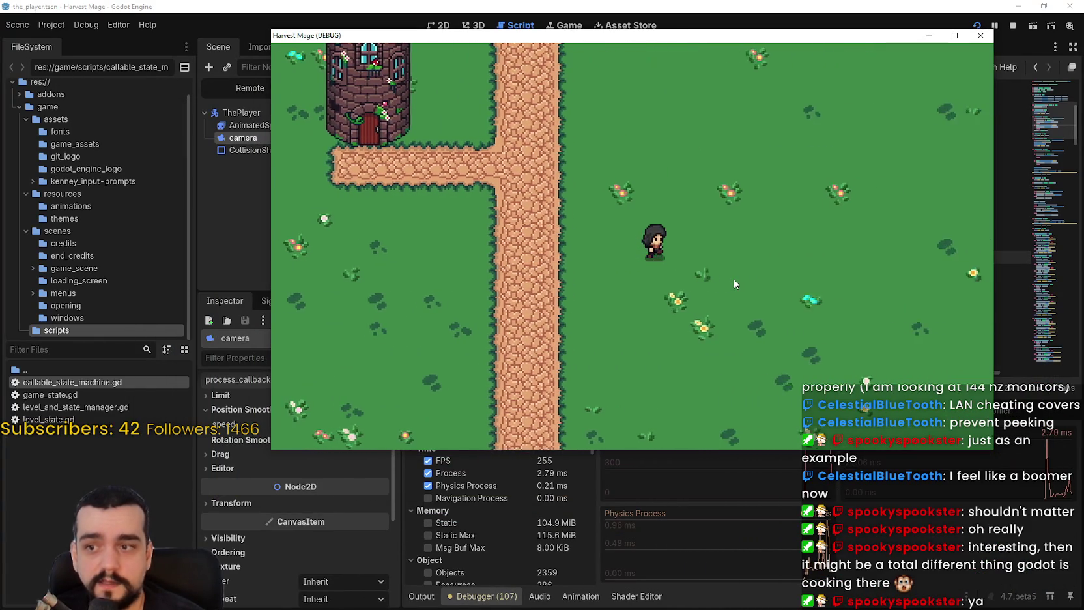
key("a")
key("a")
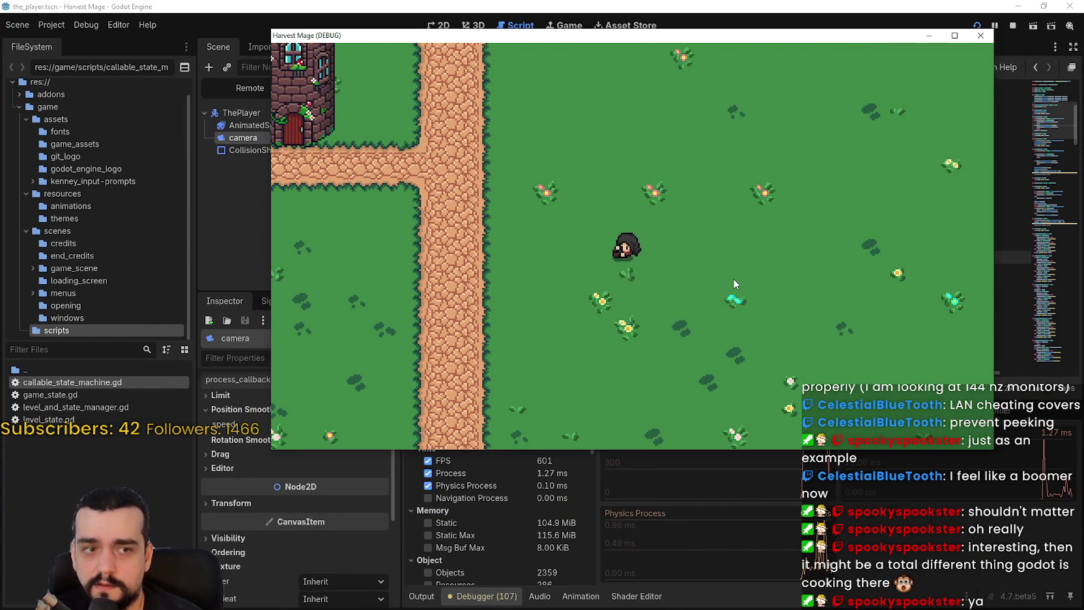
key("w")
key("d")
key("d")
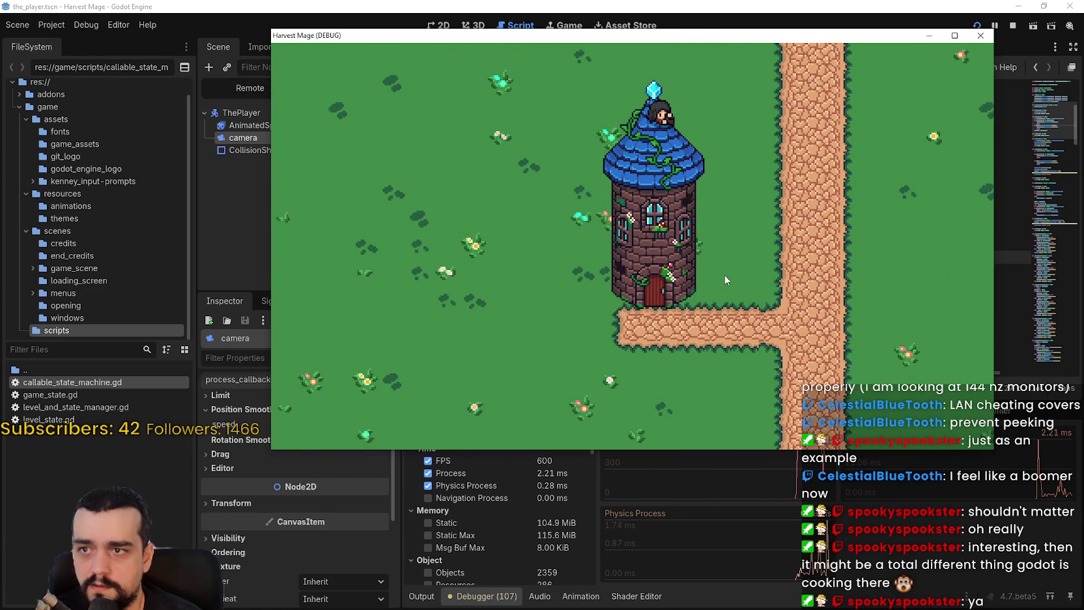
key("s")
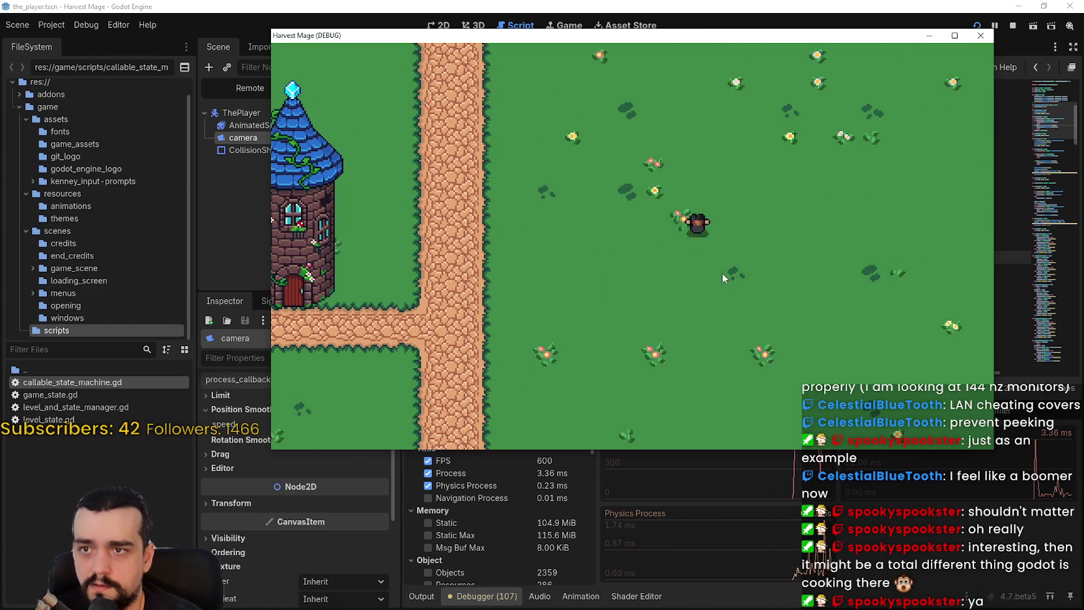
key("a")
key("a")
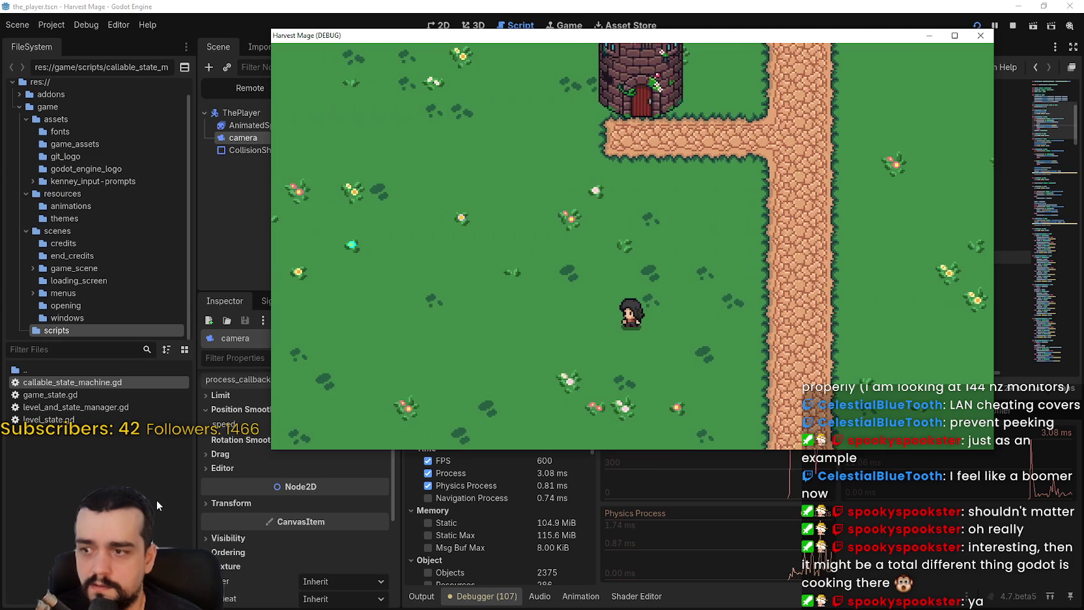
Collapse the camera's position smoothing settings in the editor, then return to the game
left_click(156, 500)
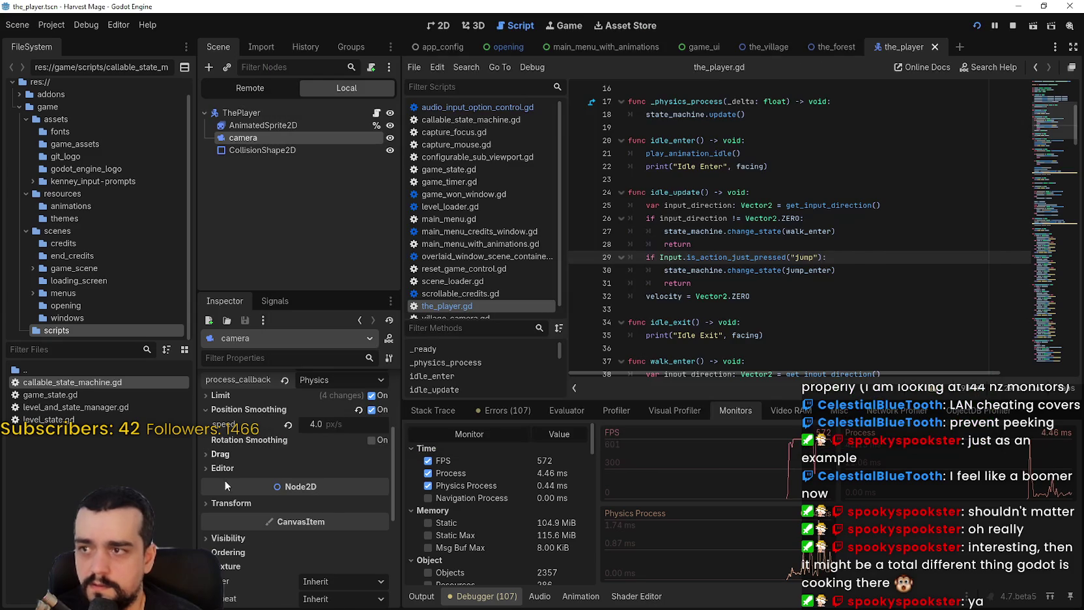
key("alt+Tab")
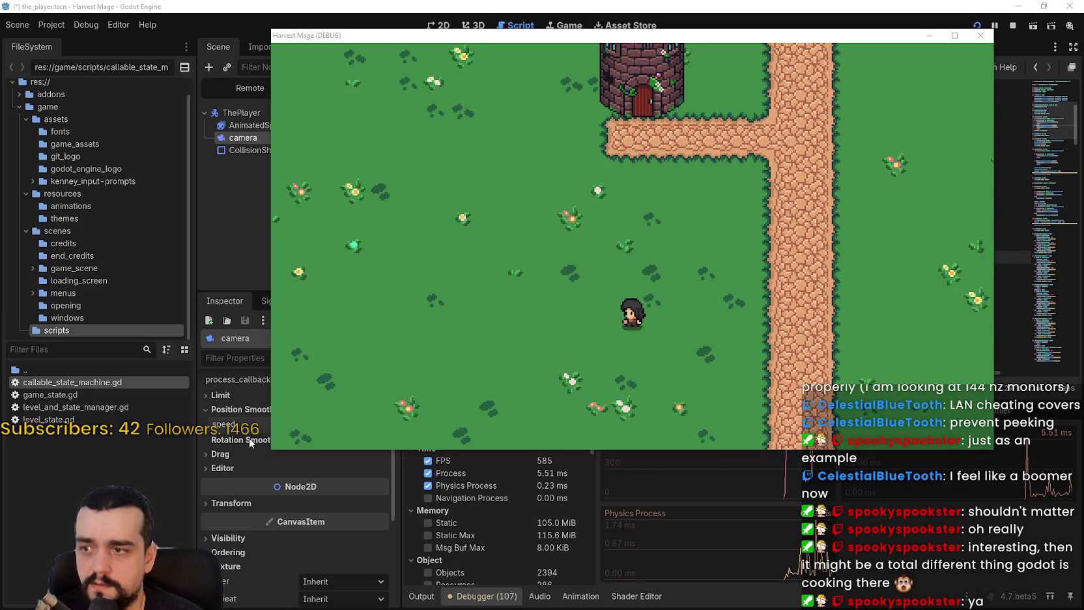
key("alt+Tab")
left_click(261, 409)
key("alt+Tab")
Walk the player around the tower again, then stop and relaunch the game with F8/F5
key("d")
key("w")
key("a")
key("s")
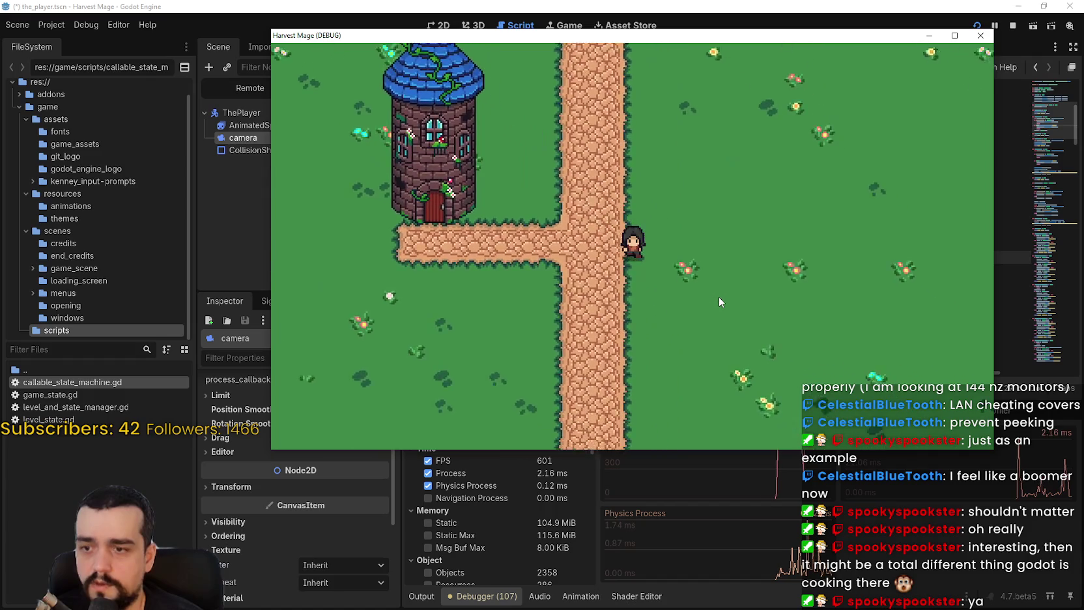
key("d")
key("s")
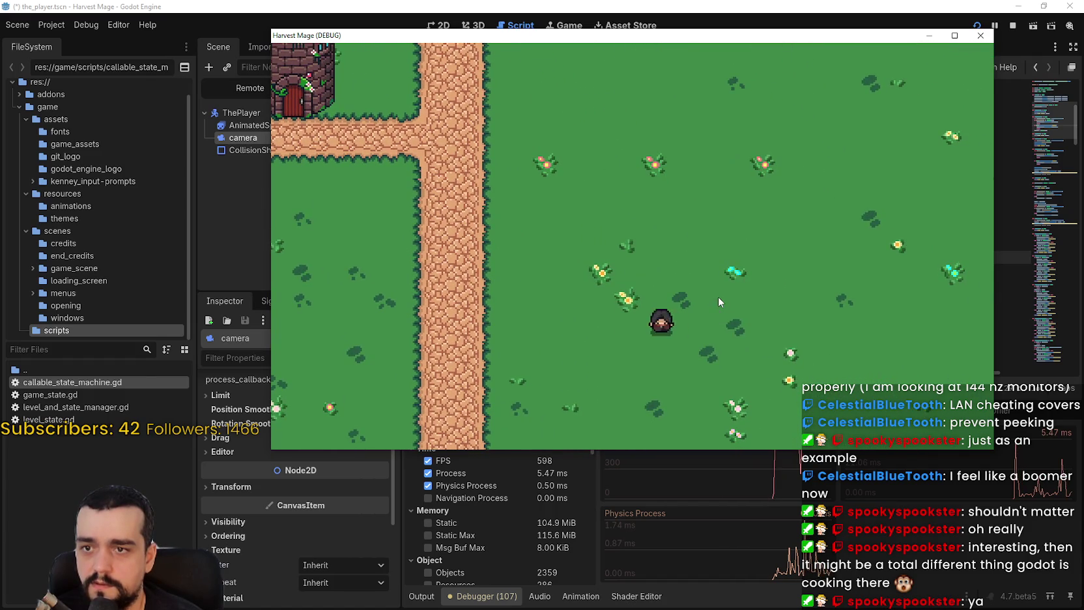
key("a")
key("w")
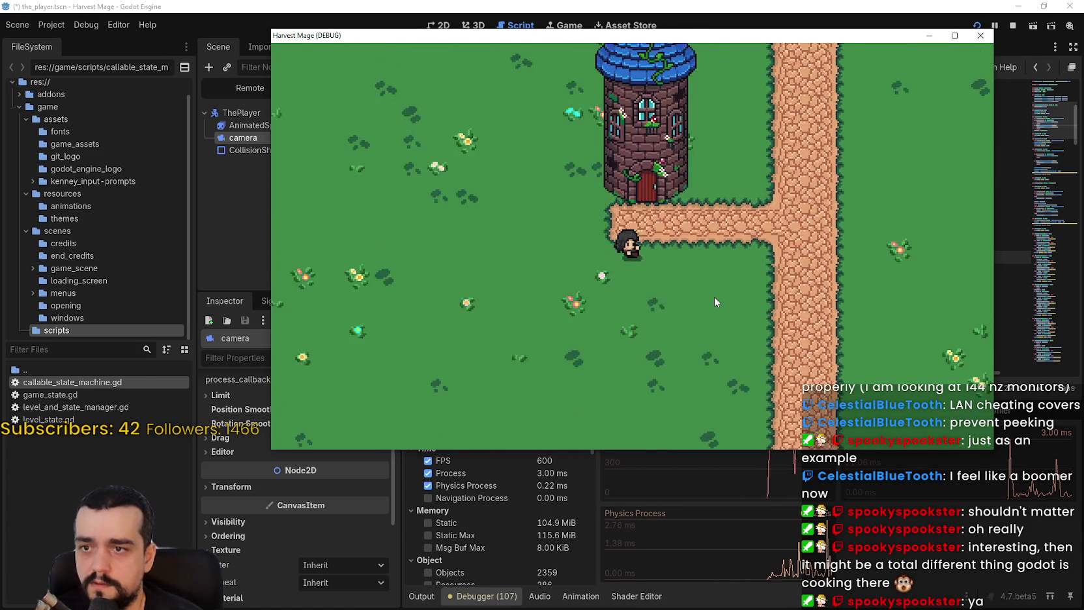
key("s")
key("d")
key("F8")
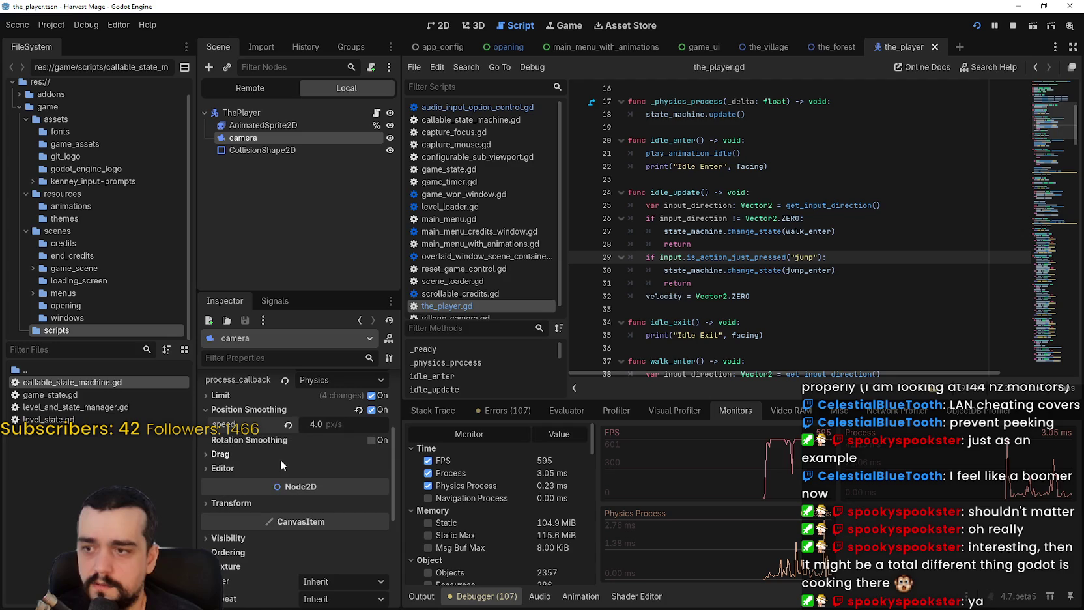
key("F5")
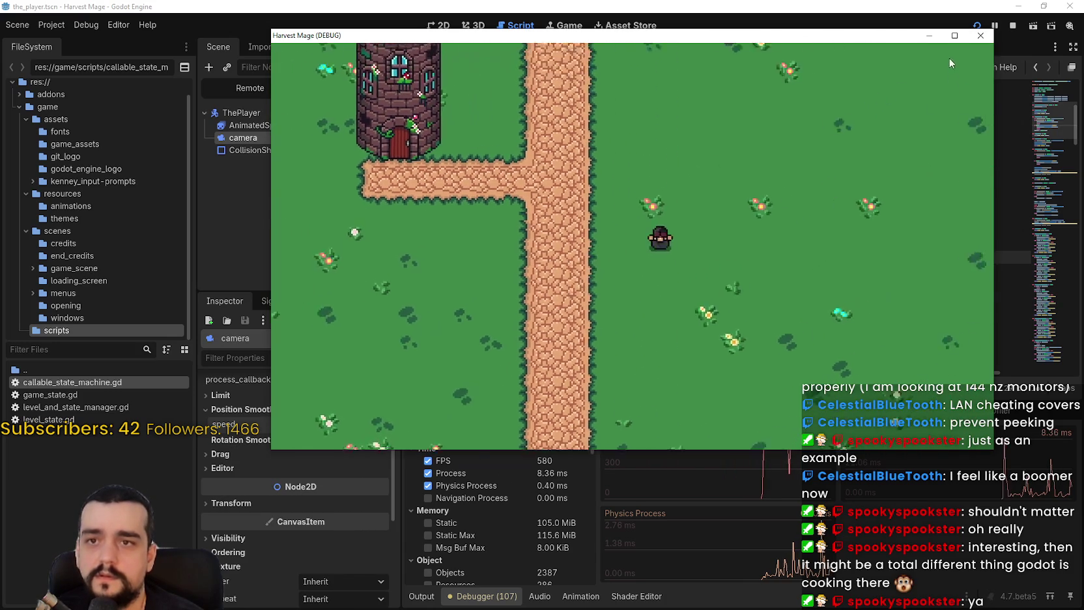
Walk the player past the tower once more, then bring up the editor's the_village scene
key("d")
key("w")
key("a")
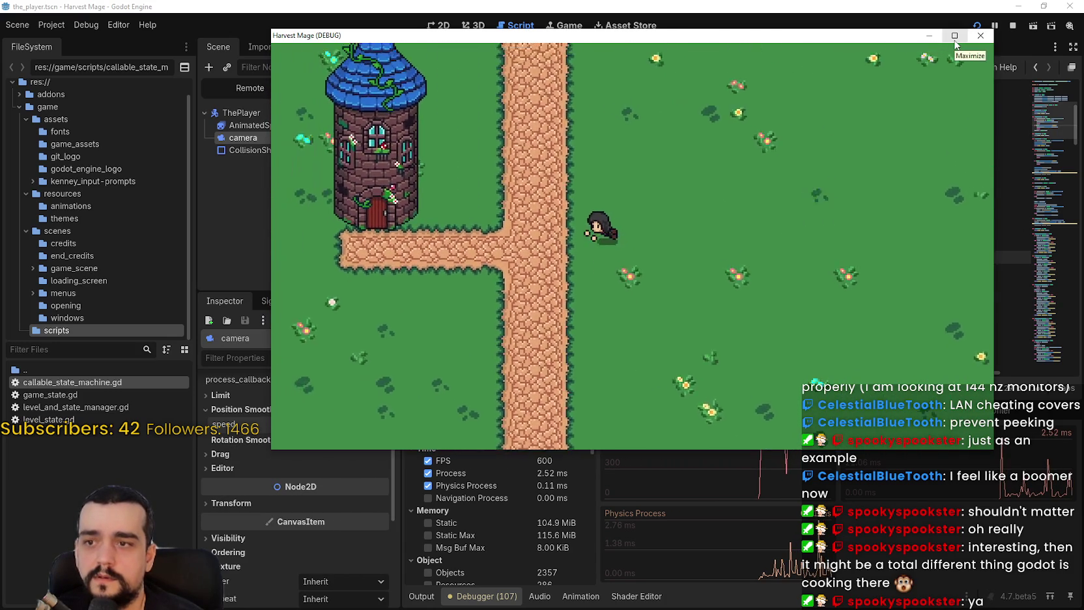
key("a")
key("w")
key("s")
key("d")
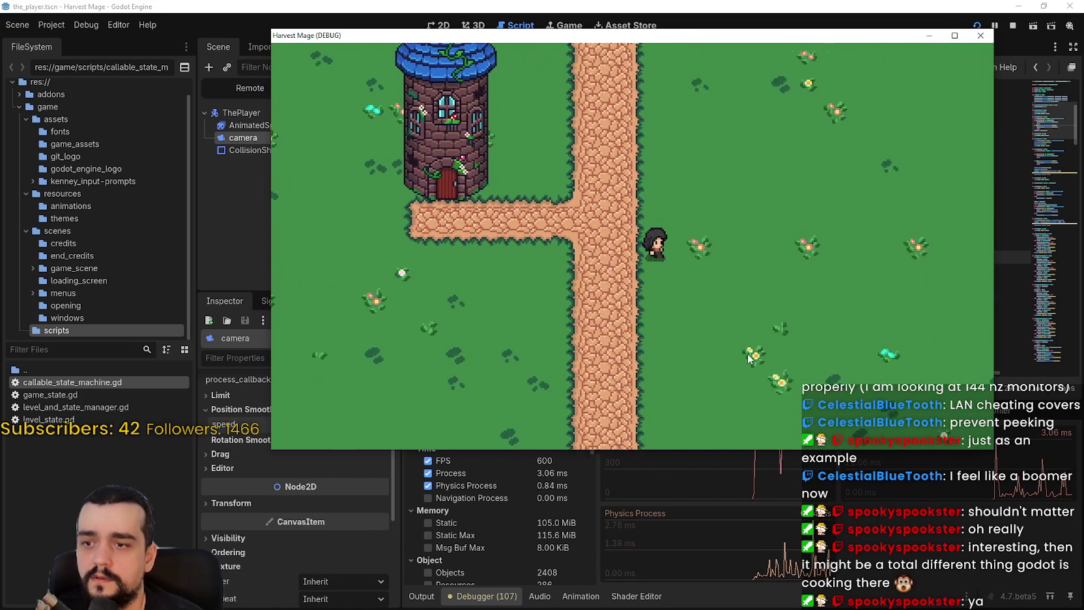
key("d")
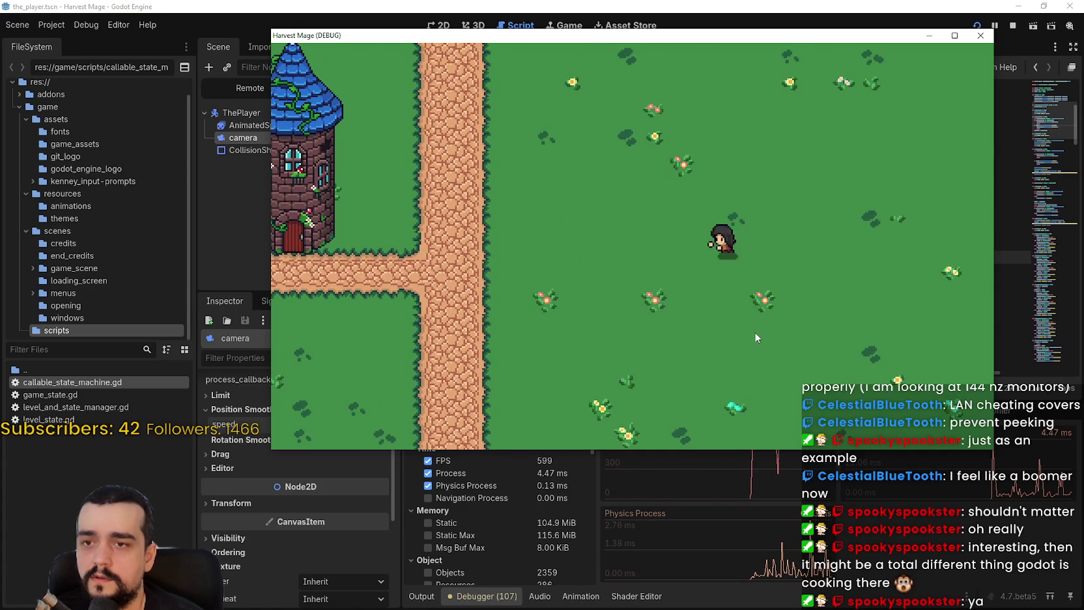
key("a")
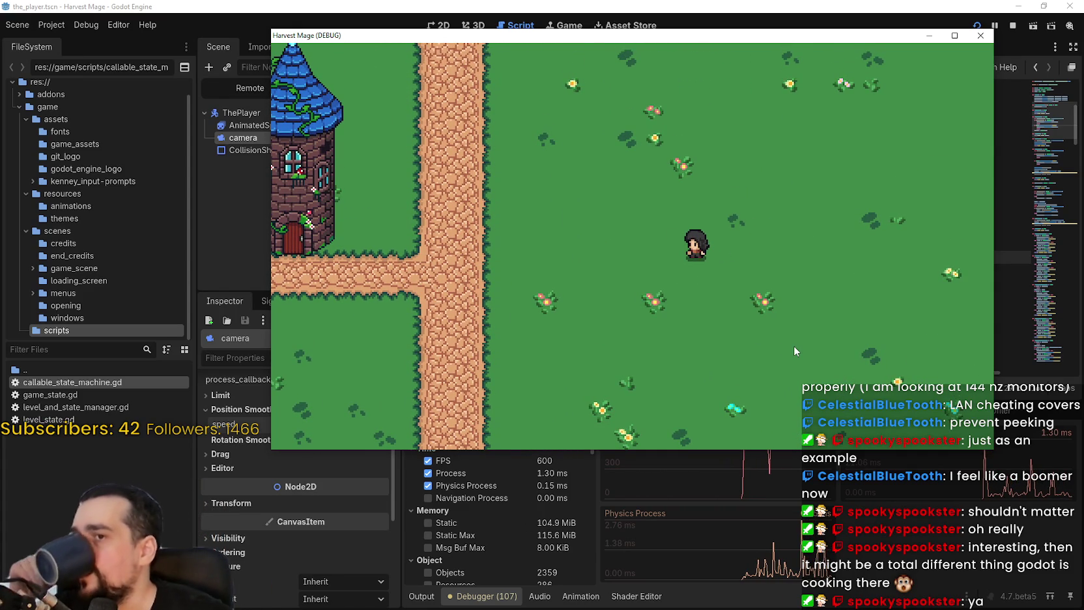
left_click(730, 8)
left_click(763, 47)
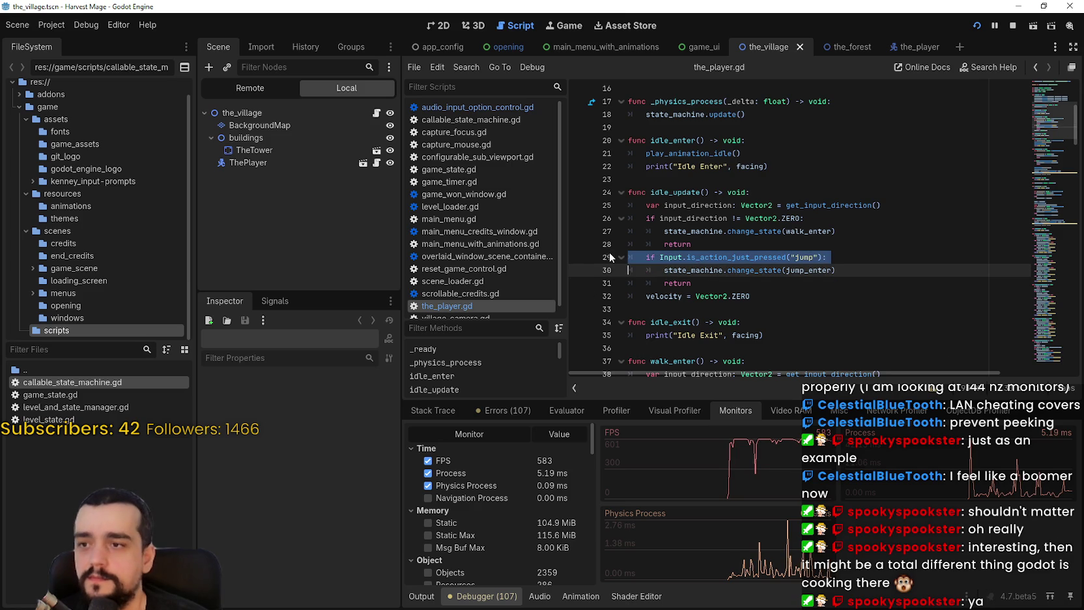
Select the return statement on line 28 of the_player.gd
left_click(661, 282)
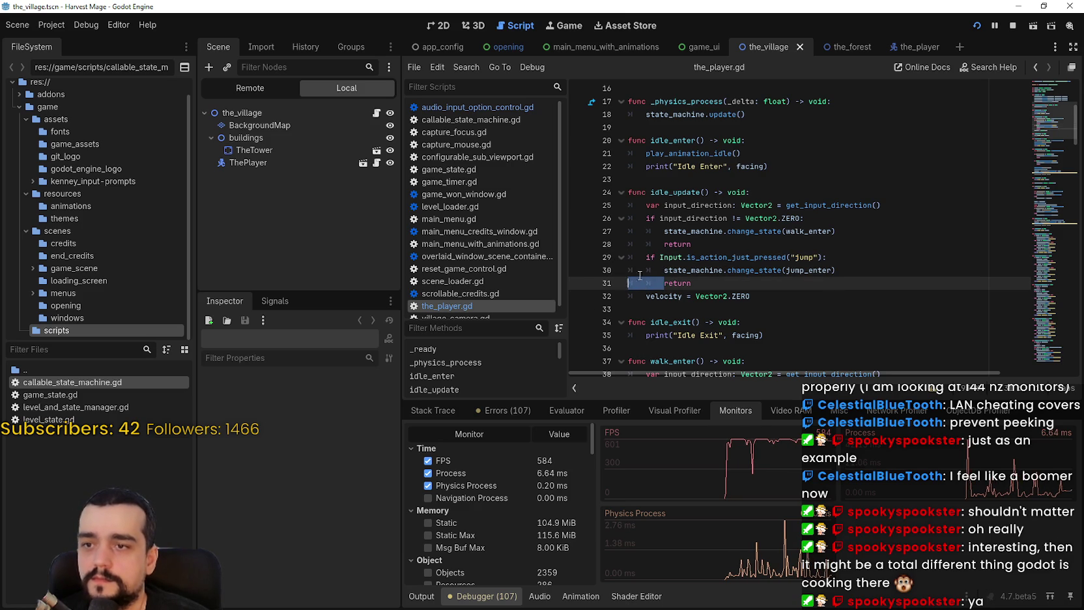
left_click(661, 269)
left_click_drag(645, 243, 618, 252)
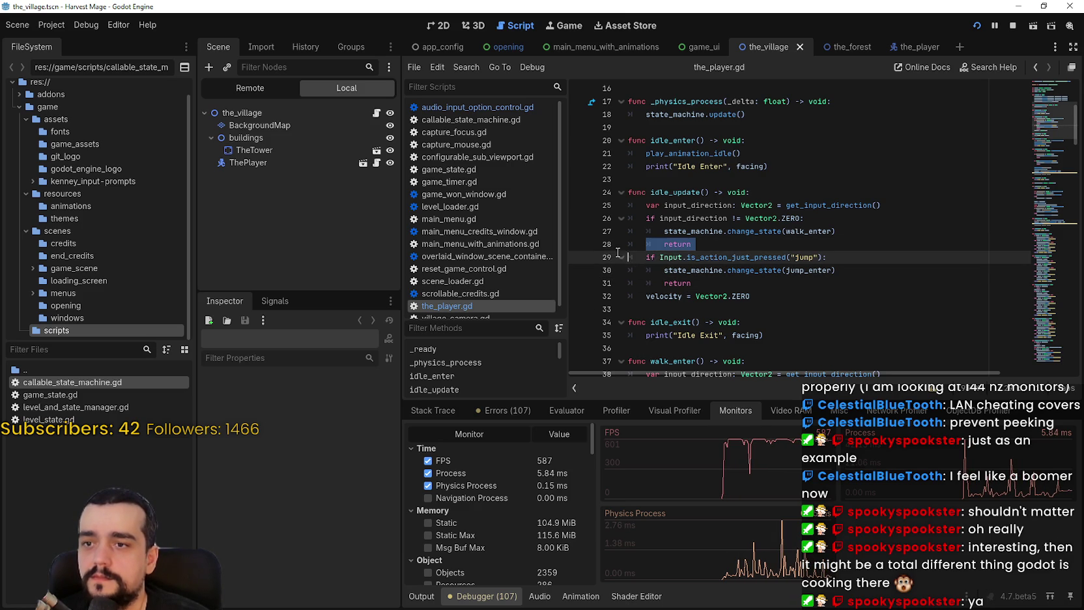
Select the buildings node and enable Y Sort under its CanvasItem Ordering properties
left_click(268, 139)
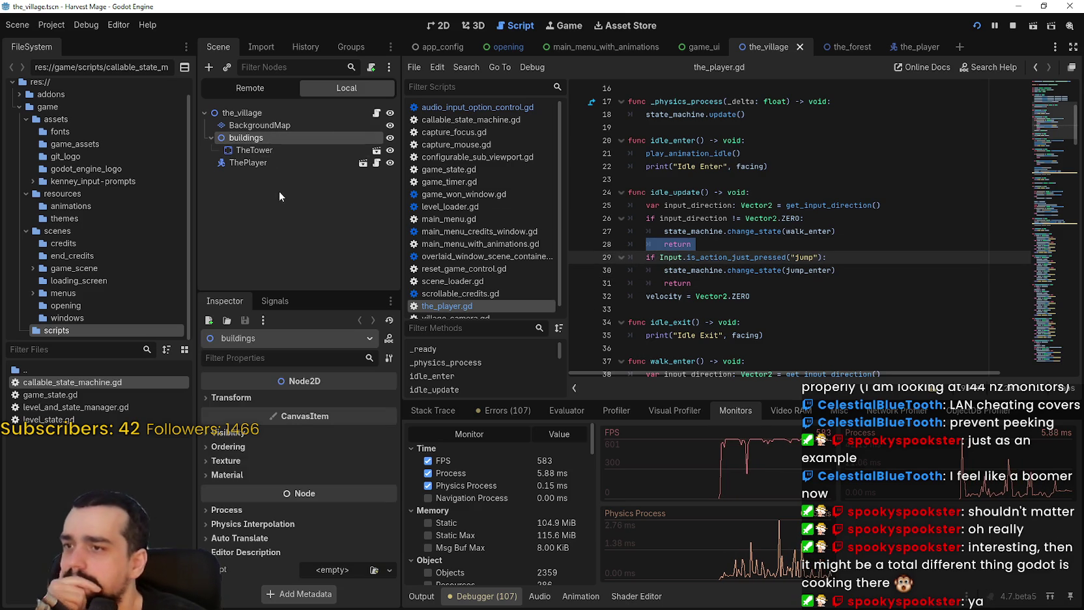
left_click(275, 149)
left_click(273, 137)
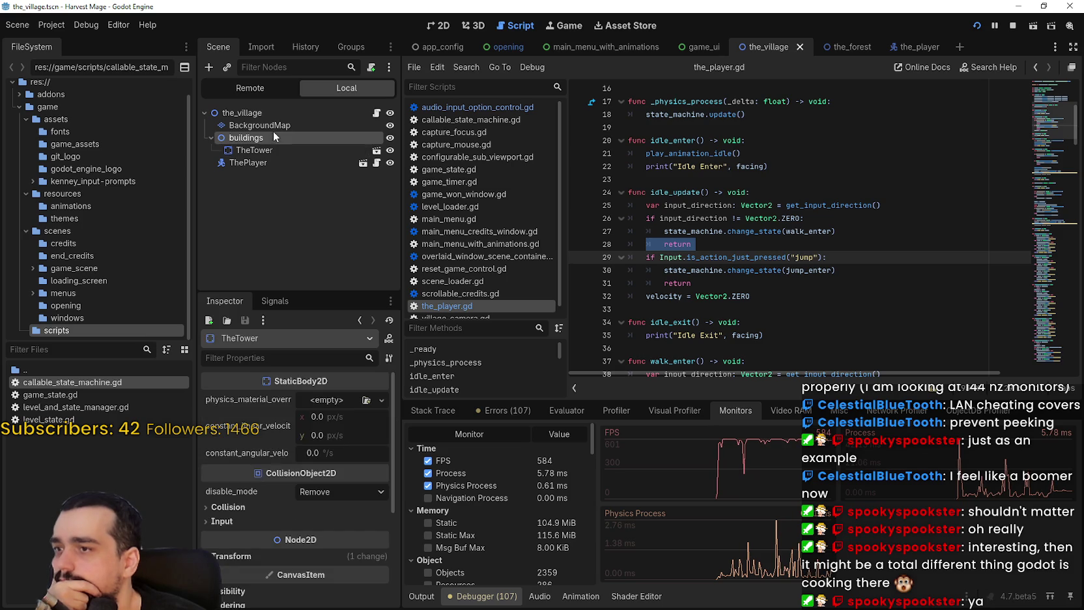
left_click(245, 460)
left_click(241, 459)
left_click(228, 475)
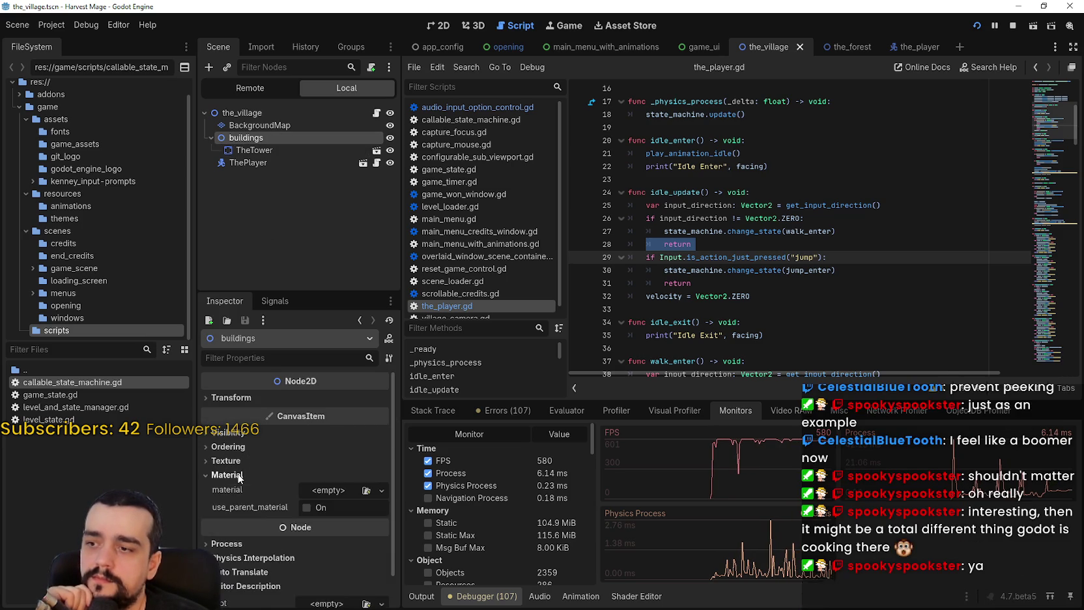
left_click(241, 460)
left_click(226, 460)
left_click(226, 460)
left_click(231, 446)
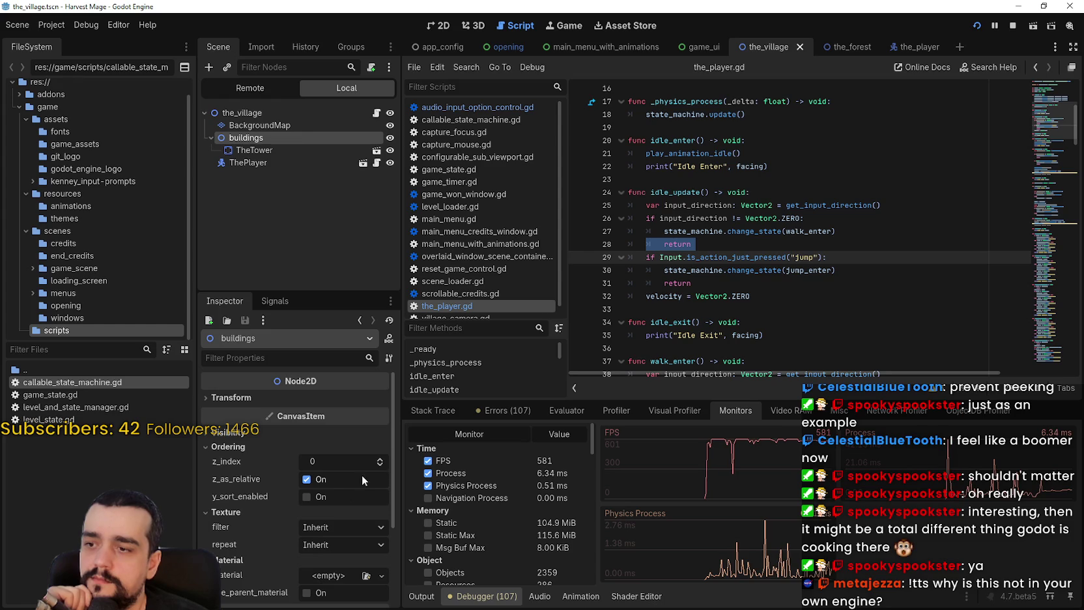
left_click(320, 497)
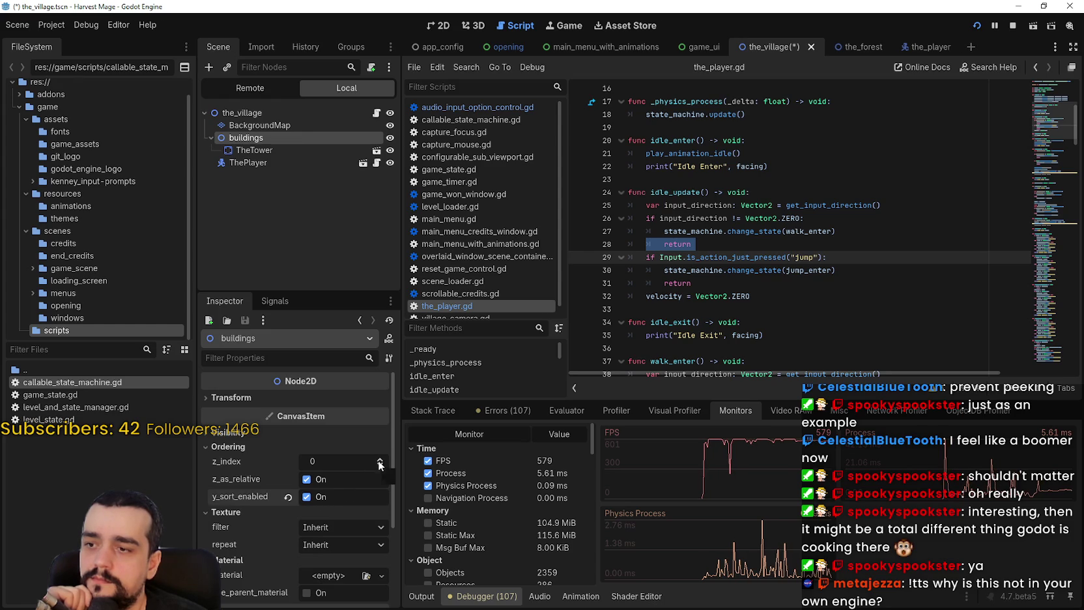
Run the village scene twice, walking toward the tower, then inspect ThePlayer in the Remote tree
key("F6")
key("Left")
key("Up")
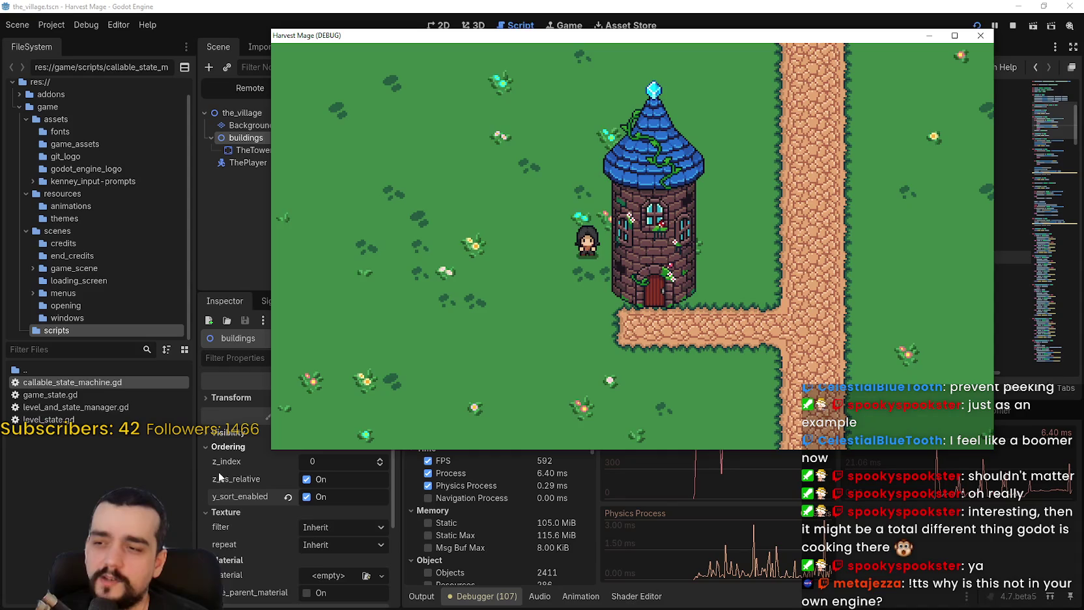
key("F8")
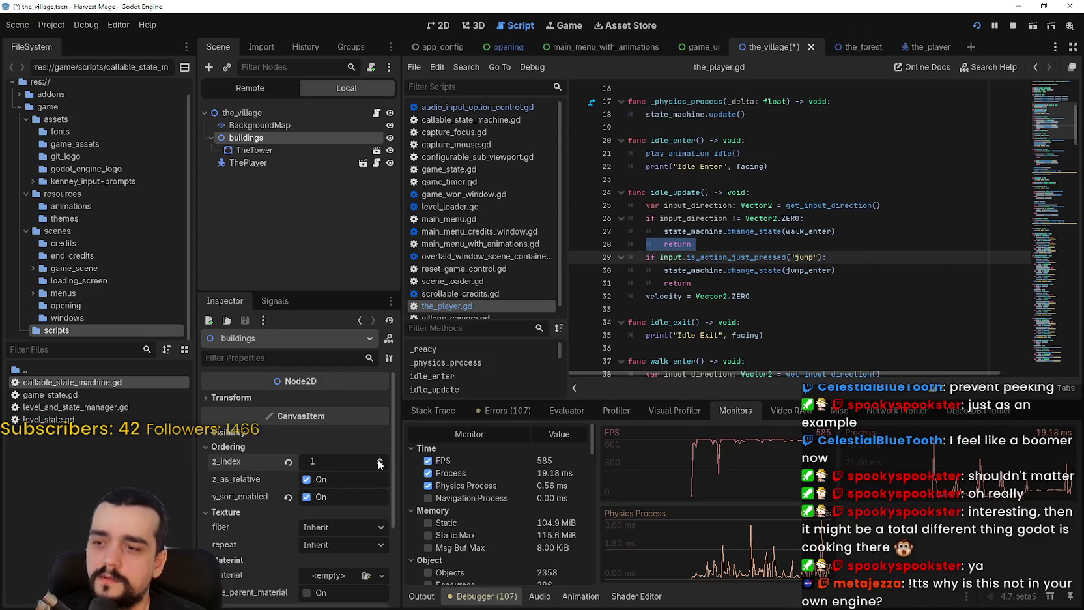
key("F6")
key("Right")
key("Down")
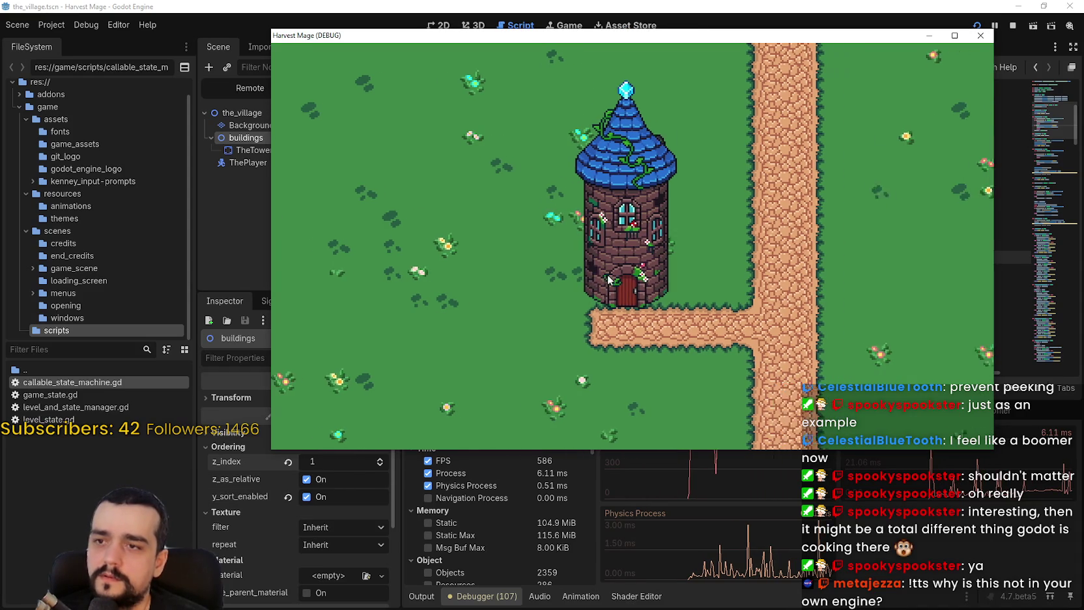
key("Left")
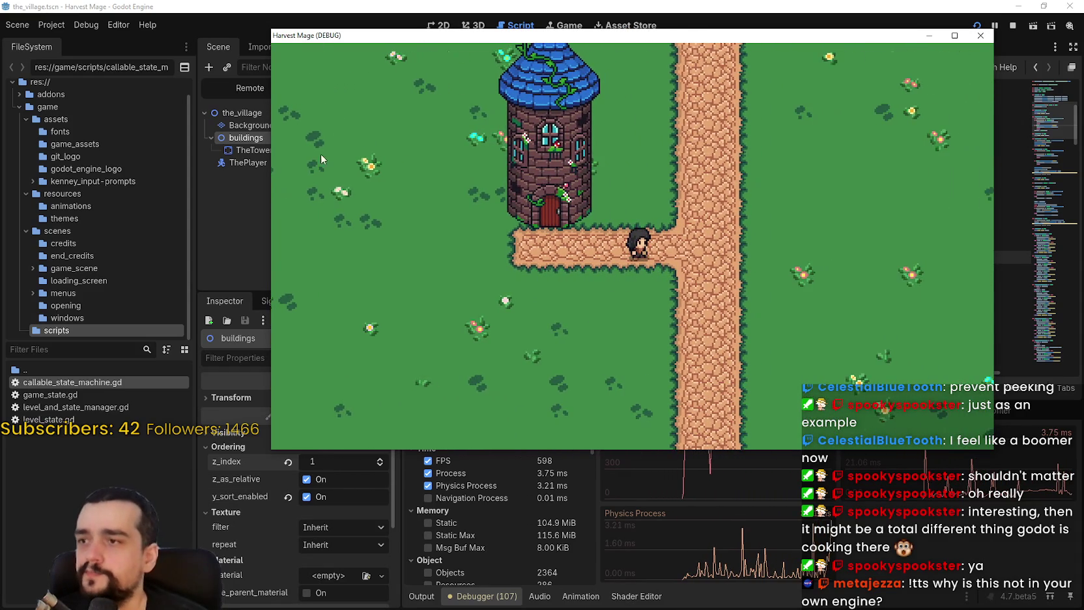
left_click(244, 163)
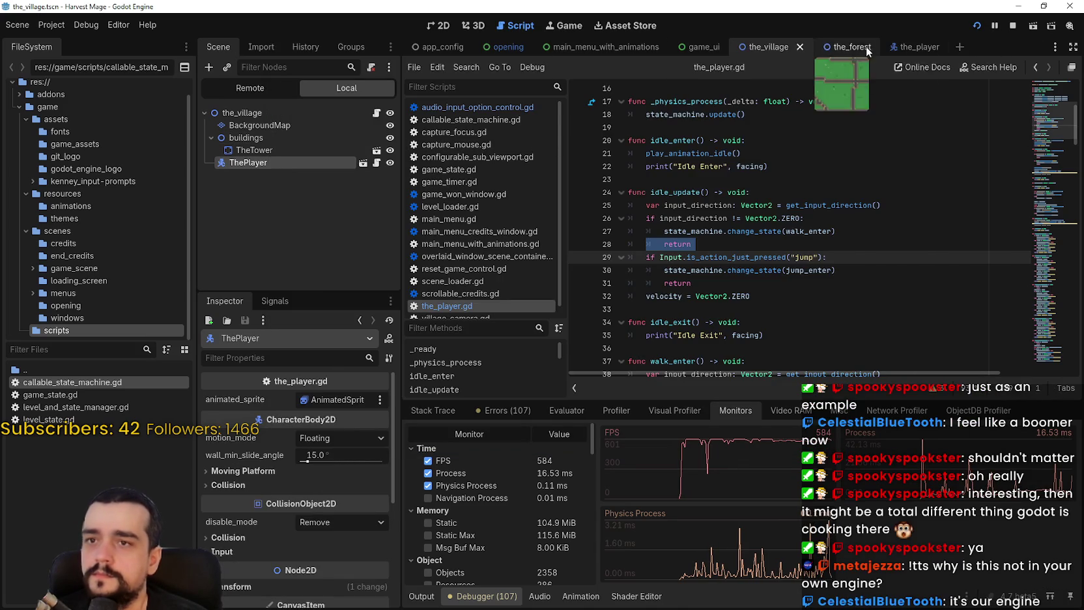
In the_player scene, expand Ordering and raise the player's z_index to 1
left_click(918, 47)
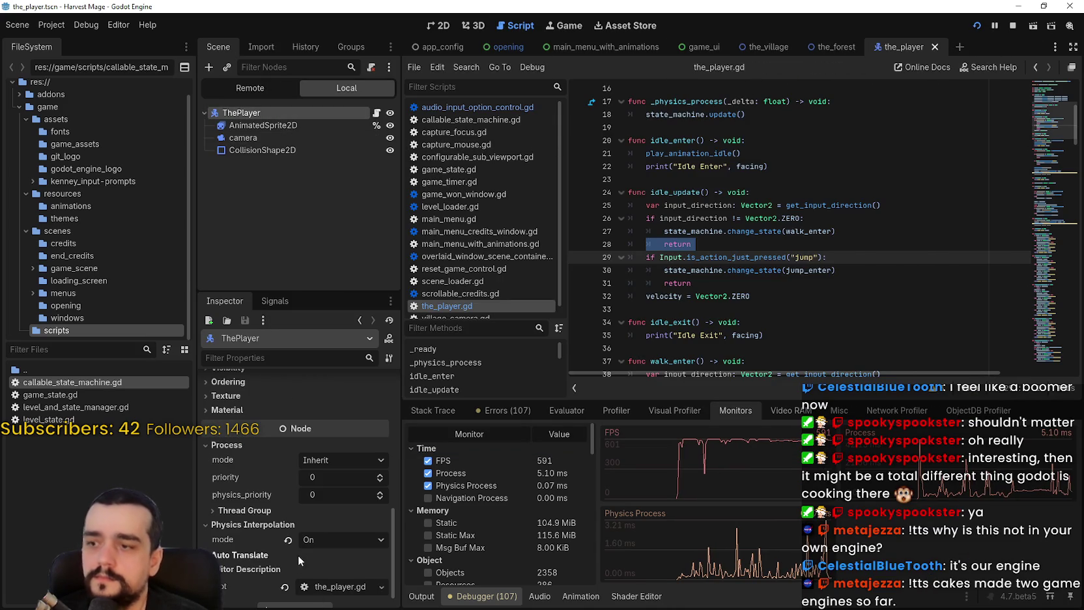
scroll(272, 545, "up", 2)
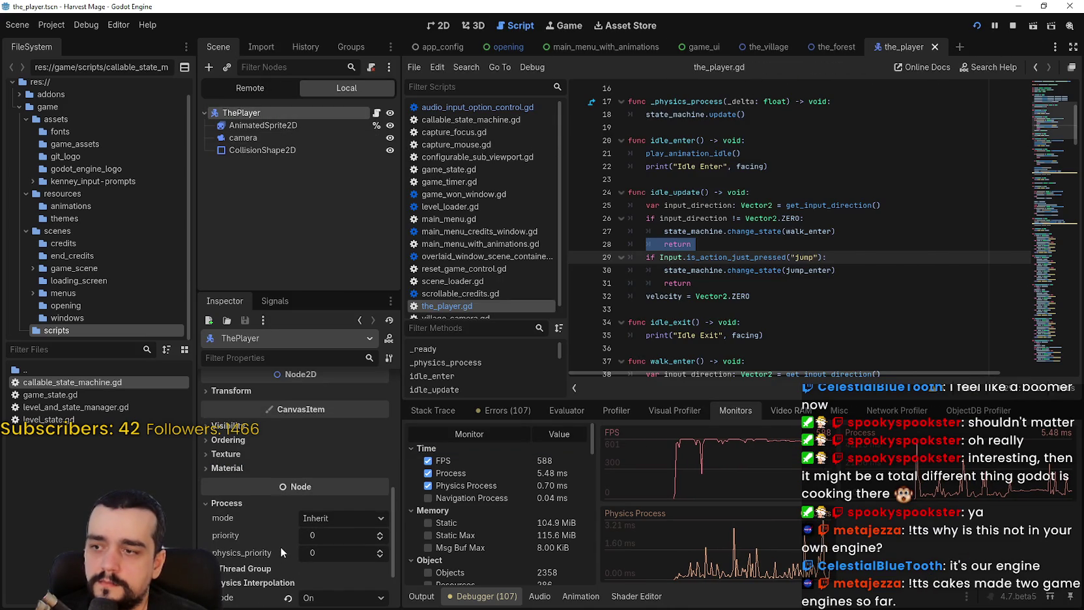
left_click(239, 454)
left_click(247, 439)
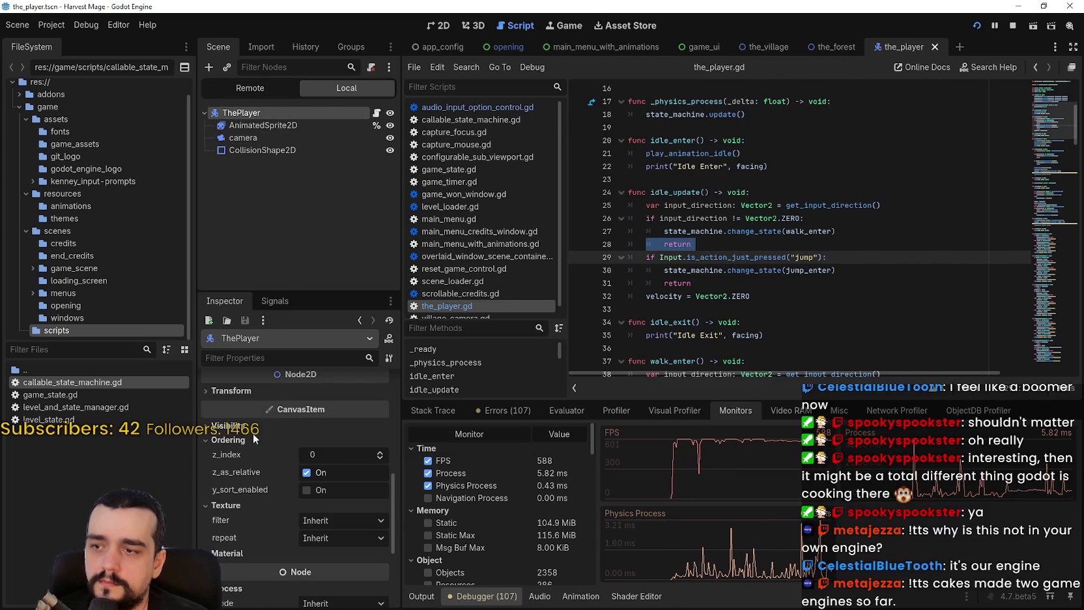
left_click(382, 454)
Playtest by walking the player around the tower, then close the game window
key("F5")
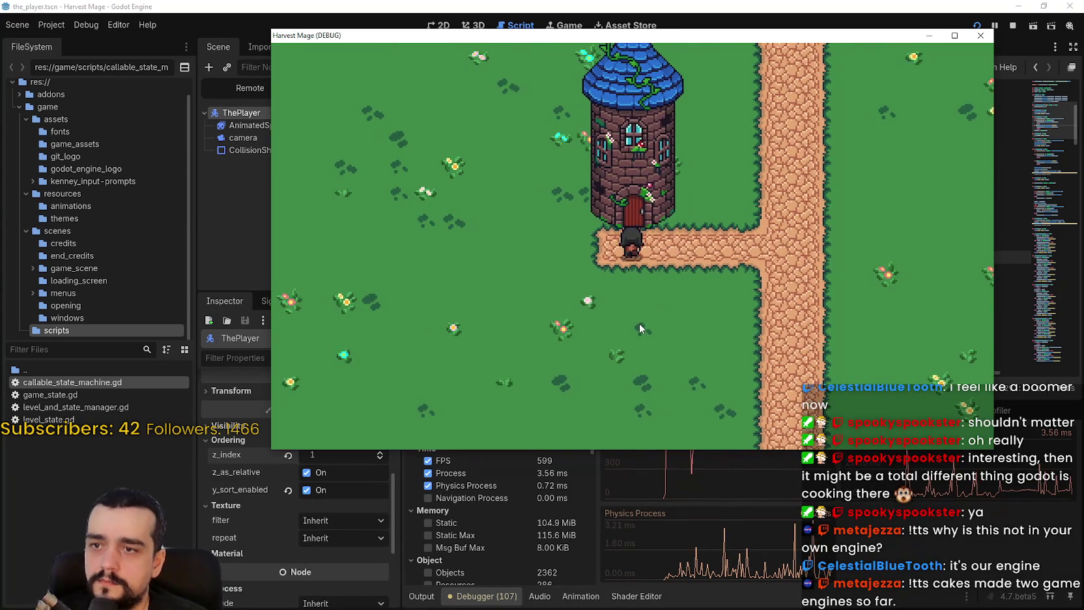
key("Right")
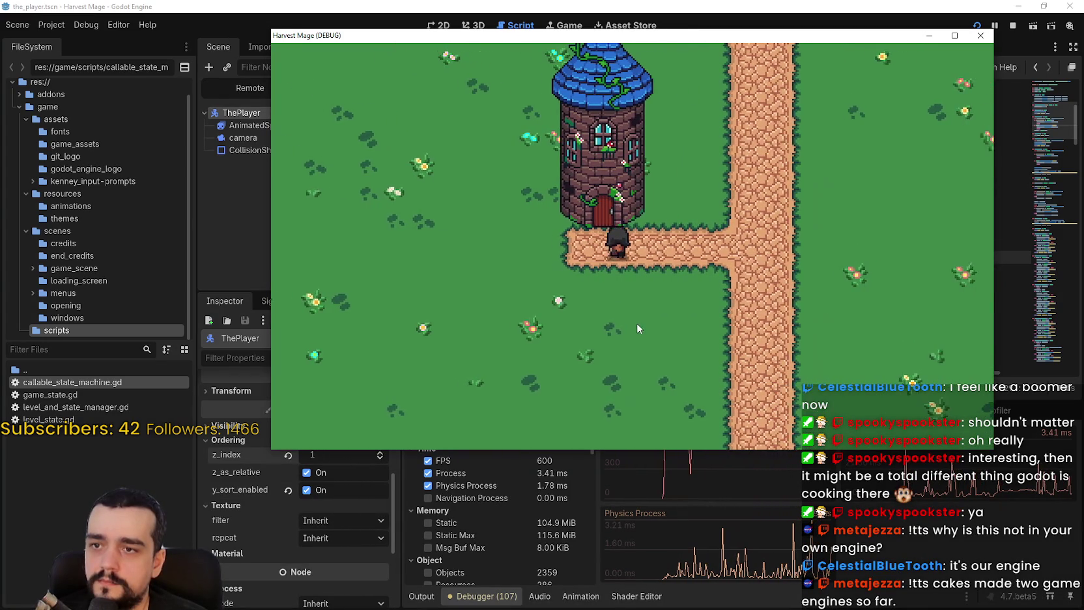
key("Up")
key("Left")
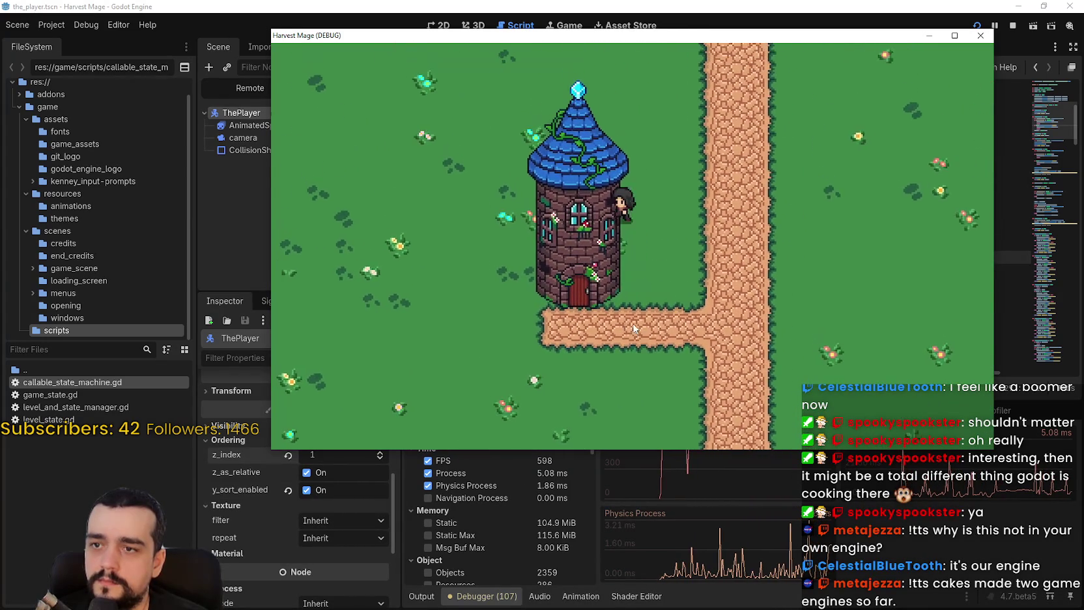
key("Down")
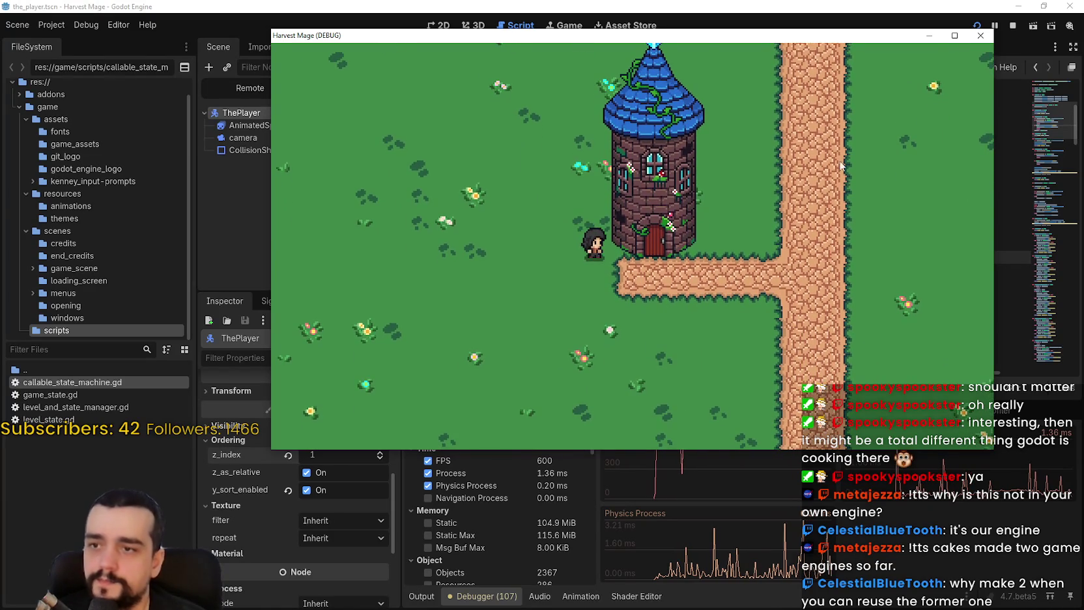
left_click(981, 35)
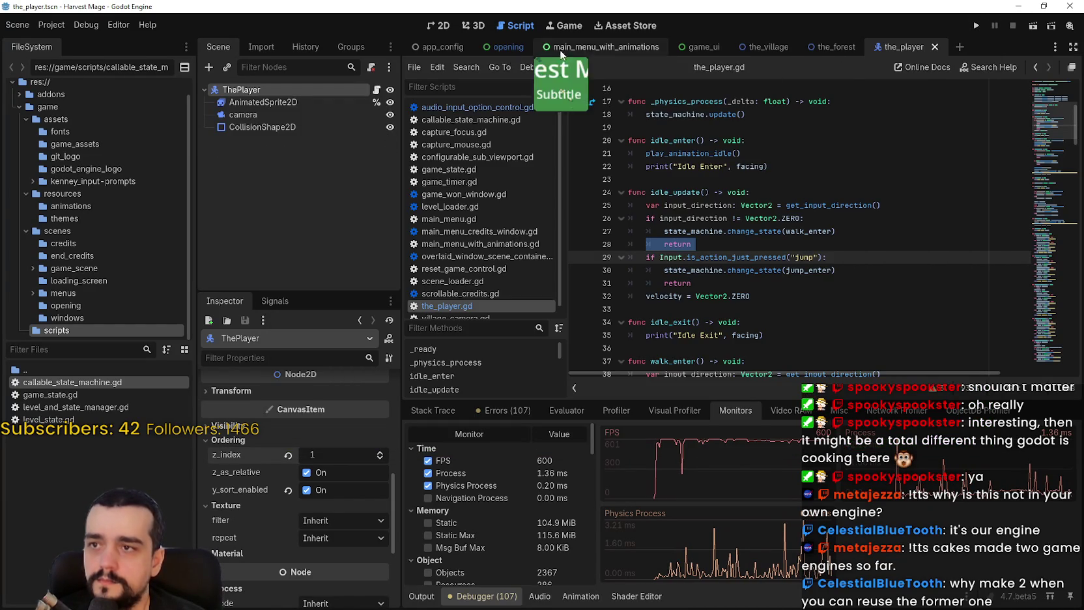
Reset the buildings node's z_index to 0 in the_village scene
left_click(837, 50)
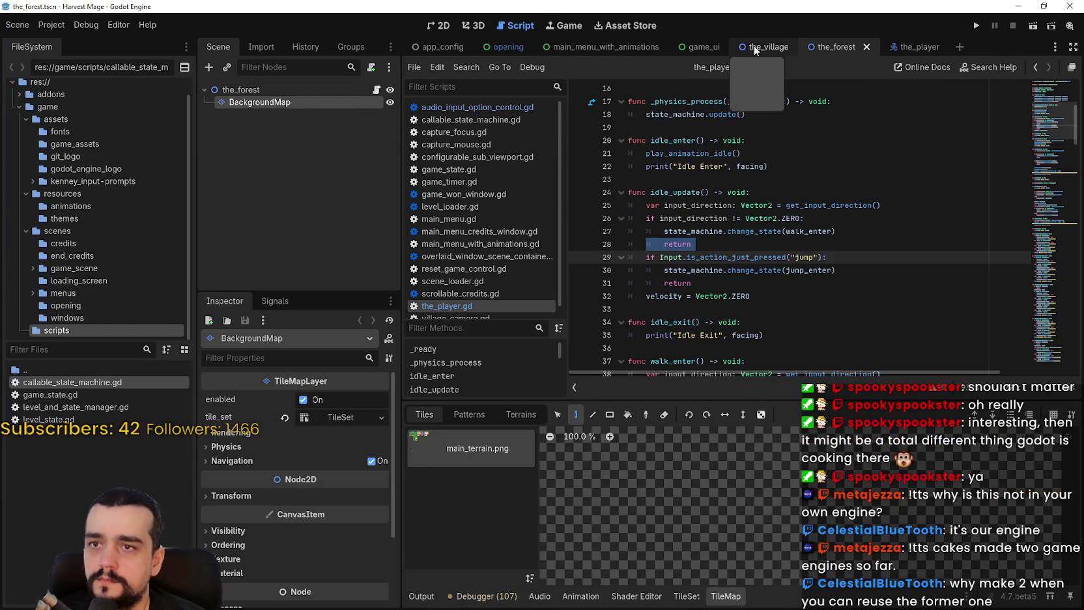
left_click(766, 46)
left_click(259, 114)
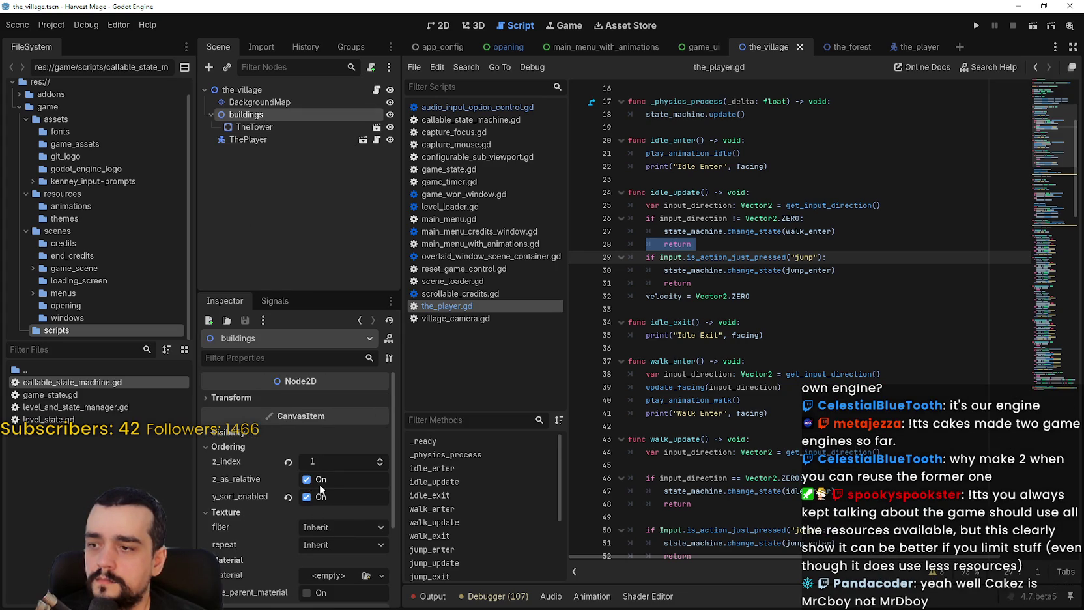
left_click(288, 462)
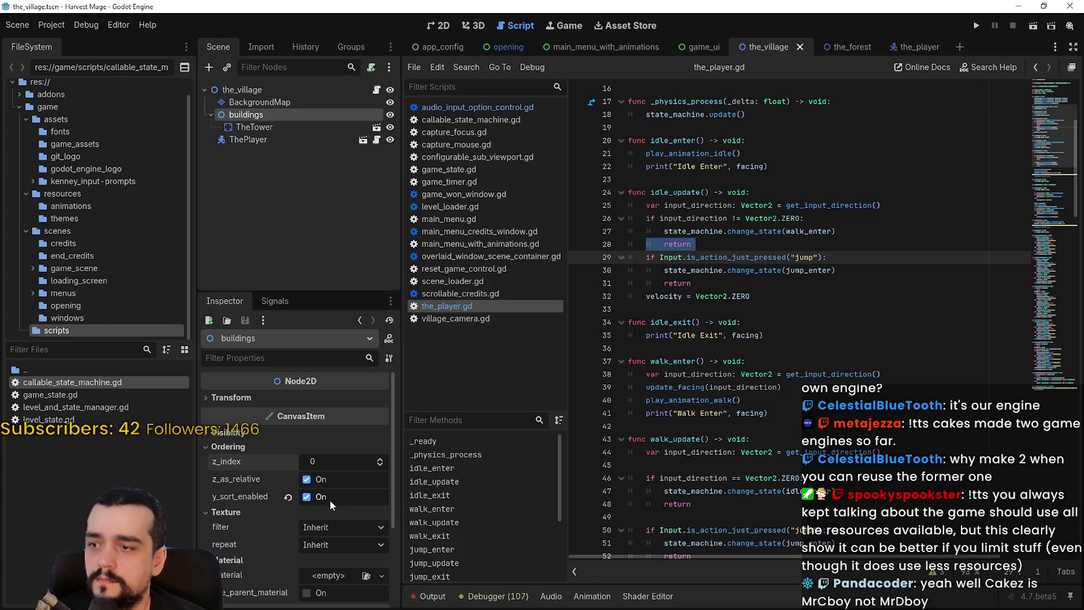
Open TheTower's scene and raise the tower's z_index to 1 under Ordering
left_click(255, 127)
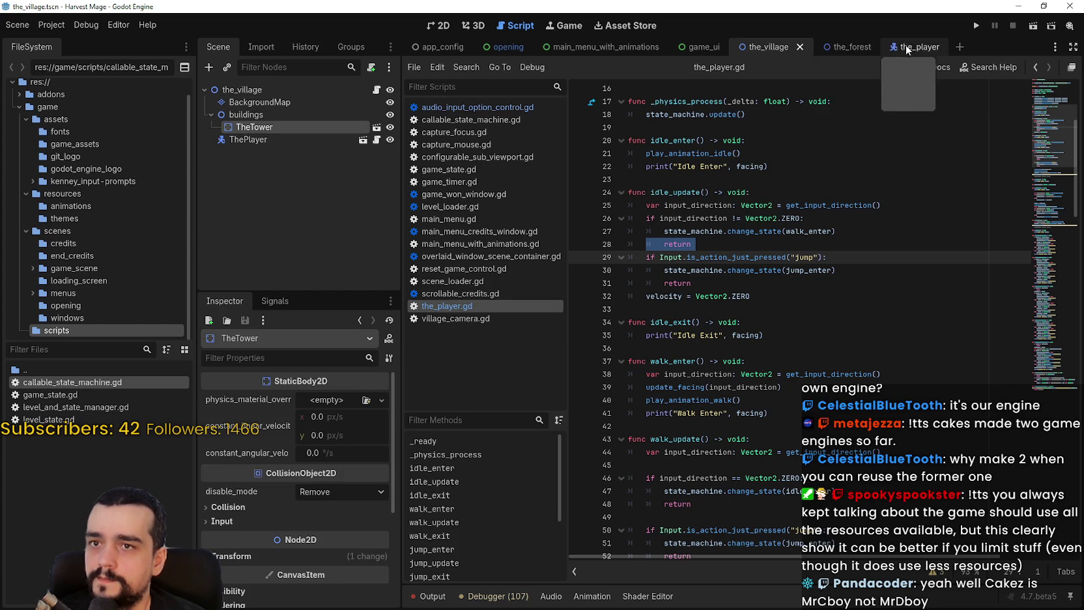
left_click(377, 127)
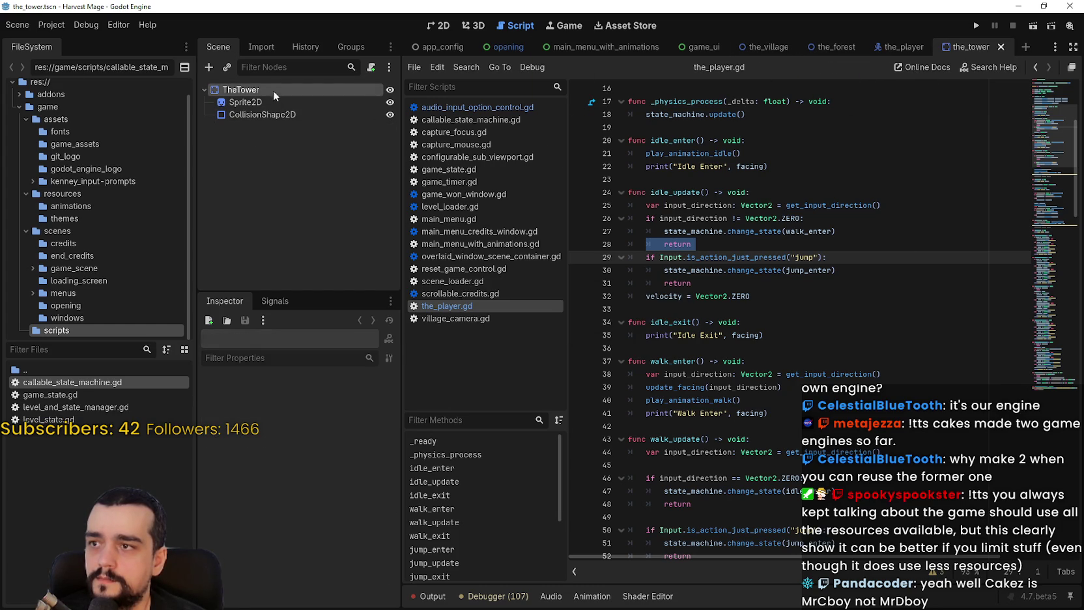
left_click(246, 505)
left_click(248, 506)
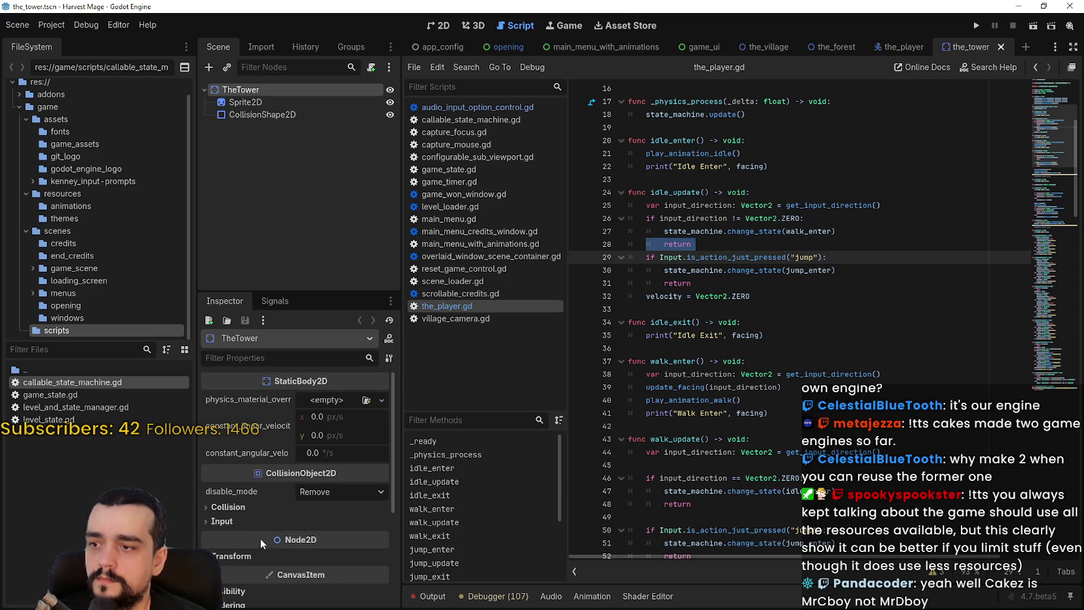
scroll(263, 524, "down", 5)
left_click(232, 475)
left_click(232, 474)
scroll(288, 500, "up", 4)
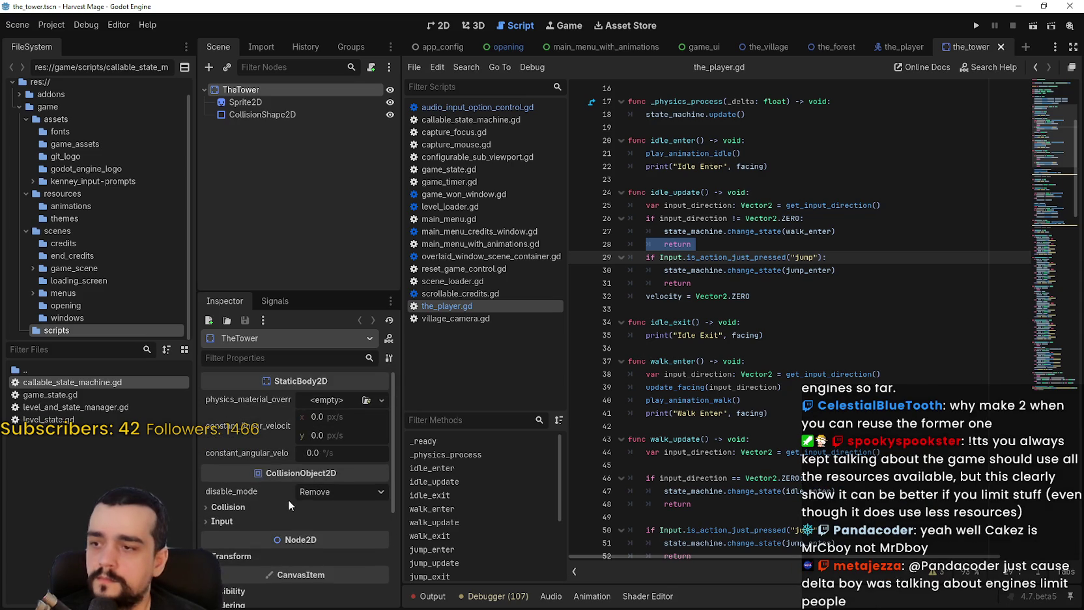
scroll(274, 491, "down", 3)
scroll(273, 502, "up", 1)
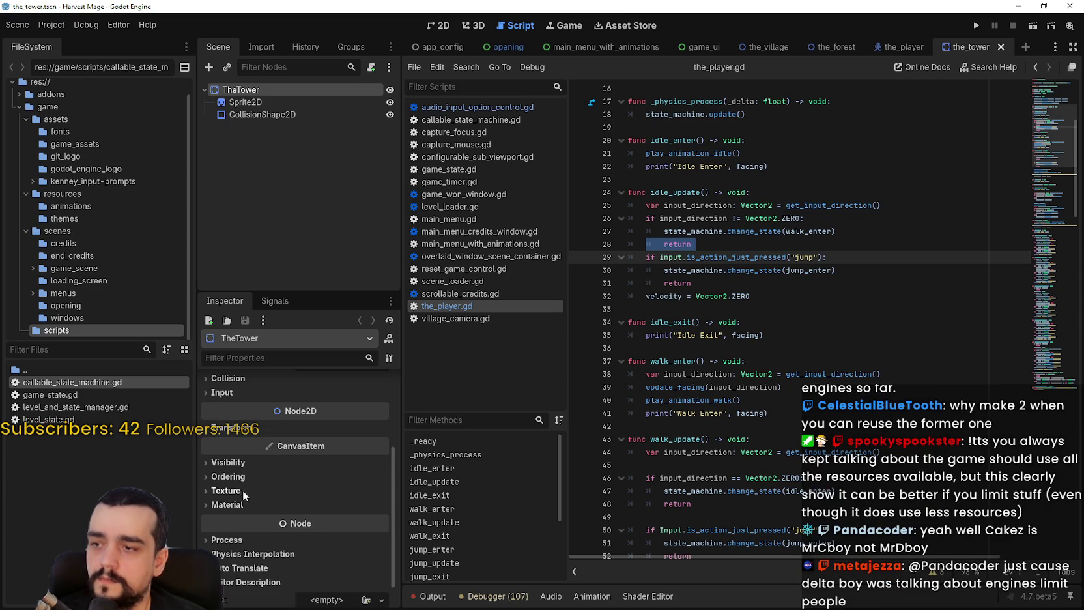
left_click(234, 476)
left_click(380, 490)
Run the game, start a New Game, and walk the player up beside the tower
key("F5")
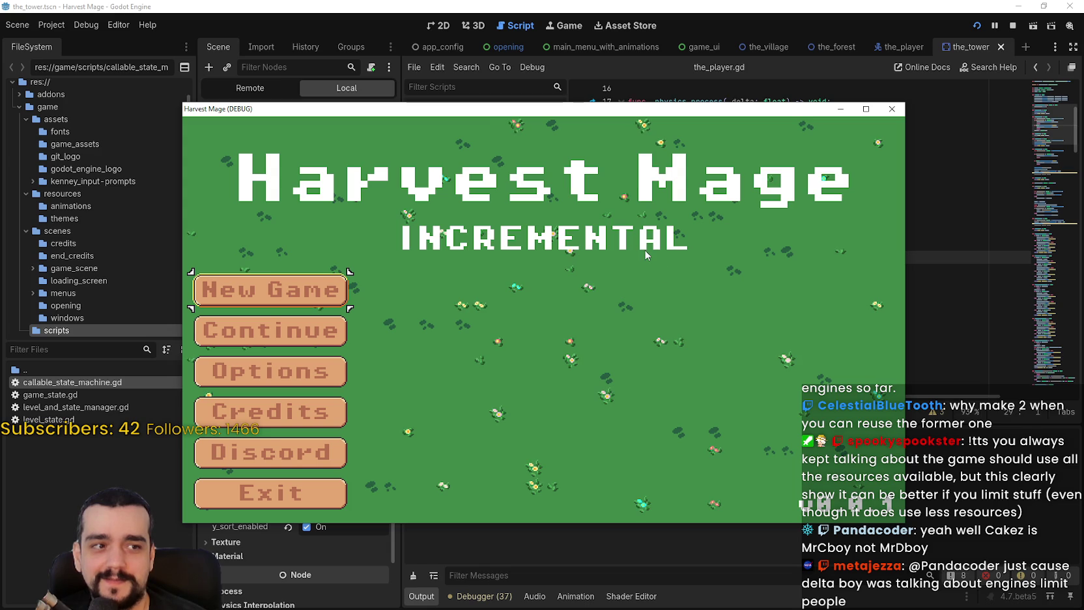
left_click(338, 287)
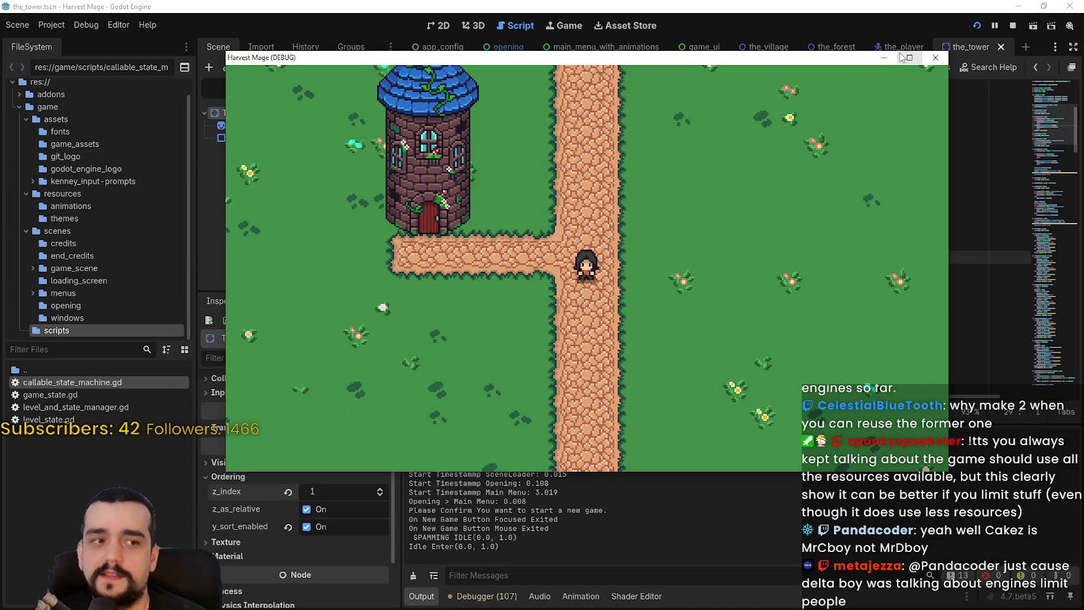
key("Up")
key("space")
key("Left")
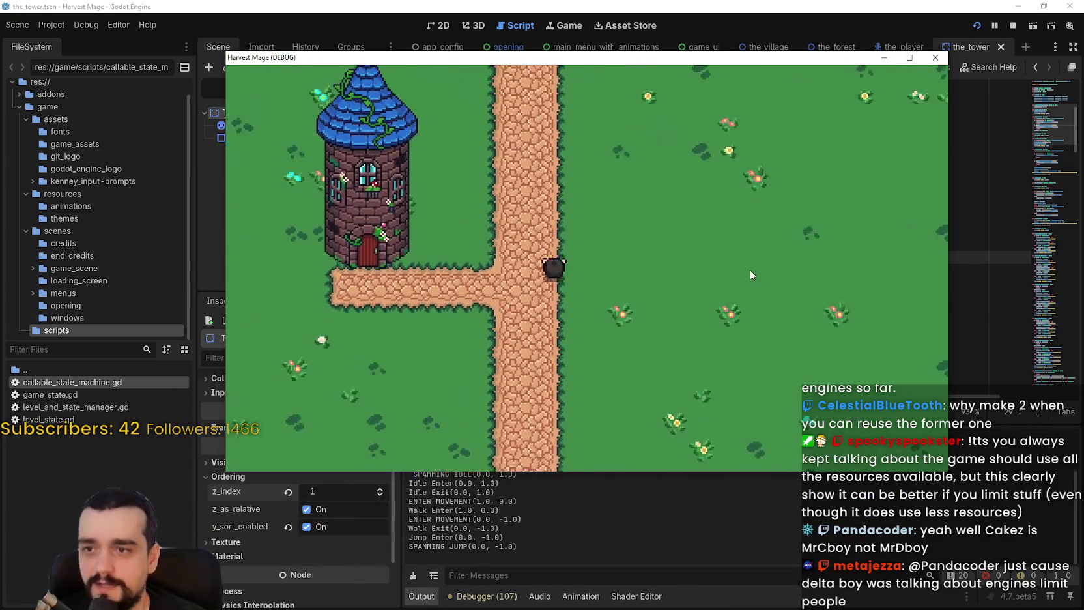
key("Up")
key("Left")
key("Down")
key("Left")
key("Up")
key("Left")
Circle the player around the tower, behind its roof and past its base
key("Right")
key("Up")
key("Left")
key("Up")
key("Right")
key("Down")
key("Left")
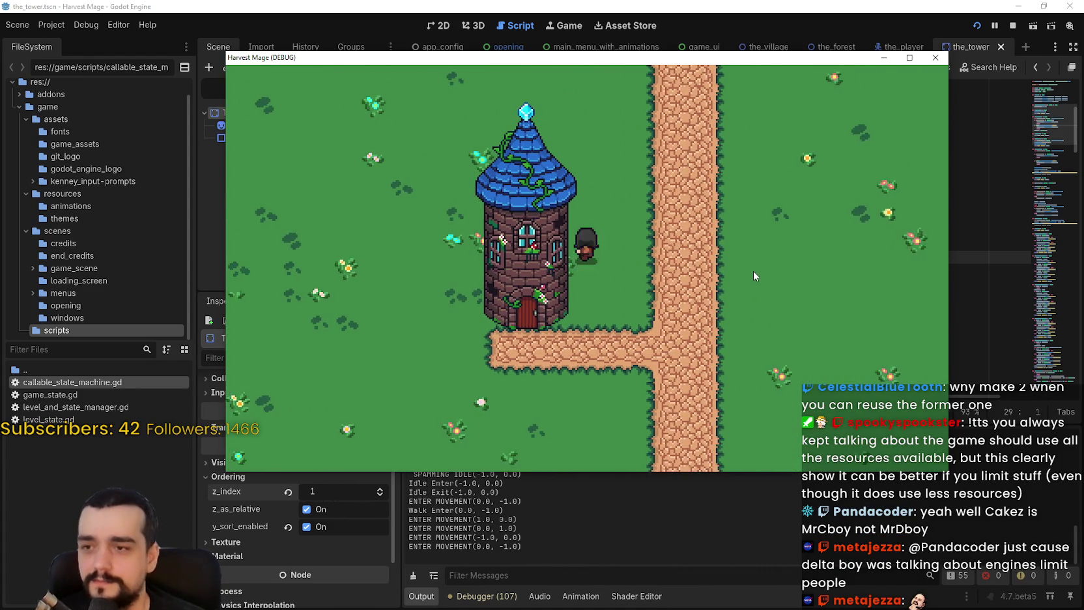
key("Up")
key("Left")
key("Down")
key("Right")
key("Down")
key("space")
Walk past the tower once more, stop the game, and select the tower's collision shape
key("Up")
key("Right")
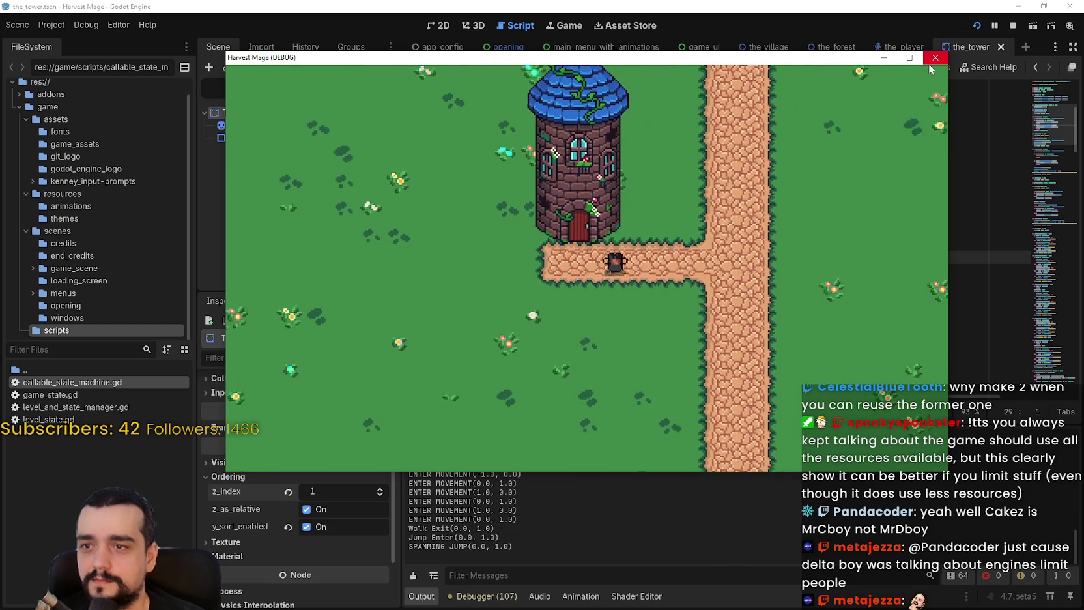
key("space")
key("Up")
key("Left")
key("Down")
key("F8")
left_click(285, 137)
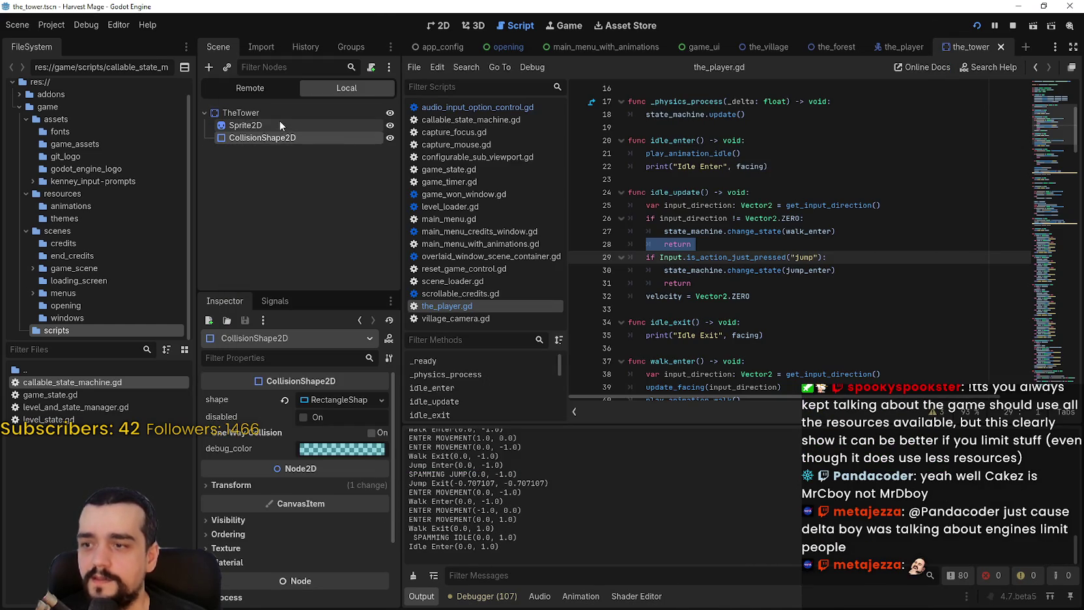
Enable Y-sort in the tower sprite's Ordering properties
left_click(279, 124)
scroll(233, 535, "down", 3)
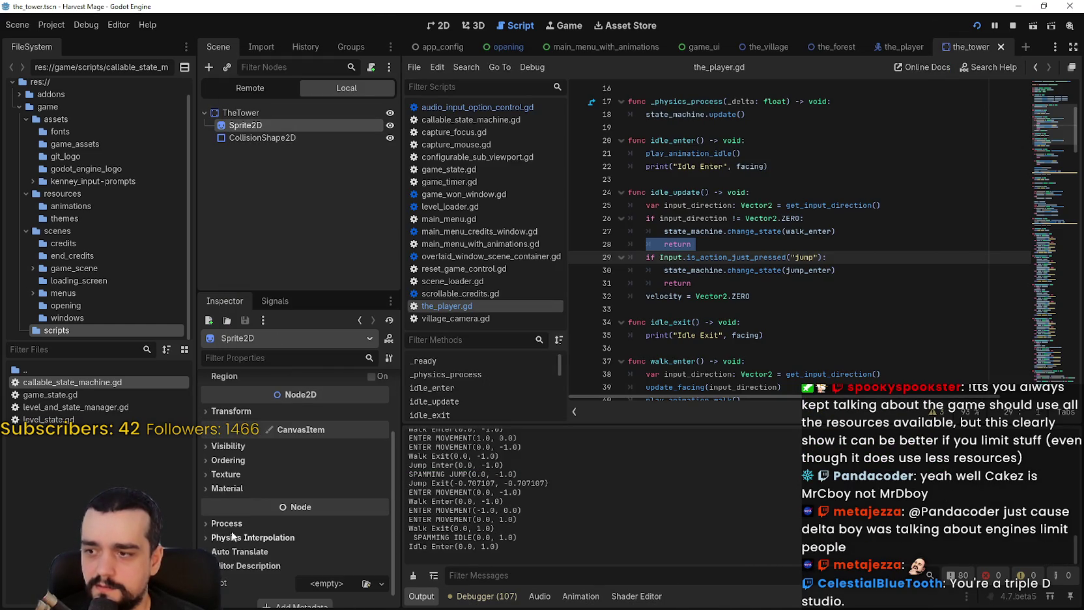
left_click(233, 478)
left_click(233, 476)
left_click(231, 487)
left_click(231, 486)
left_click(226, 462)
left_click(324, 511)
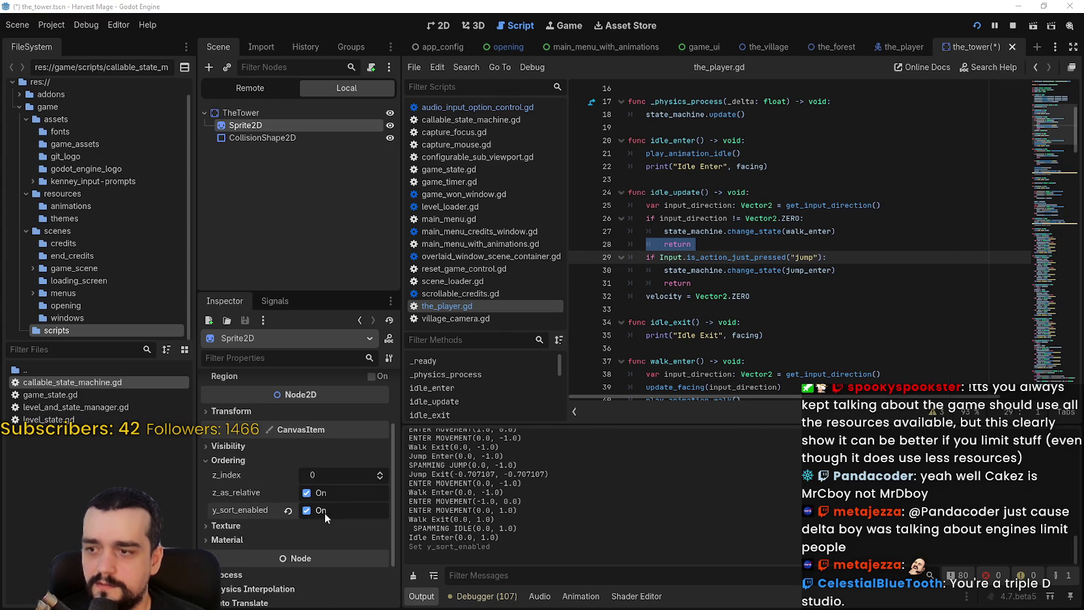
Run the game and walk the player around to test the tower's sorting
key("F5")
key("Up")
key("Down")
key("Left")
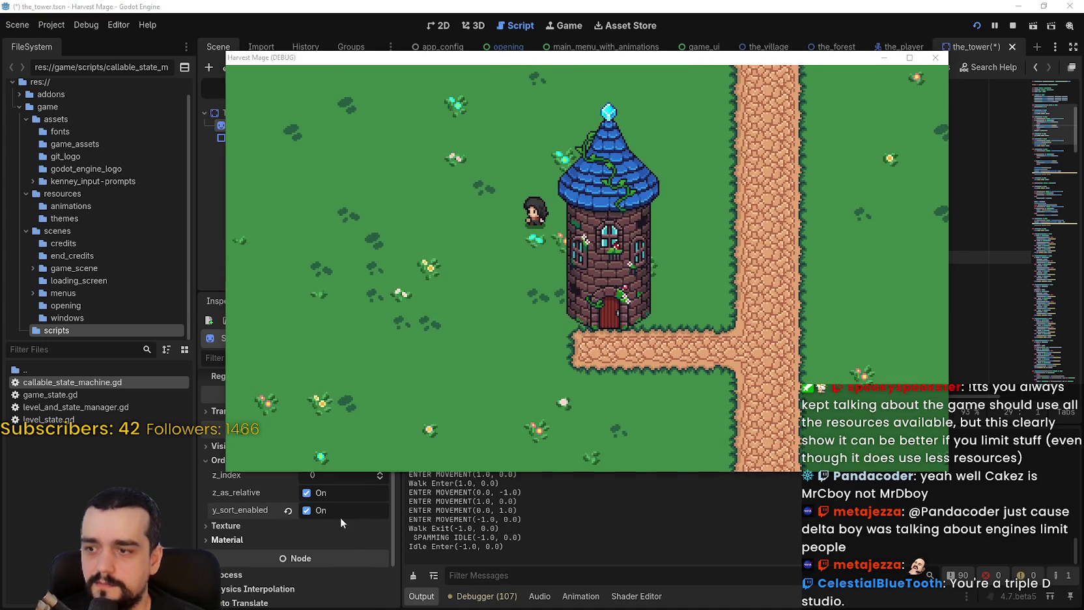
left_click(340, 516)
Raise the tower sprite's z_index to 1 and walk the player around the tower path
left_click(379, 475)
key("alt+Tab")
key("Right")
key("Up")
key("Down")
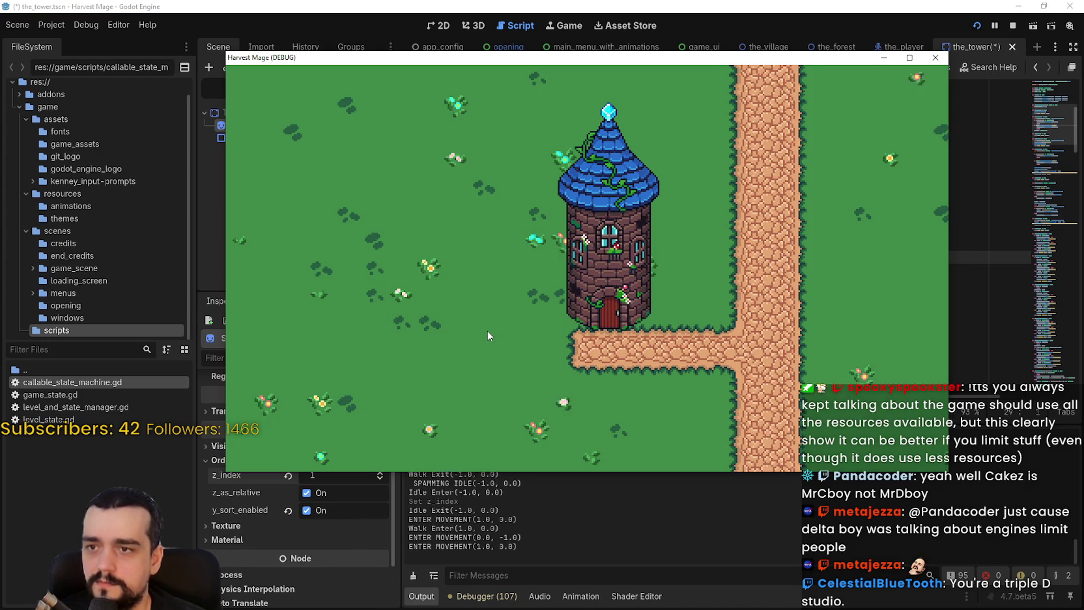
key("Left")
key("Up")
key("Left")
key("Down")
key("Left")
key("Up")
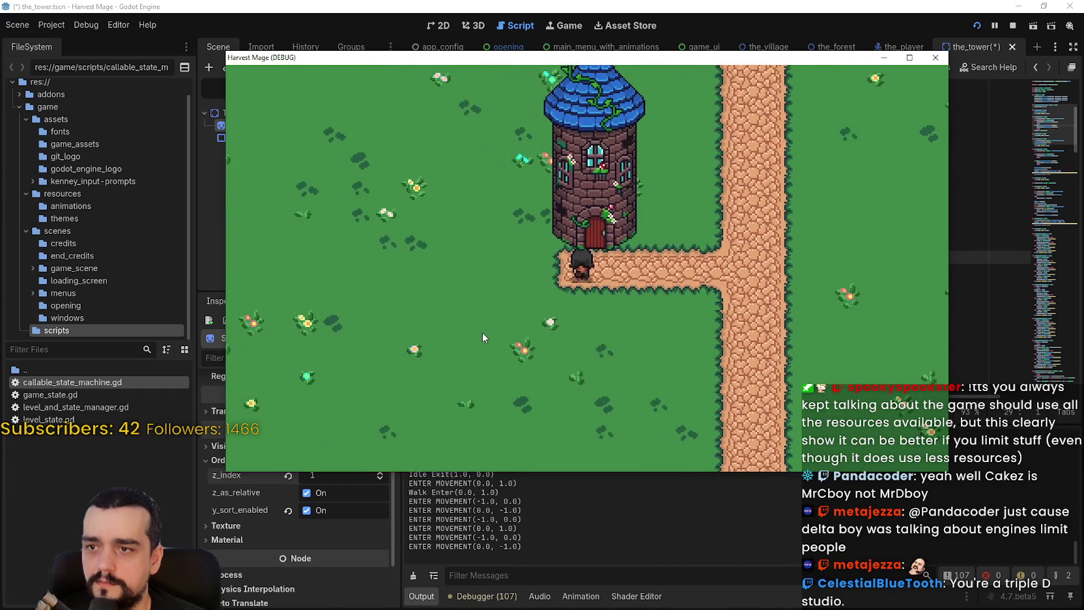
key("Right")
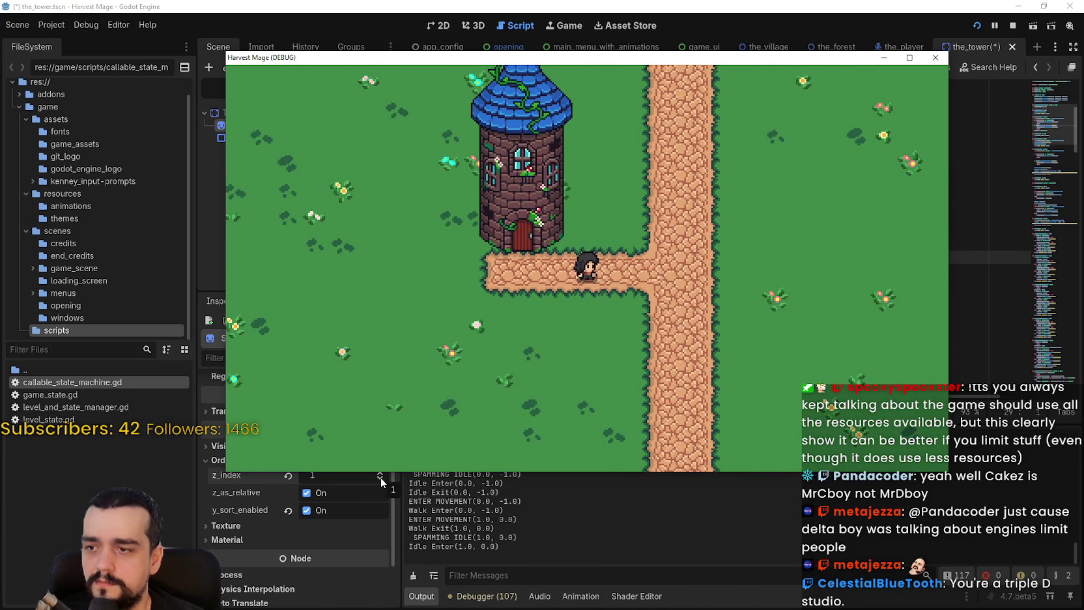
Reset z_index to 0, save the tower scene, retest on the west side, and turn Y-sort off
left_click(381, 477)
key("ctrl+s")
key("alt+Tab")
key("Left")
key("Up")
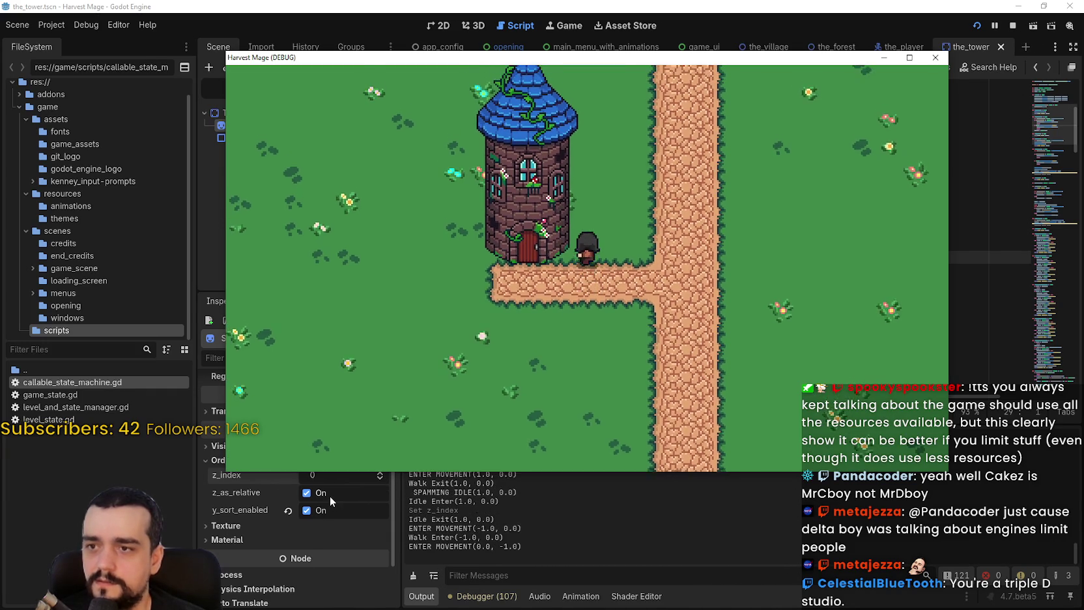
key("Left")
key("Down")
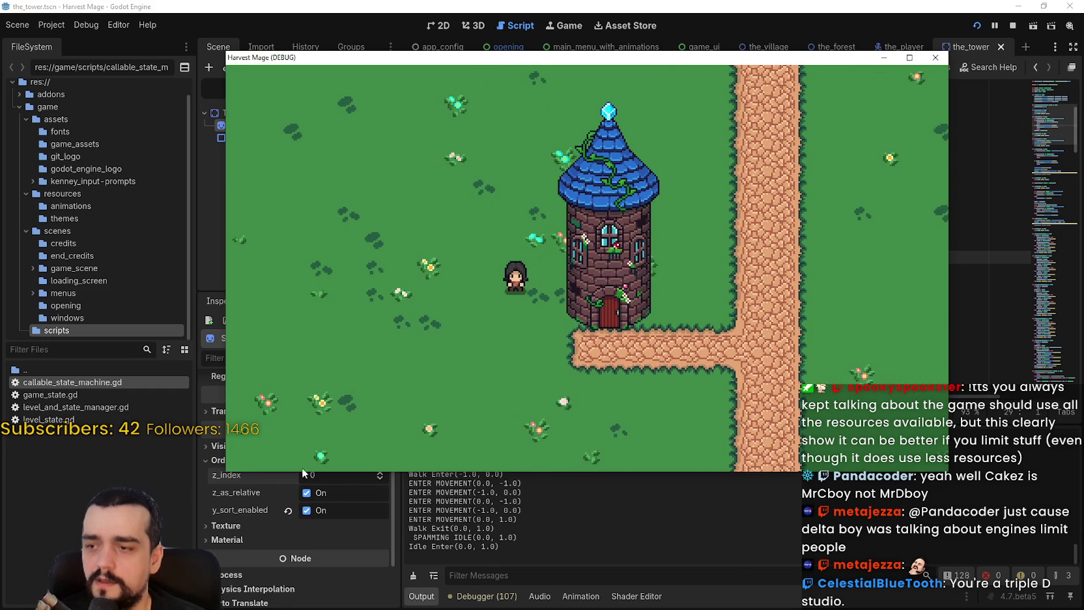
left_click(316, 512)
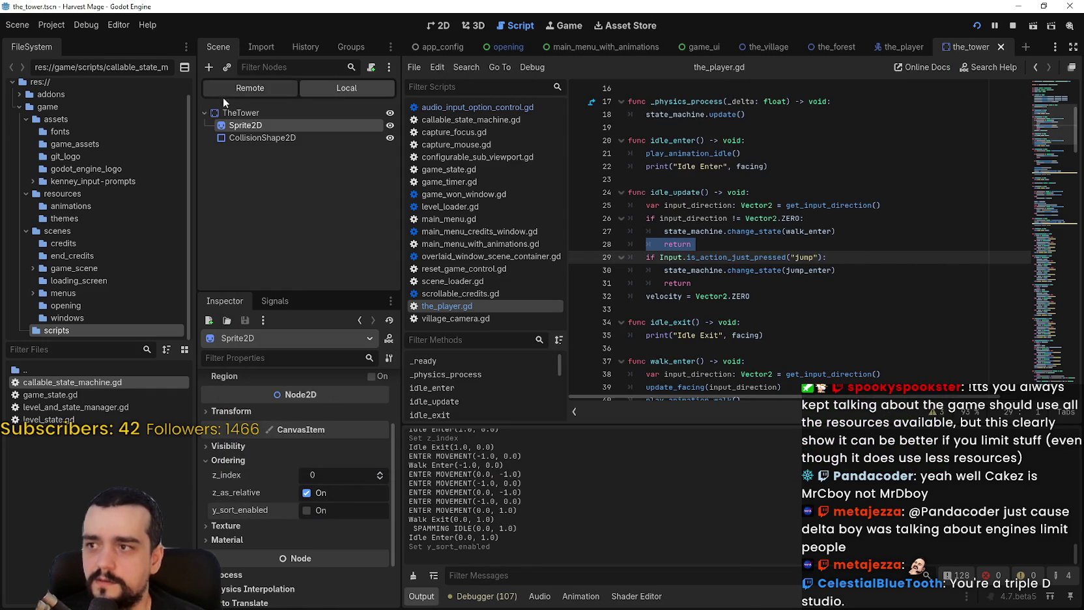
Switch to the_village scene and inspect the tower's Ordering settings
left_click(237, 112)
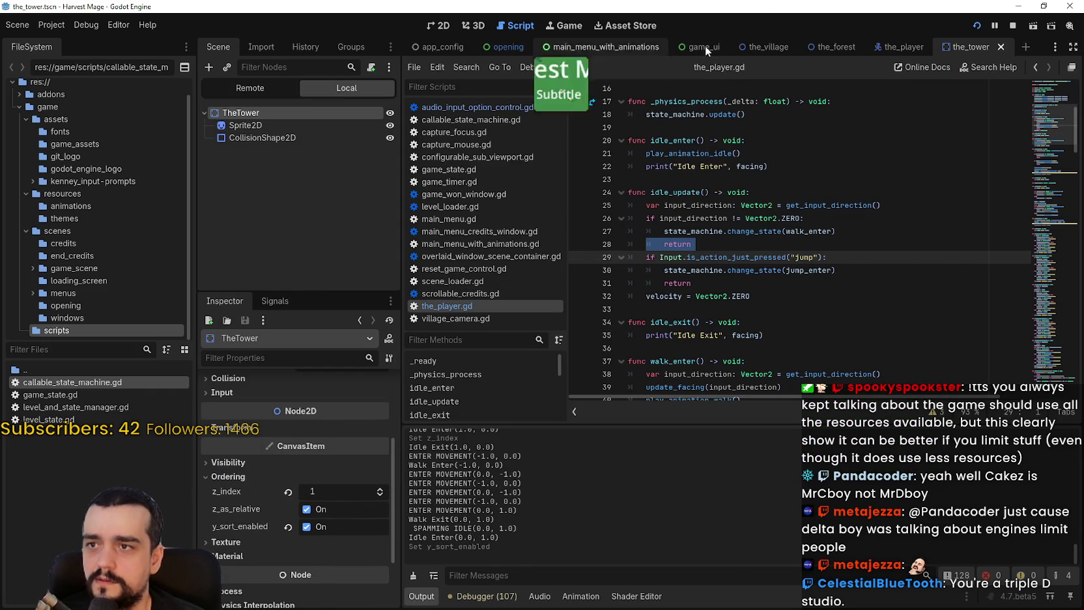
left_click(764, 47)
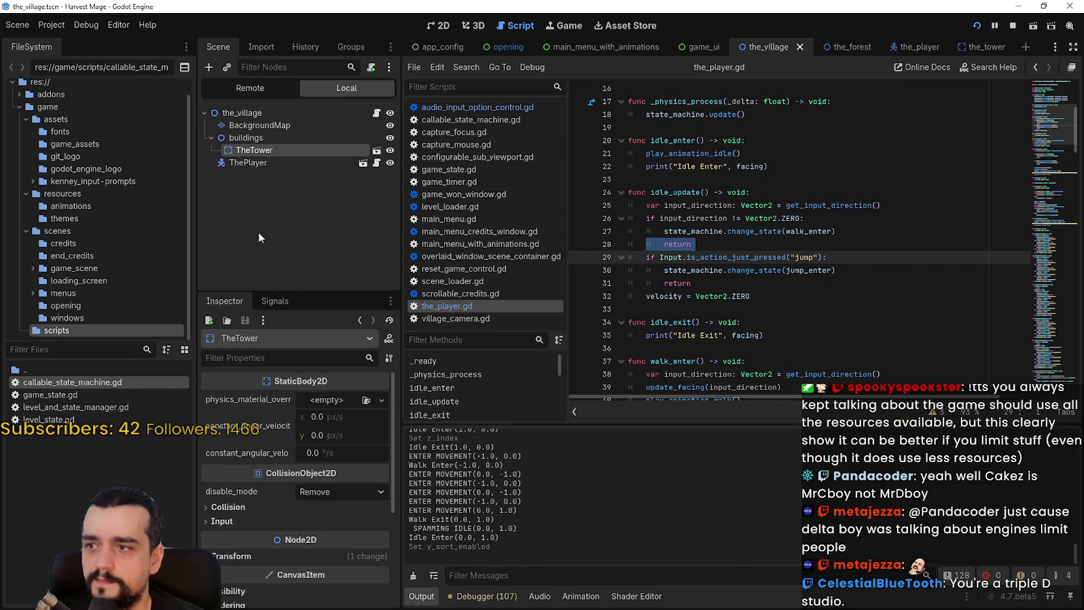
scroll(286, 581, "down", 5)
left_click(239, 461)
left_click(238, 462)
left_click(237, 463)
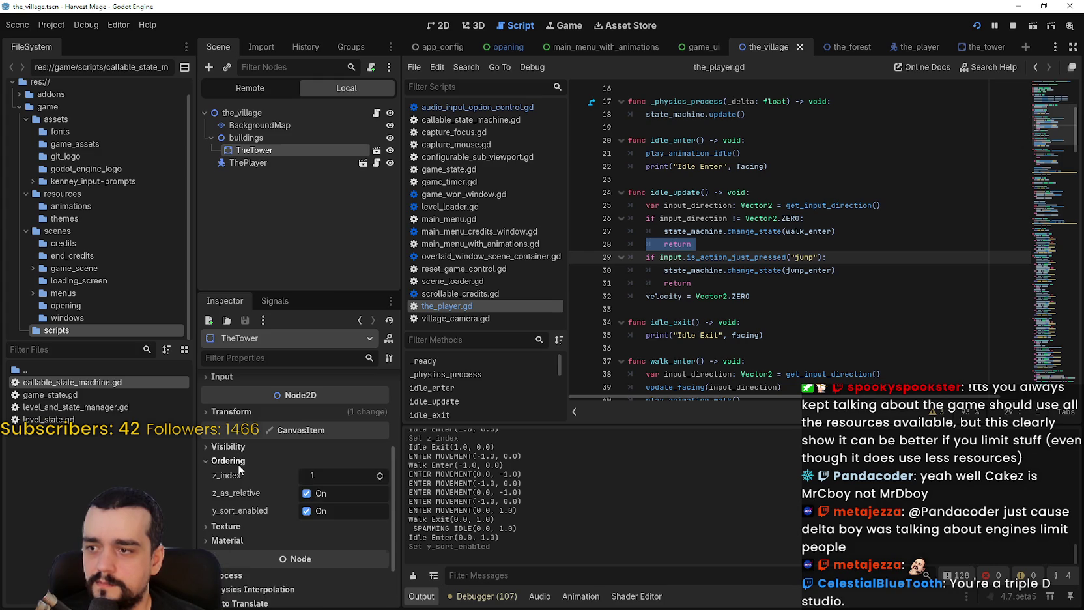
Drag ThePlayer directly under BackgroundMap above buildings, then run and walk left and up
left_click(245, 137)
scroll(251, 520, "down", 3)
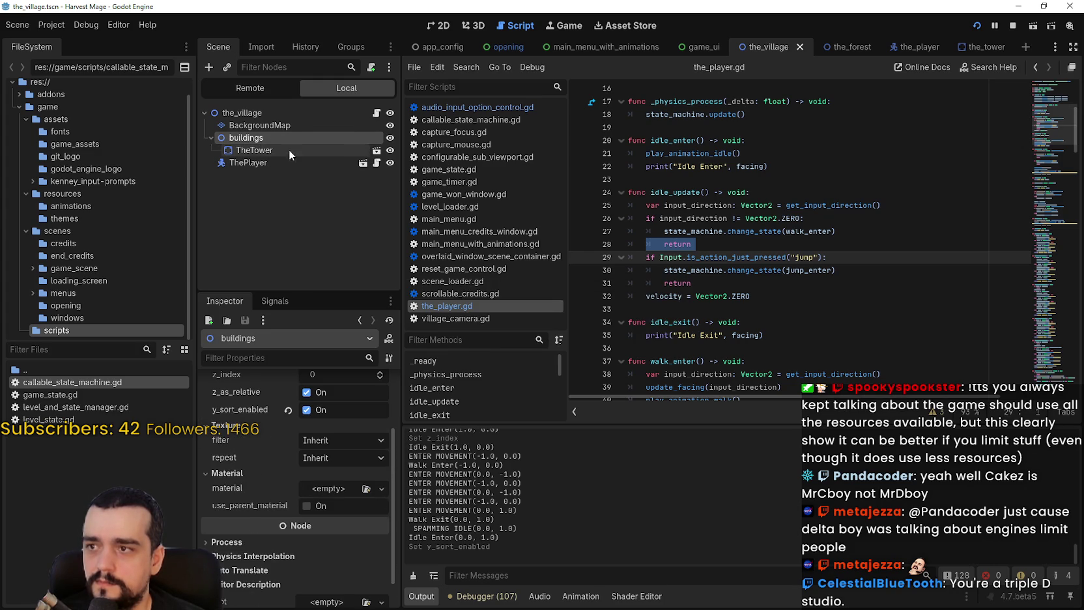
left_click(241, 164)
mouse_move(241, 163)
left_mouse_down()
mouse_move(253, 113)
mouse_move(249, 137)
left_mouse_up()
key("F6")
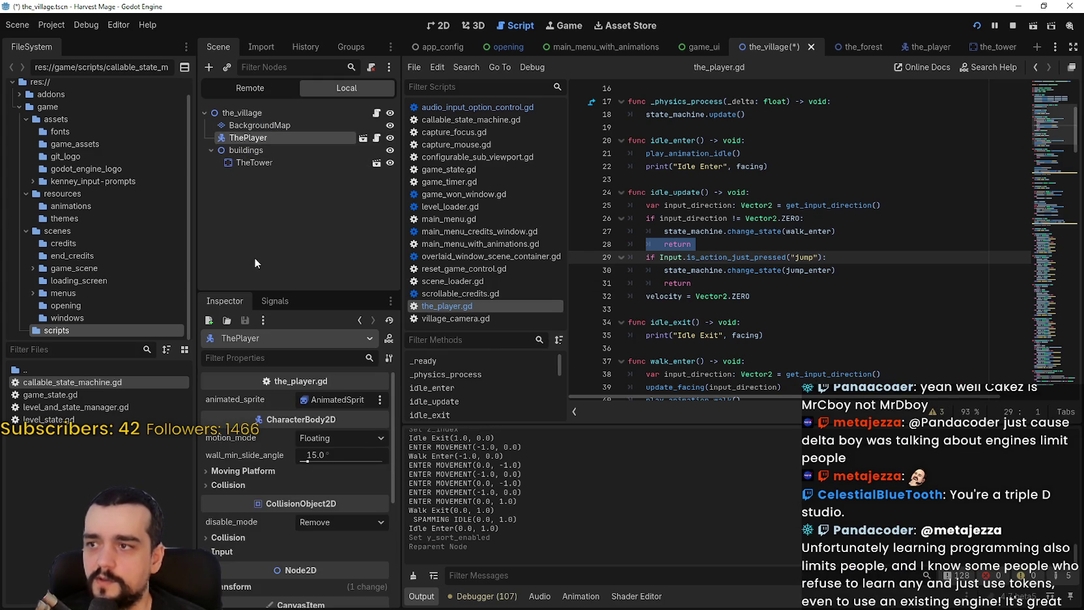
key("Left")
key("Up")
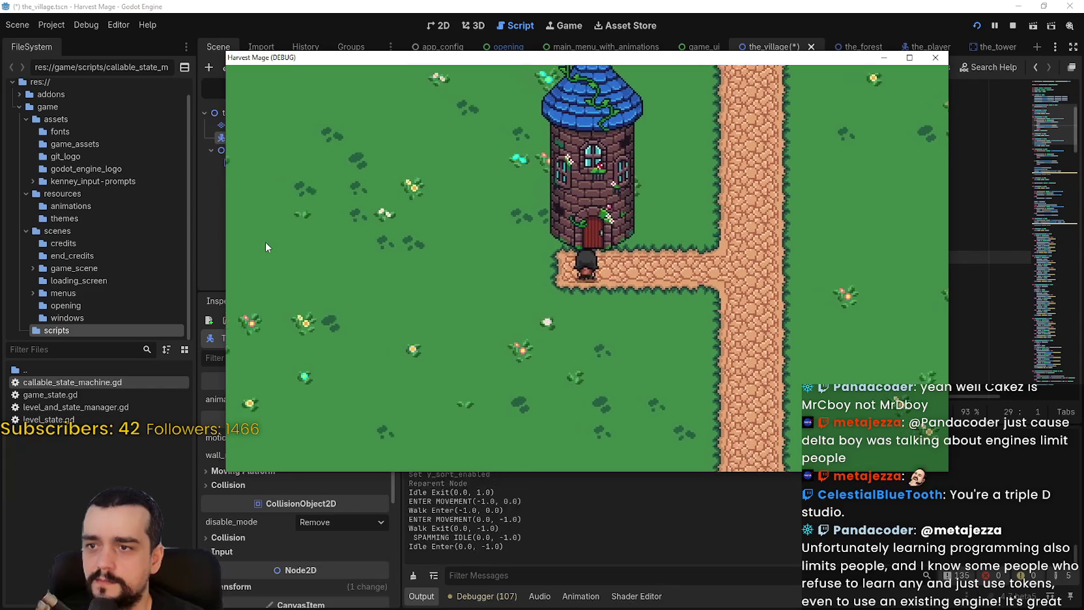
Walk the player past the tower, down to its door and up beside it, then stop the game
key("Up")
key("Right")
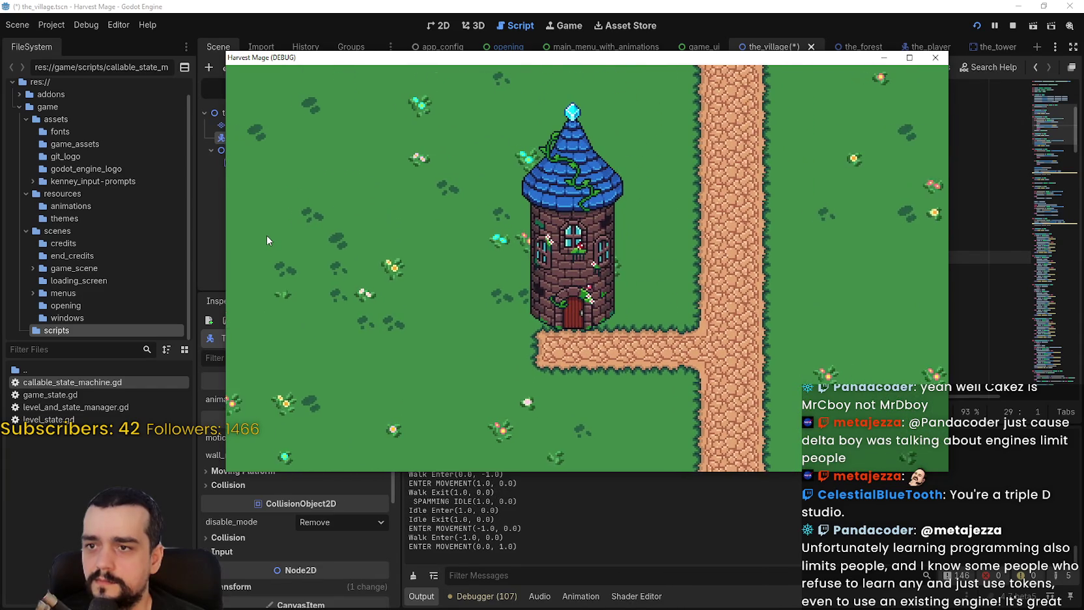
key("Left")
key("Down")
key("Up")
key("Down")
key("Left")
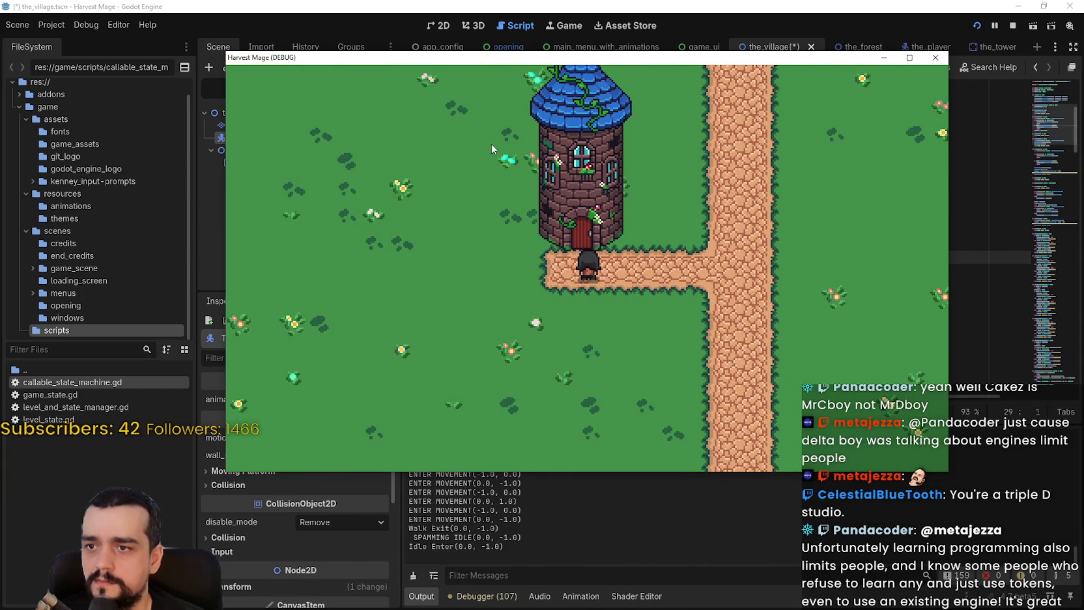
key("Right")
key("Up")
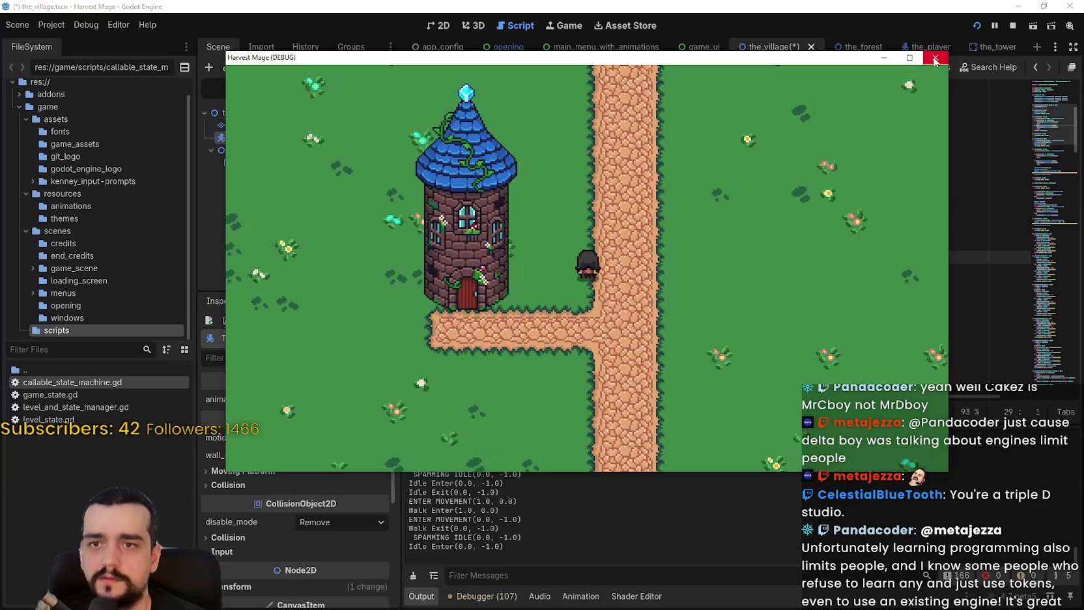
left_click(935, 58)
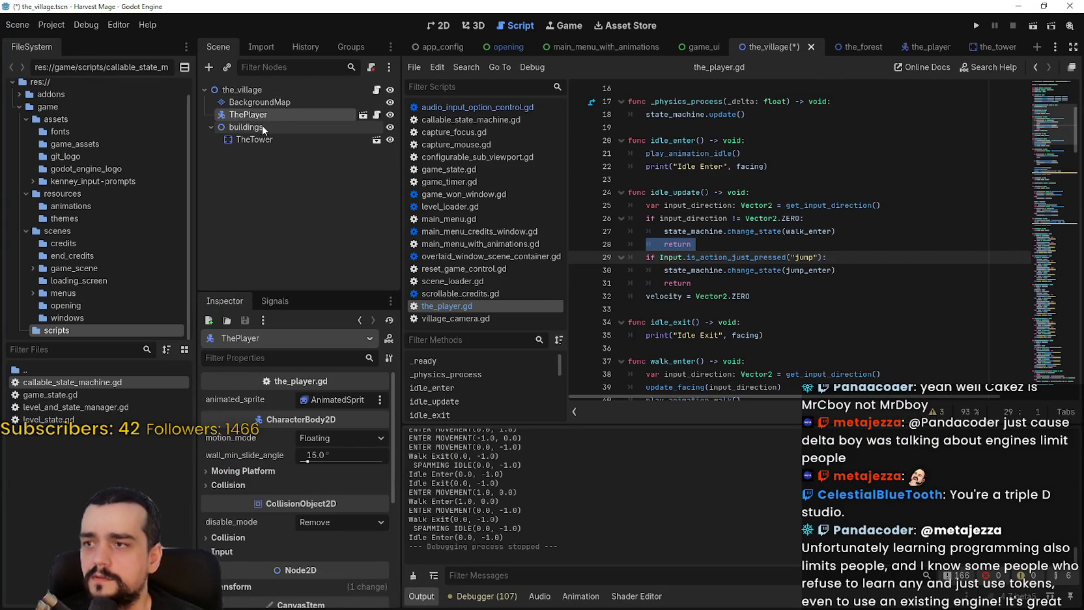
Open the tower's own scene and tick Disabled on its CollisionShape2D
left_click(300, 138)
left_click(375, 144)
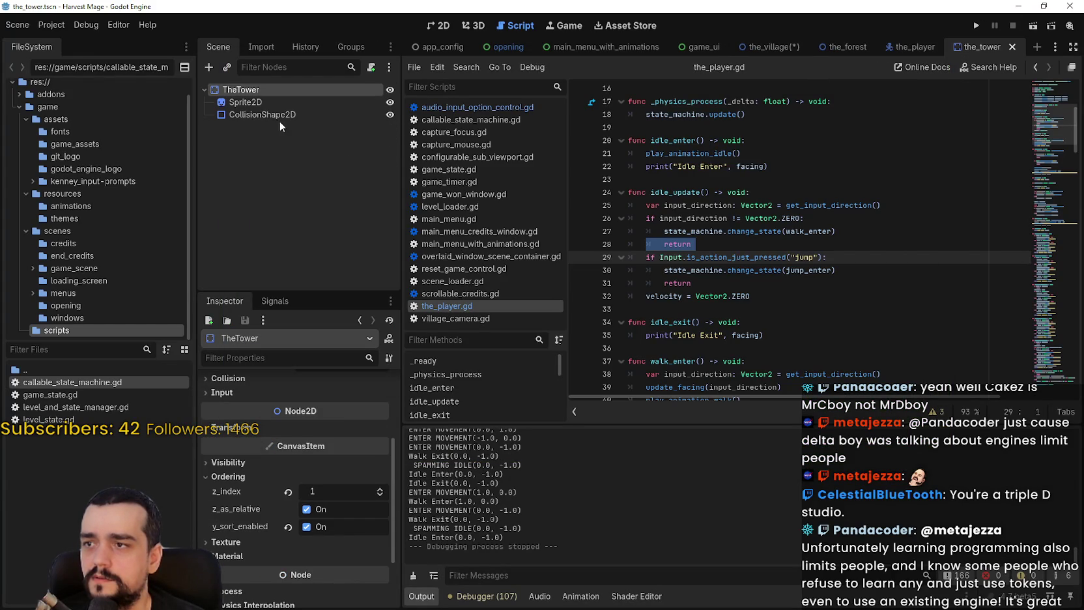
left_click(278, 116)
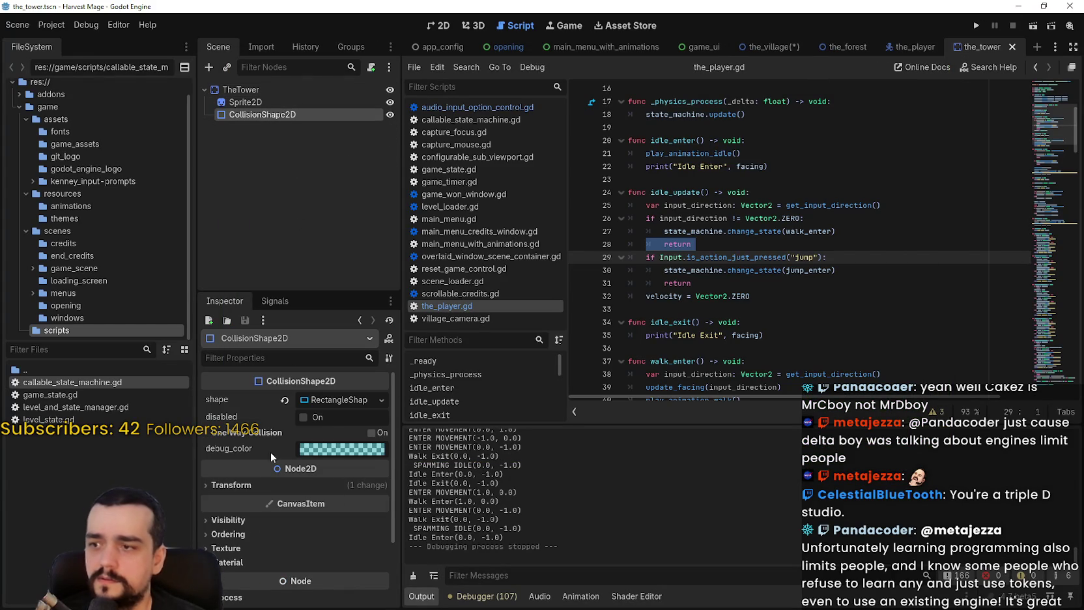
left_click(319, 416)
Run the project, start a New Game, and walk the player up into the tower and back
key("F5")
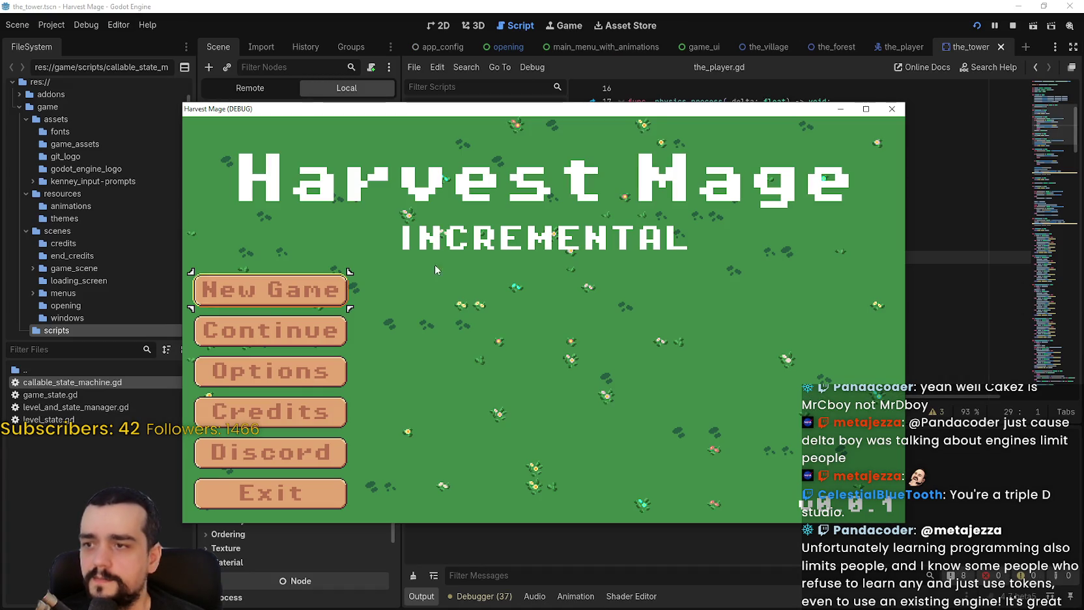
left_click(323, 293)
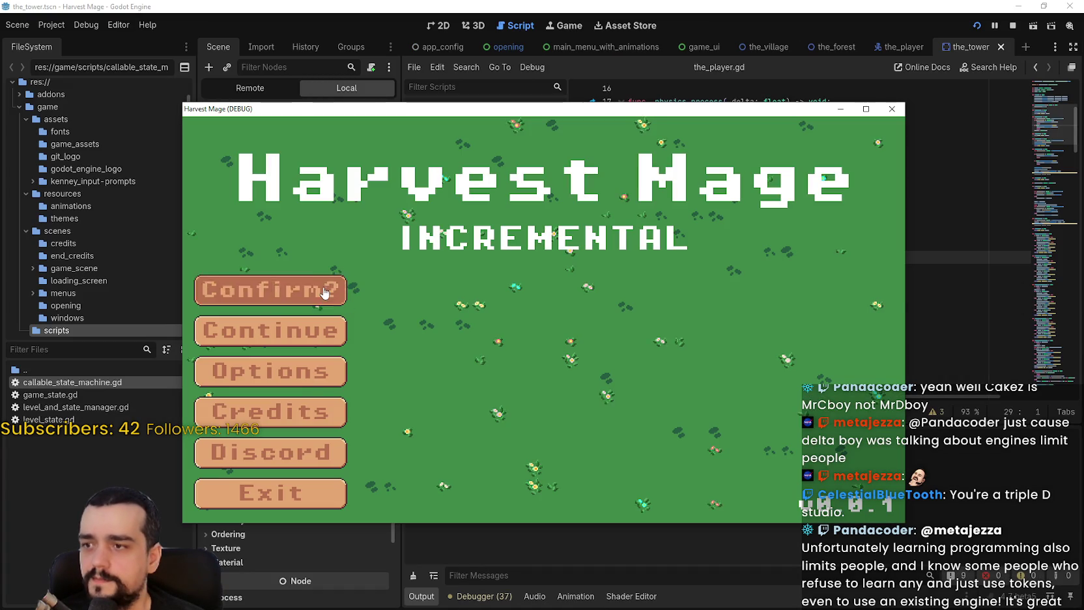
left_click(323, 293)
key("a")
key("w")
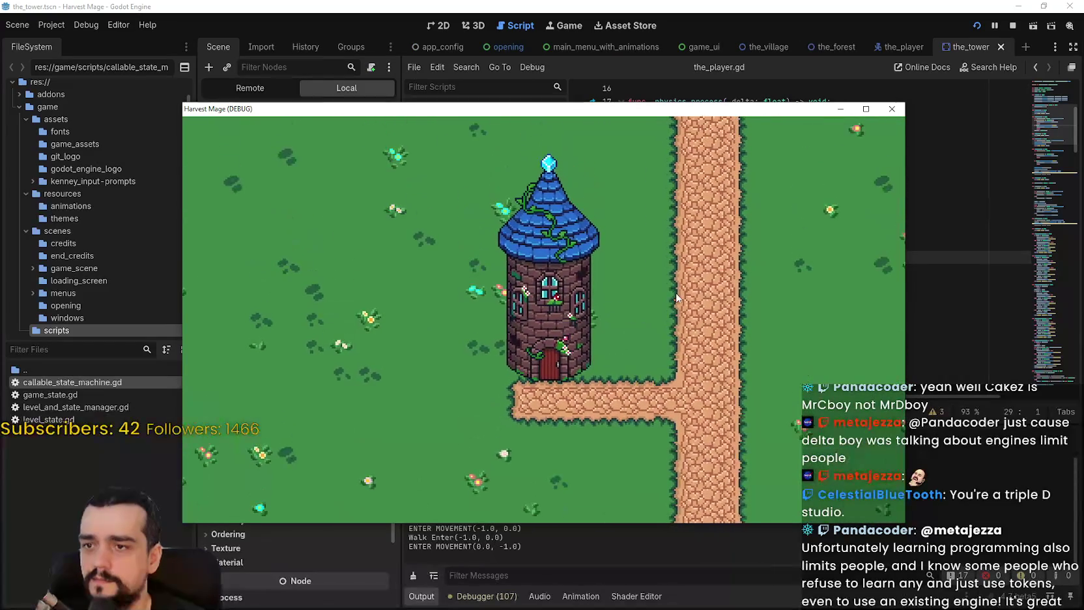
key("s")
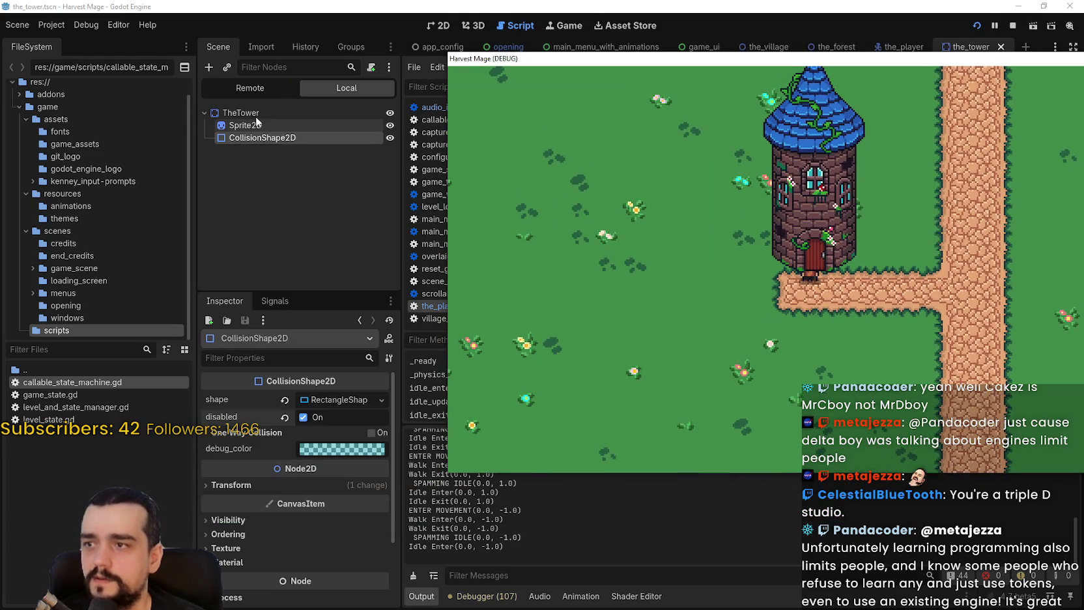
left_click(256, 114)
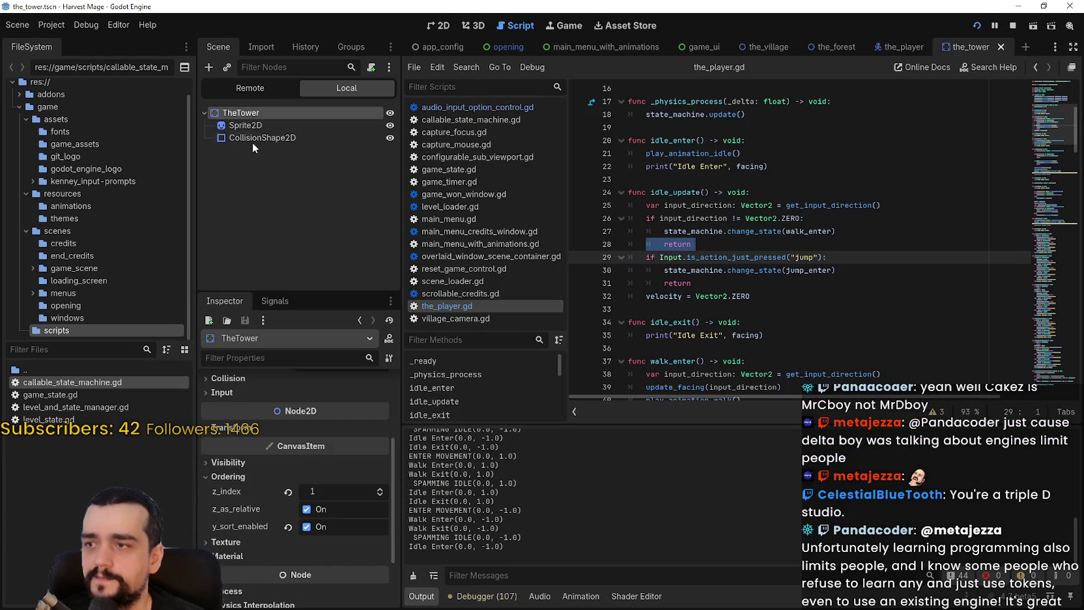
Lower TheTower's z_index to 0 and walk the player up and down by the tower
left_click(380, 495)
key("alt+Tab")
key("Up")
key("Down")
key("Up")
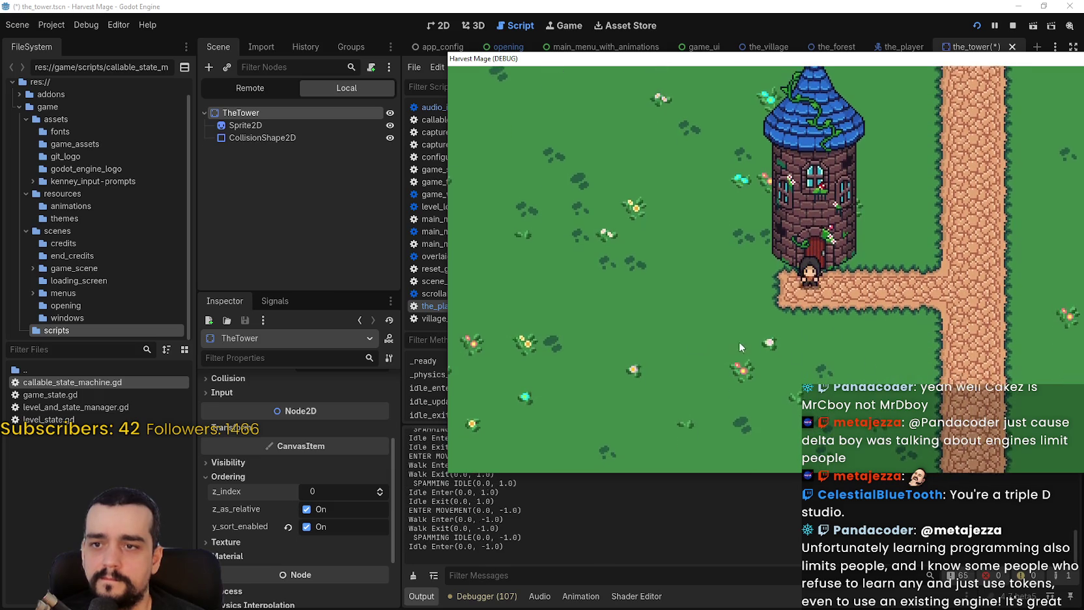
key("Down")
Raise the z_index back to 1, retest by the tower, and return to the_village scene
left_click(380, 493)
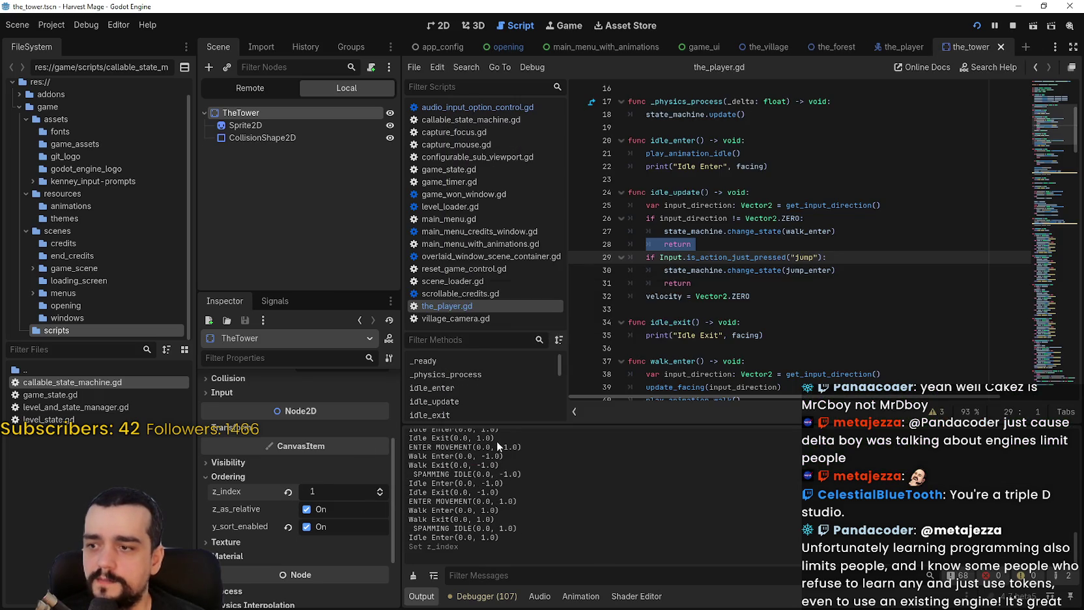
key("alt+Tab")
key("Up")
key("Down")
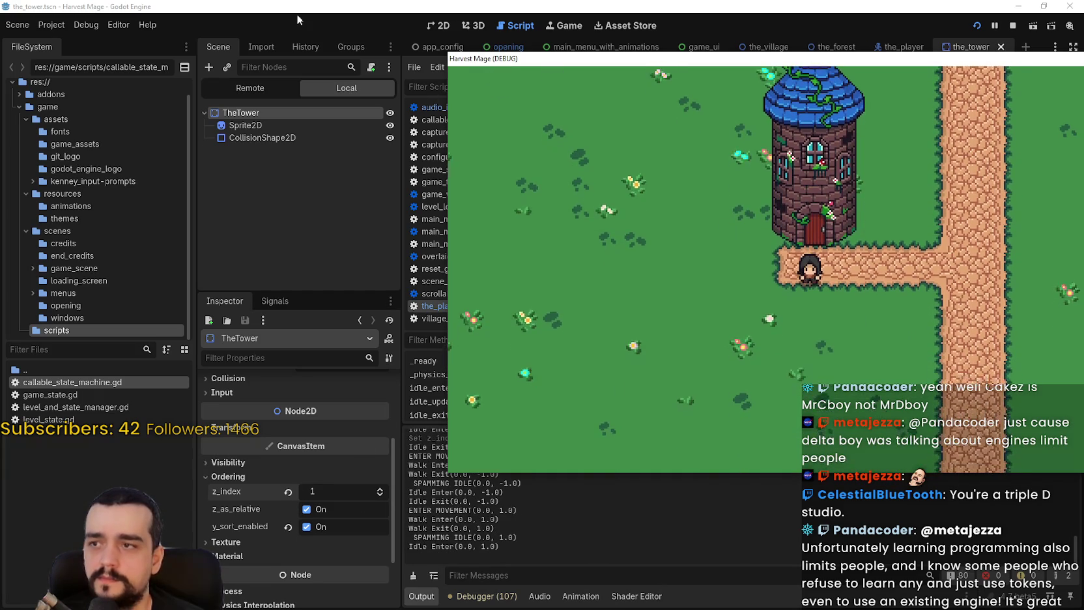
left_click(296, 20)
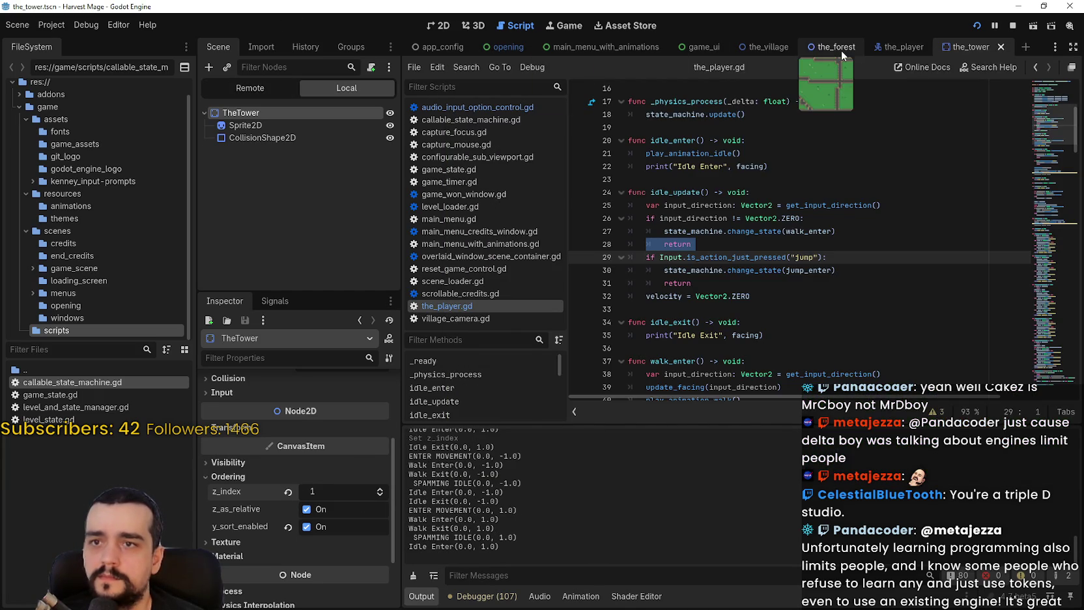
left_click(836, 47)
left_click(767, 46)
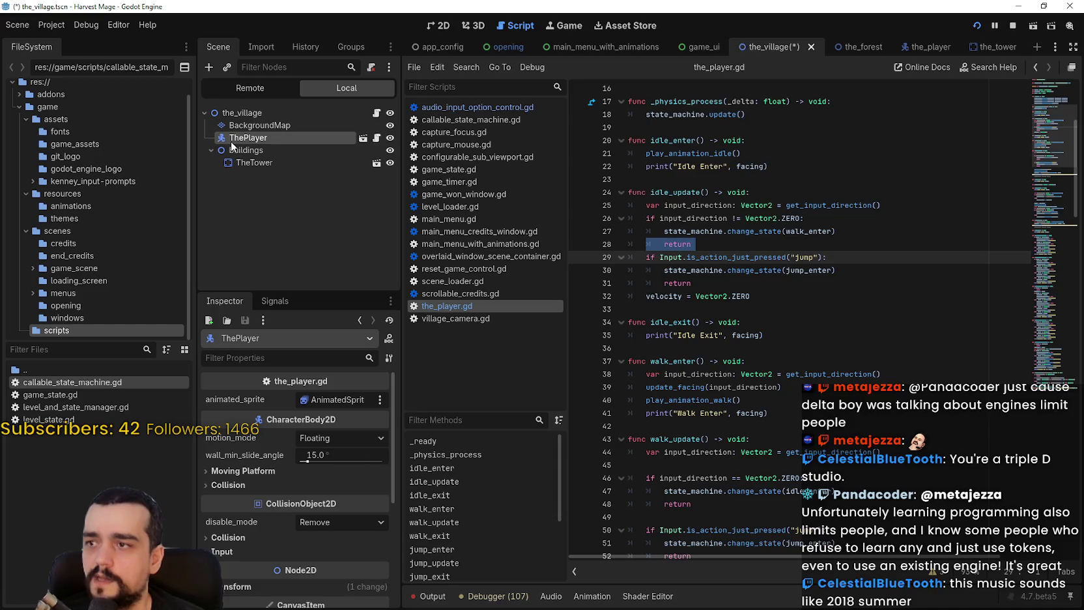
Reorder the village tree so buildings sits between BackgroundMap and ThePlayer
left_click(211, 149)
mouse_move(220, 156)
left_mouse_down()
mouse_move(230, 134)
mouse_move(244, 154)
mouse_move(258, 135)
left_mouse_up()
left_click(210, 150)
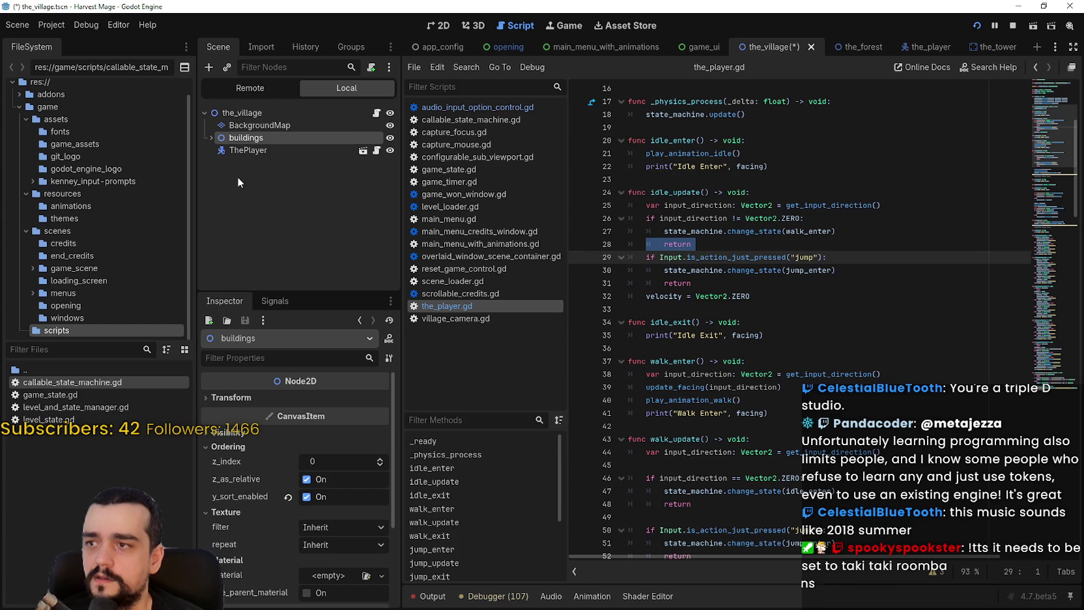
Run the game and walk the player up over the tower roof and down past its door
key("F5")
key("Left")
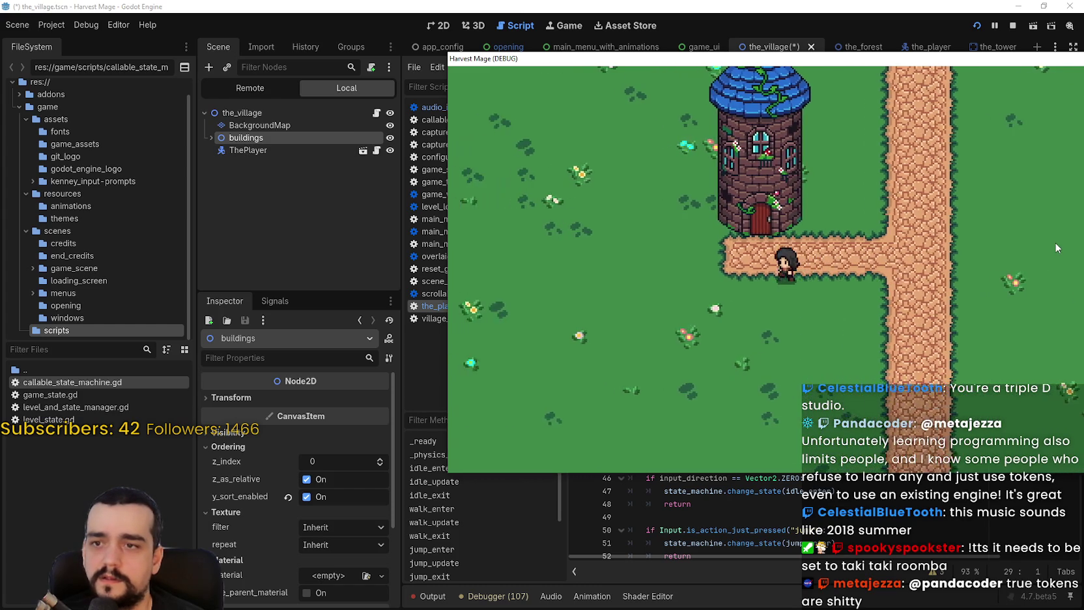
key("Up")
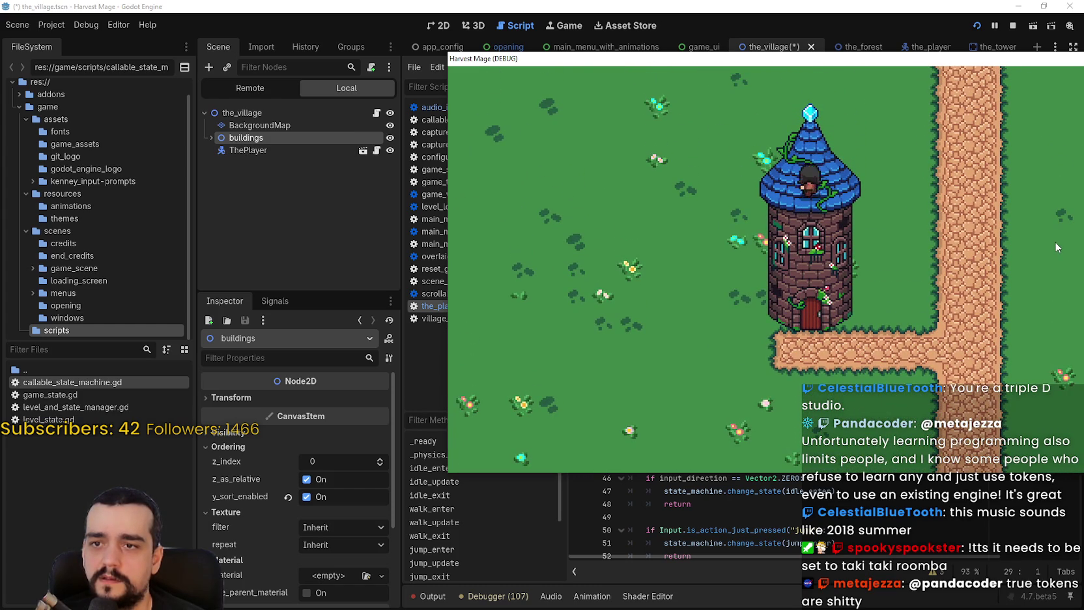
key("Down")
key("Up")
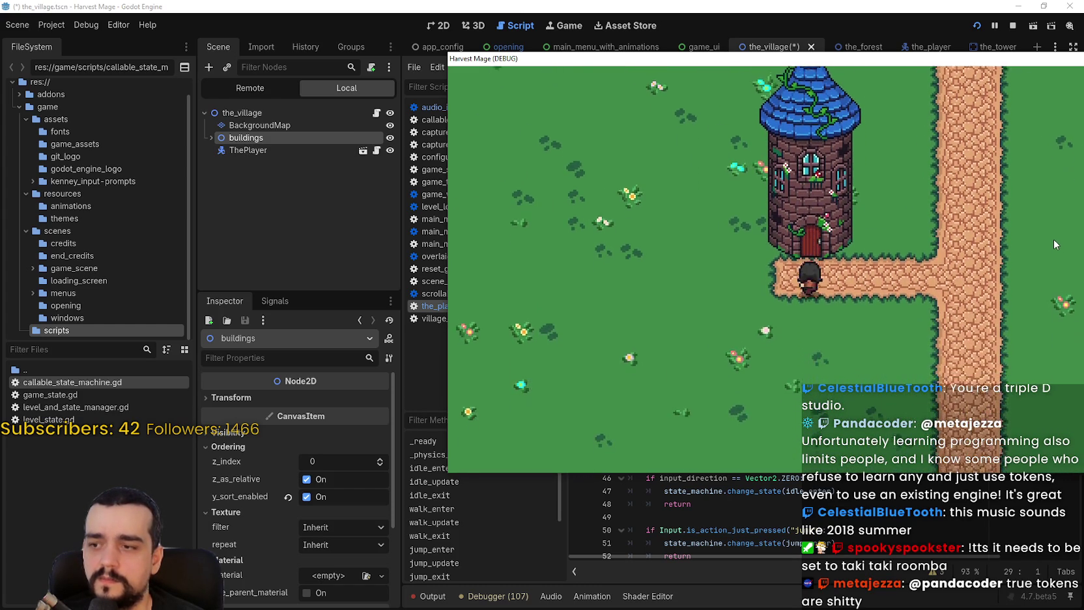
key("Down")
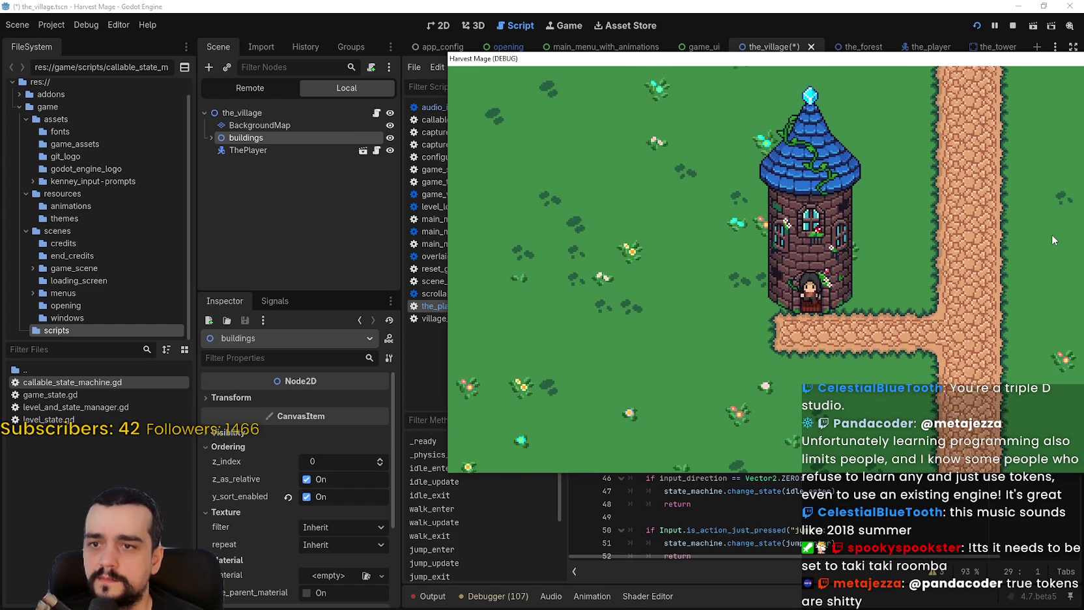
key("Up")
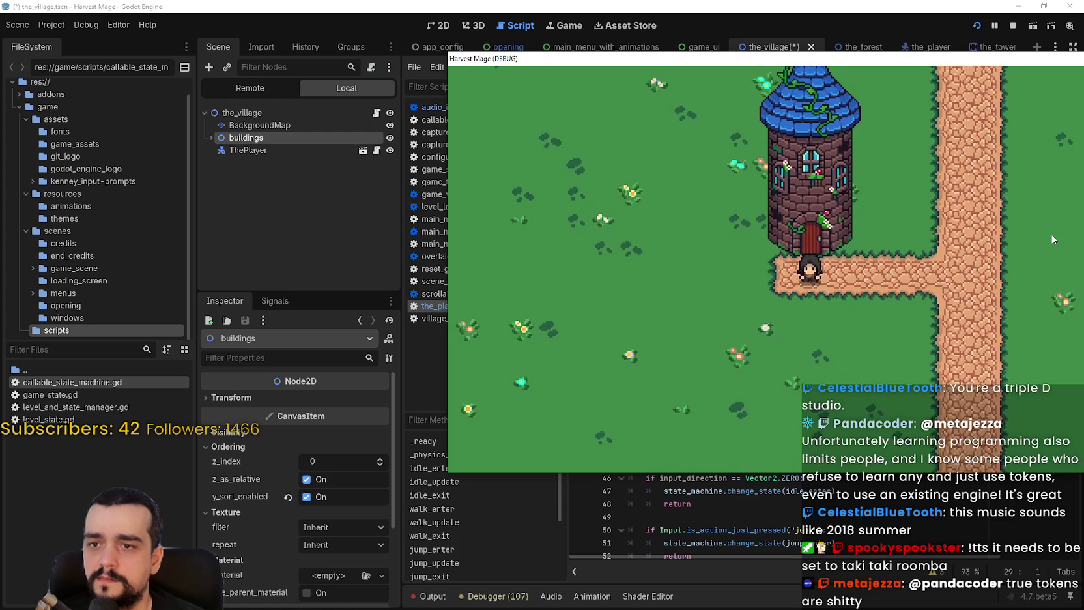
key("Down")
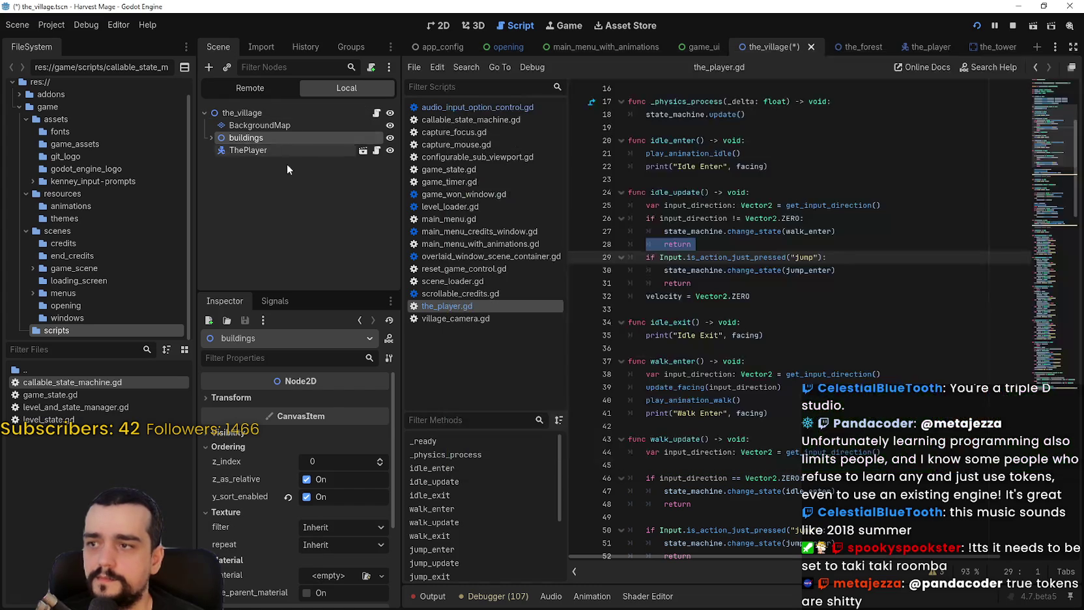
Inspect ThePlayer's Transform and Visibility properties
left_click(273, 150)
scroll(281, 605, "down", 1)
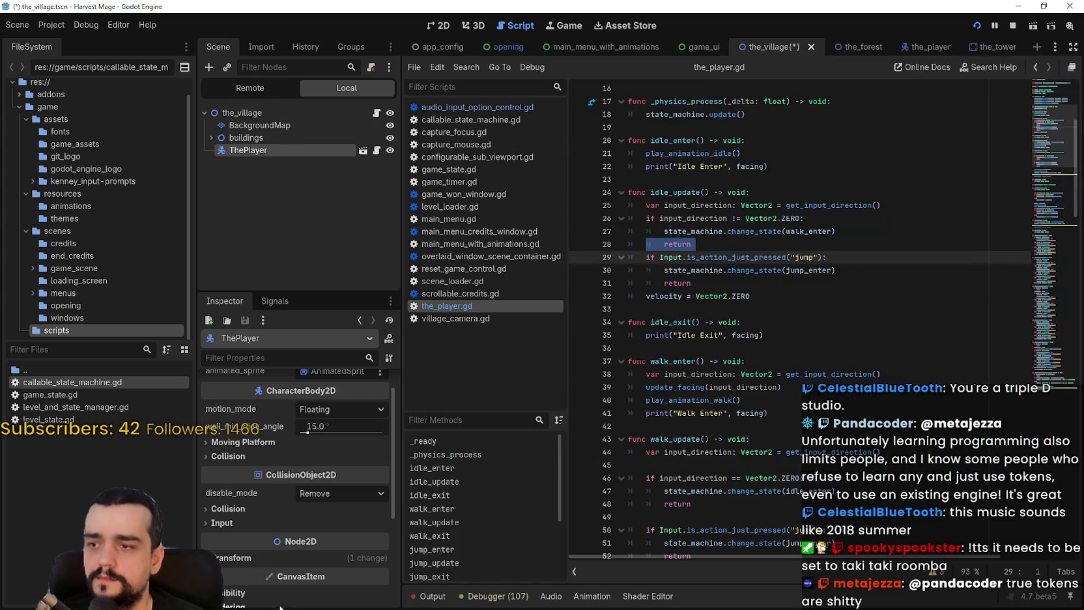
left_click(251, 561)
scroll(250, 547, "down", 3)
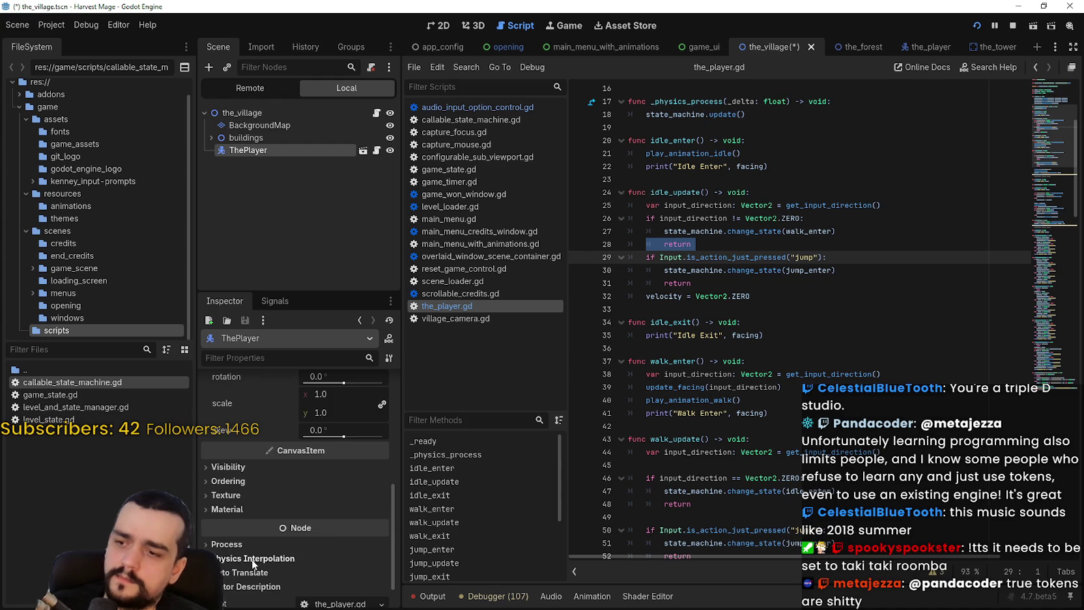
left_click(242, 463)
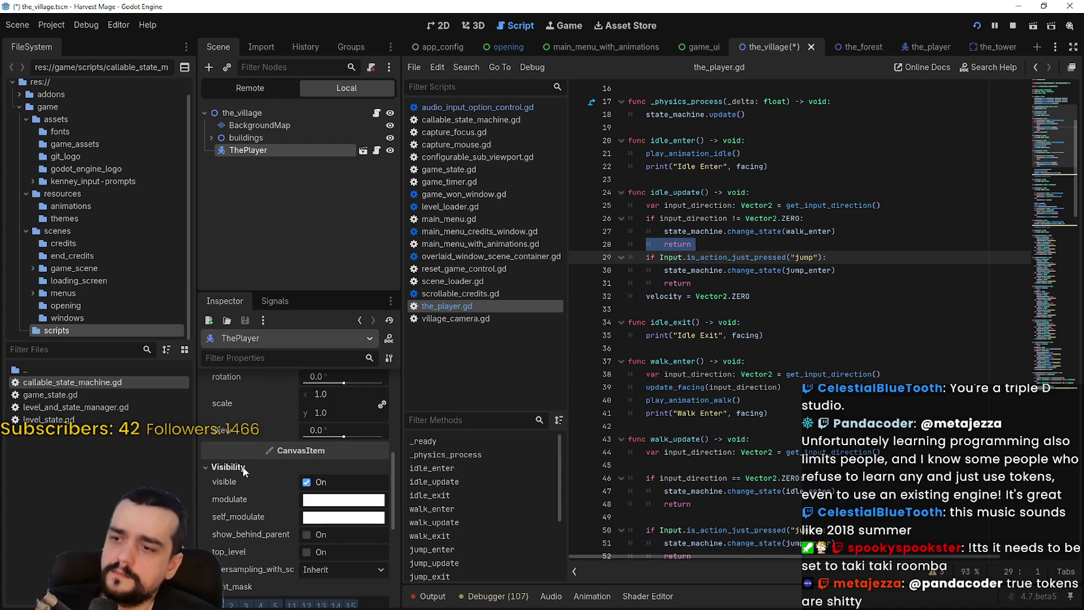
In the 2D view, expand buildings, select TheTower, and open its scene in the editor
left_click(440, 25)
left_click(261, 126)
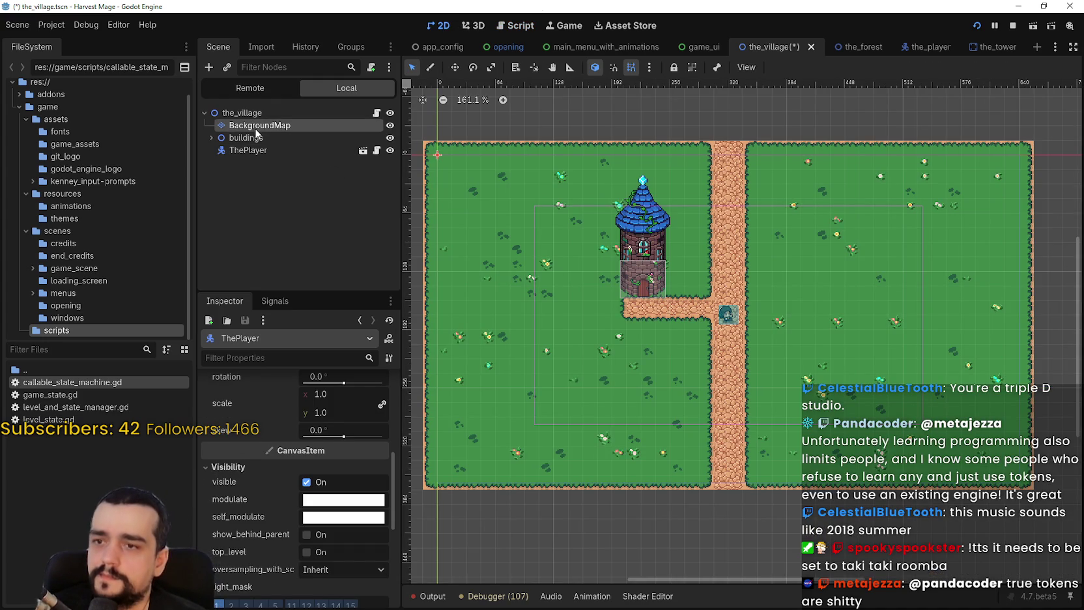
scroll(611, 131, "down", 2)
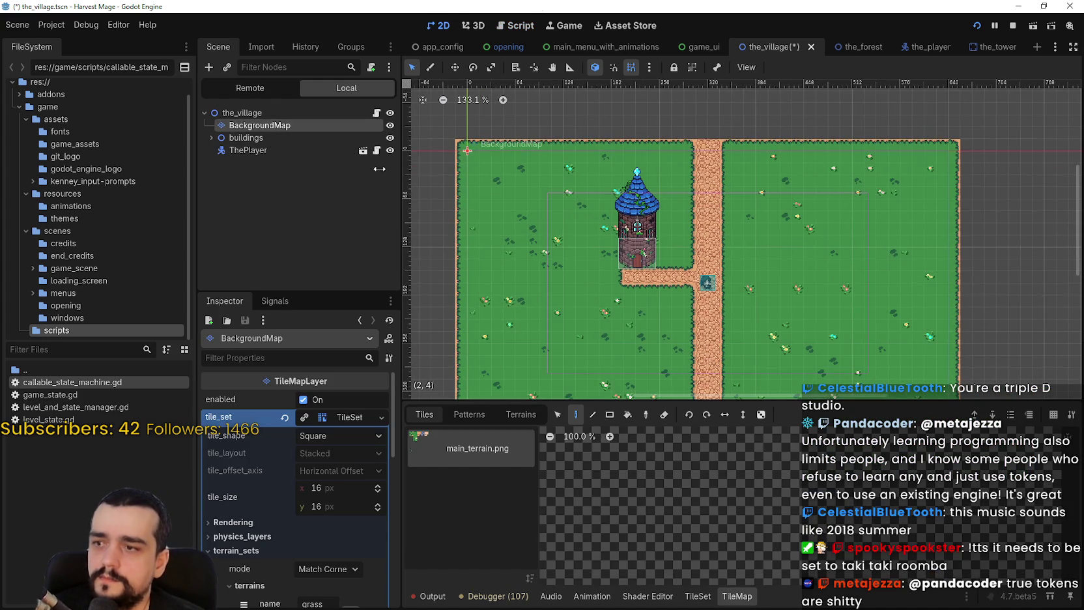
left_click(212, 138)
left_click(254, 150)
scroll(638, 242, "up", 7)
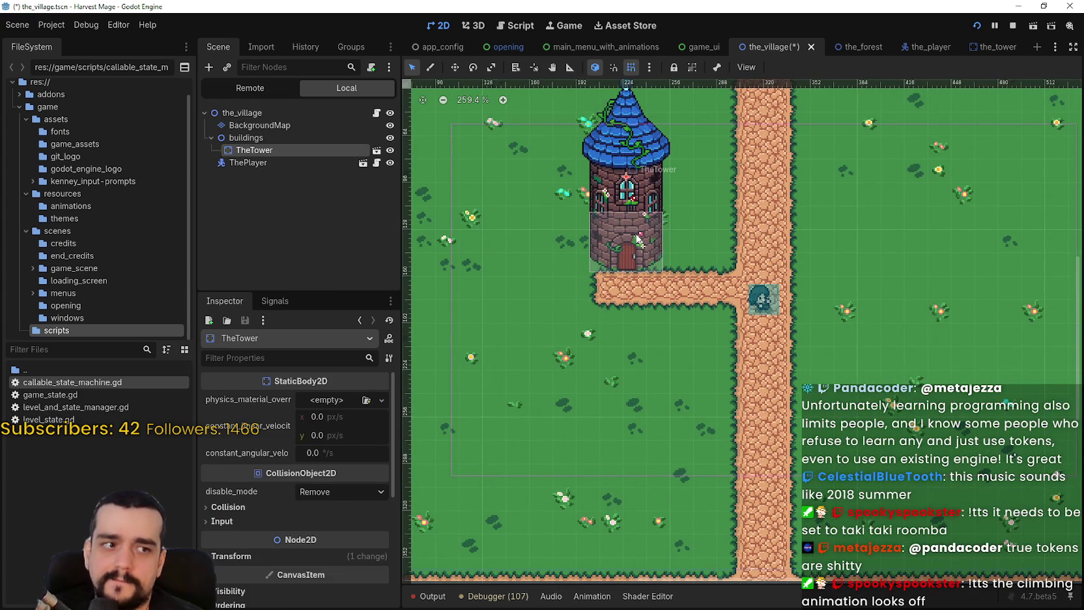
scroll(638, 240, "up", 3)
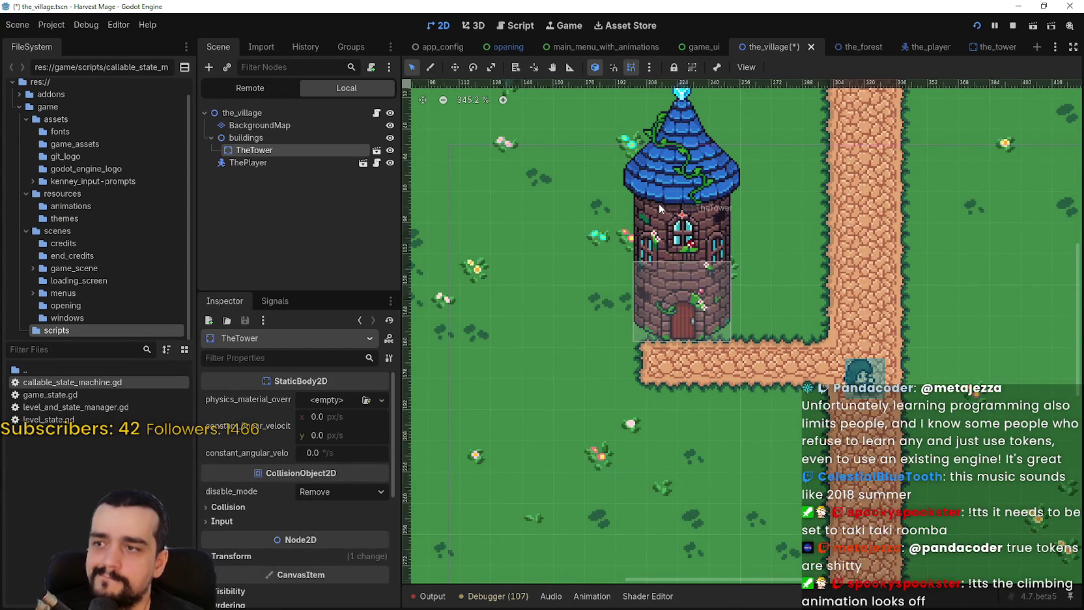
scroll(658, 203, "down", 2)
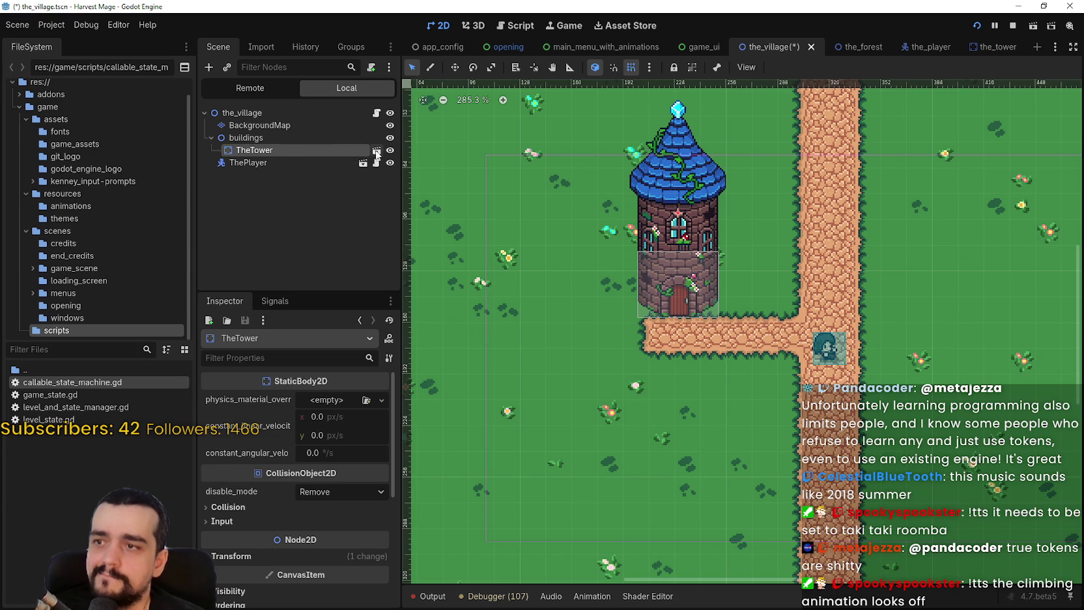
left_click(376, 152)
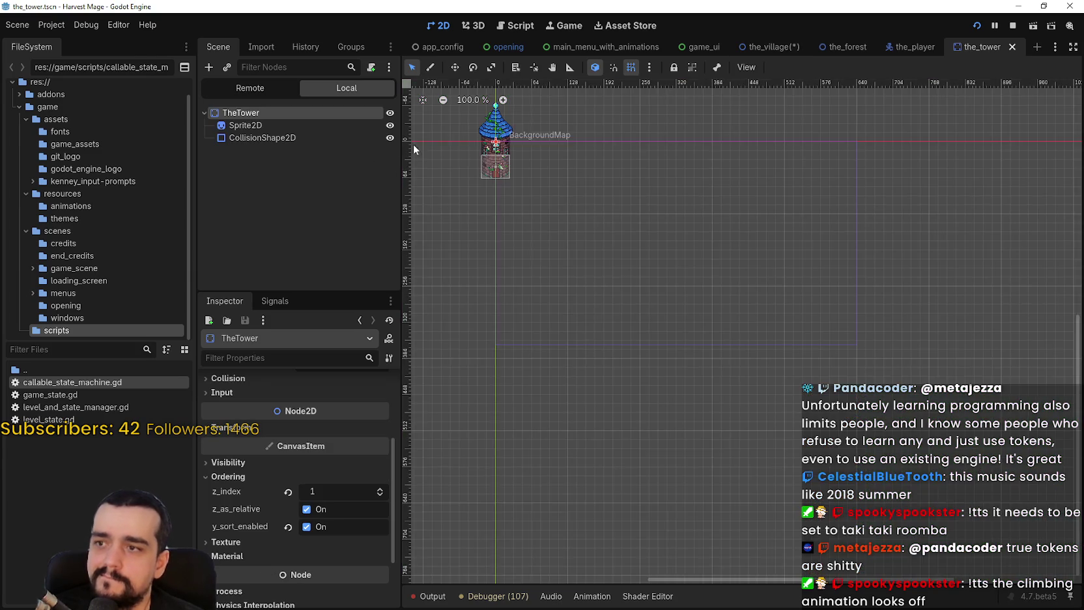
Select the tower's Sprite2D and CollisionShape2D together
scroll(595, 242, "up", 10)
scroll(595, 242, "up", 6)
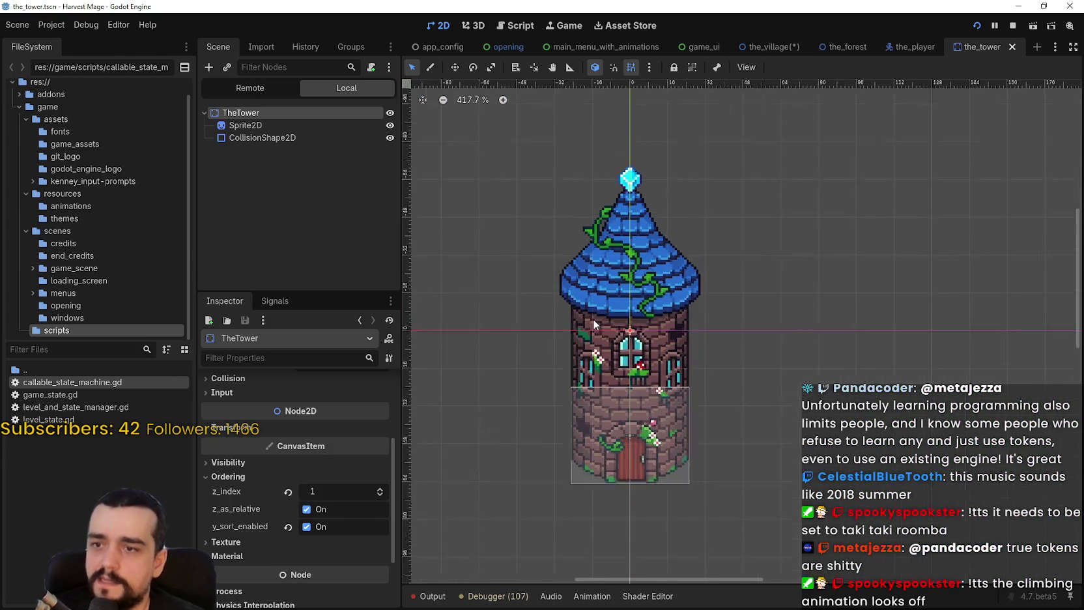
left_click(293, 125)
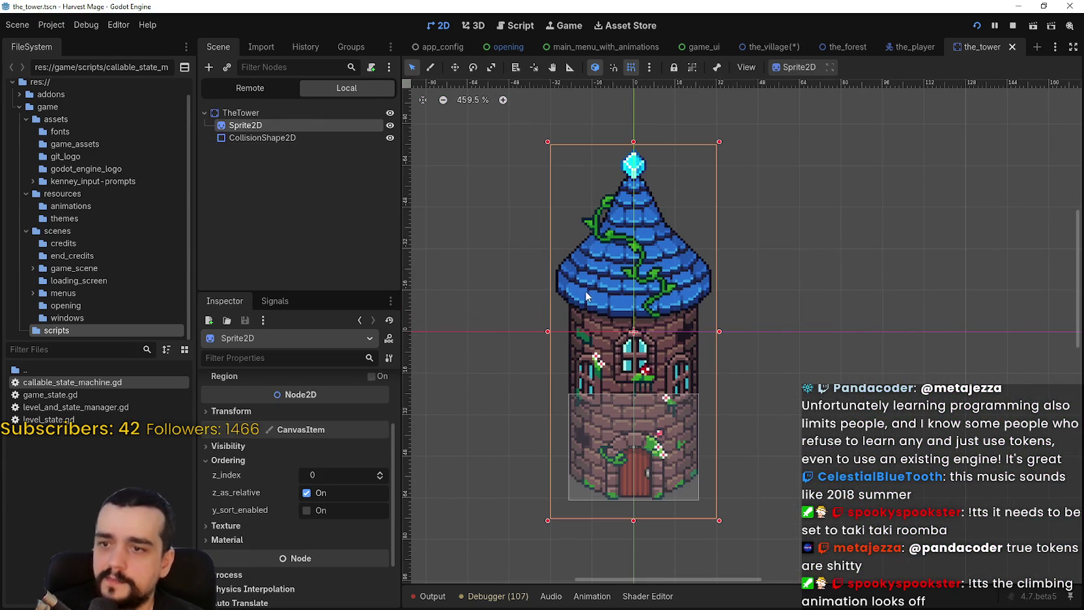
scroll(585, 296, "down", 3)
left_click(257, 137)
left_click(264, 126)
left_click(260, 139, "shift")
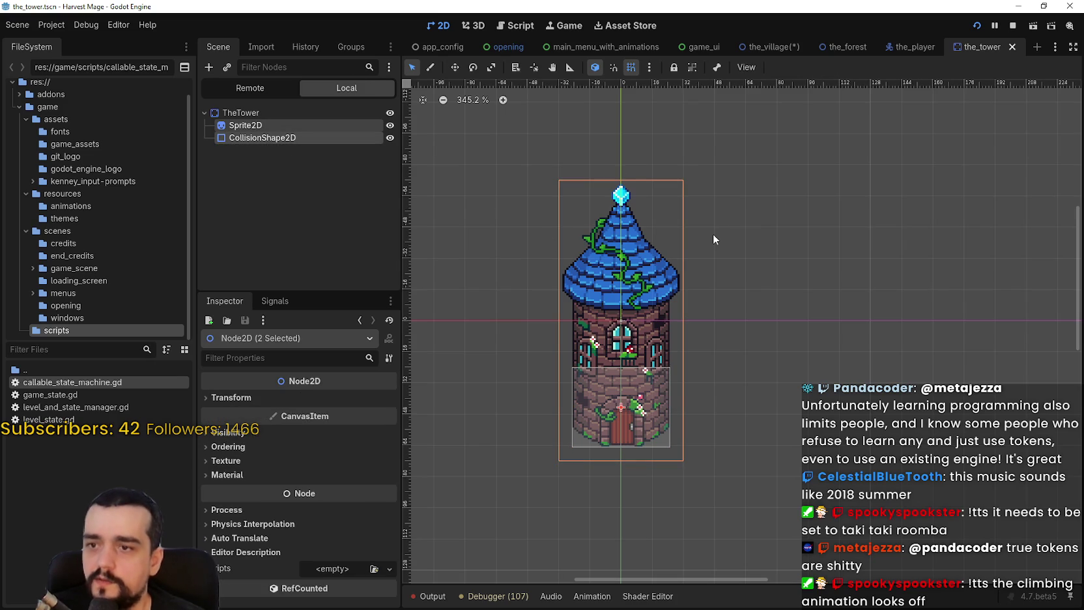
Nudge them up two steps and back down one to put the origin at the base, then save
key("Up")
key("Up")
key("Up")
key("Up")
key("Up")
key("Up")
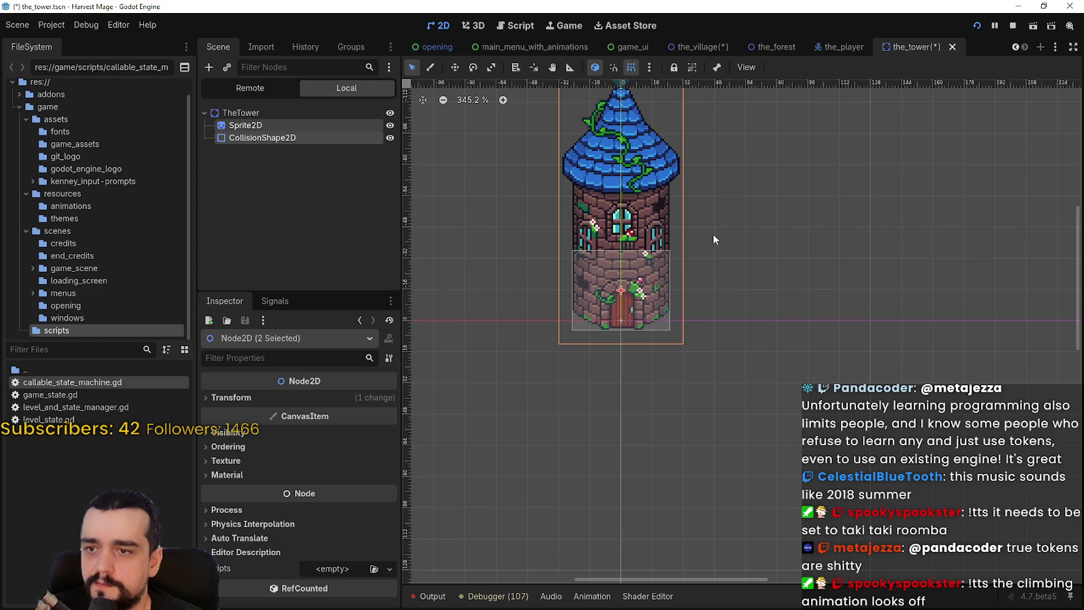
scroll(677, 244, "up", 4)
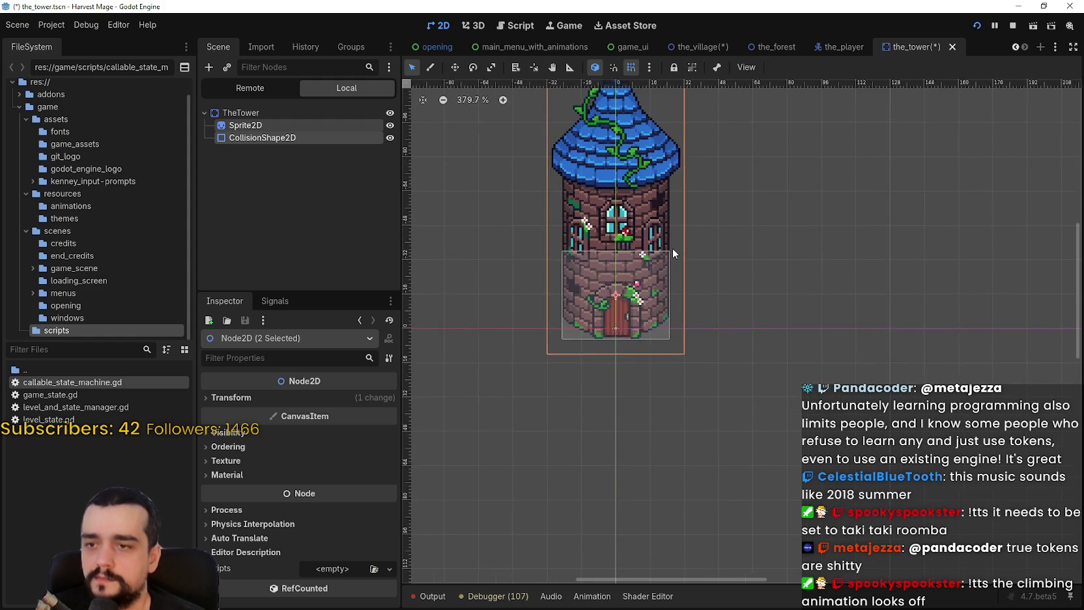
key("Up")
key("Up")
key("Up")
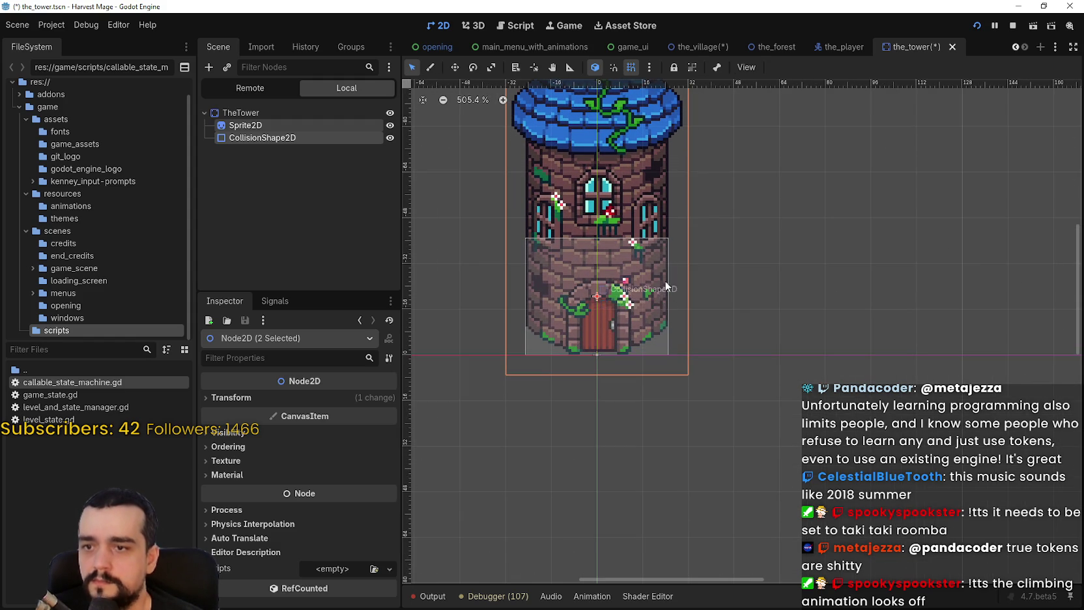
scroll(677, 337, "up", 3)
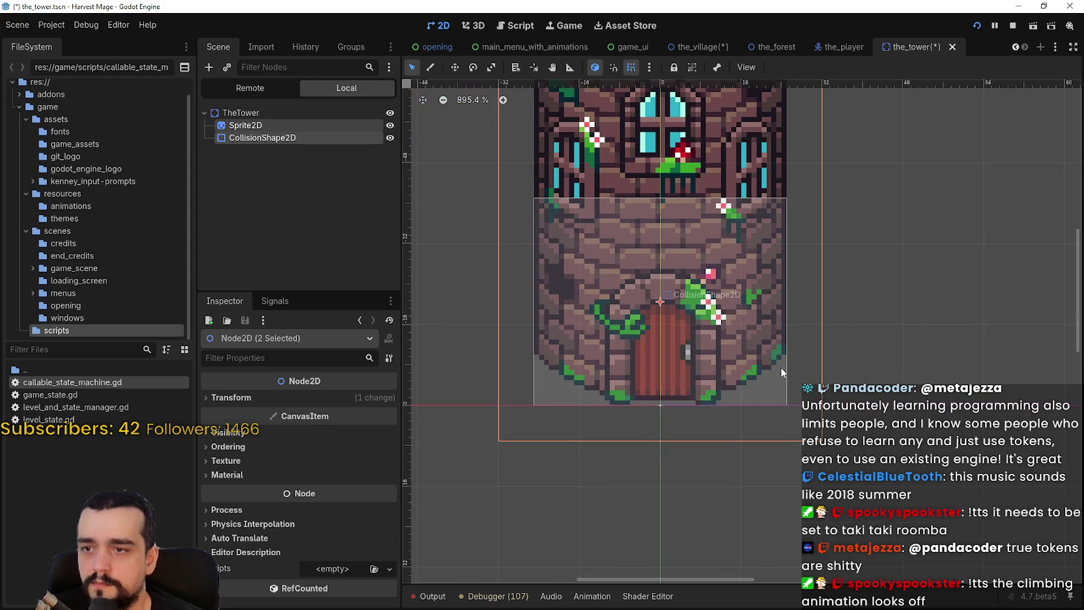
key("Down")
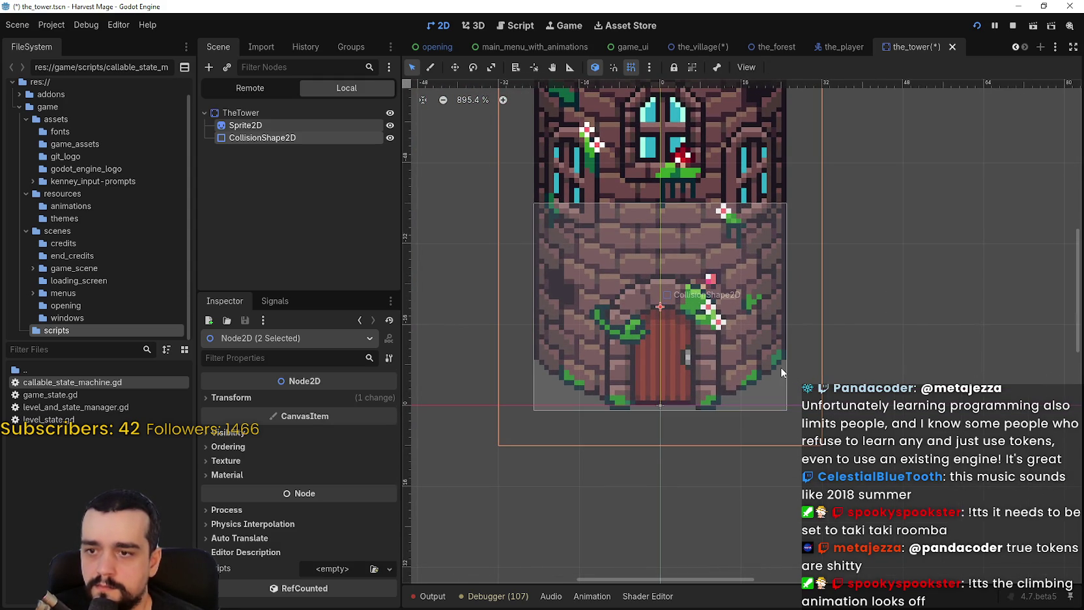
key("ctrl+s")
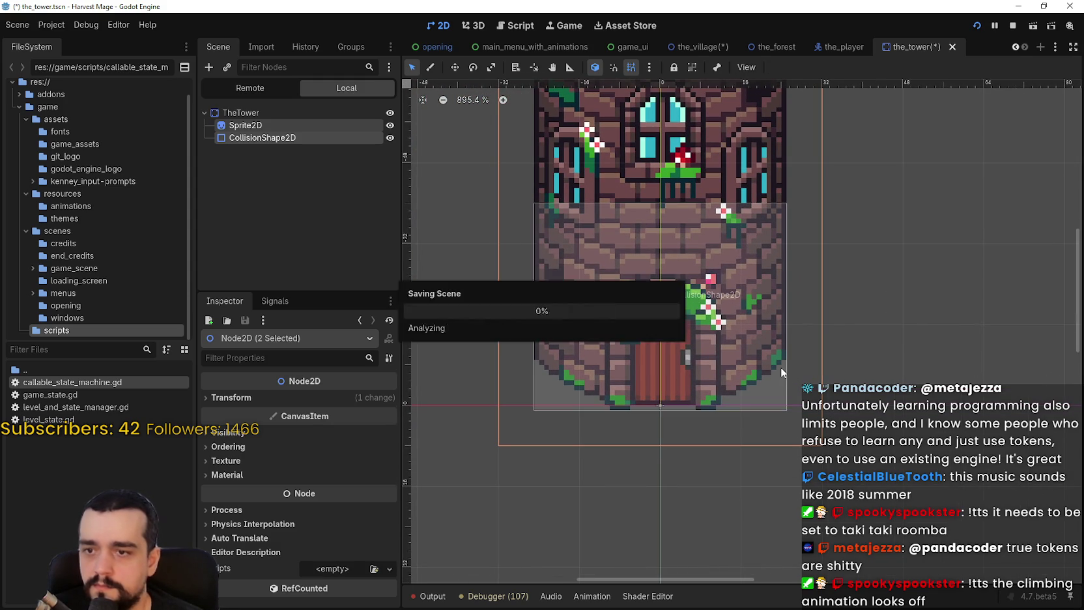
scroll(788, 362, "down", 3)
key("F5")
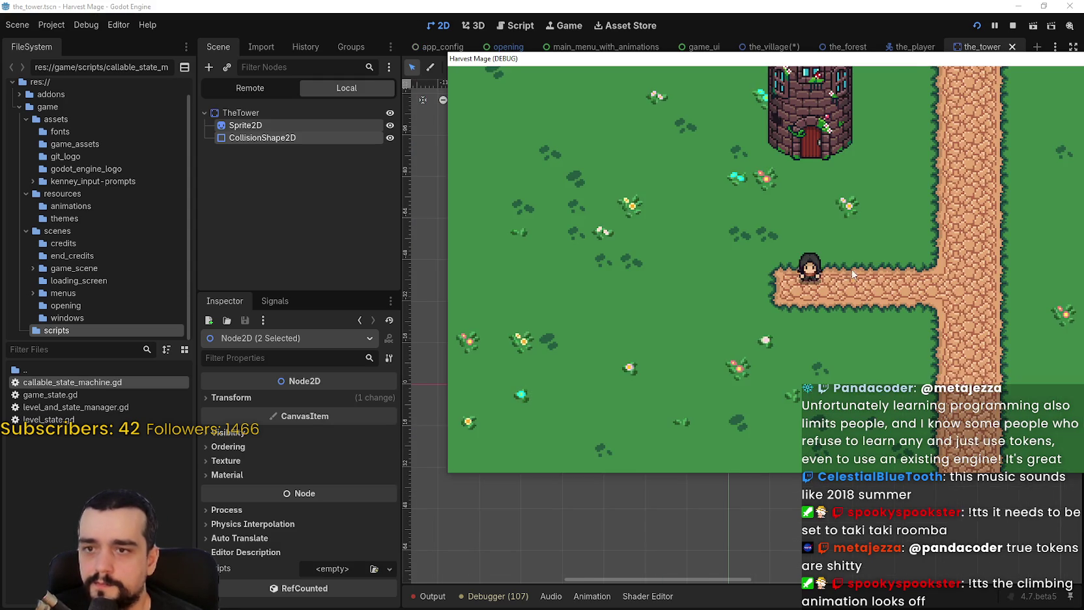
Walk the player up, down and right around the repositioned tower, then stop the game
key("Up")
key("Down")
key("Right")
key("Up")
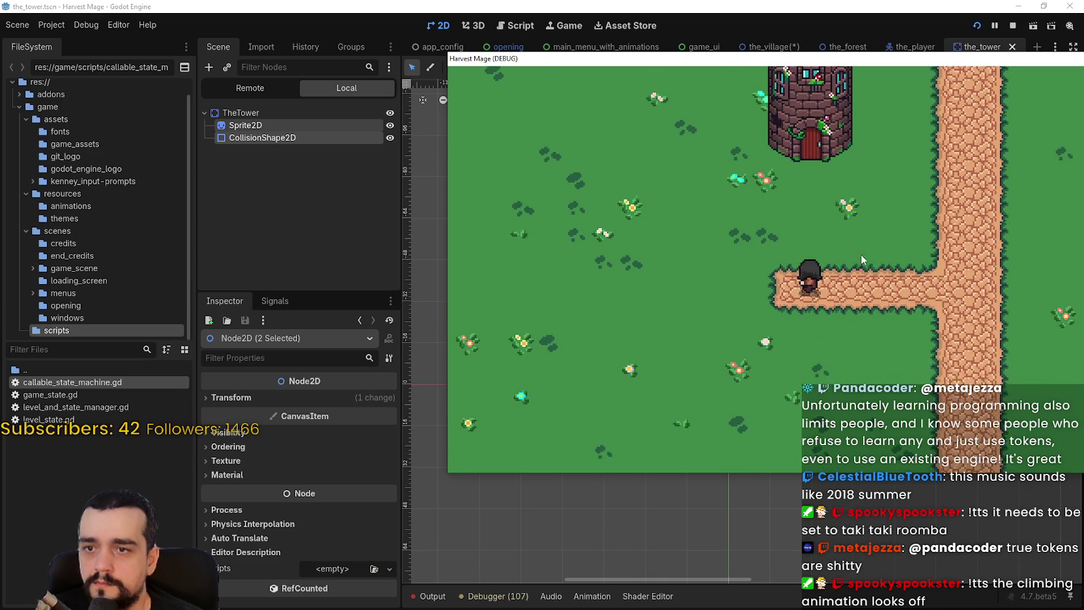
left_click(992, 32)
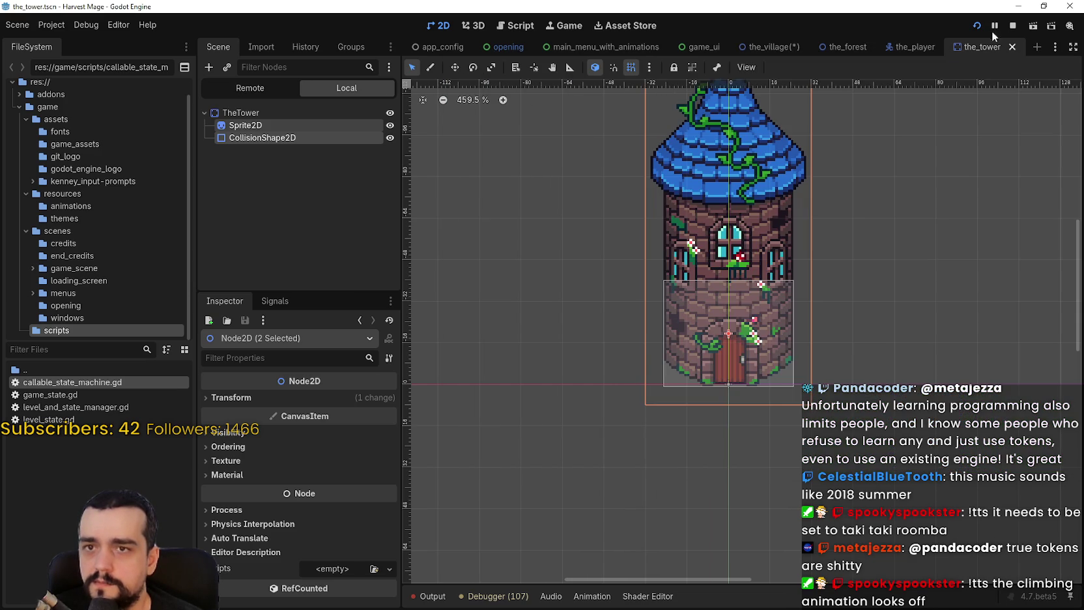
Review the tower's root, sprite and collision shape, then save the_village scene
left_click(281, 115)
scroll(719, 266, "down", 3)
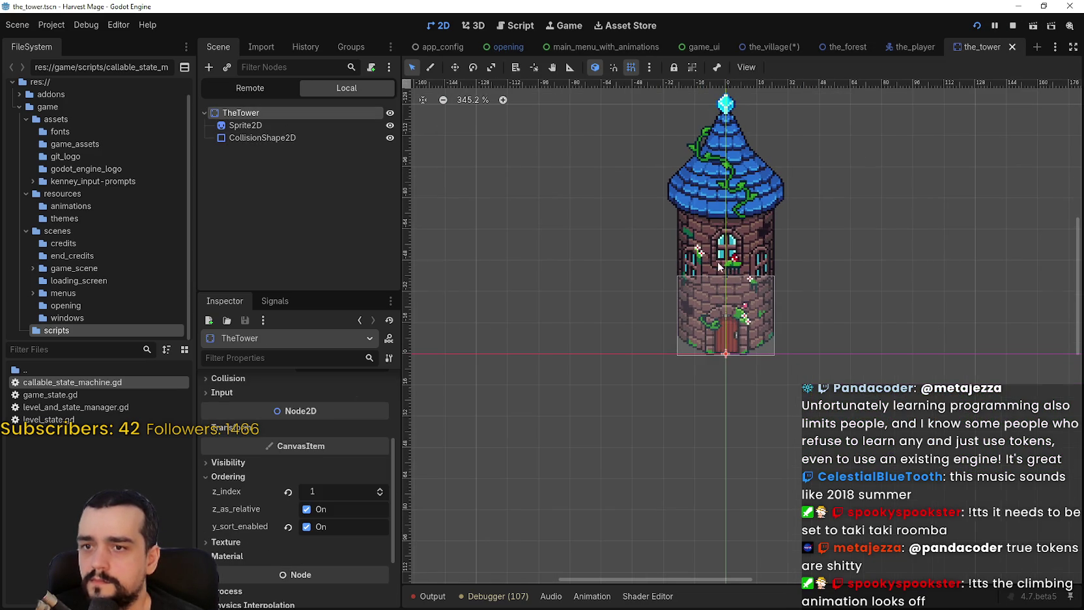
left_click(245, 125)
left_click(262, 138)
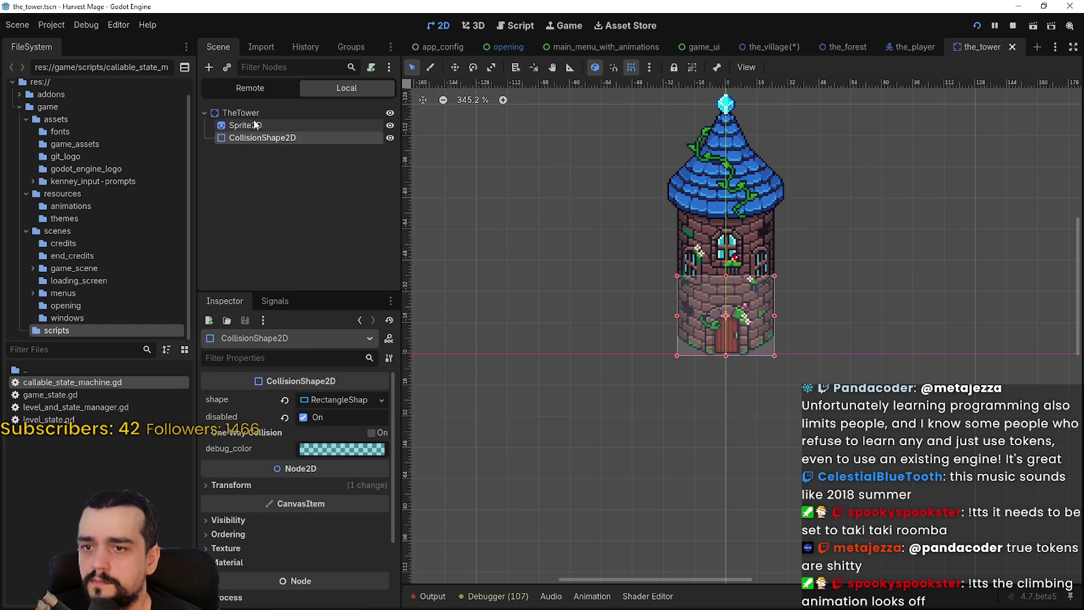
left_click(245, 125)
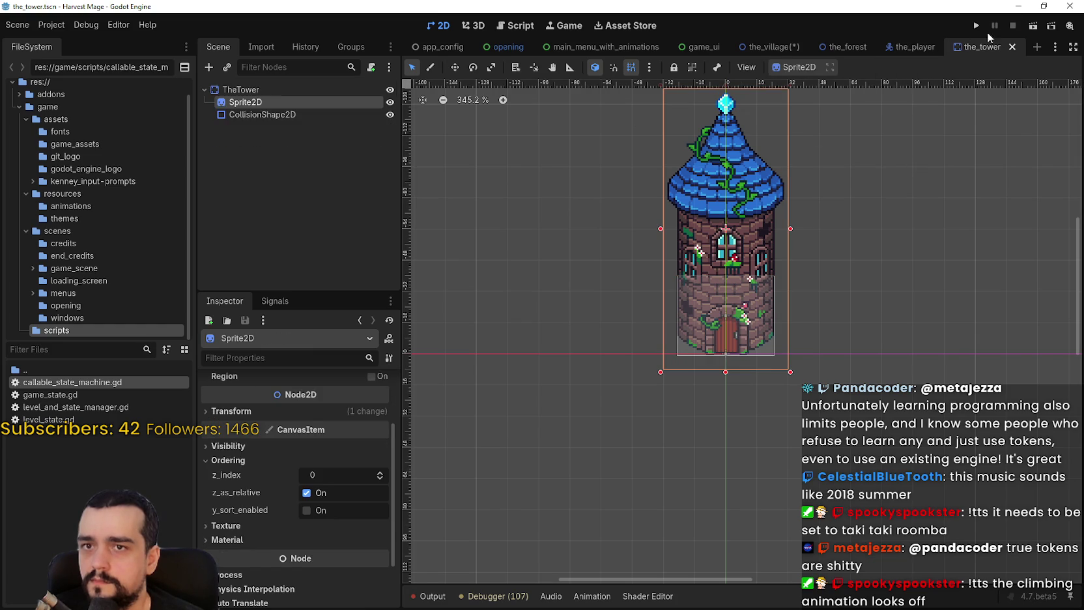
left_click(769, 46)
key("ctrl+s")
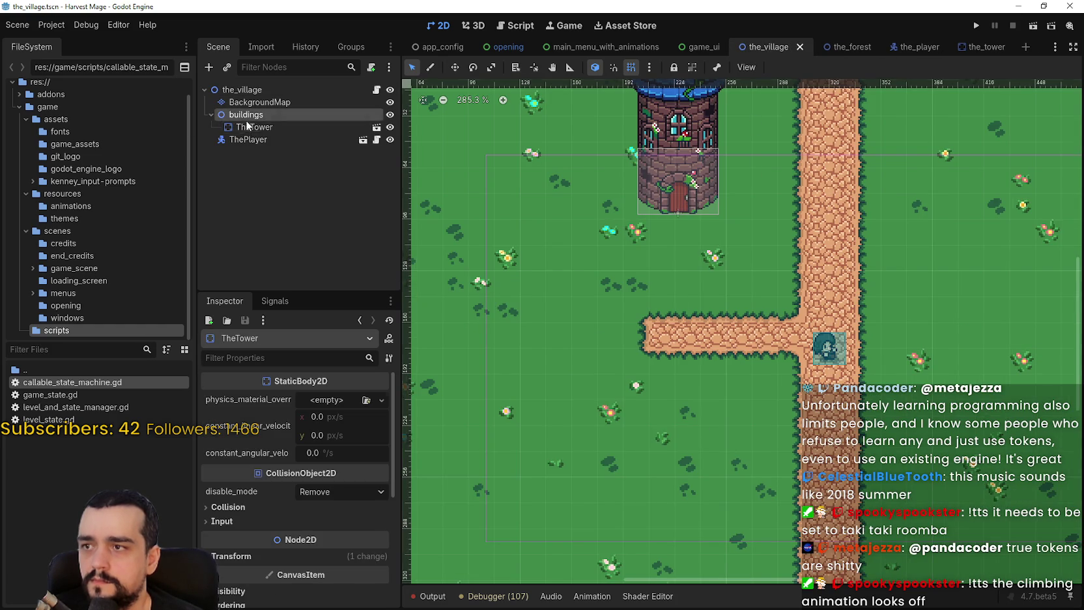
Drag the tower down onto the path and save the village scene
scroll(669, 234, "down", 3)
scroll(716, 194, "up", 1)
mouse_move(658, 208)
left_mouse_down()
mouse_move(675, 296)
mouse_move(652, 295)
mouse_move(661, 312)
left_mouse_up()
scroll(674, 297, "up", 11)
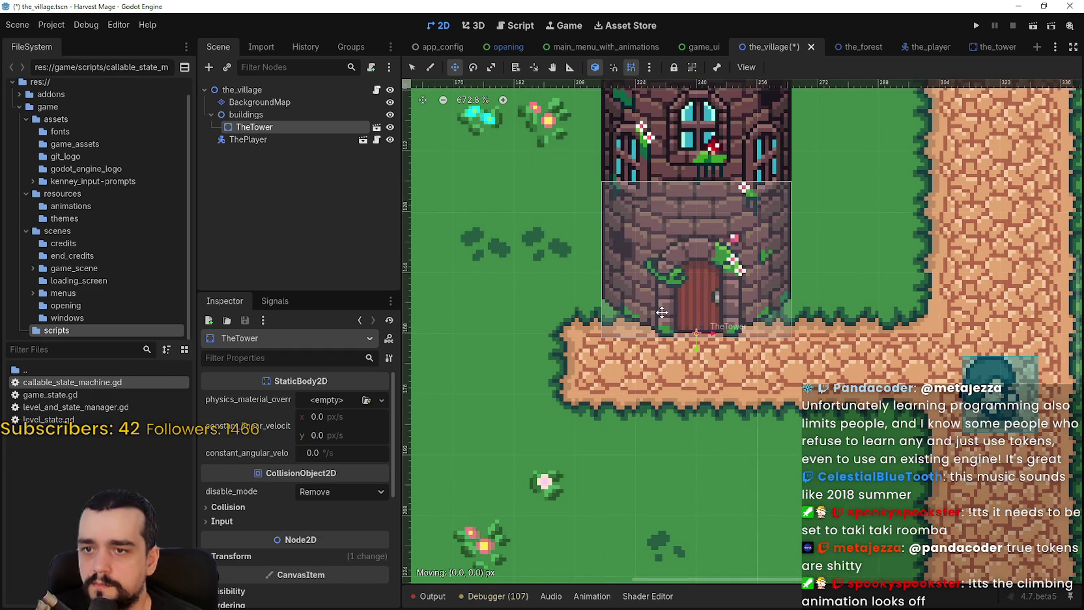
scroll(670, 307, "down", 2)
scroll(670, 306, "up", 7)
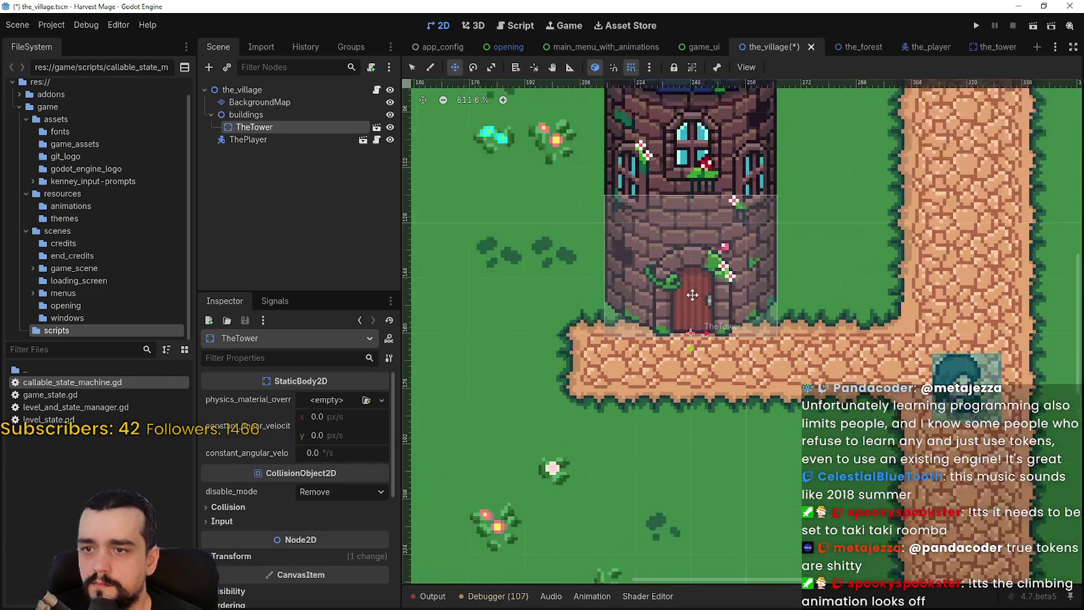
key("ctrl+s")
Run the project, start a New Game, and walk the player up and down the tower
scroll(703, 294, "down", 7)
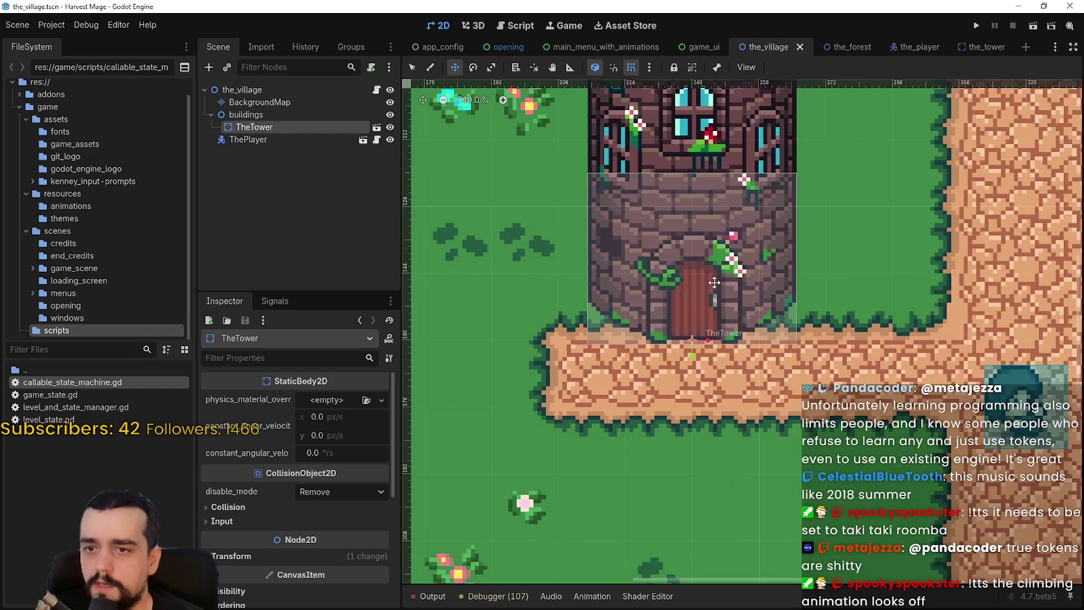
left_click(976, 27)
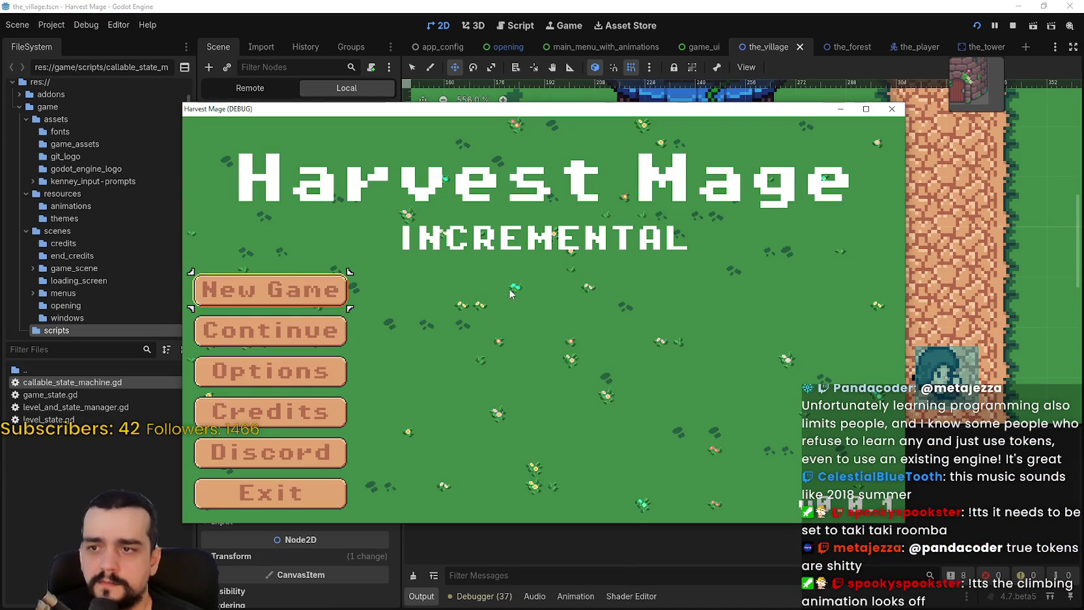
left_click(285, 294)
left_click(285, 294)
key("Left")
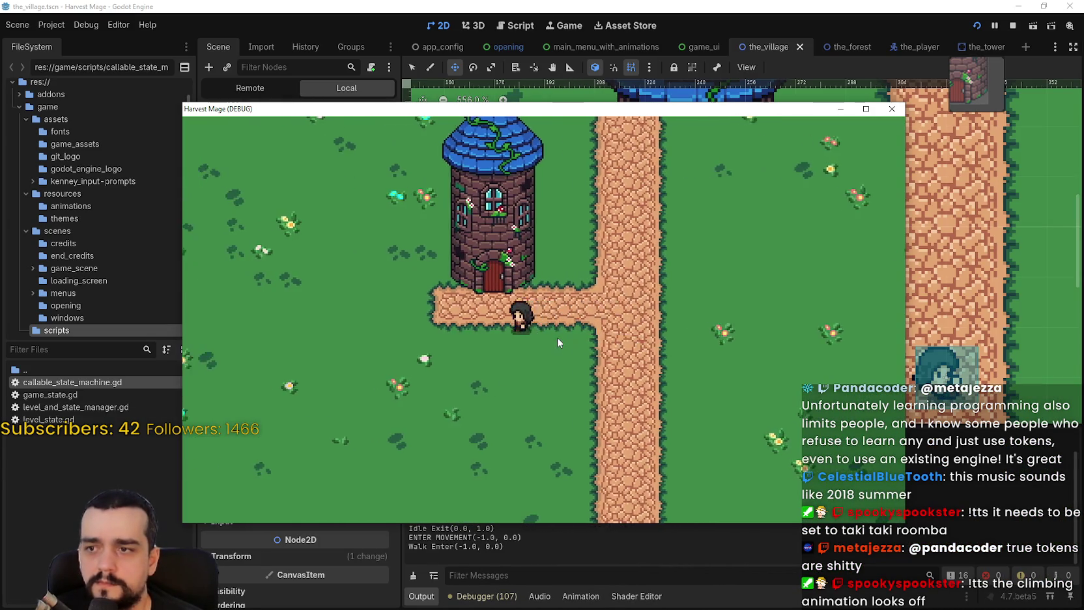
key("Up")
key("Down")
Move the buildings node below ThePlayer in the Scene dock and return to the game
left_click_drag(495, 109, 803, 85)
left_click(210, 138)
left_click(211, 137)
left_click_drag(217, 139, 234, 156)
key("alt+Tab")
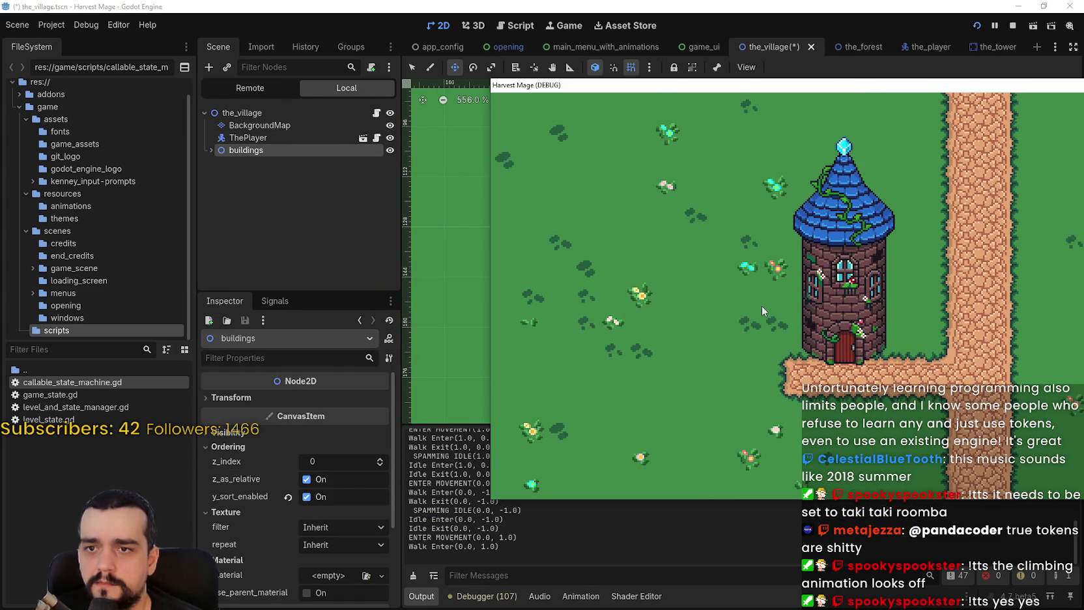
Walk the player in and out of the tower and left along the path
key("Down")
key("Up")
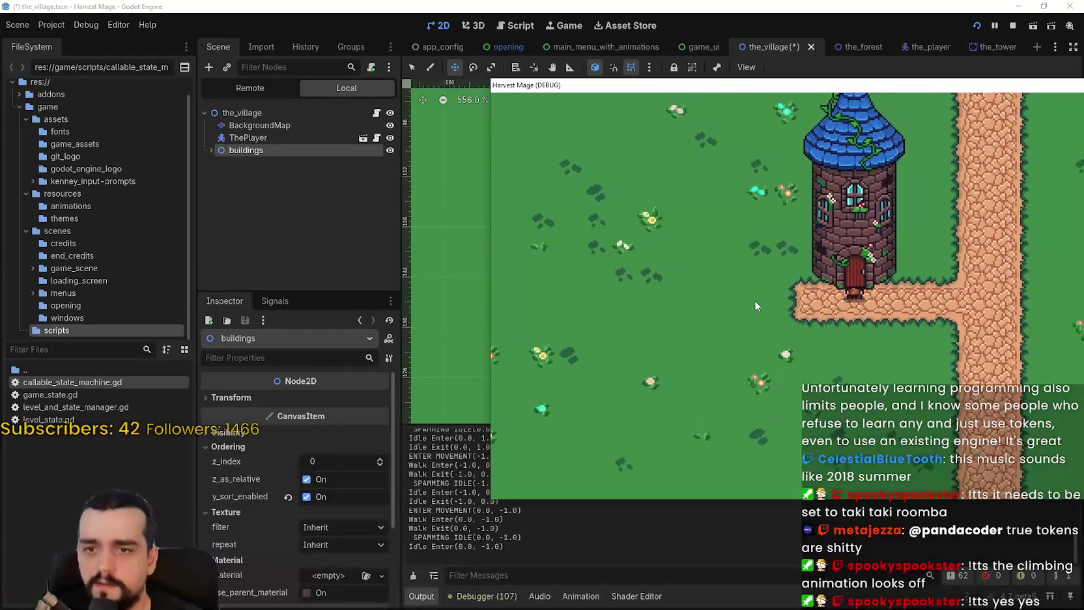
key("Down")
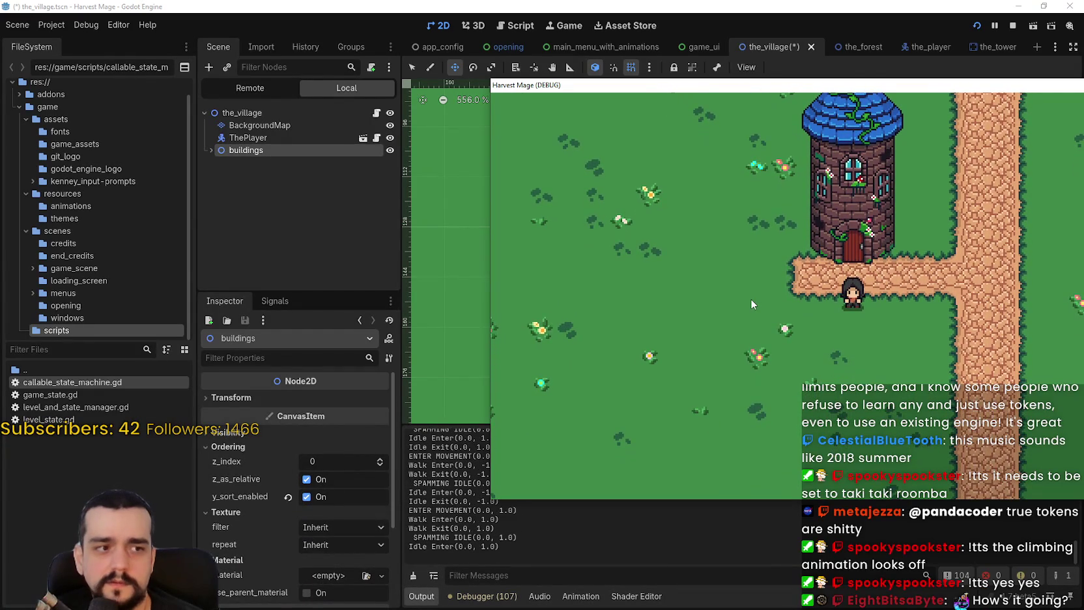
key("Up")
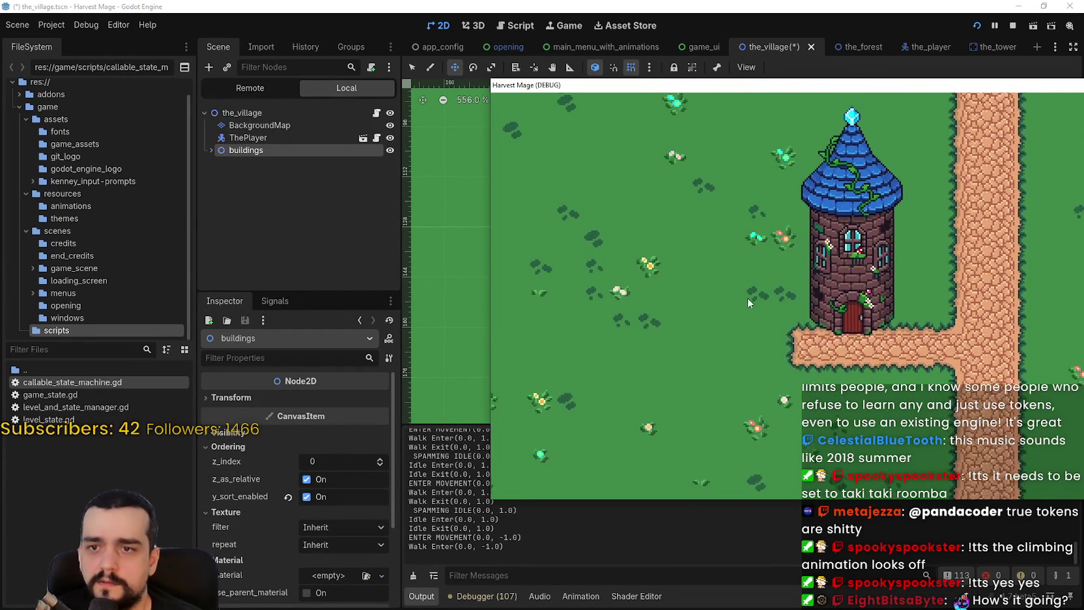
key("Down")
key("Left")
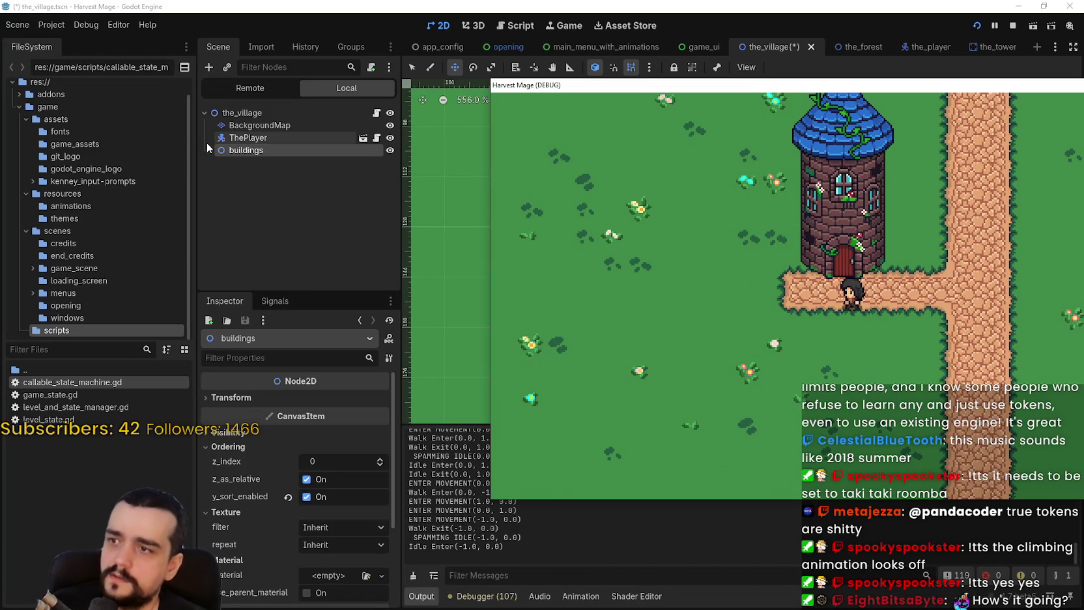
Lower TheTower's z_index from 1 to 0, then save and rerun the game with F6
left_click(210, 151)
left_click(215, 162)
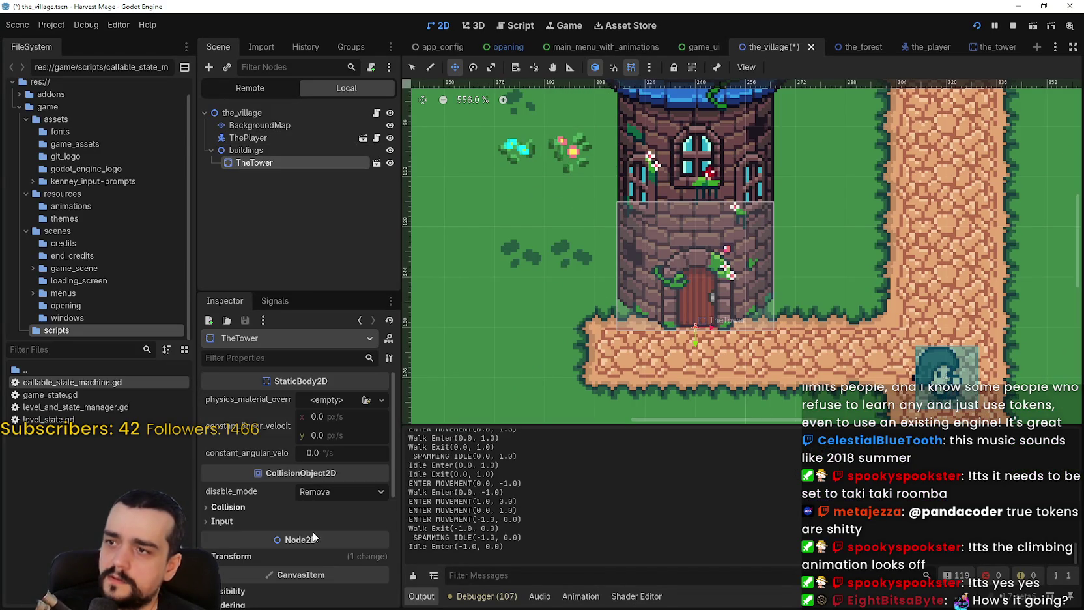
scroll(305, 519, "down", 3)
scroll(335, 522, "down", 1)
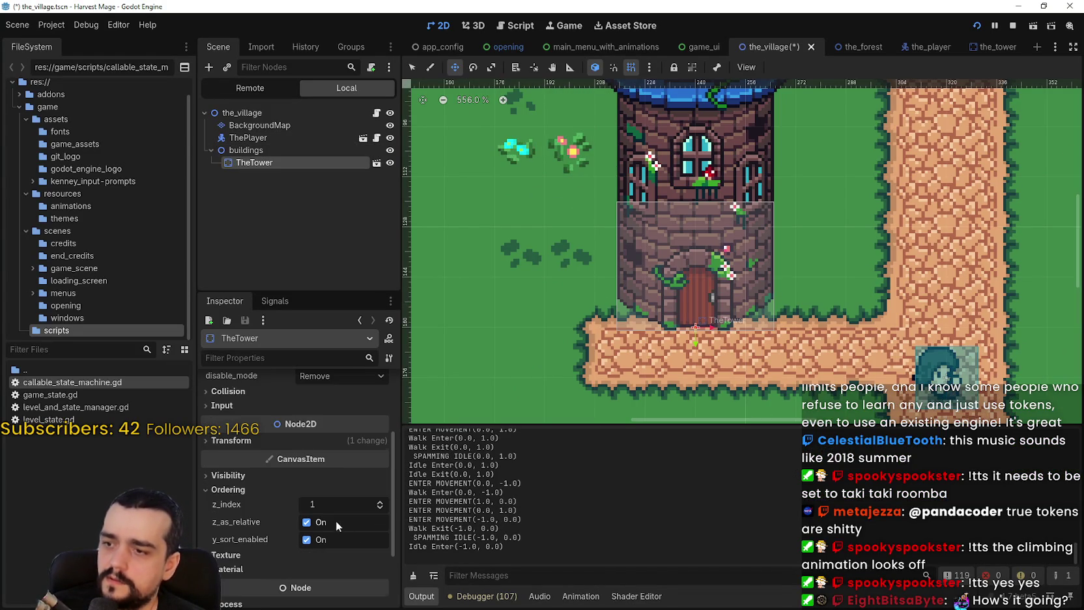
left_click(380, 508)
key("F6")
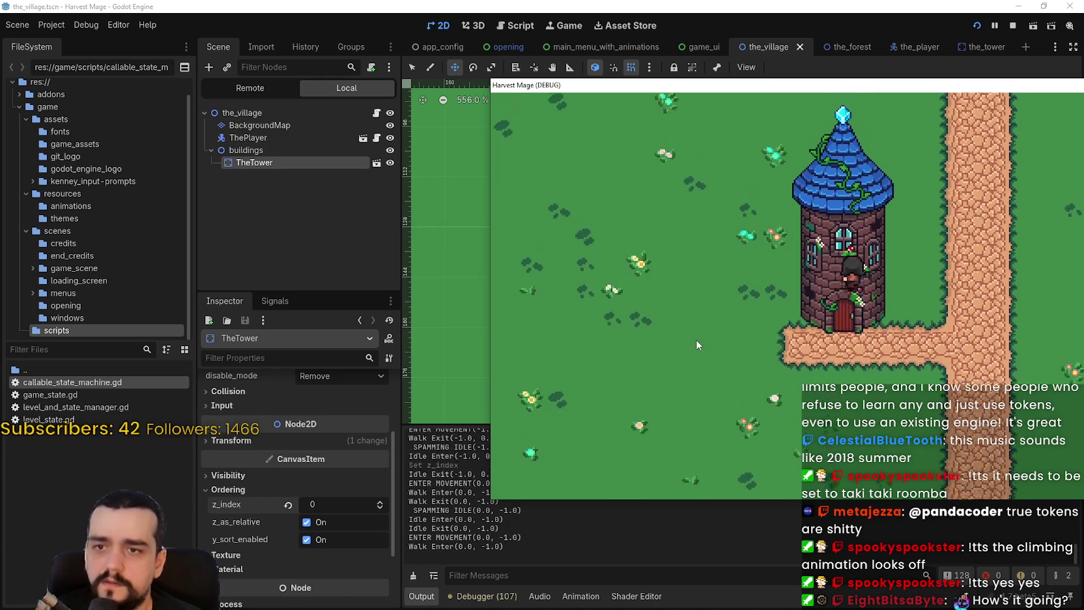
key("Down")
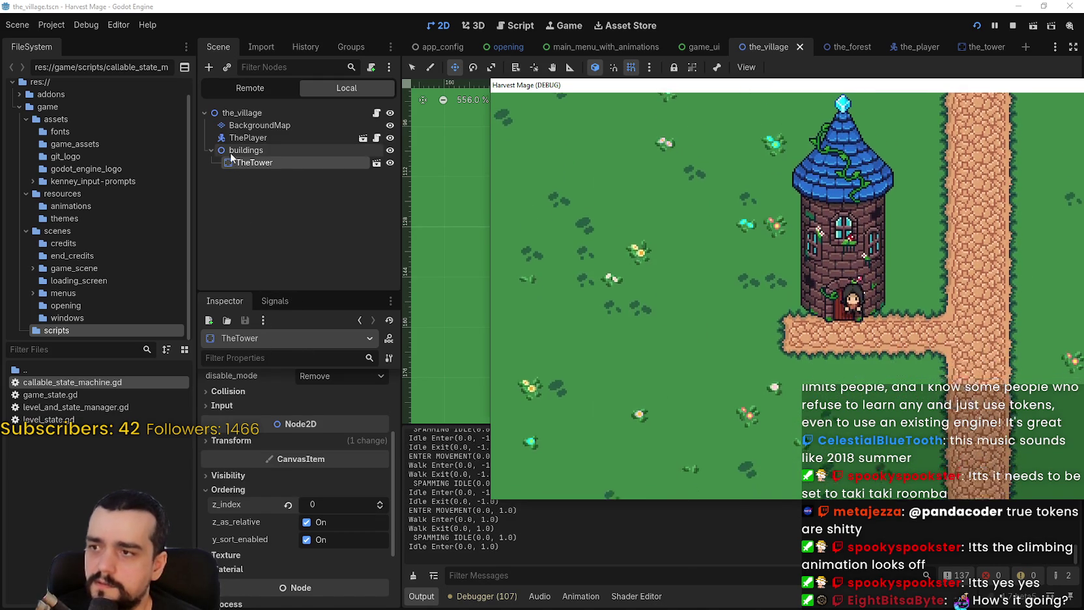
Move buildings back above ThePlayer, restore TheTower's z_index to 1, and save
left_click(230, 152)
left_click_drag(232, 137, 233, 138)
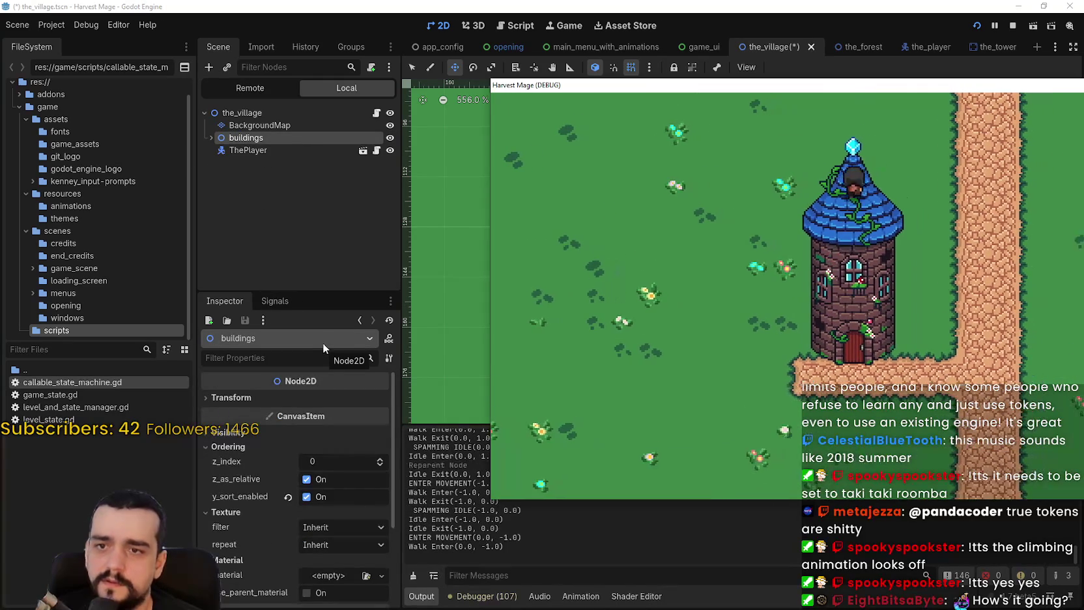
key("Down")
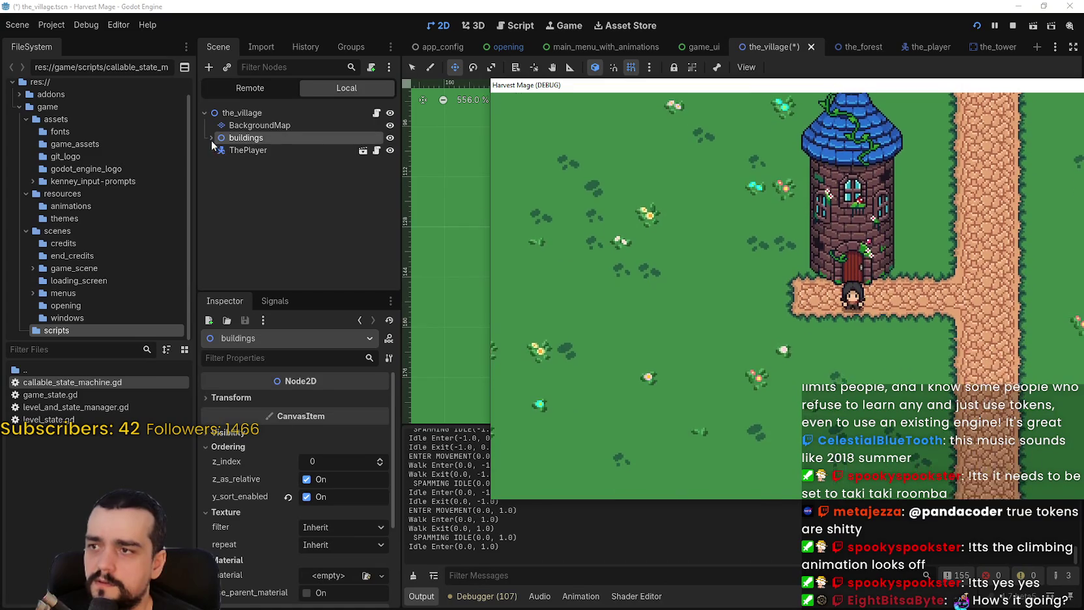
left_click(211, 137)
left_click(251, 150)
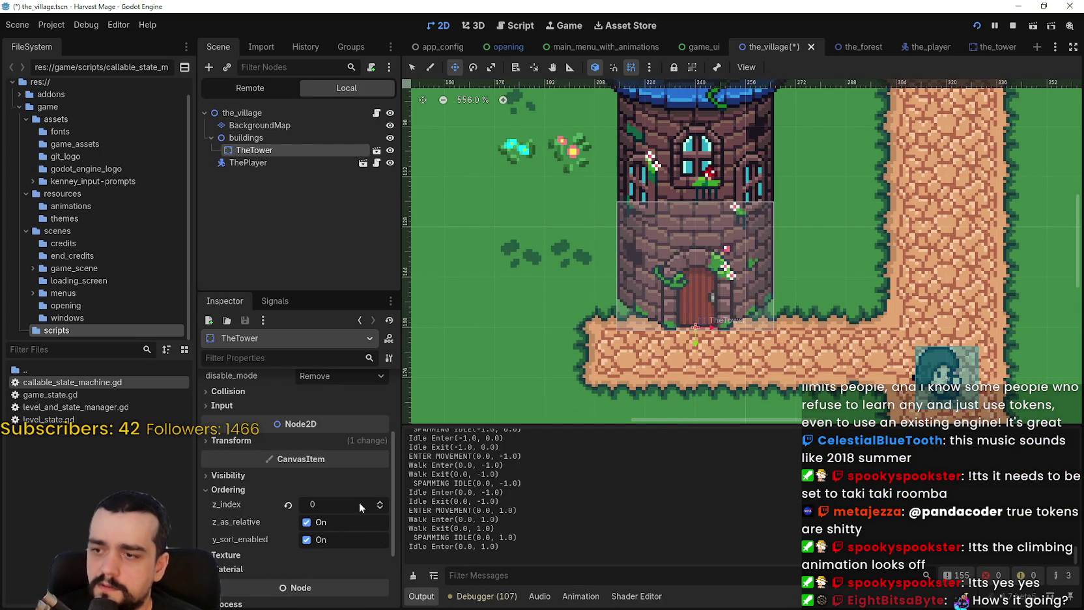
left_click(380, 503)
key("ctrl+s")
After walking the tower again, set the buildings group's z_index to 1 and save
key("Up")
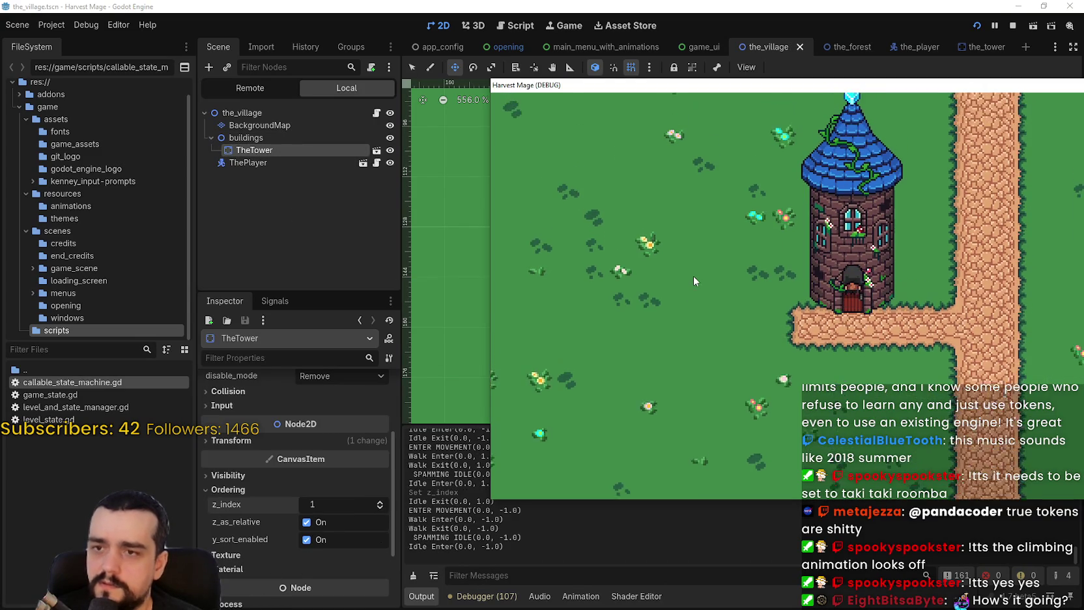
key("Down")
key("Up")
left_click(246, 137)
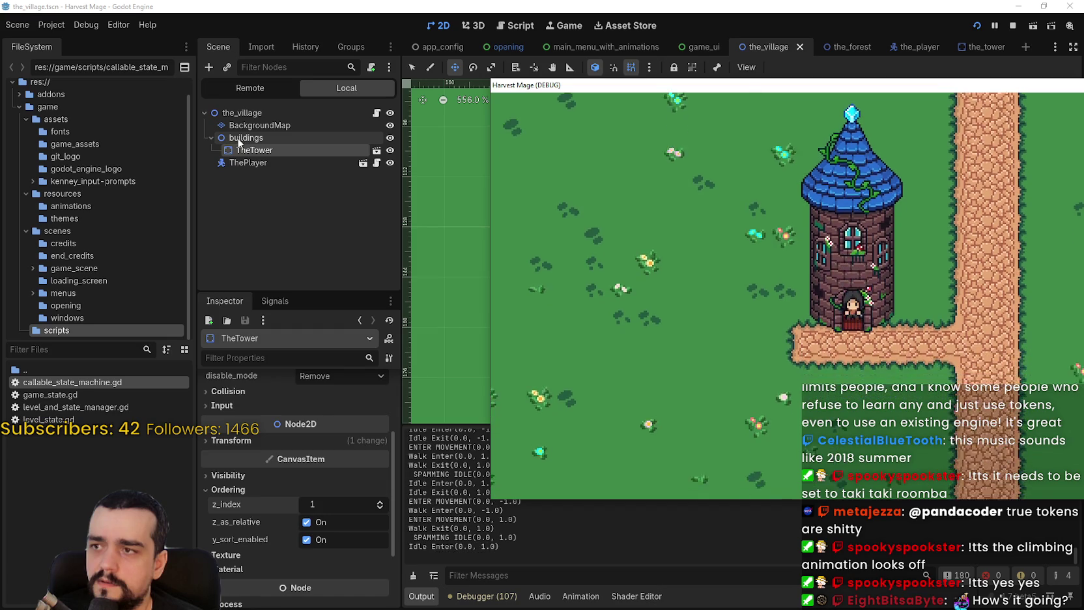
left_click(381, 459)
key("ctrl+s")
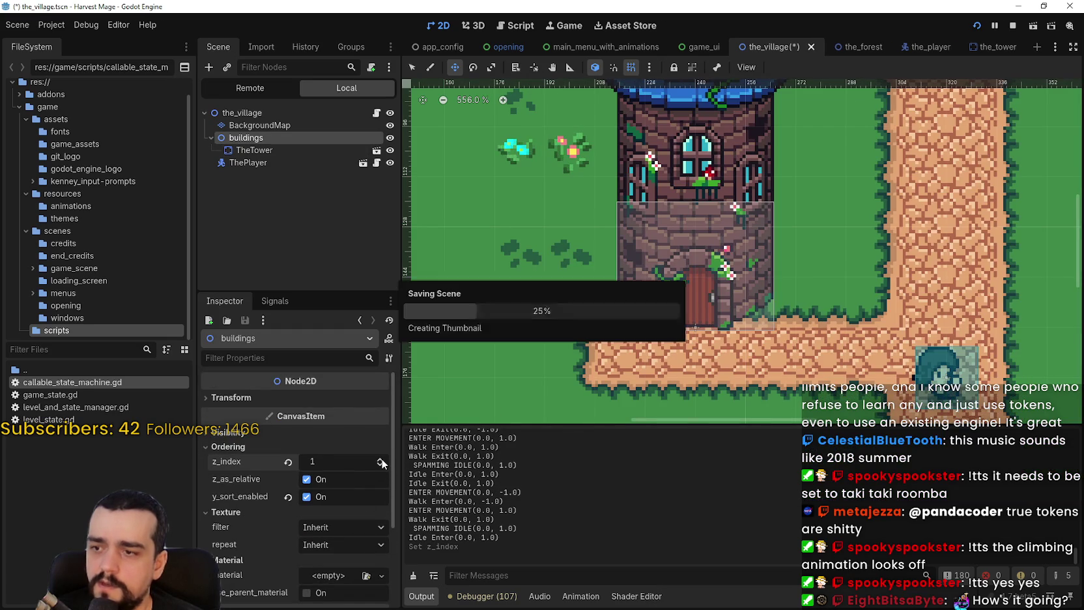
Walk the player right, up toward the tower, and below the path to check ordering
key("Right")
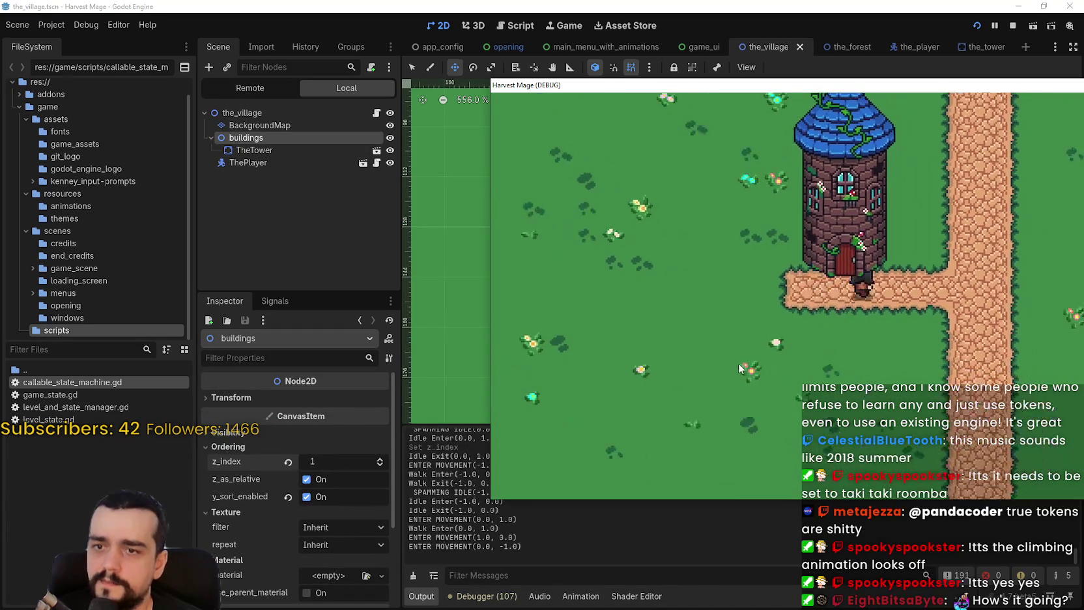
key("Up")
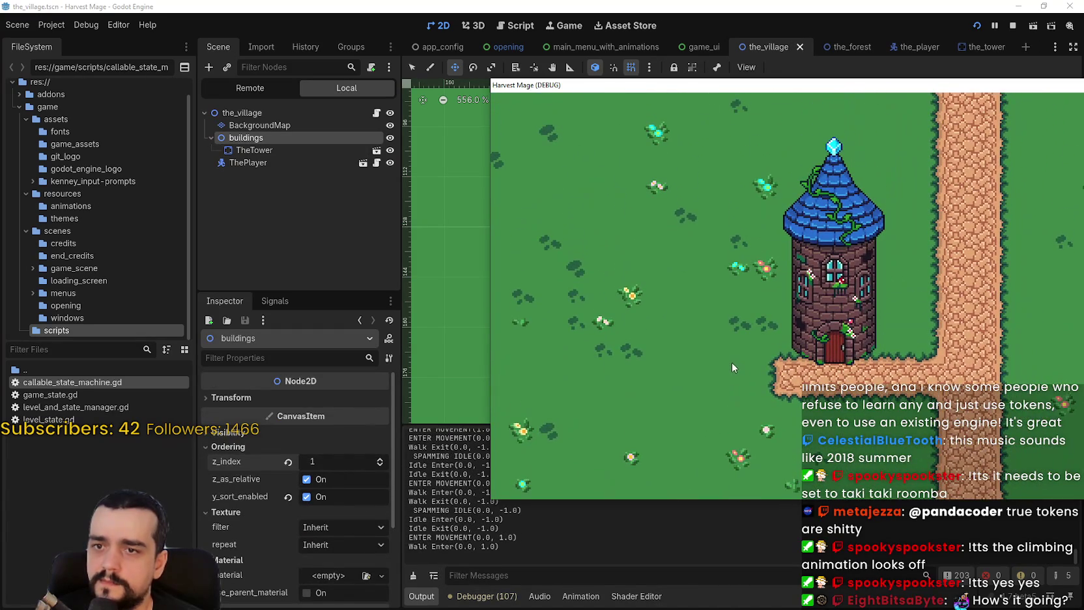
key("Down")
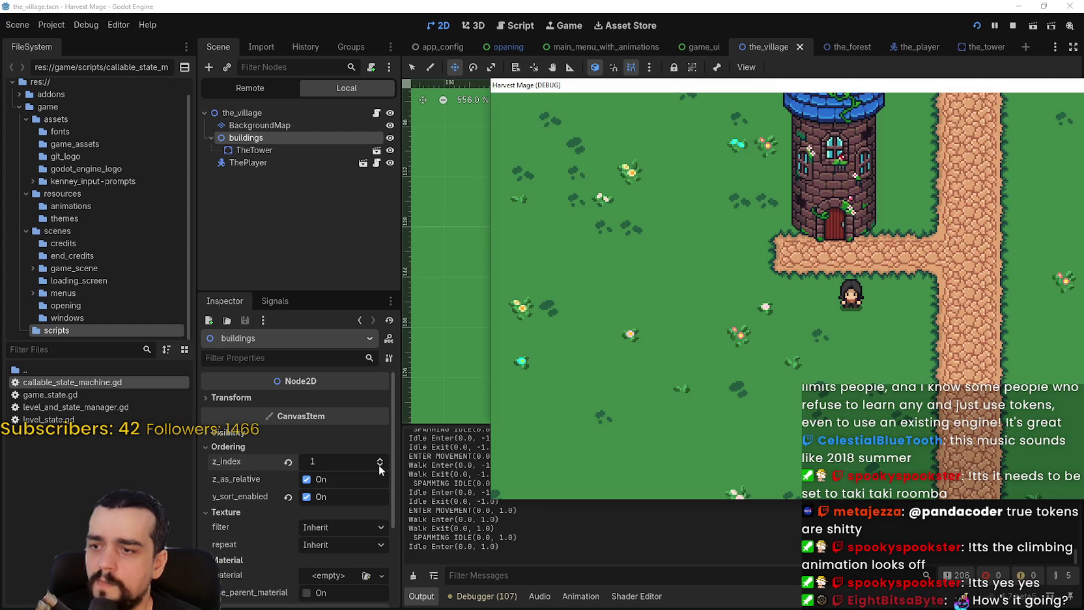
Set buildings' z_index to 0 with Y-sort off, save, and walk over the tower top
left_click(380, 463)
left_click(318, 498)
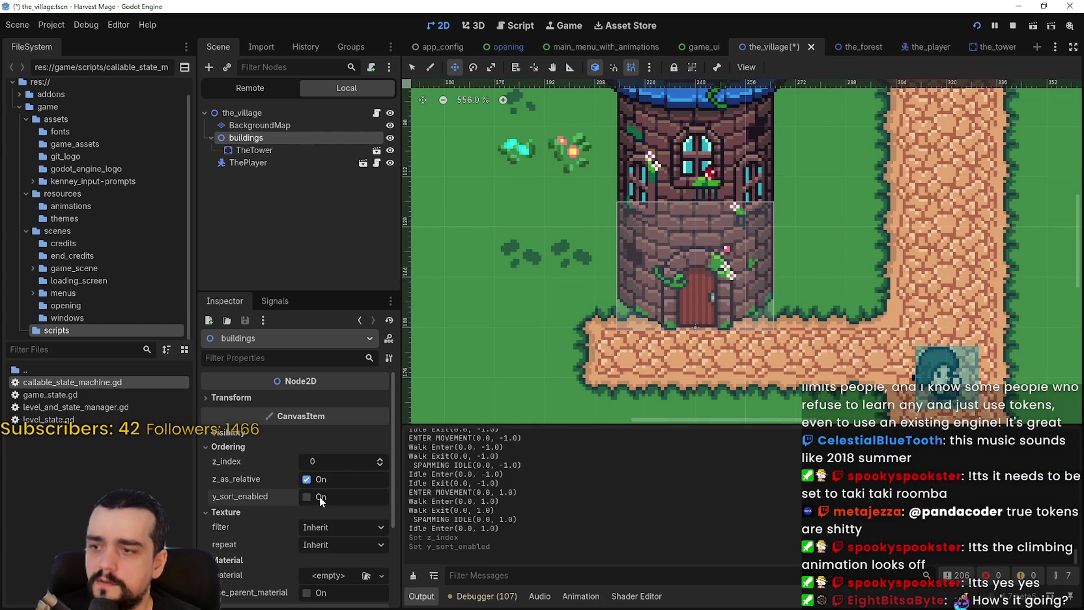
key("ctrl+s")
key("alt+Tab")
key("Up")
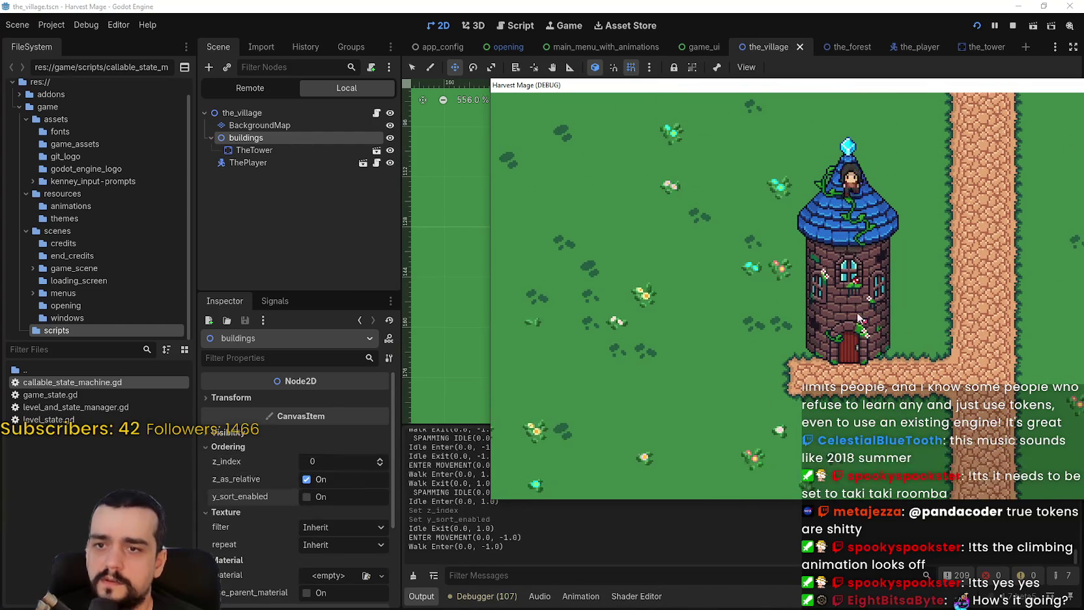
key("Down")
Check TheTower, then toggle Y-sort on the buildings group again and save
left_click(222, 149)
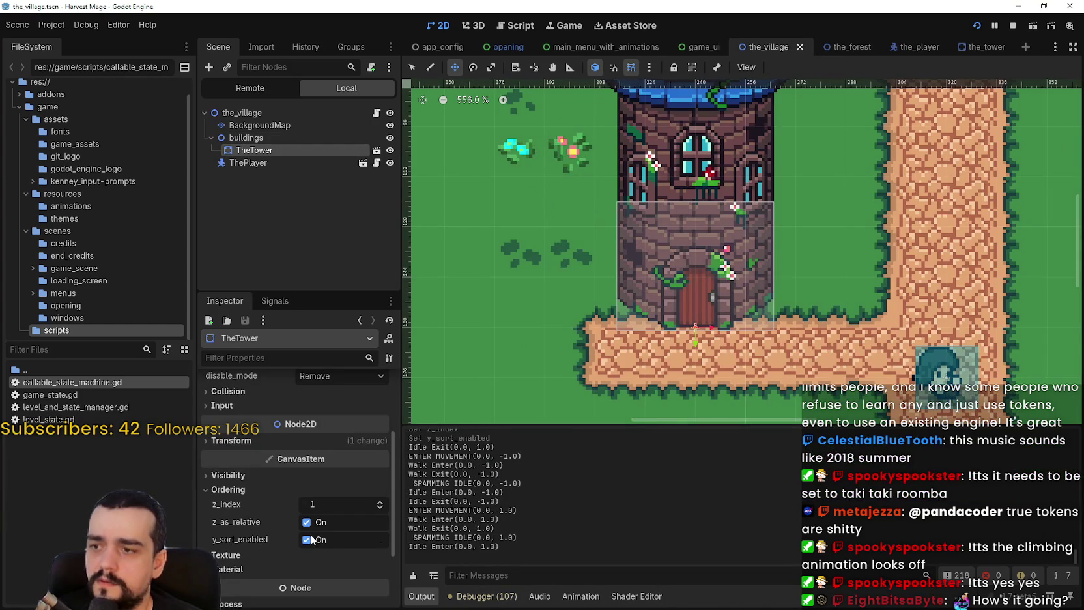
left_click(246, 137)
left_click(329, 499)
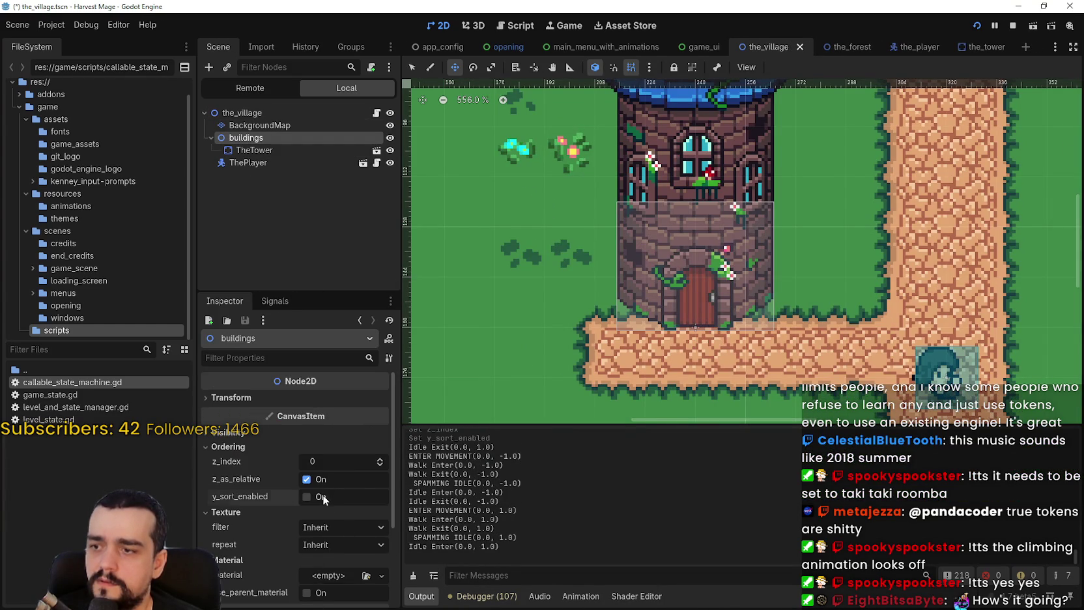
key("ctrl+s")
Inspect ThePlayer's Ordering settings, then walk the player past the tower in the game
left_click(248, 162)
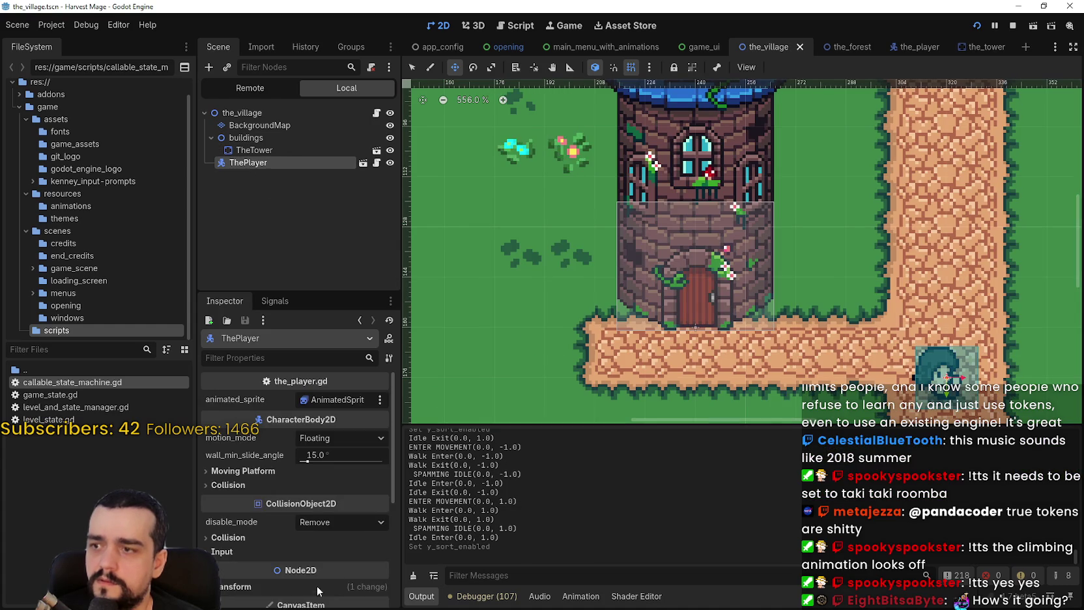
scroll(316, 580, "down", 3)
scroll(252, 509, "down", 3)
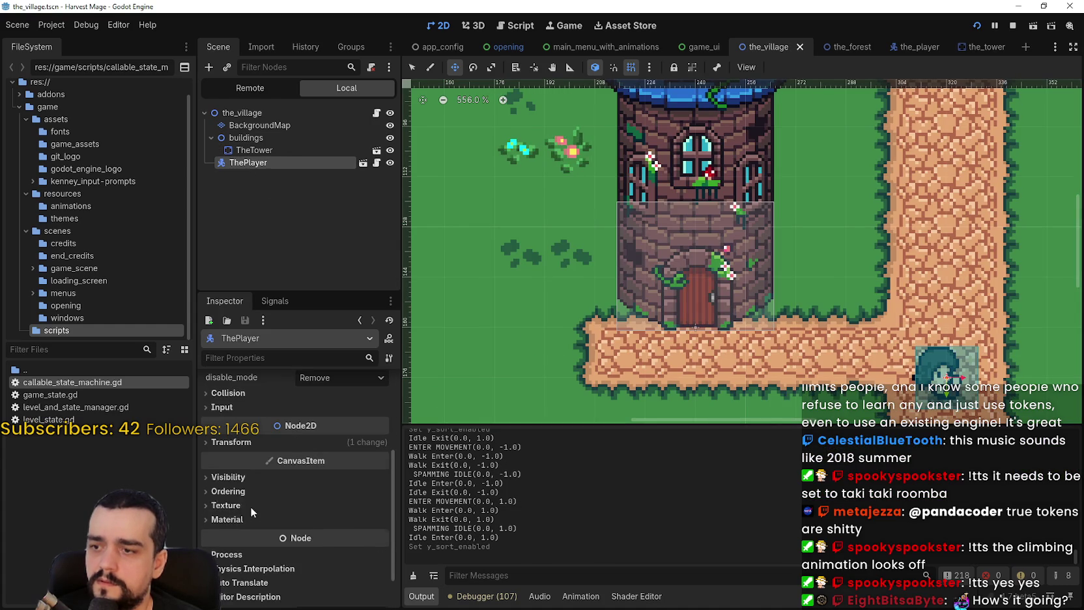
scroll(280, 514, "down", 2)
left_click(232, 435)
left_click(232, 435)
left_click(233, 448)
key("alt+Tab")
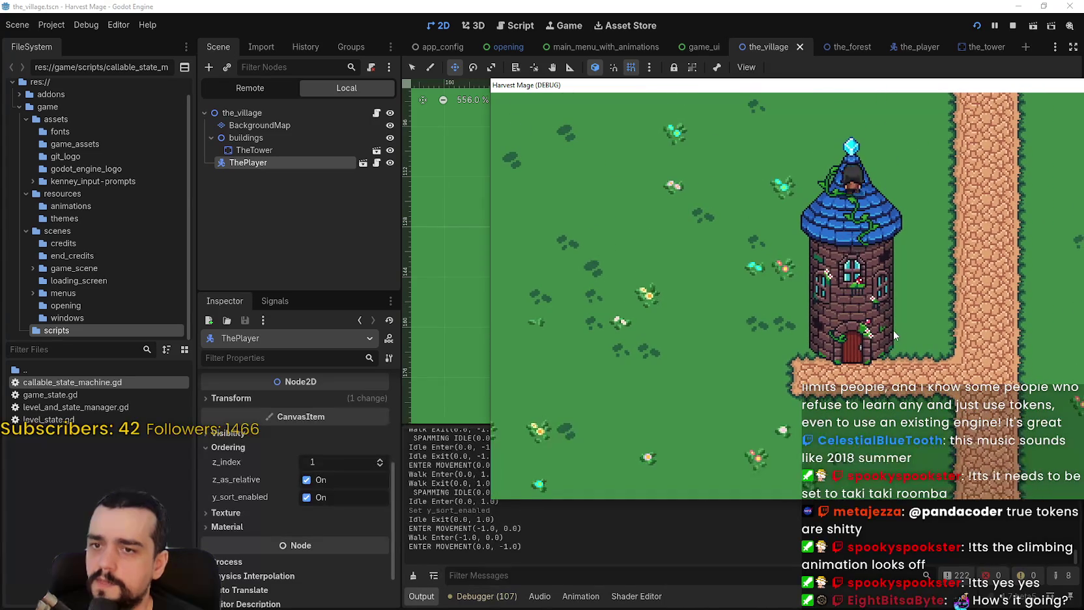
key("Down")
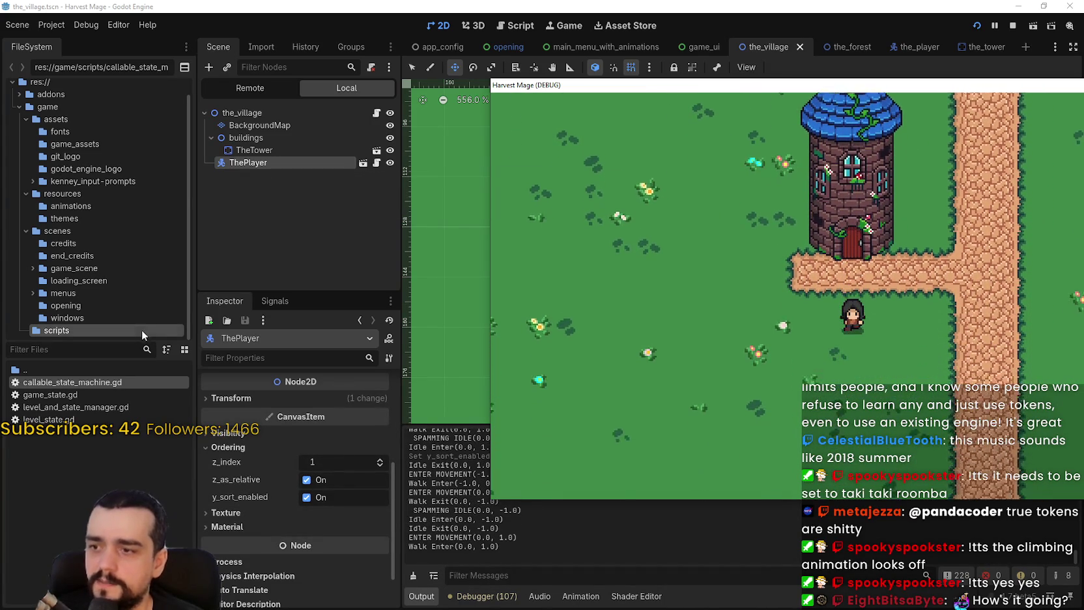
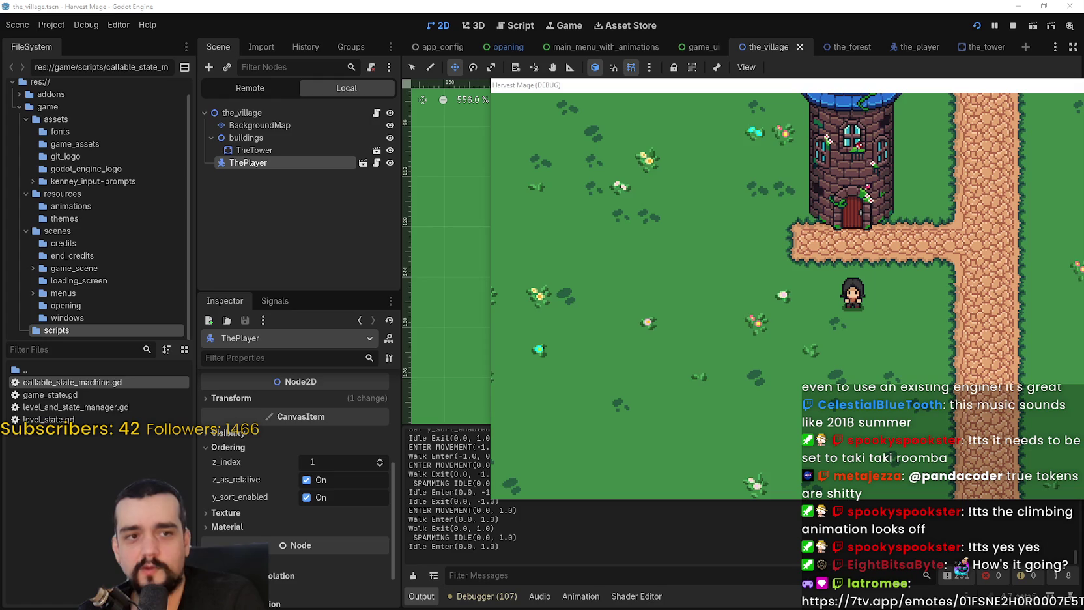
Walk the player up to the tower door and back, then select the_village root node
key("Up")
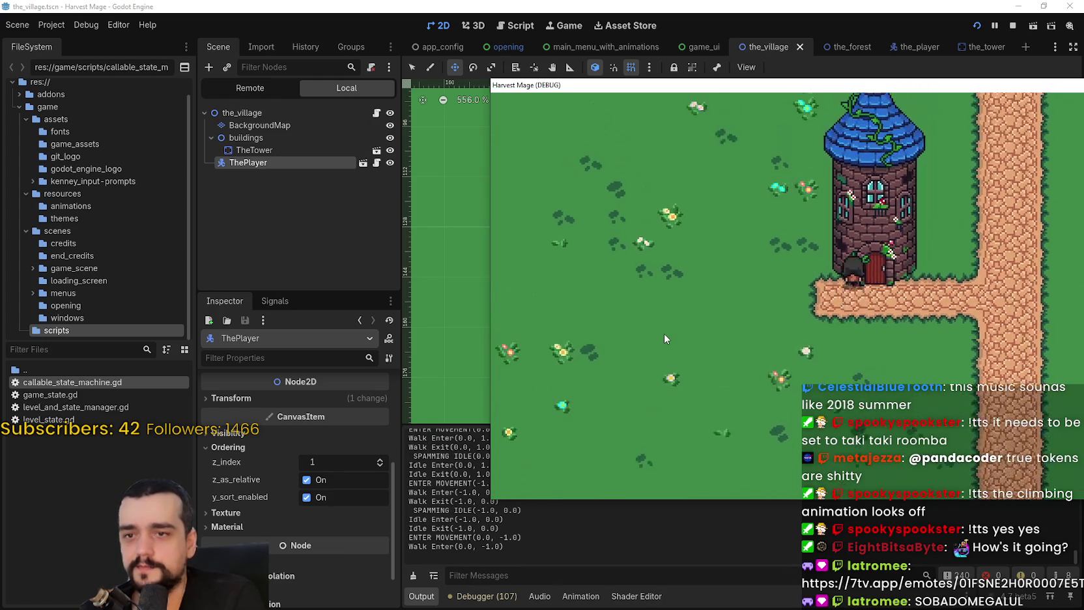
key("Down")
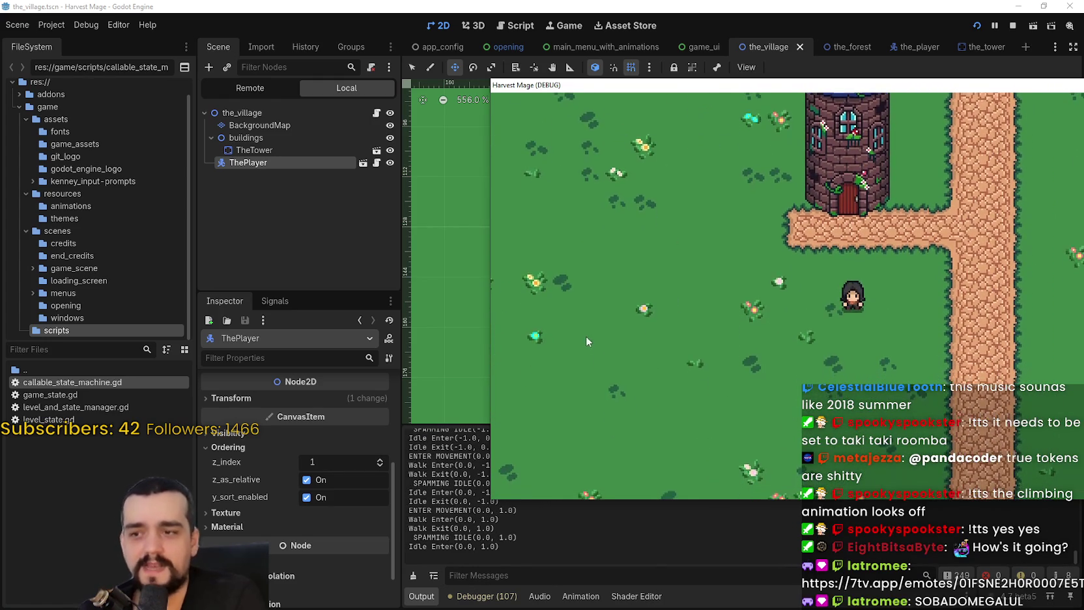
key("Up")
key("Down")
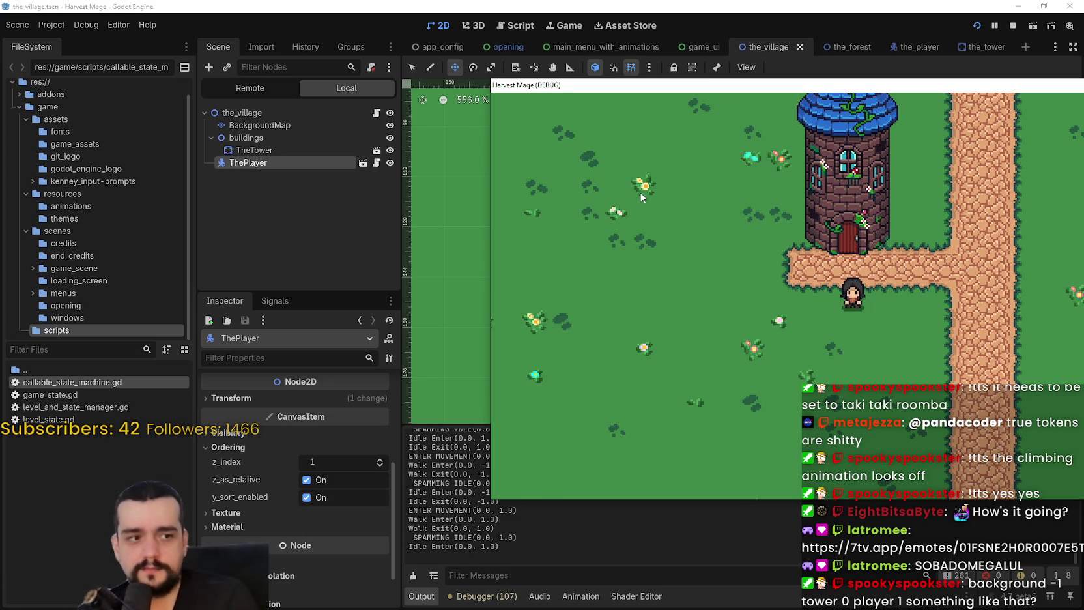
left_click(273, 109)
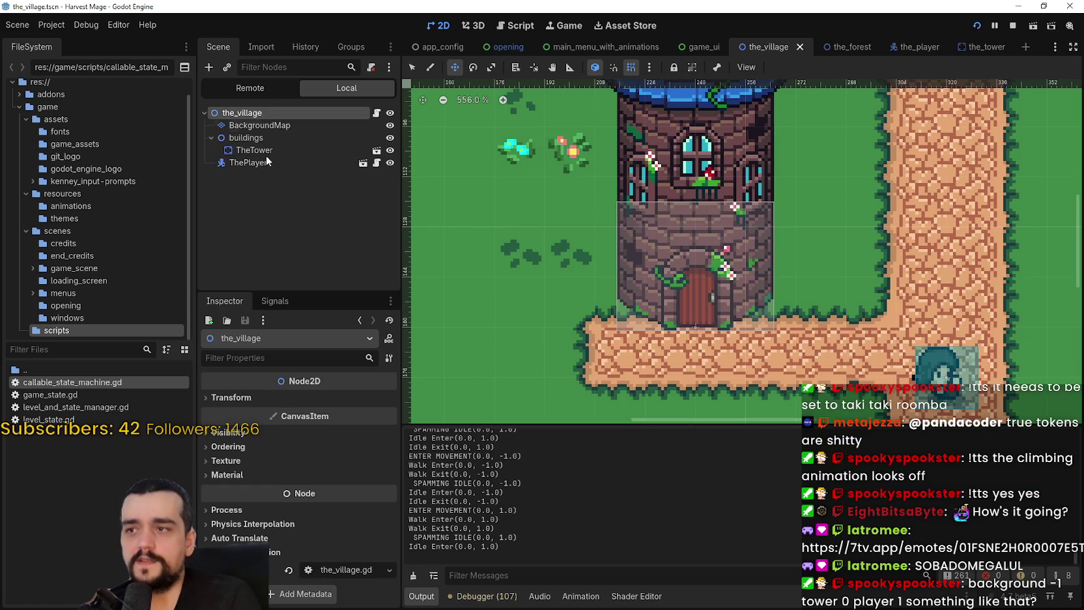
Enable y_sort_enabled under Ordering on the_village root and launch the game
left_click(227, 447)
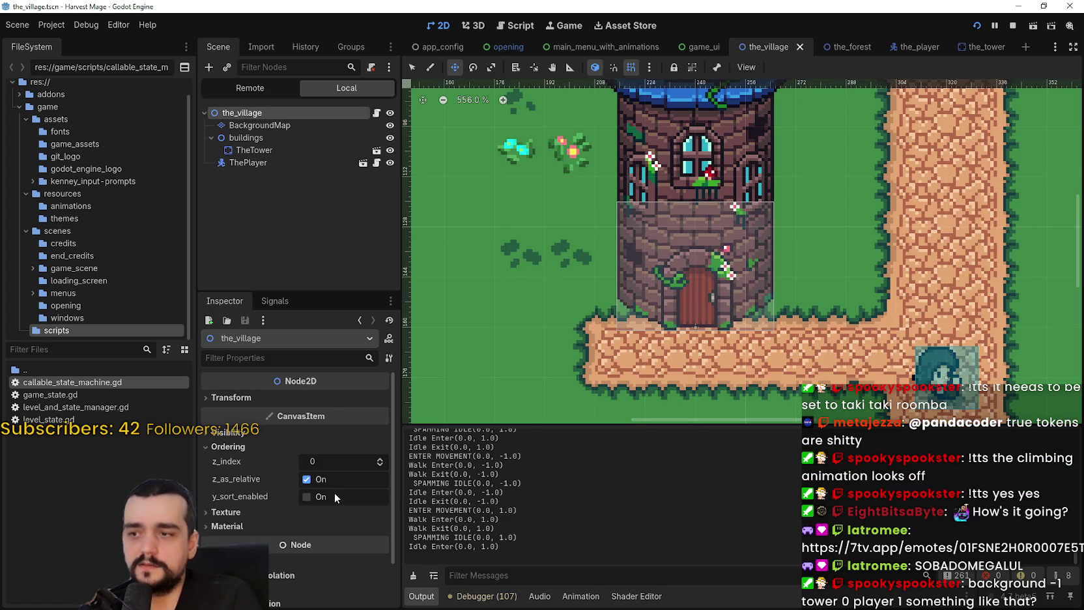
left_click(321, 497)
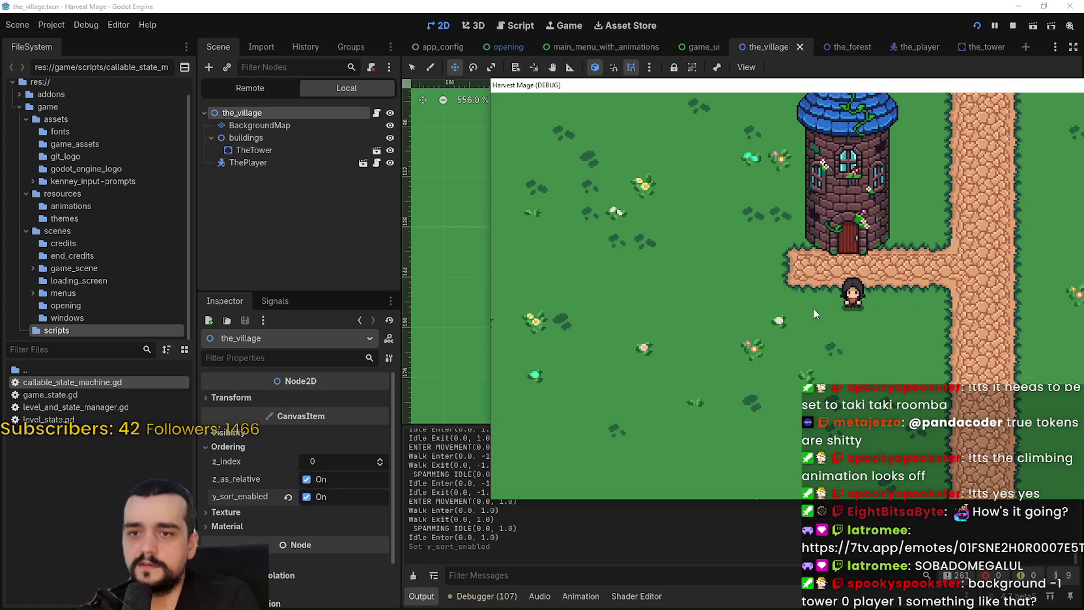
key("alt+Tab")
Walk the player toward the tower, then view the Remote tree with GameUI expanded
key("Down")
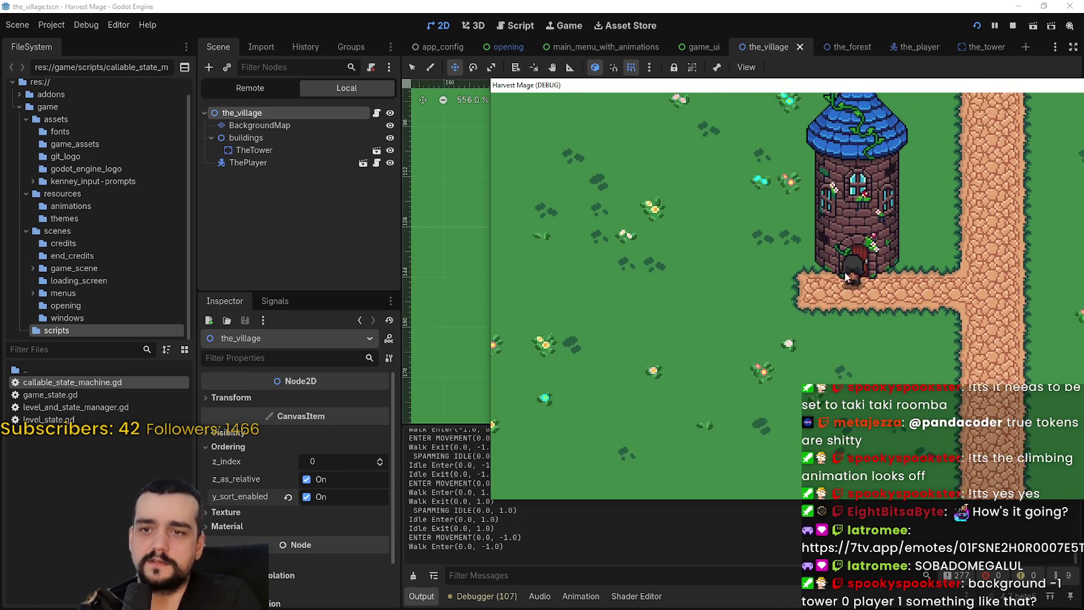
left_click(234, 90)
left_click(211, 175)
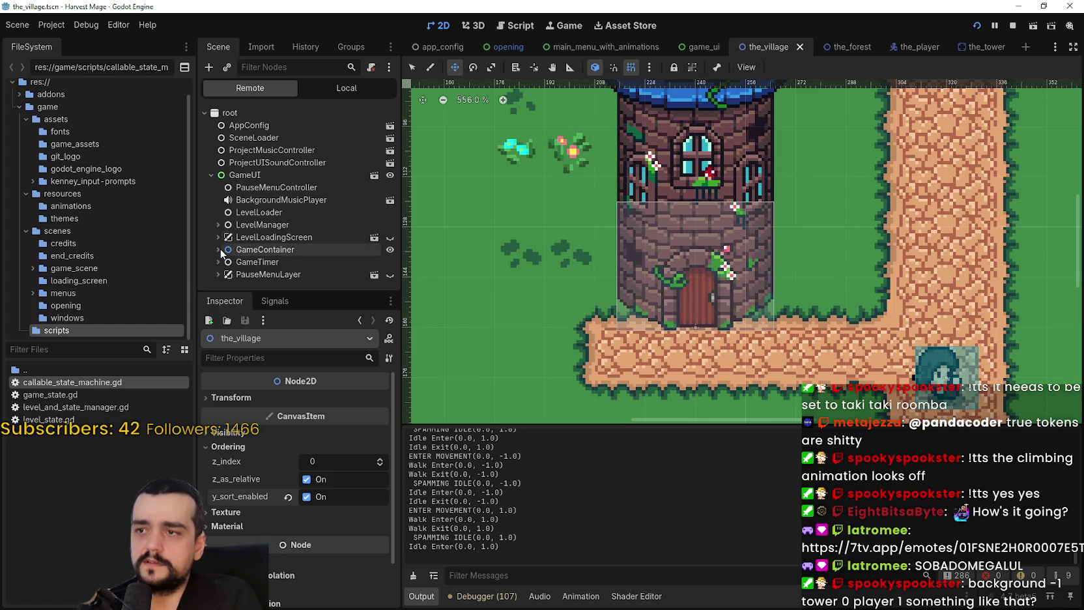
Reveal the_village under GameContainer, walk the player around the tower, then open the_tower scene
left_click(218, 249)
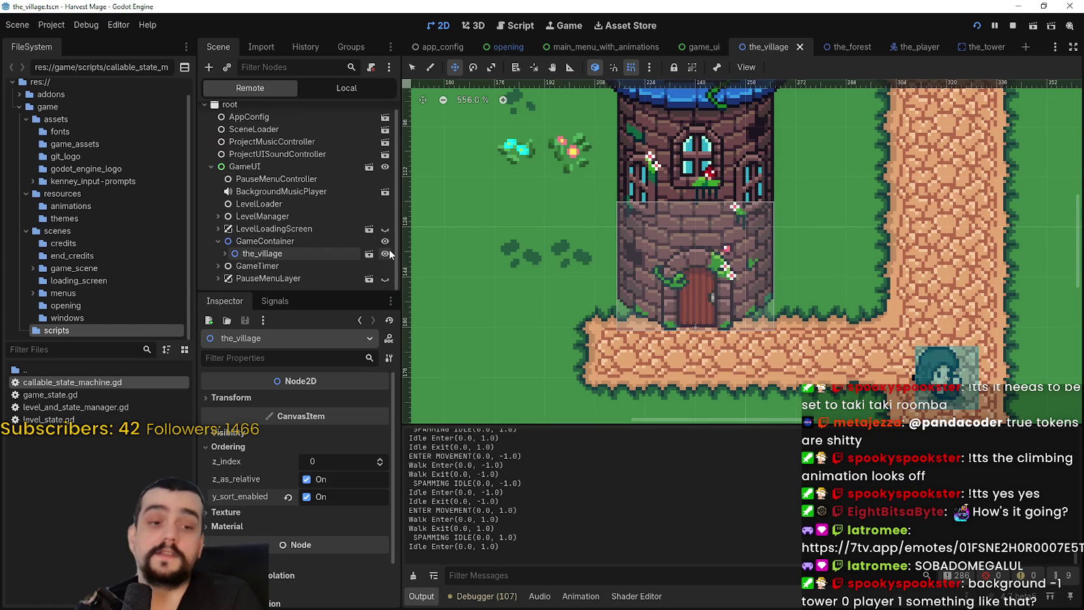
key("Up")
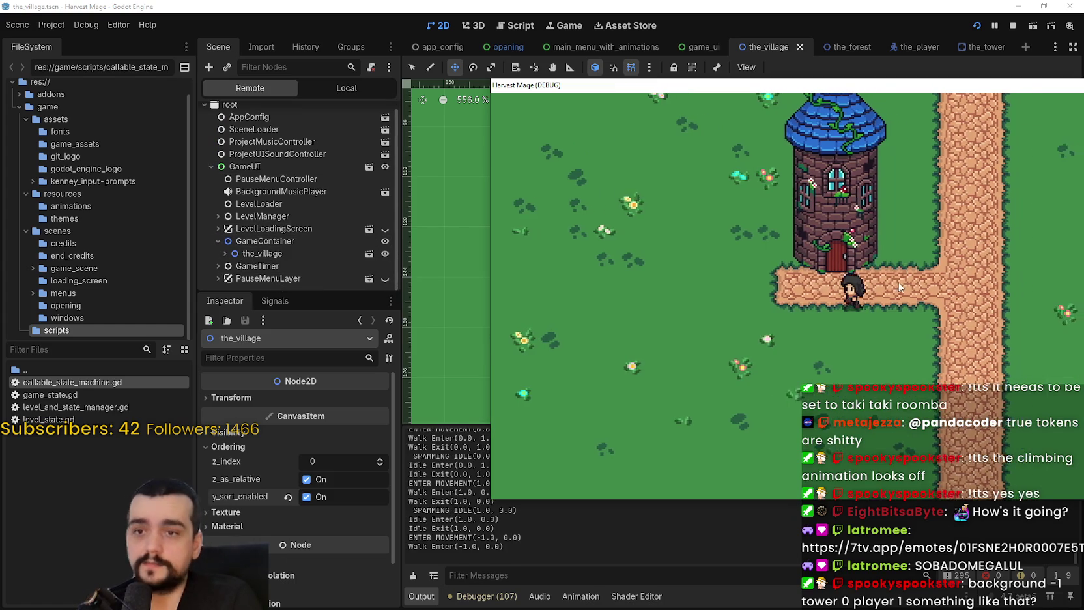
key("Right")
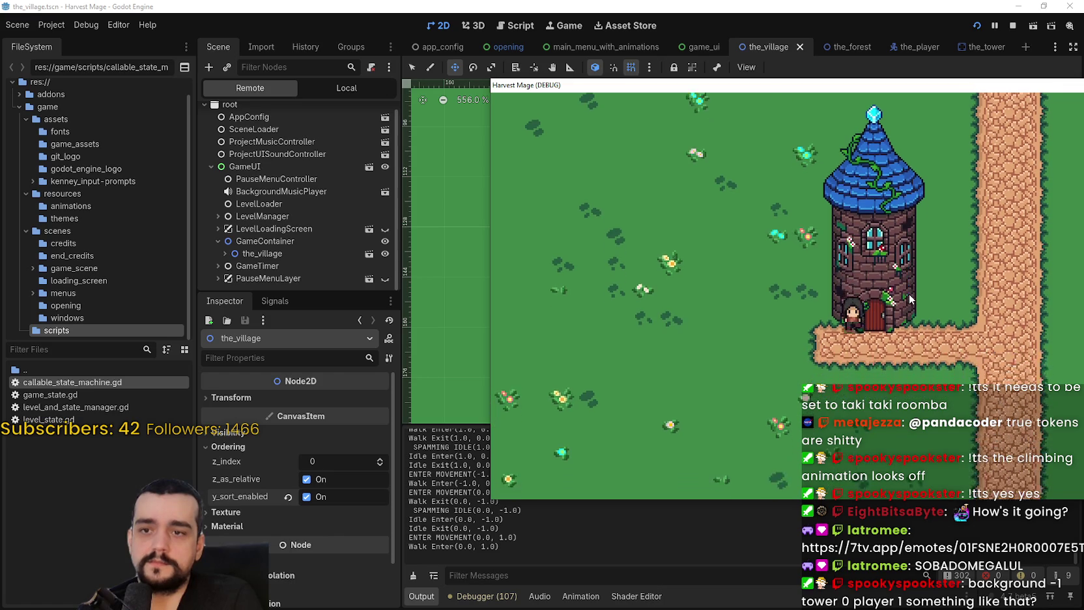
key("Up")
key("Up")
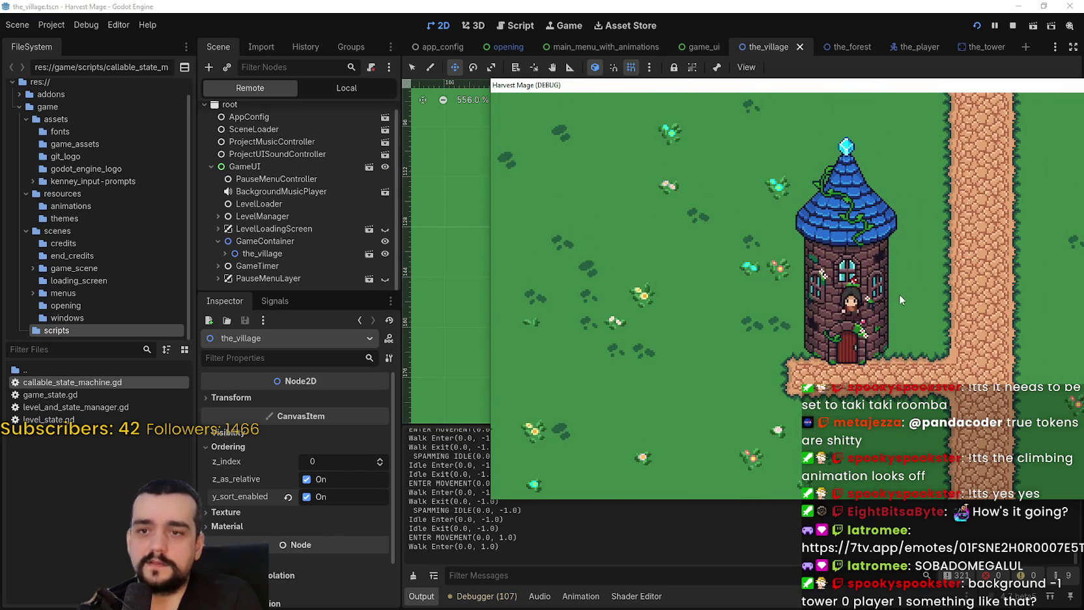
key("Down")
key("Up")
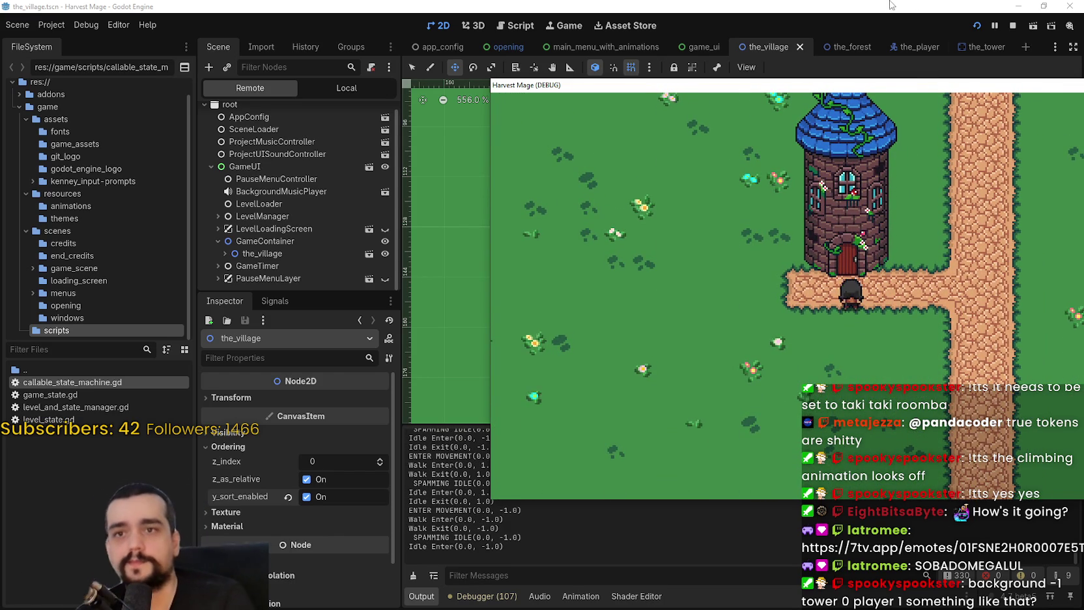
left_click(773, 54)
left_click(987, 47)
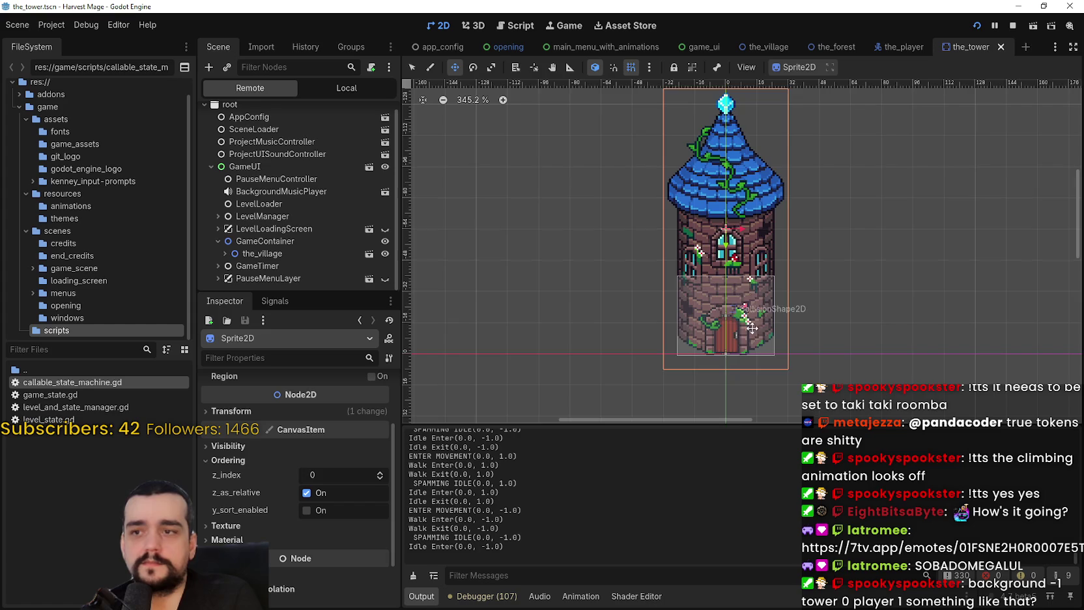
In the tower's Local tree, select Sprite2D and CollisionShape2D together and move them upward
left_click(350, 93)
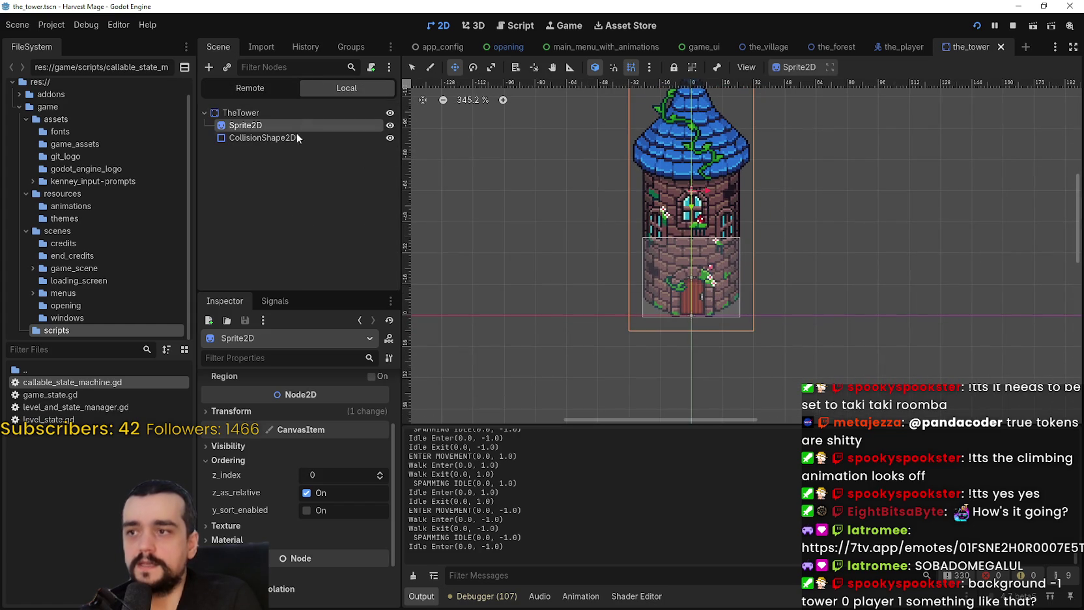
left_click(267, 137, "shift")
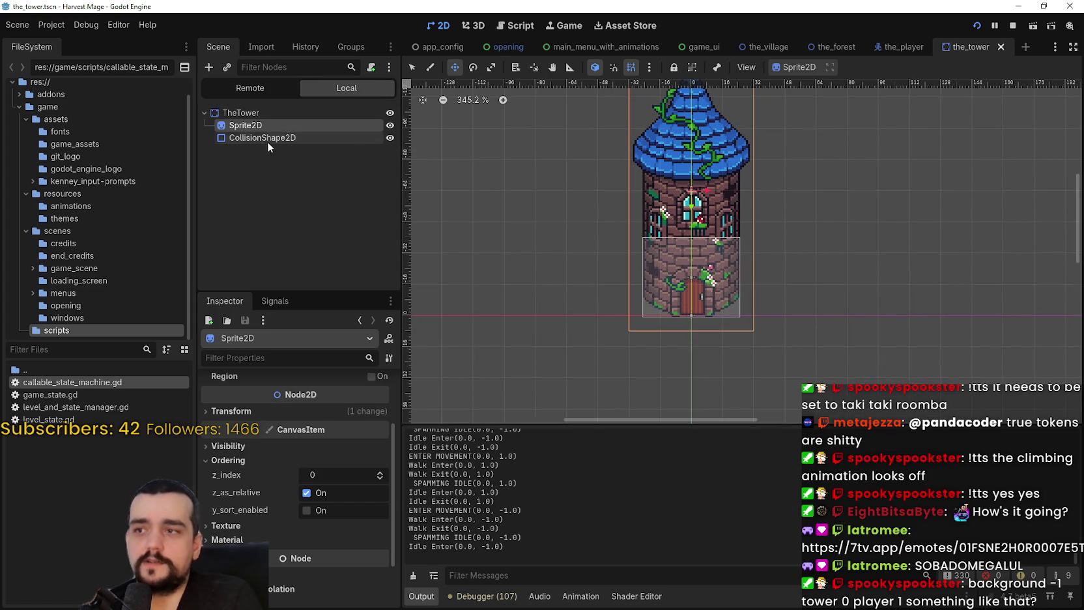
scroll(686, 248, "up", 1)
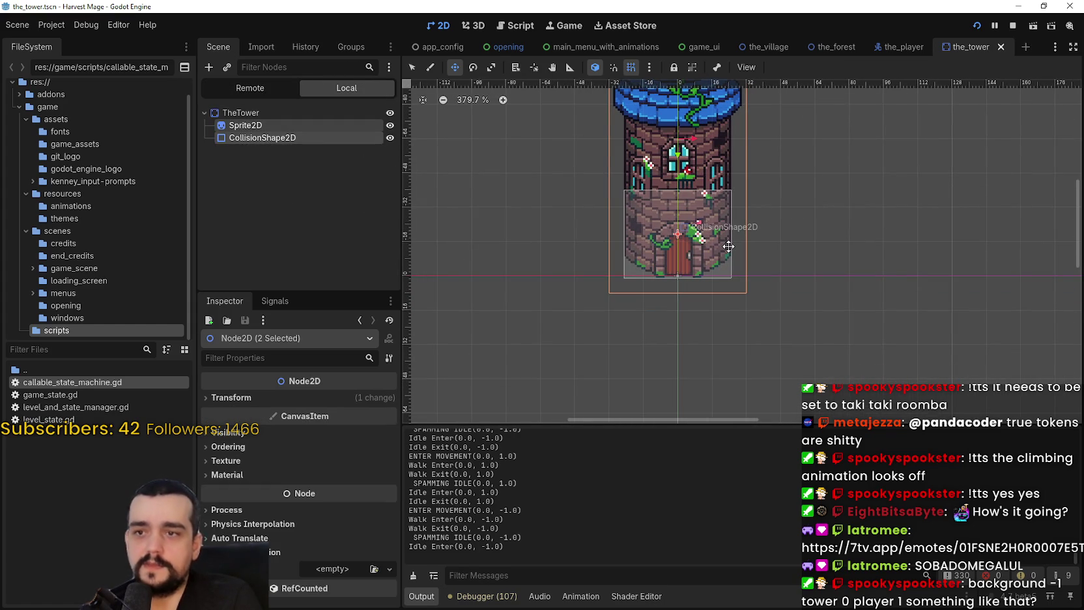
scroll(667, 254, "up", 4)
mouse_move(651, 261)
left_mouse_down()
mouse_move(659, 320)
mouse_move(662, 296)
mouse_move(667, 316)
left_mouse_up()
key("Up")
key("Up")
key("Up")
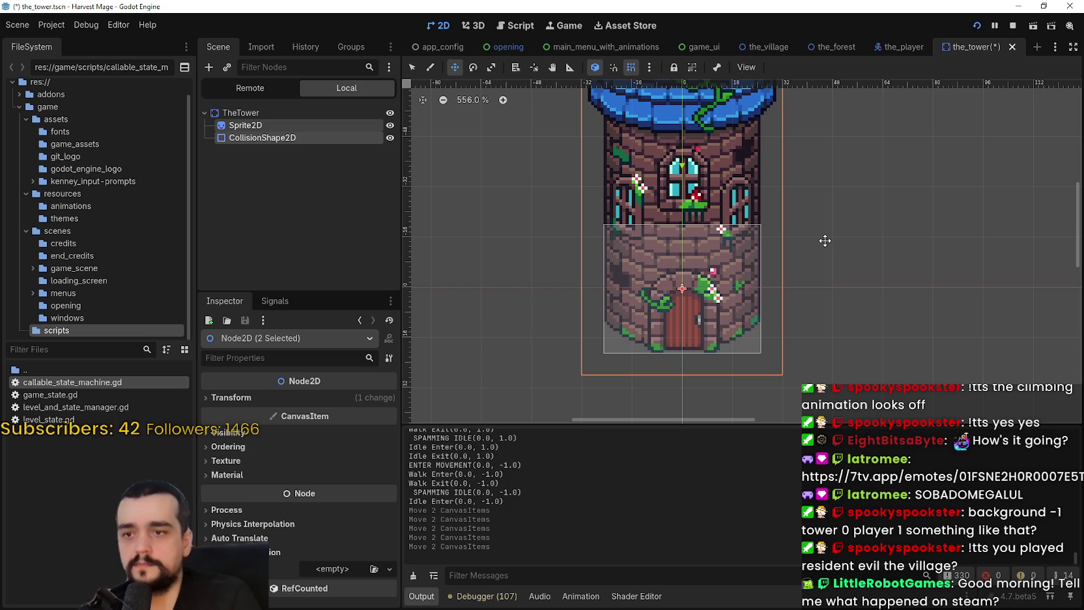
key("Up")
key("Up")
key("Up")
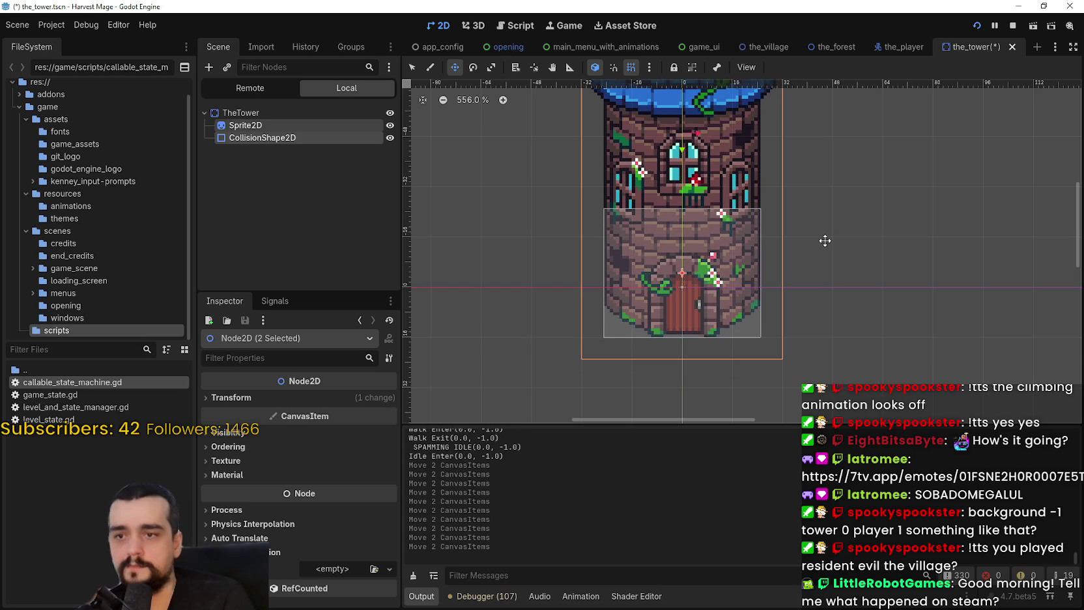
Save the tower scene and run the game to walk the player near the tower
scroll(733, 351, "up", 5)
key("ctrl+s")
scroll(725, 329, "down", 6)
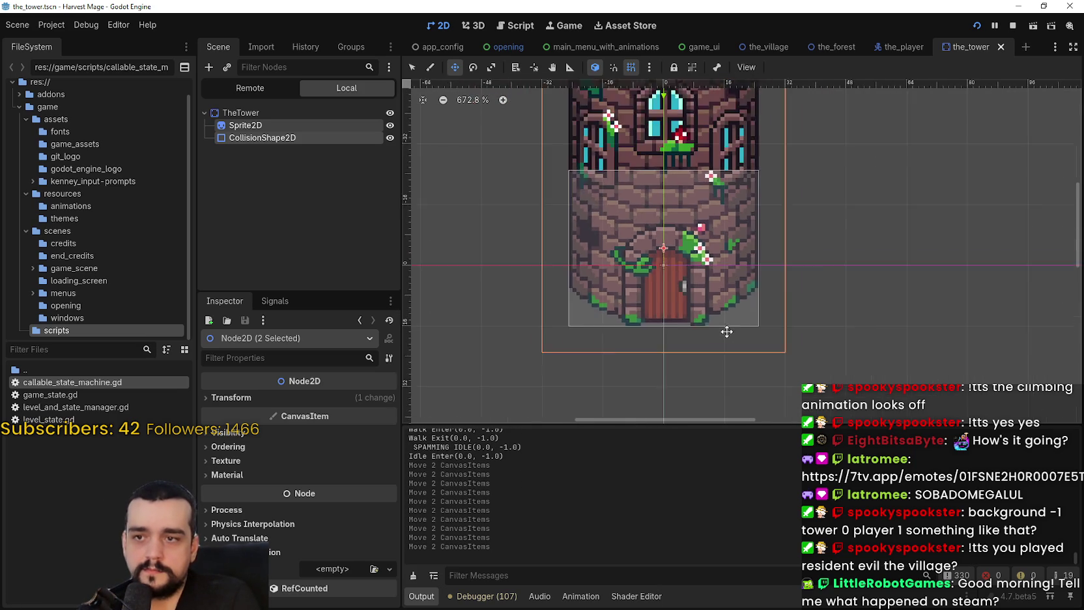
scroll(726, 300, "down", 1)
key("F5")
key("Down")
key("Up")
key("Down")
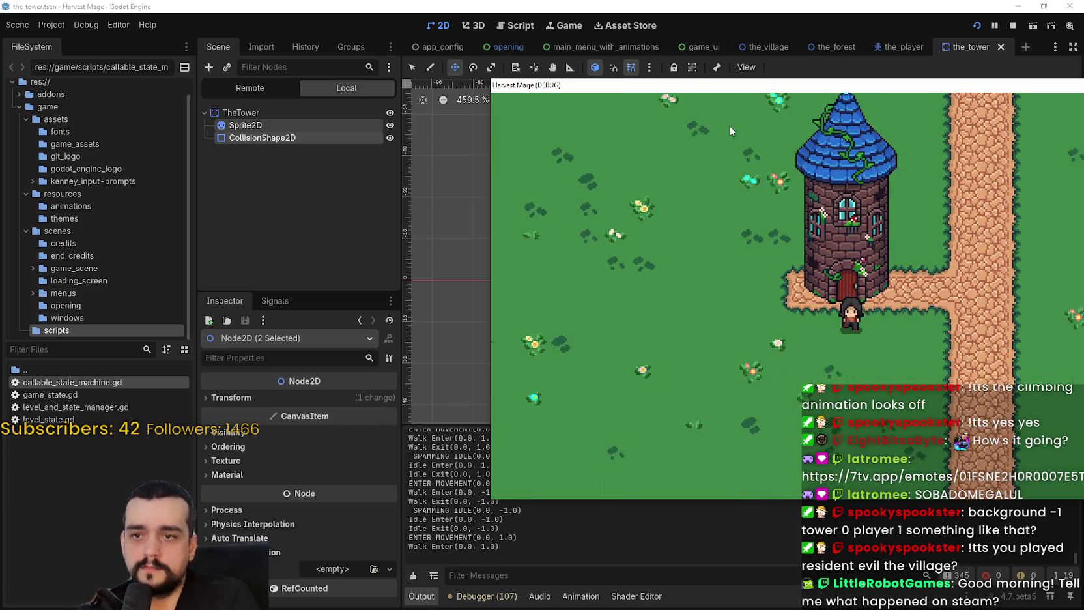
In the_village scene, select TheTower and drag it upward
left_click(656, 5)
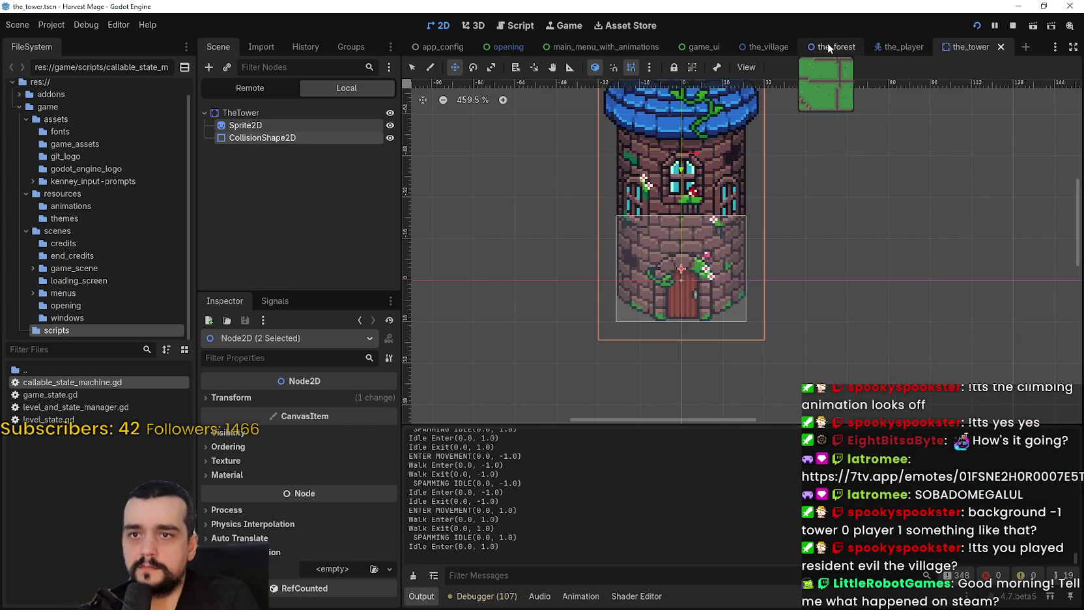
left_click(751, 48)
scroll(767, 271, "down", 2)
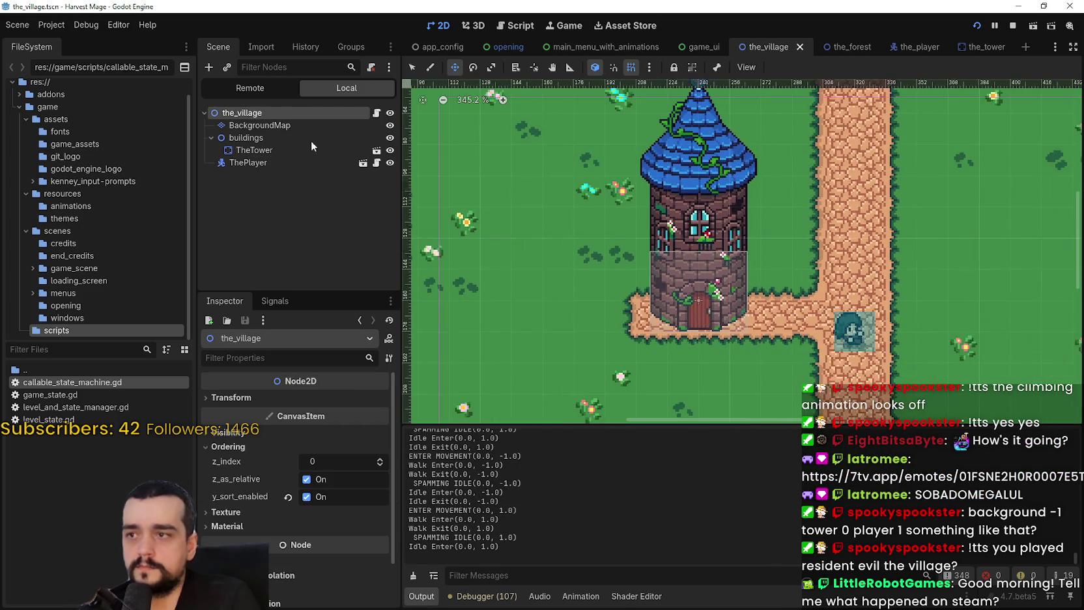
left_click(254, 149)
scroll(733, 387, "up", 1)
left_click_drag(710, 321, 711, 277)
Run the village scene and walk the player past the door and around the tower
key("F6")
key("Up")
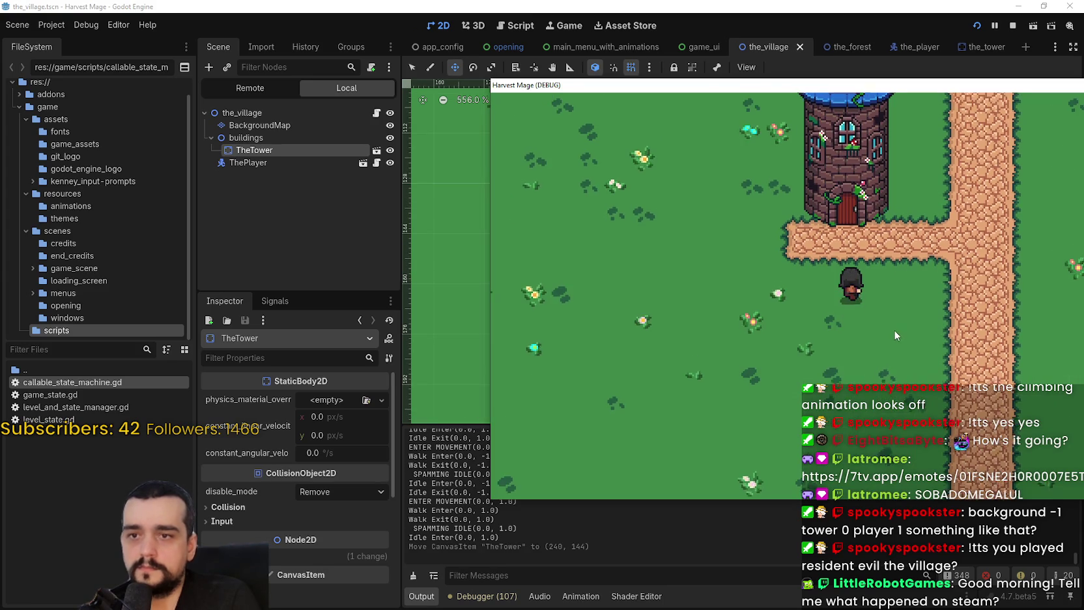
key("Up")
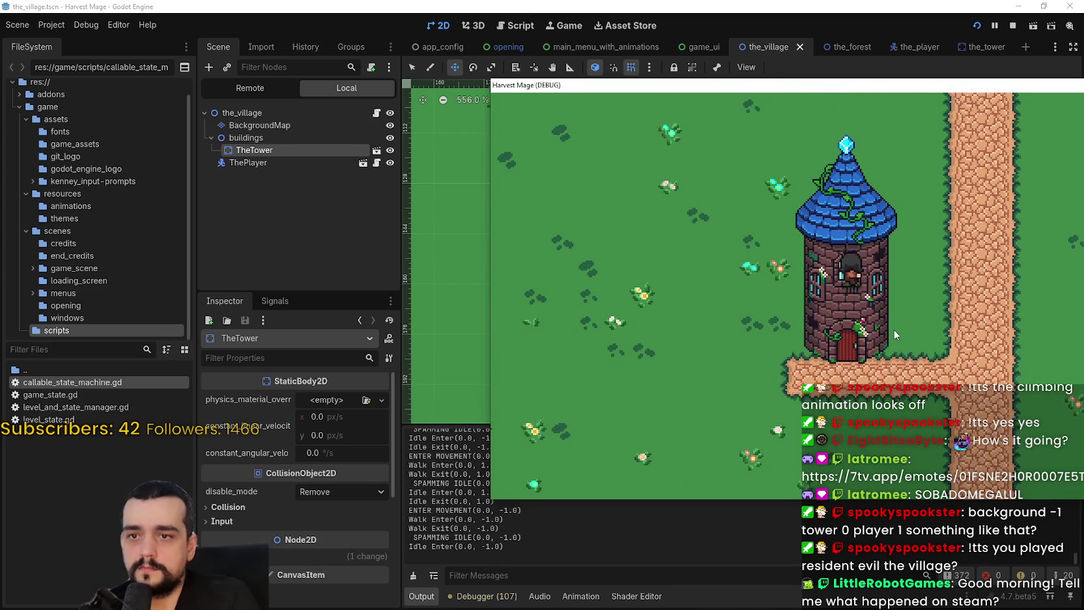
key("Down")
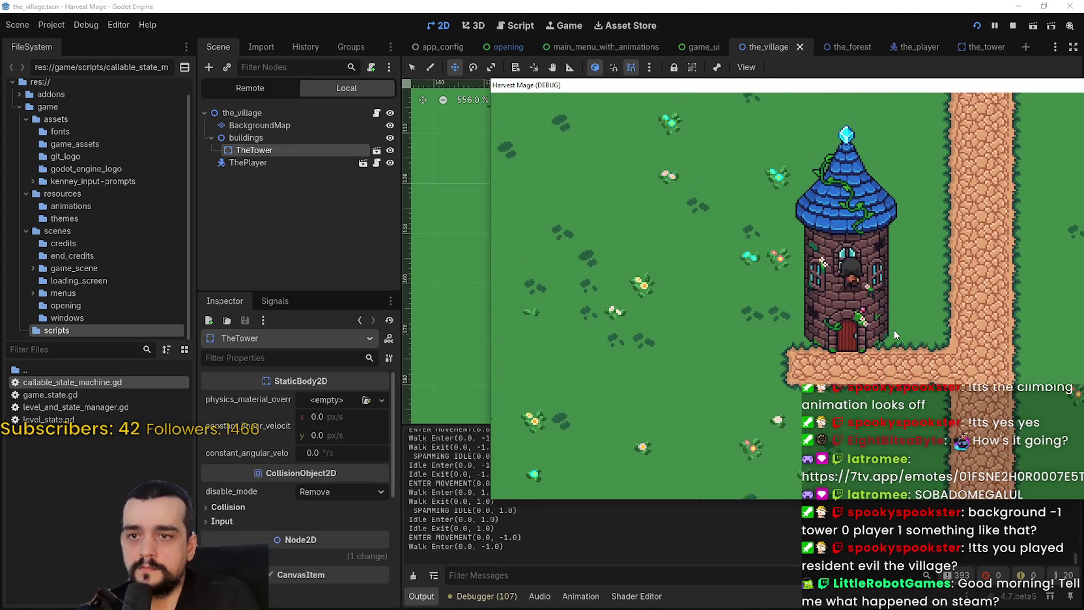
key("Up")
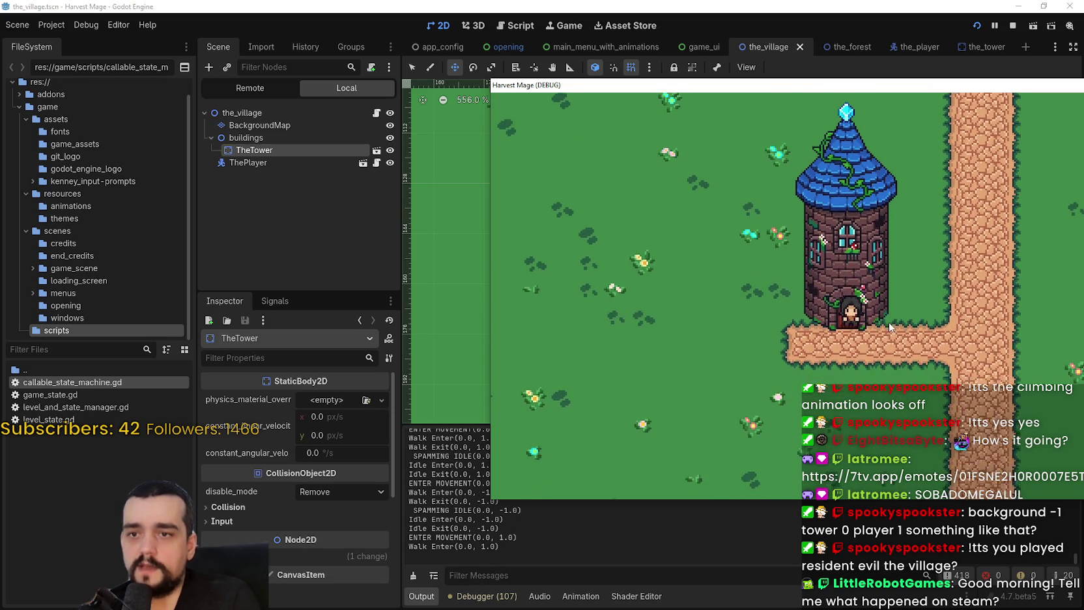
key("Left")
key("Right")
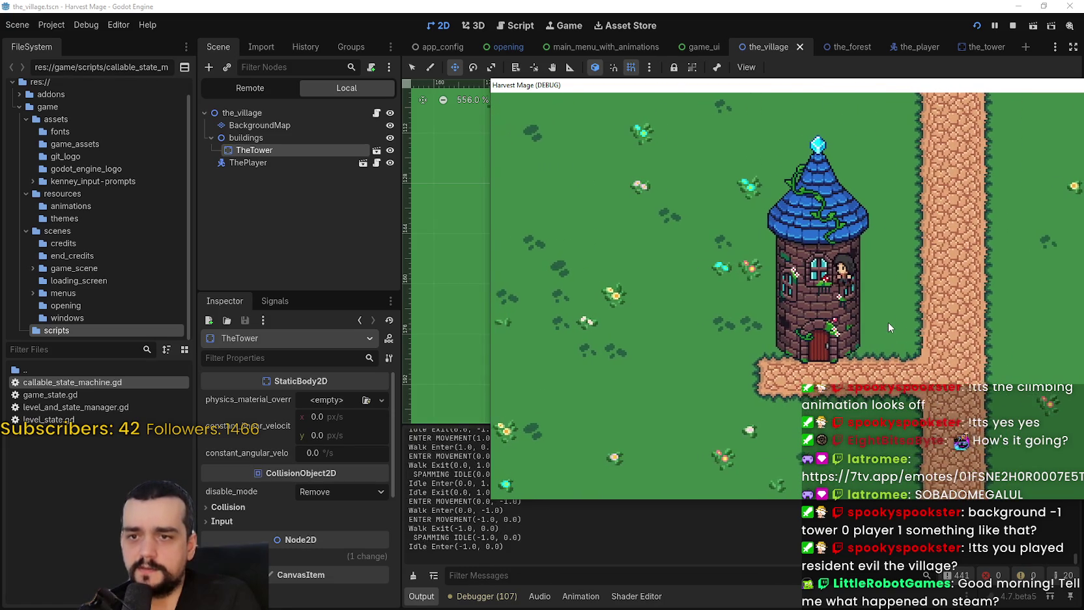
key("Up")
key("Right")
key("Down")
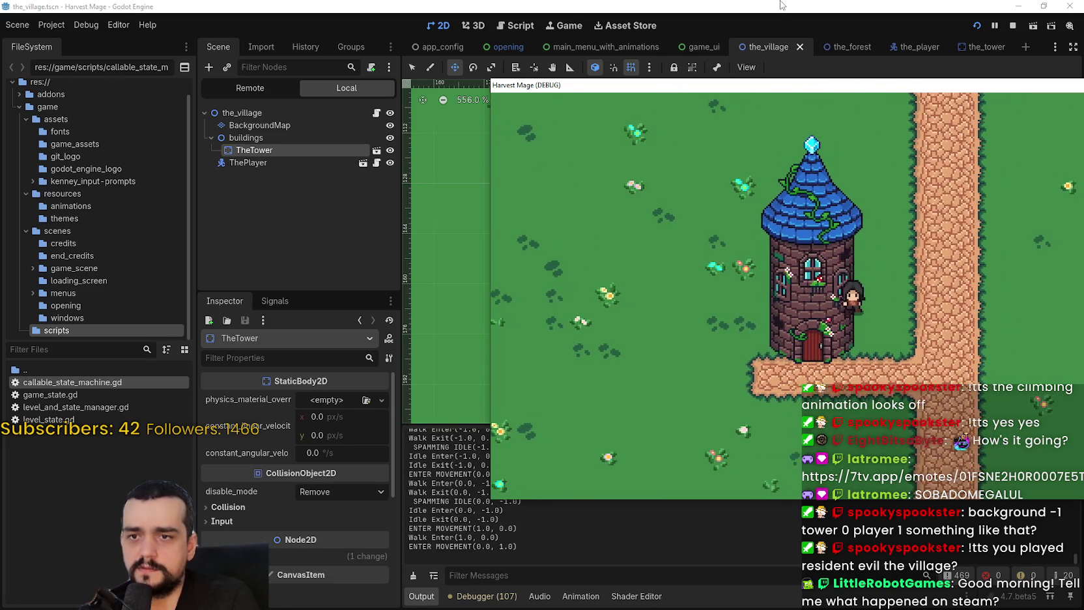
key("alt+Tab")
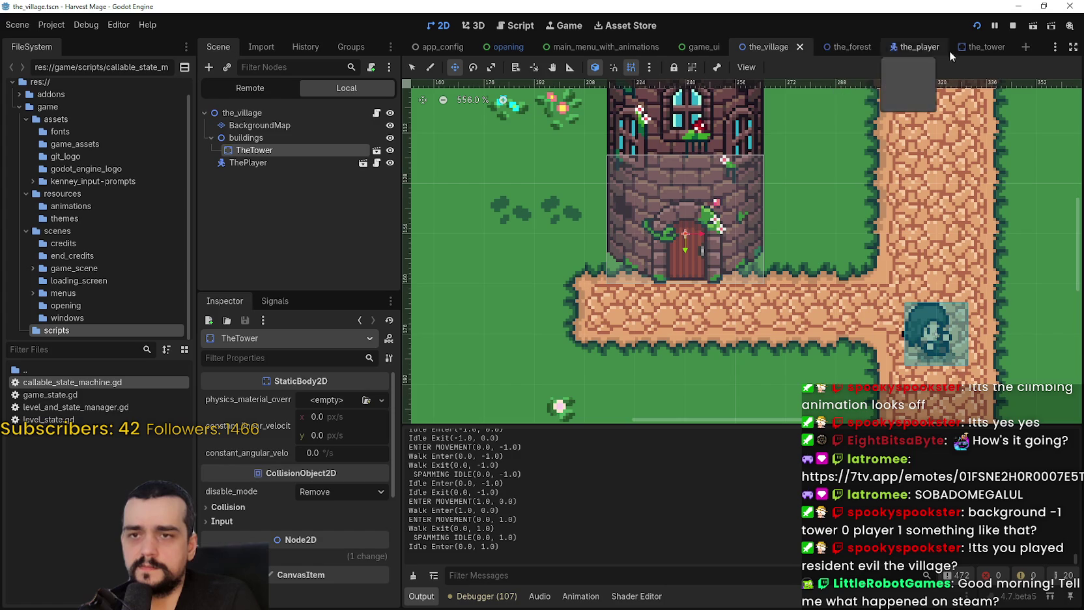
left_click(977, 47)
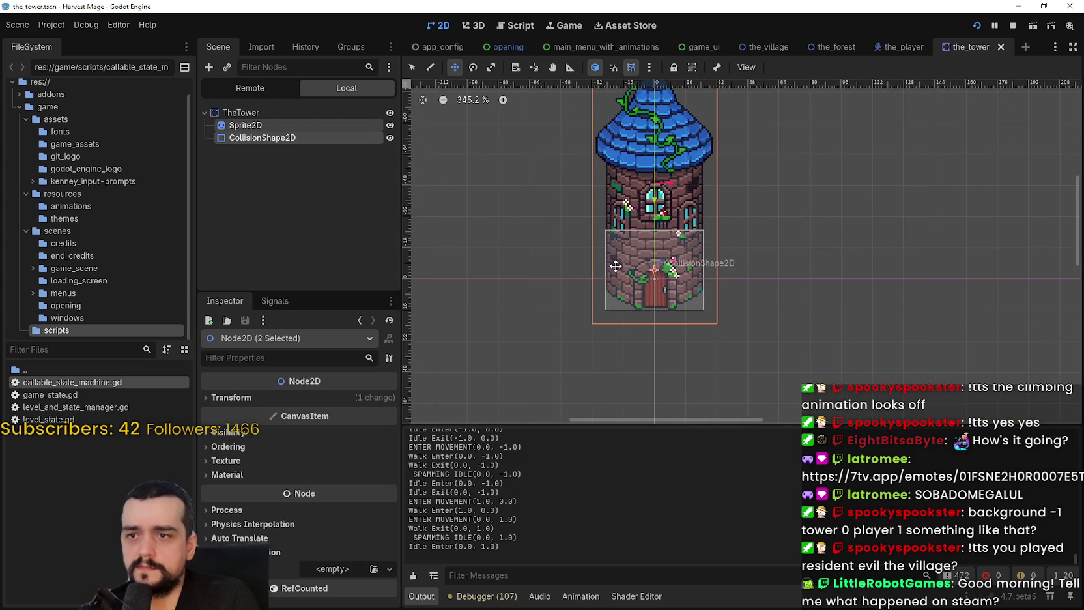
Drag the tower's Sprite2D and CollisionShape2D down, then nudge them up slightly
scroll(615, 266, "left", 3)
scroll(701, 220, "up", 2)
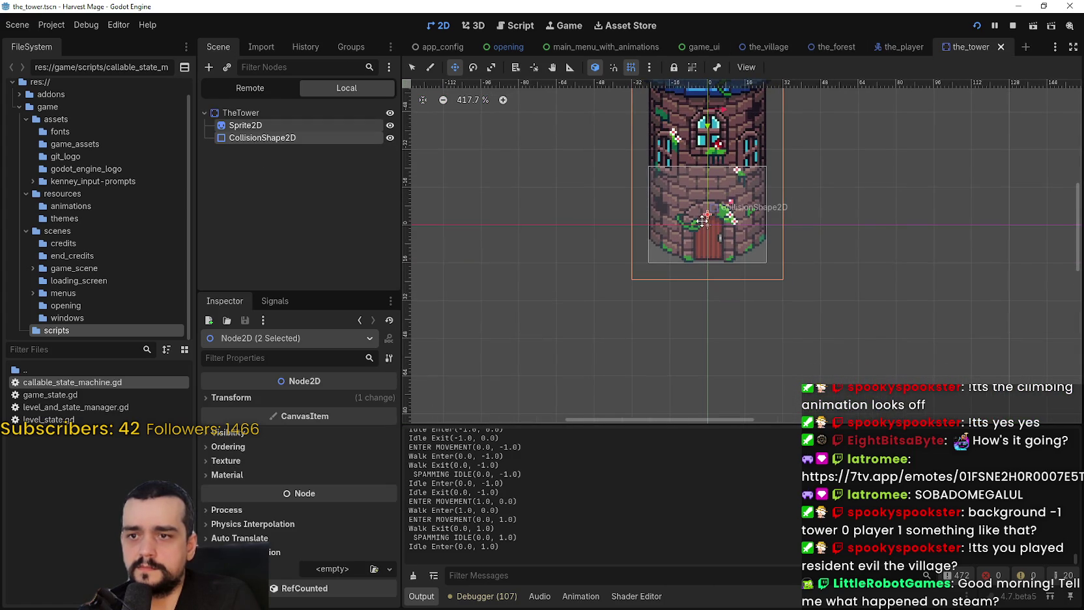
left_click_drag(702, 228, 713, 303)
scroll(743, 296, "up", 3)
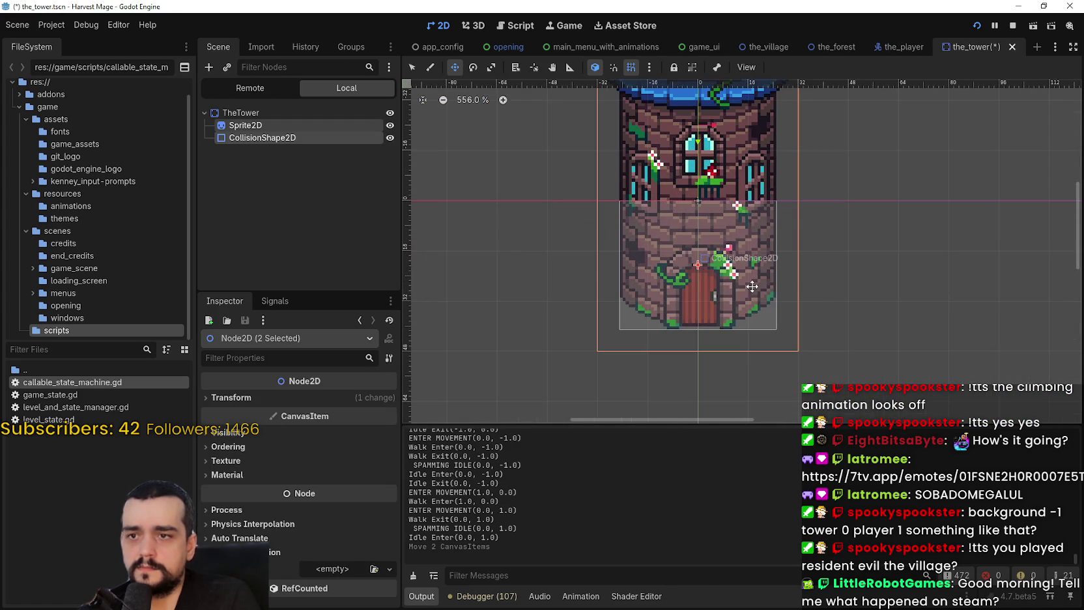
key("Up")
key("Up")
key("Up")
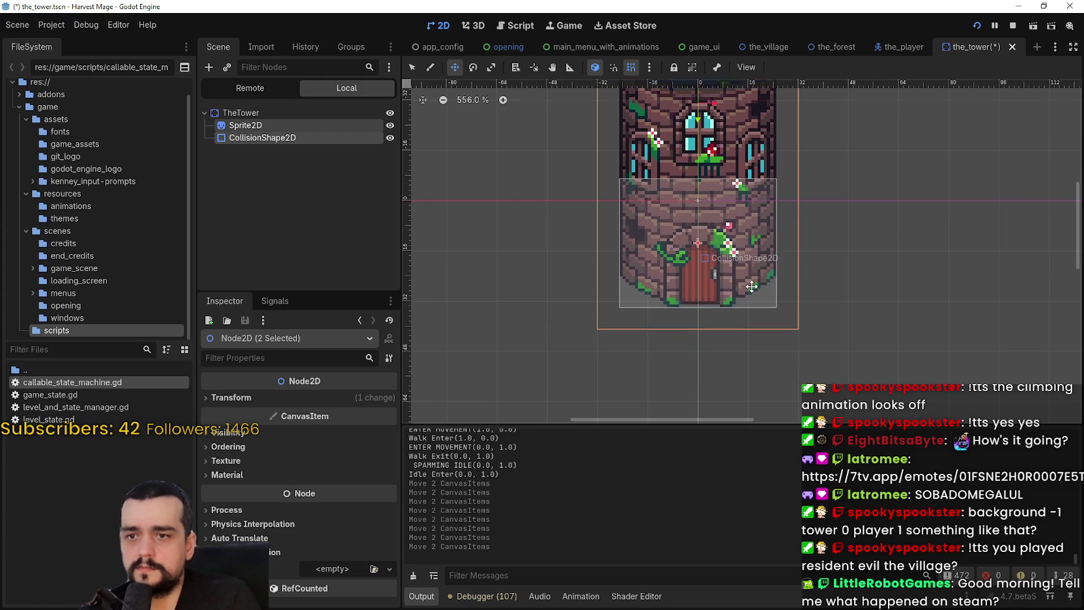
Save the tower scene, run the game, and walk the player along the path by the tower
key("F5")
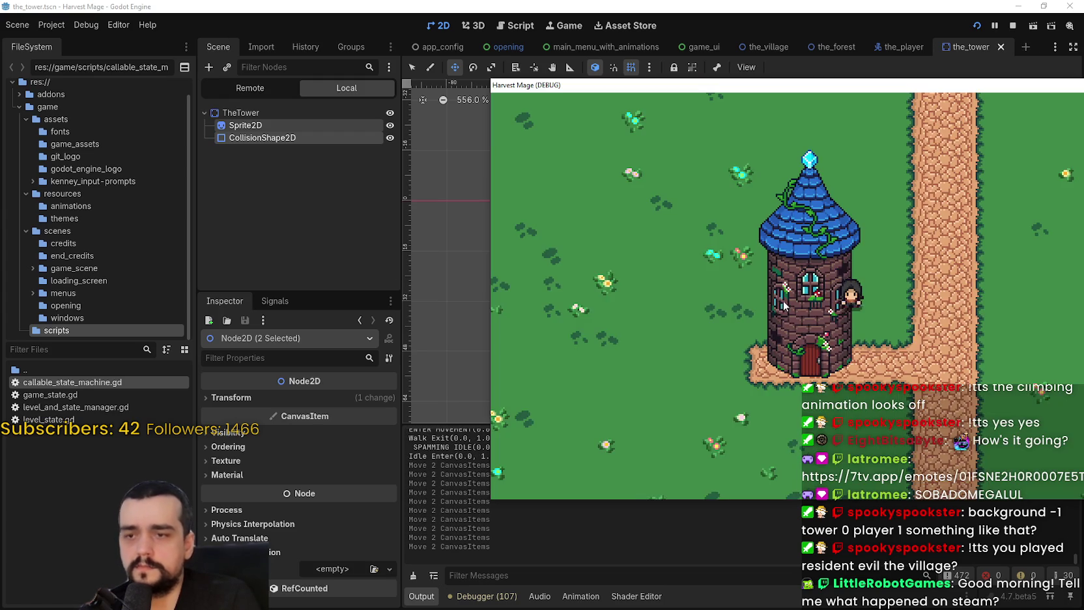
key("Up")
key("Up")
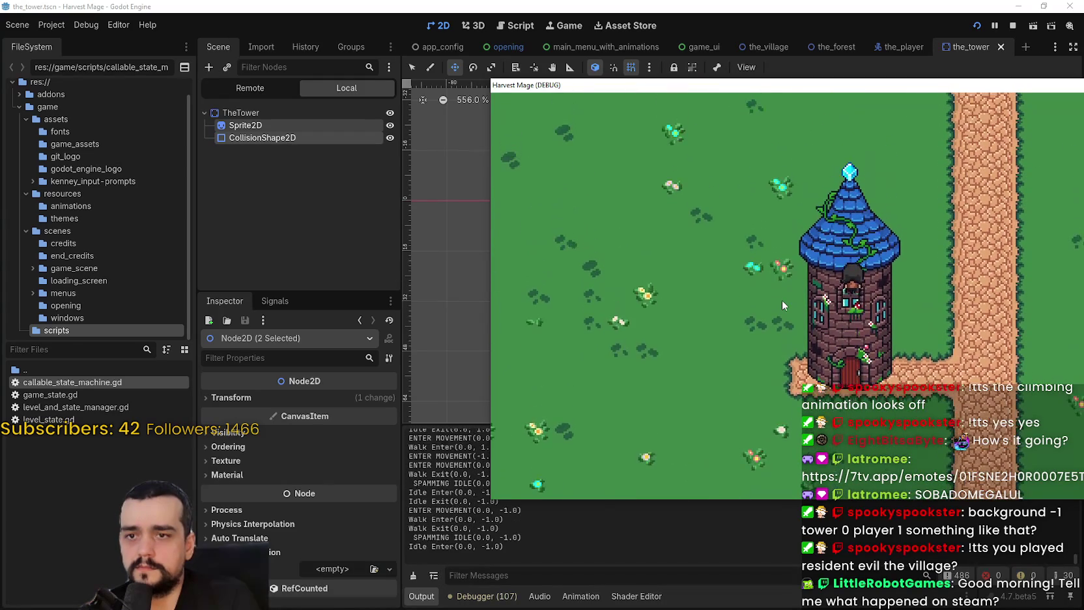
key("Down")
key("Left")
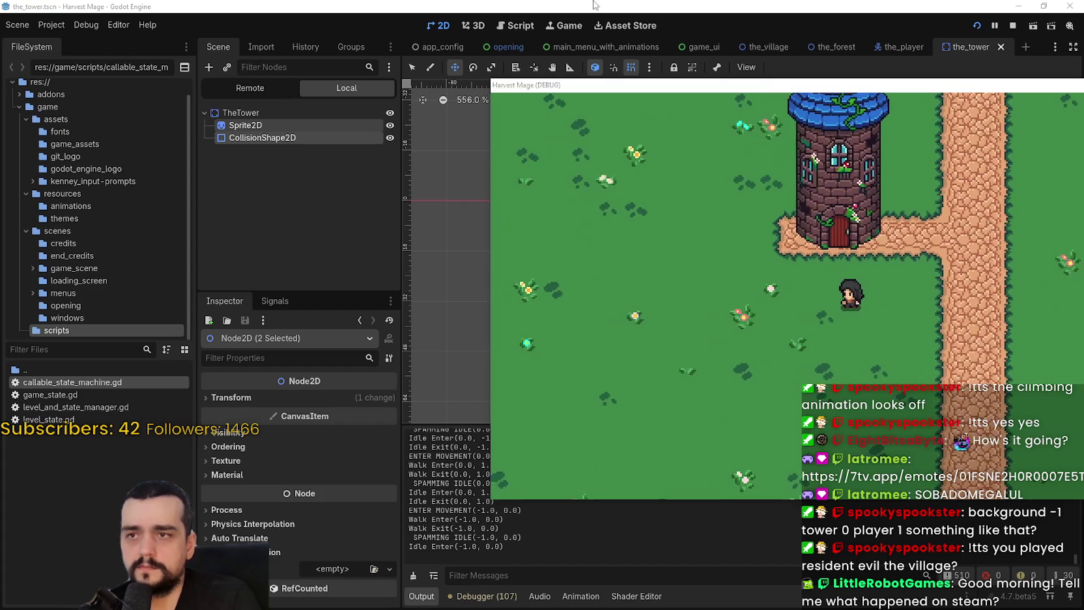
left_click(595, 5)
scroll(807, 303, "down", 3)
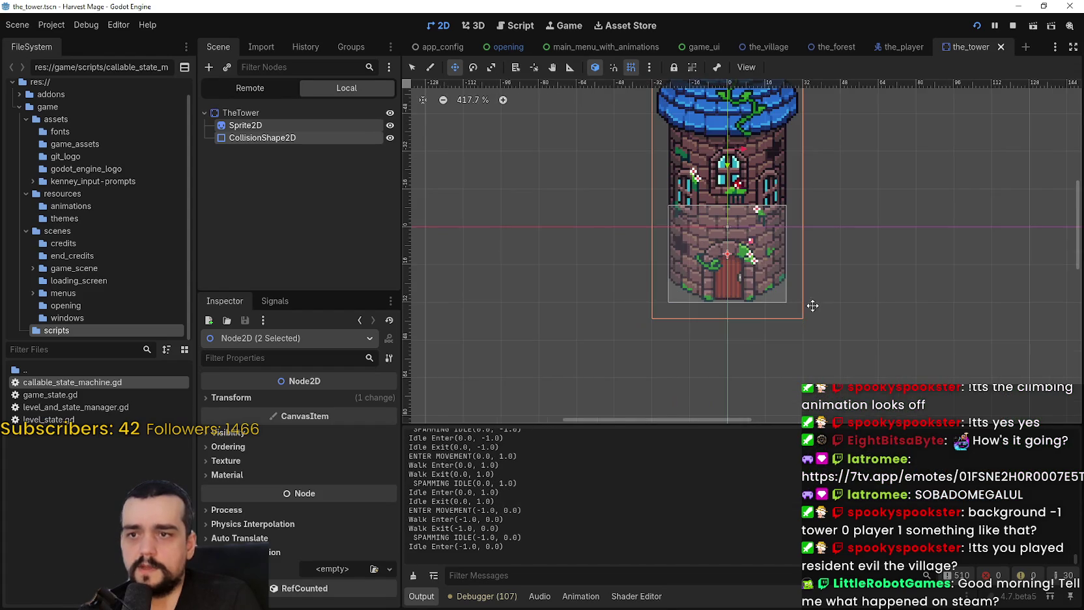
scroll(811, 306, "up", 2)
scroll(808, 308, "down", 4)
scroll(802, 307, "up", 2)
scroll(799, 293, "down", 1)
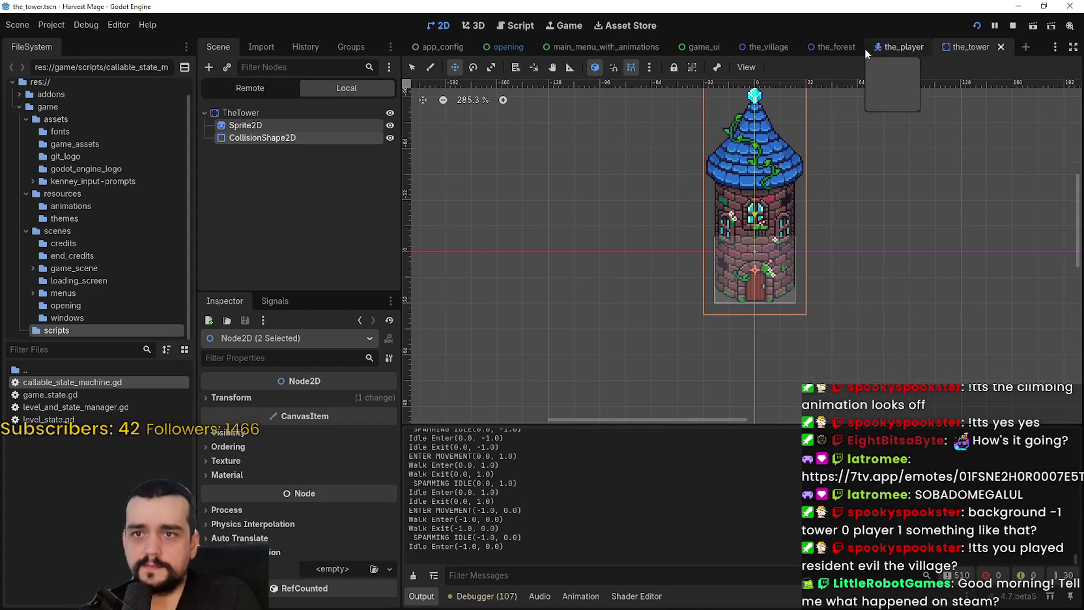
left_click(769, 47)
Move TheTower to (240, 128) in the village and launch the scene
scroll(671, 263, "down", 2)
left_click_drag(671, 263, 677, 228)
key("F6")
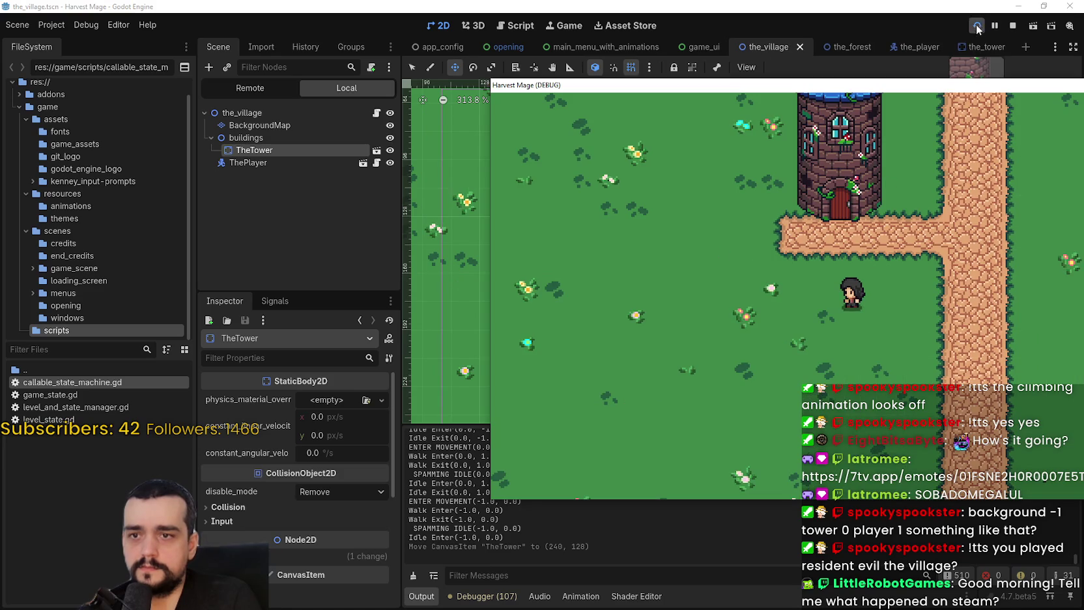
Restart the game, start a New Game maximized, and walk the player into and around the tower
left_click(977, 28)
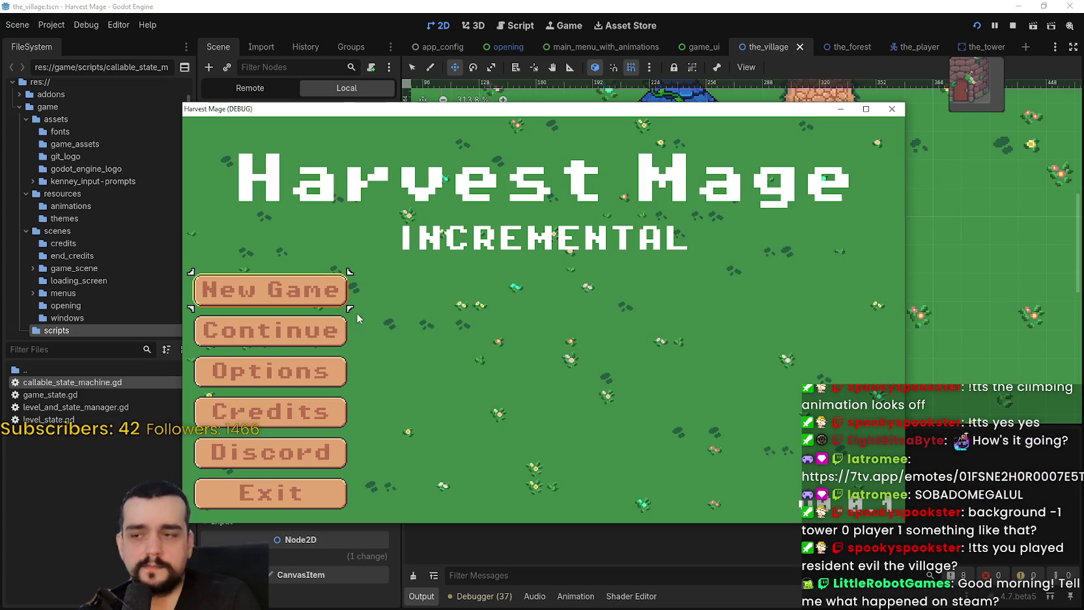
left_click(346, 296)
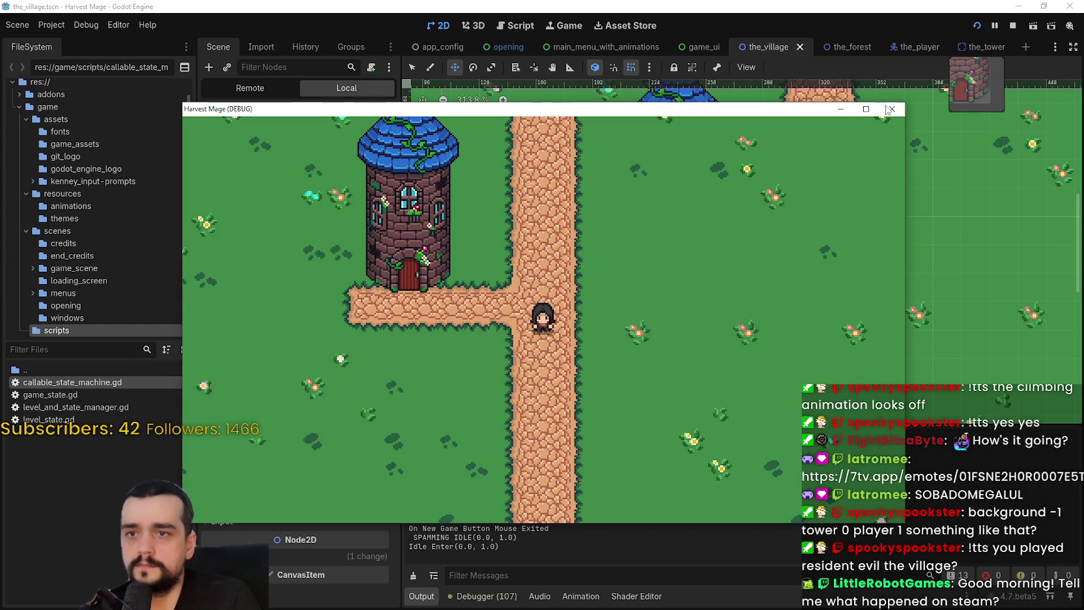
left_click(865, 109)
key("Left")
key("Up")
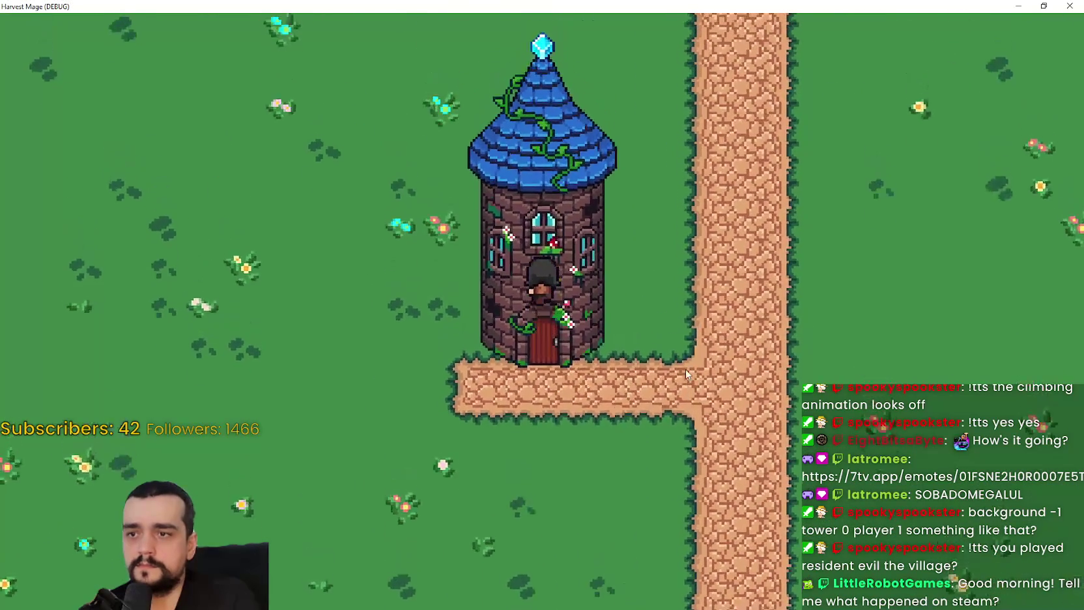
key("Down")
key("Right")
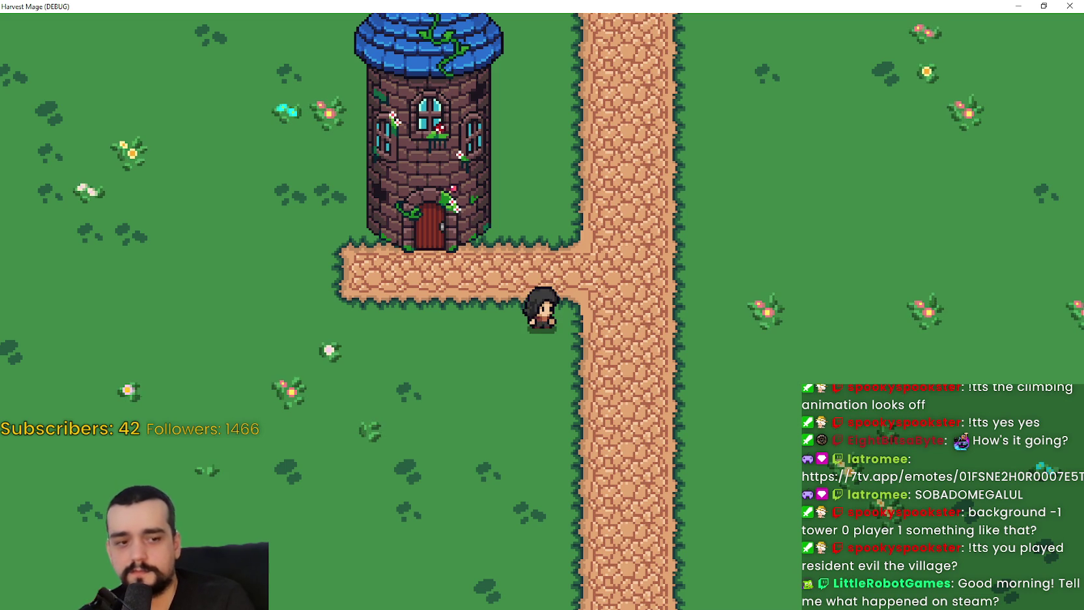
key("alt+Tab")
Scroll through the Steam store front page and show the Popular Upcoming games
scroll(794, 422, "down", 10)
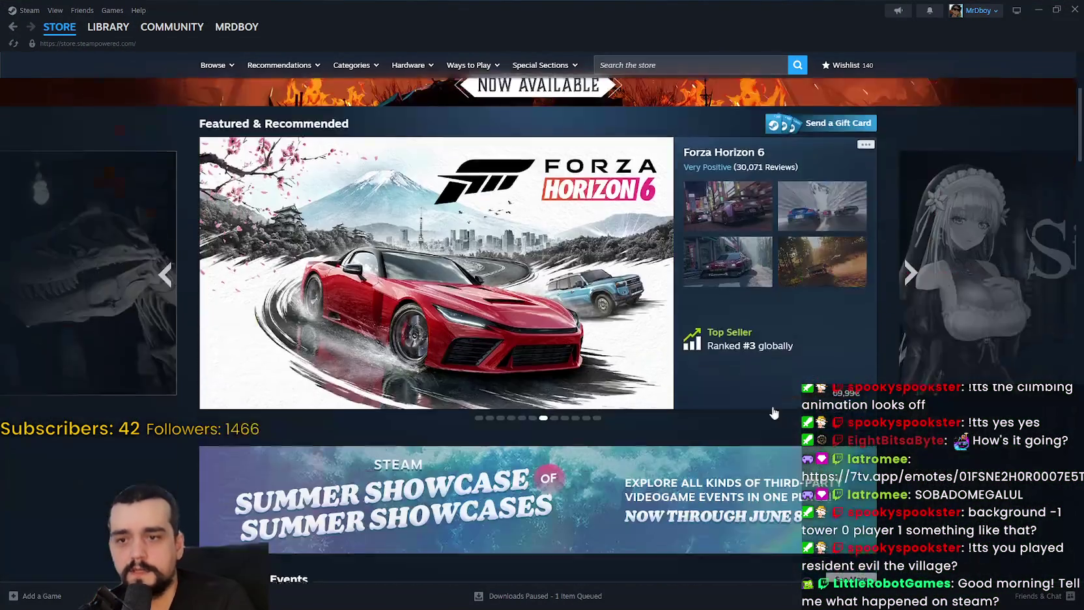
scroll(794, 422, "down", 10)
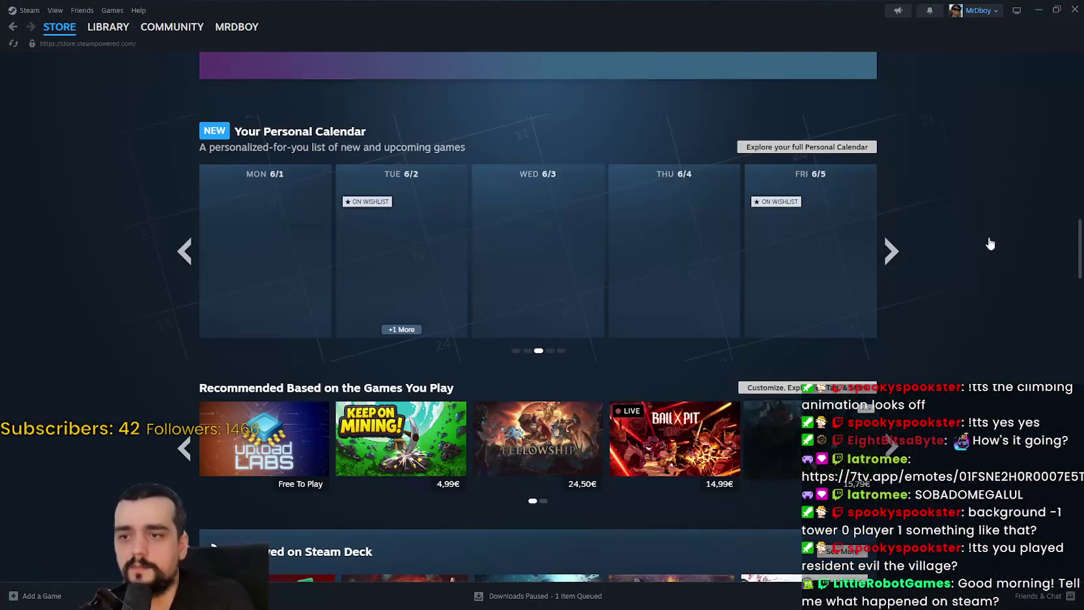
scroll(945, 248, "up", 3)
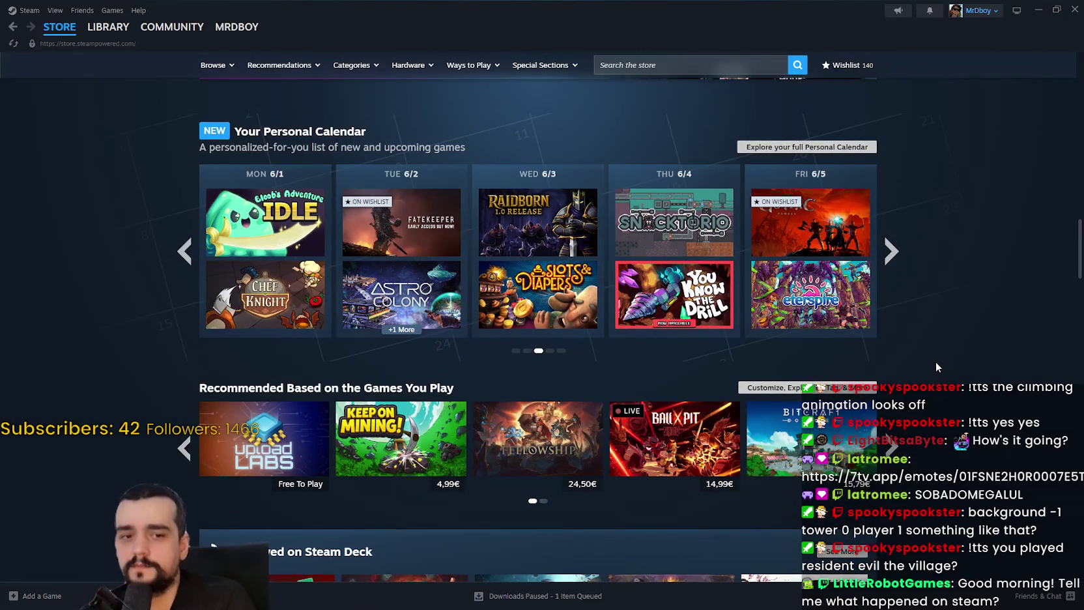
scroll(935, 363, "up", 2)
scroll(570, 337, "down", 4)
scroll(569, 336, "down", 15)
scroll(477, 320, "up", 1)
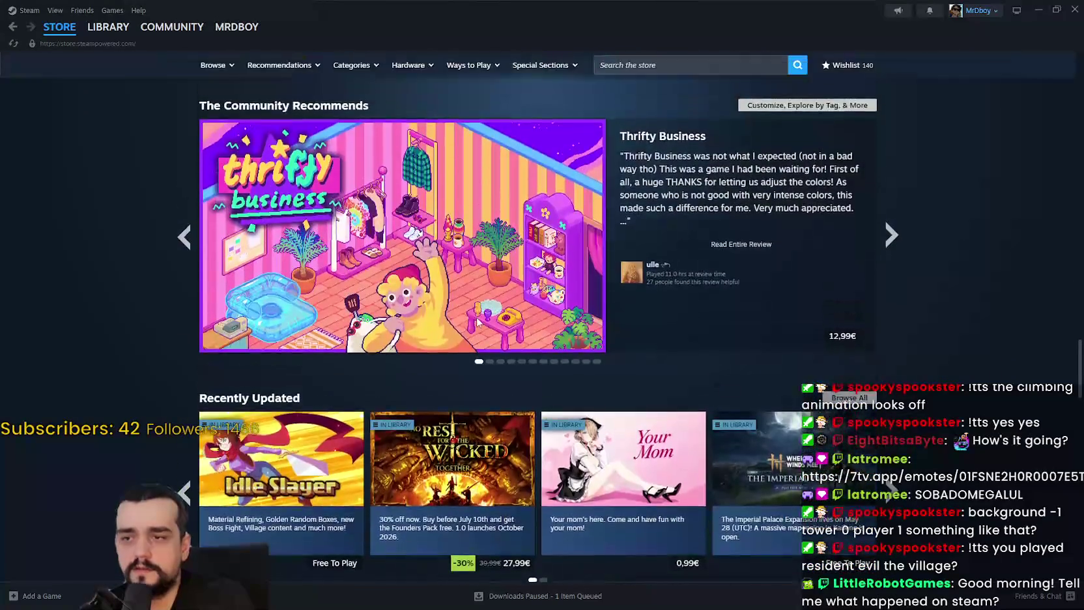
scroll(477, 319, "down", 12)
scroll(443, 261, "up", 4)
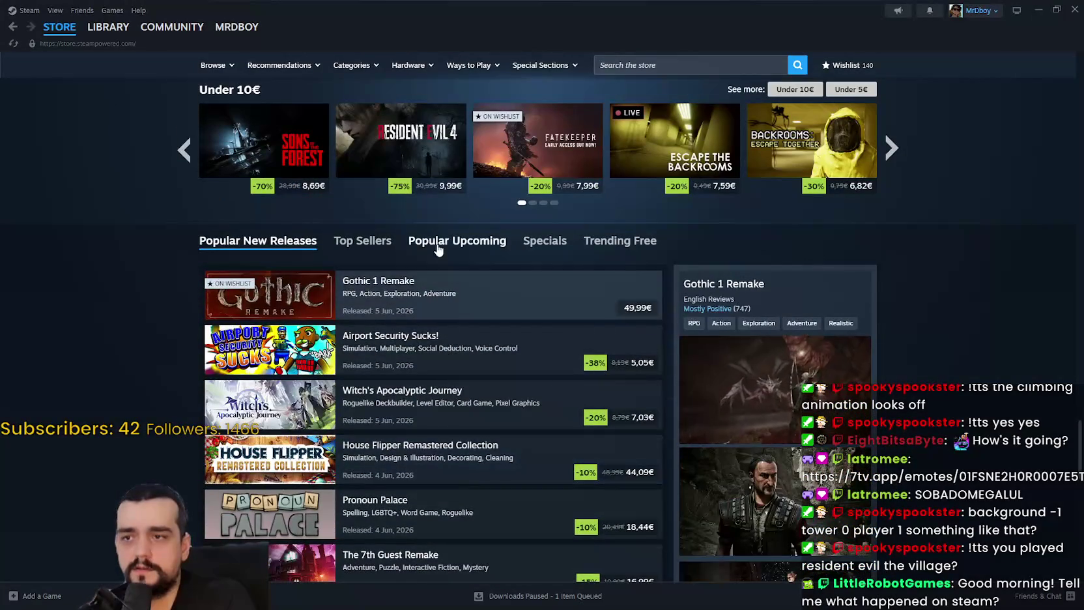
left_click(437, 249)
Scroll through the Popular Upcoming list, then return to the running game
scroll(1010, 307, "down", 3)
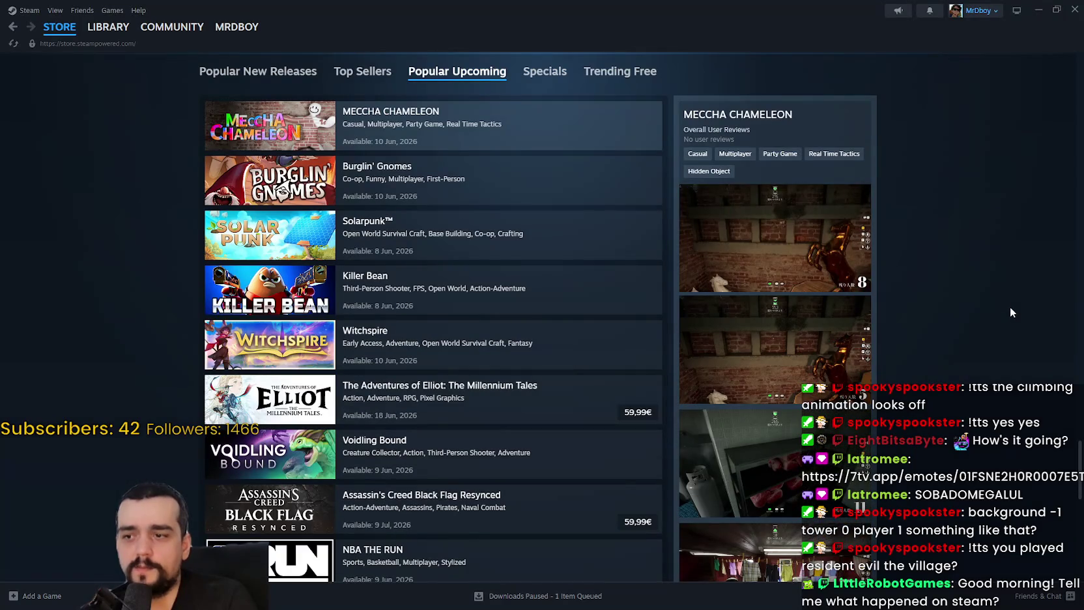
scroll(996, 296, "down", 2)
scroll(999, 295, "up", 4)
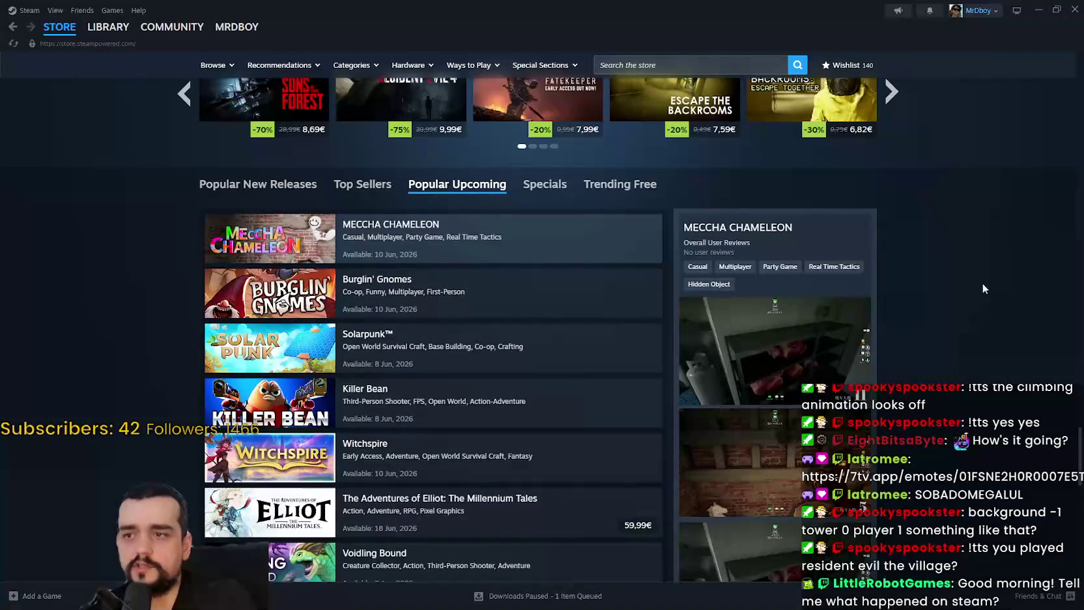
scroll(1010, 180, "up", 8)
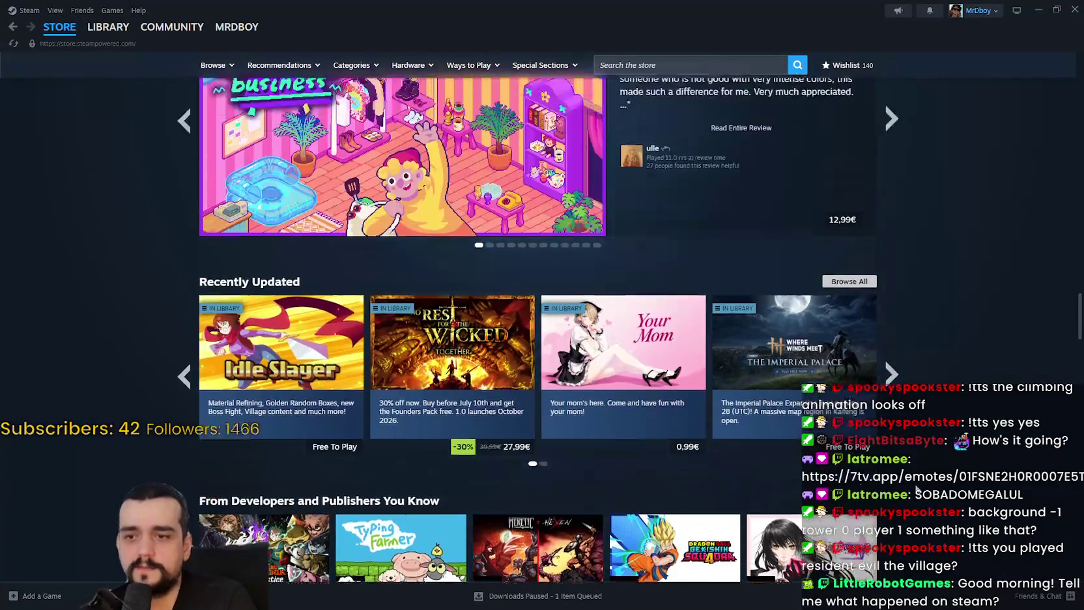
scroll(910, 231, "up", 10)
scroll(910, 230, "up", 3)
key("alt+Tab")
Walk the player into the tower door, back down, and onto the grass beside it
key("Left")
key("Up")
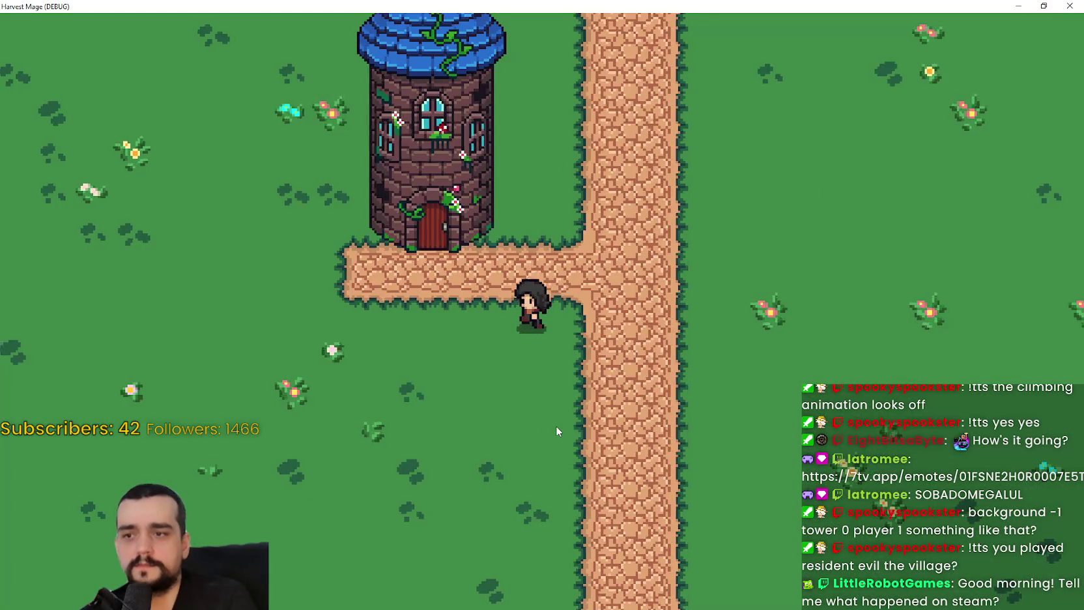
key("Down")
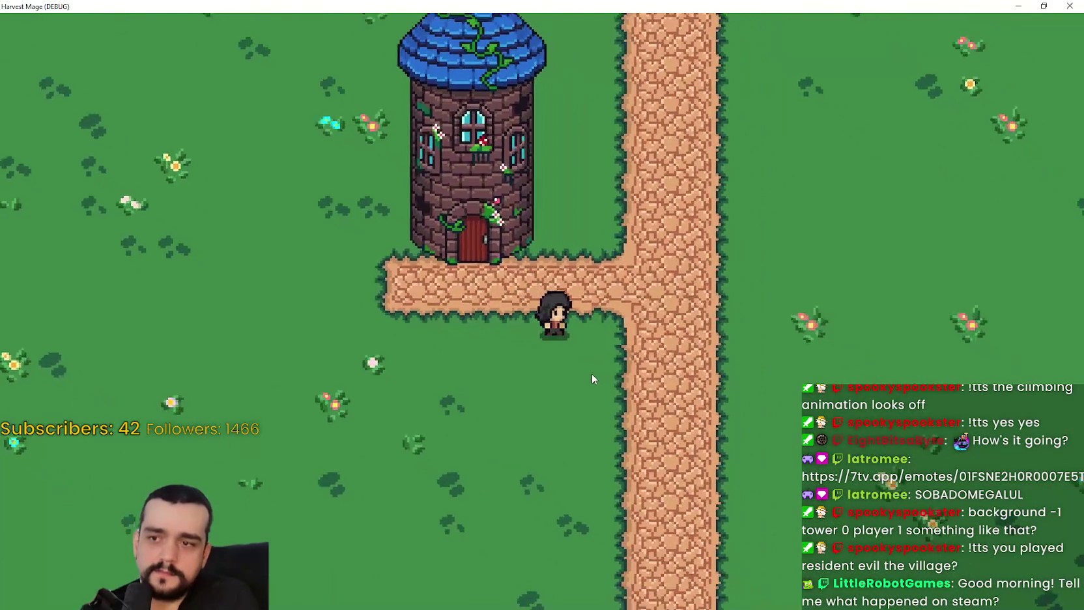
key("alt+Tab")
key("alt+Tab")
key("Up")
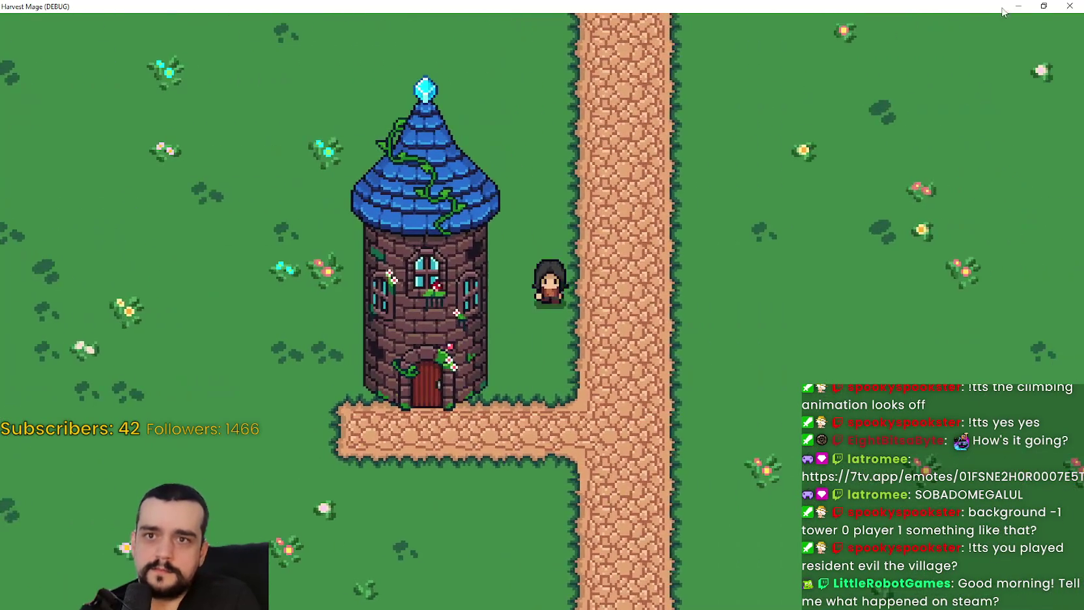
key("Down")
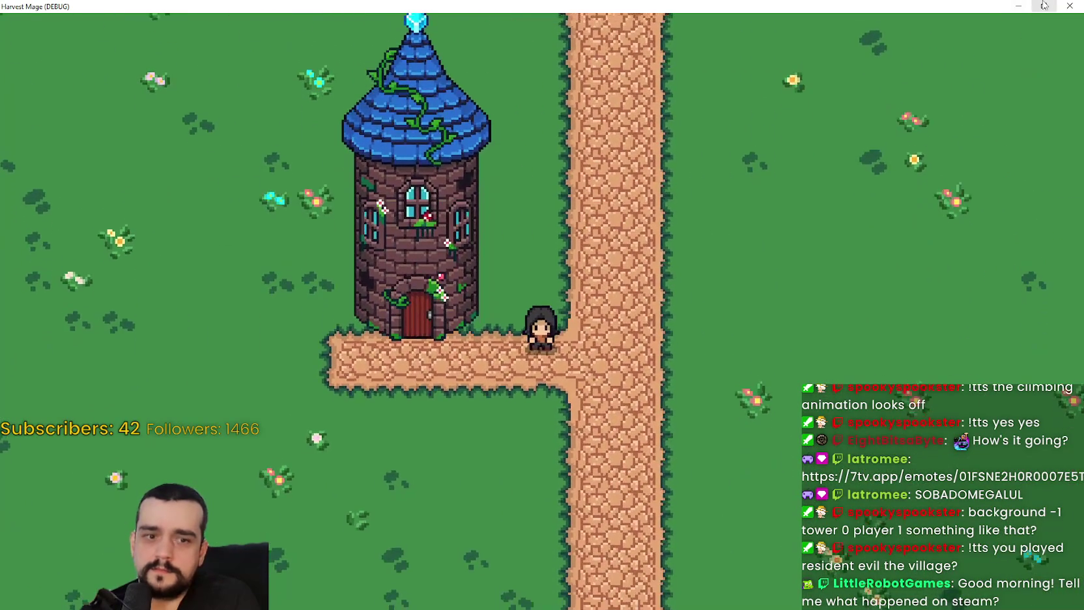
Restore and close the running game window, returning to the editor
left_click(1043, 6)
left_click(891, 110)
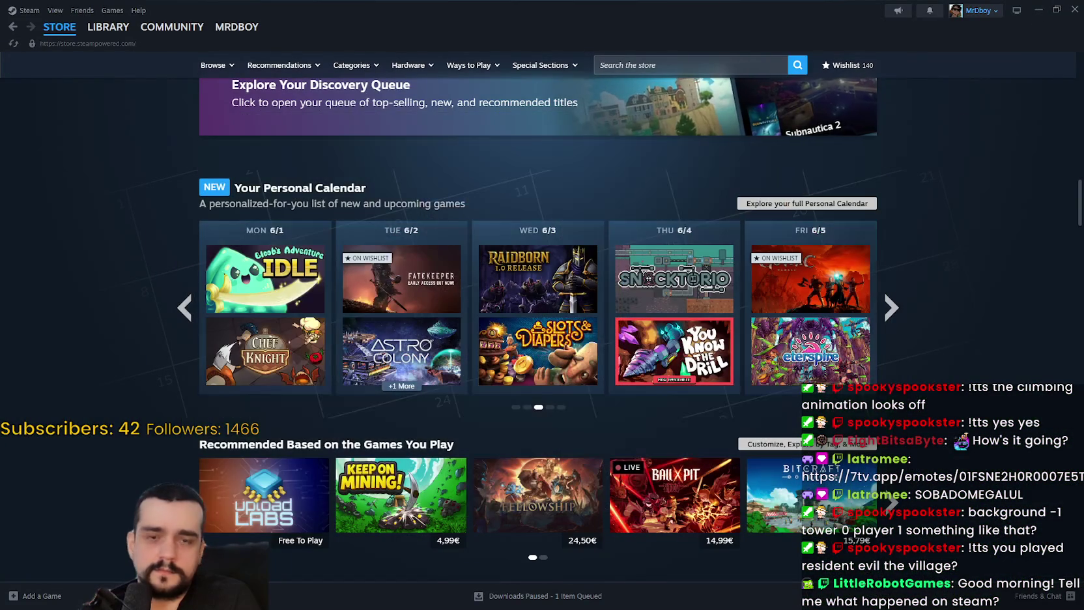
key("alt+Tab")
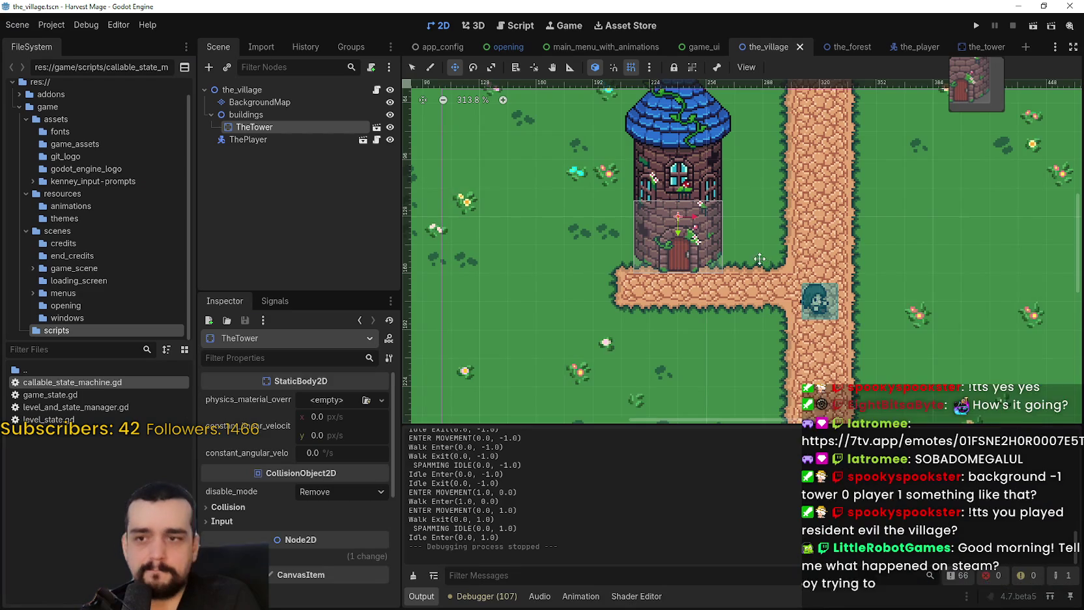
Drag ThePlayer above the buildings group in the_village's Scene dock
scroll(766, 312, "up", 2)
scroll(766, 312, "left", 4)
scroll(766, 312, "down", 3)
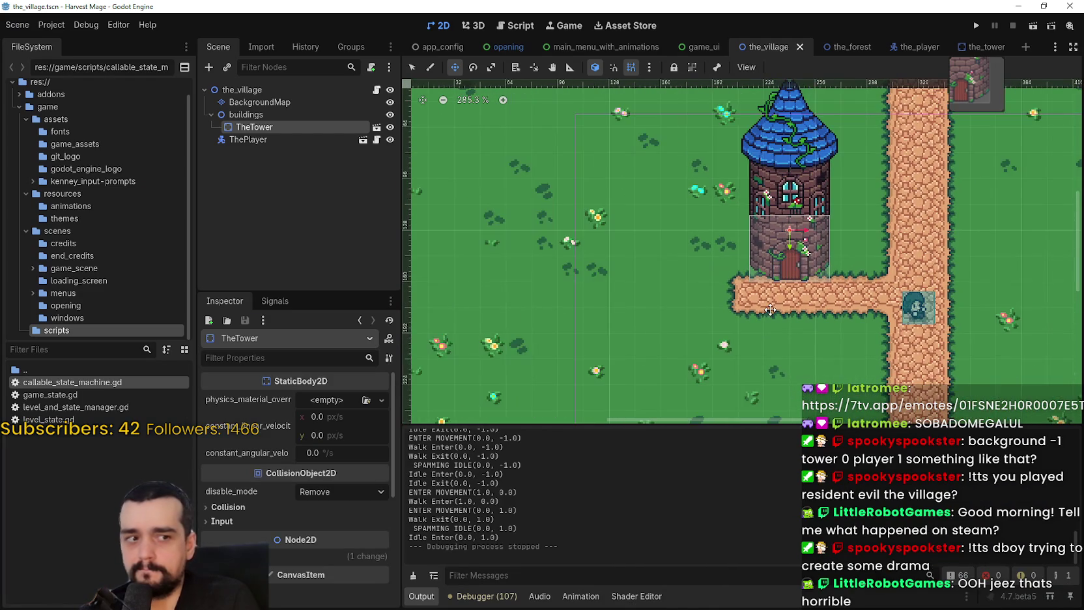
scroll(853, 352, "right", 2)
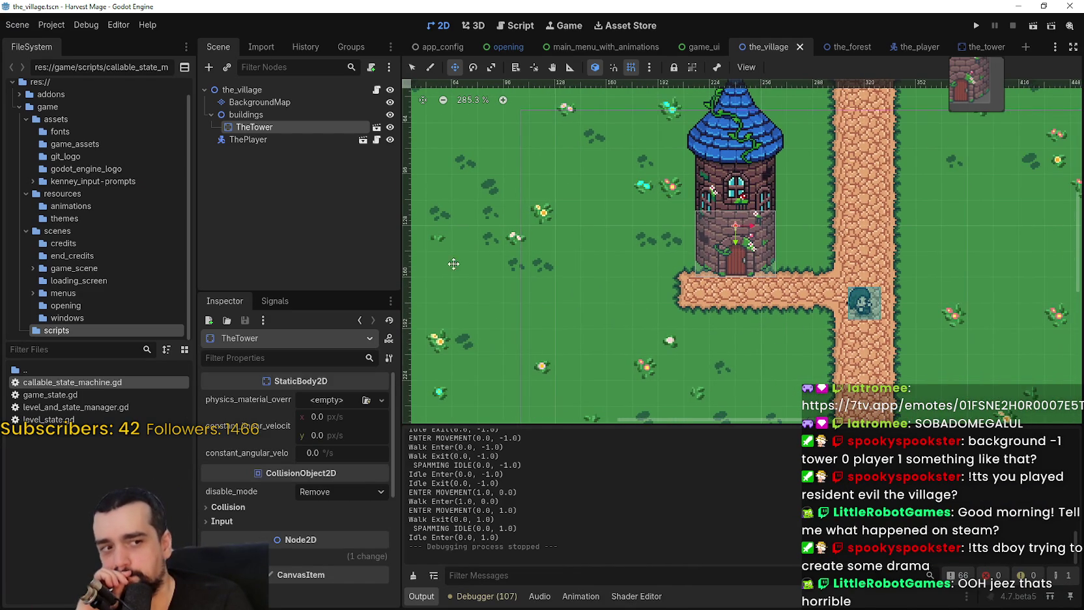
key("Down")
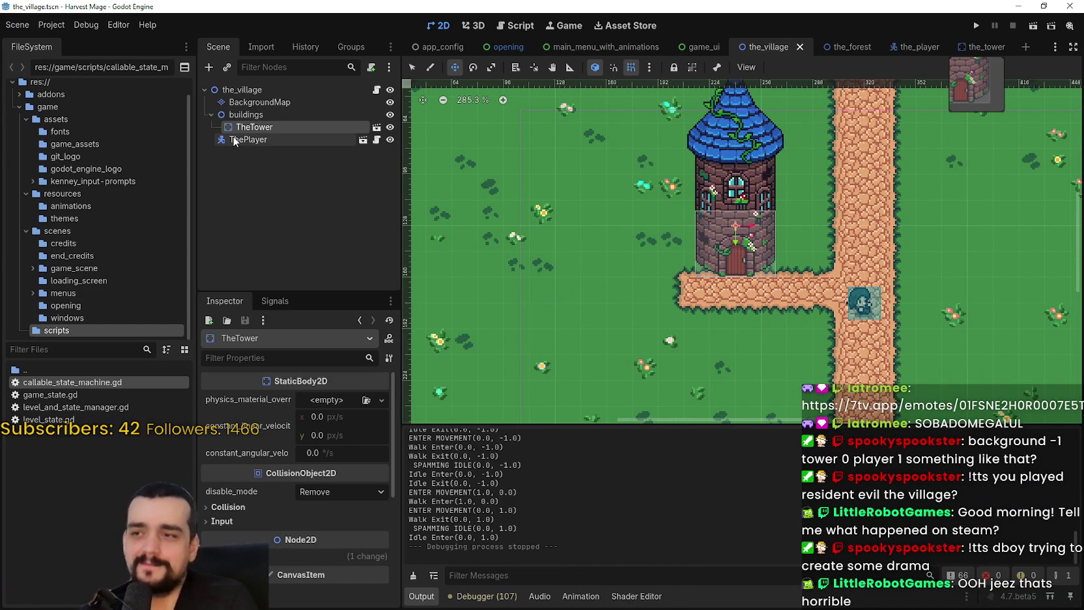
scroll(871, 298, "up", 3)
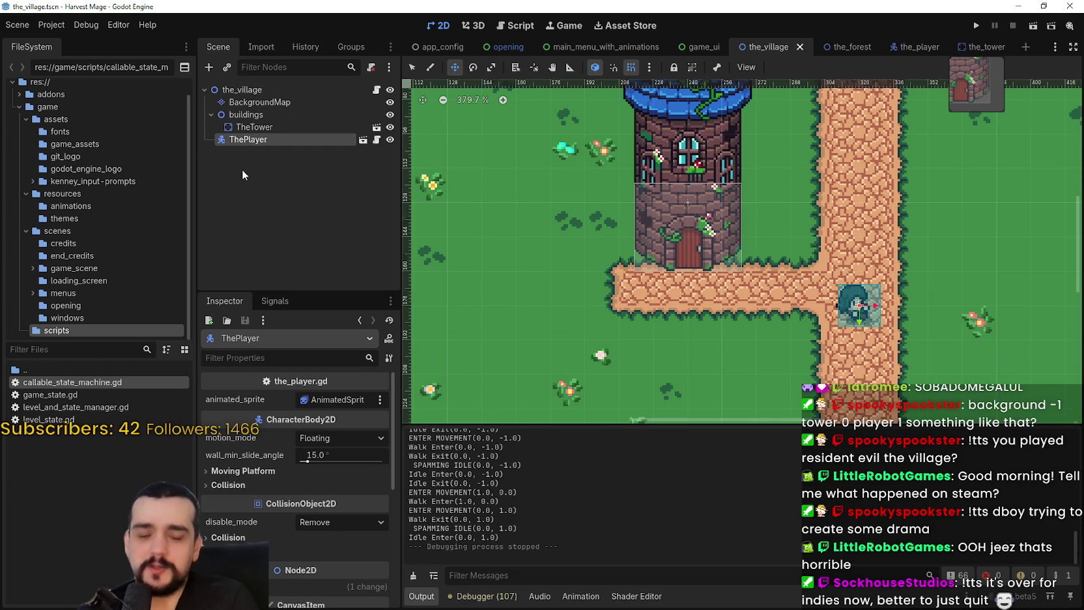
left_click(233, 142, "ctrl")
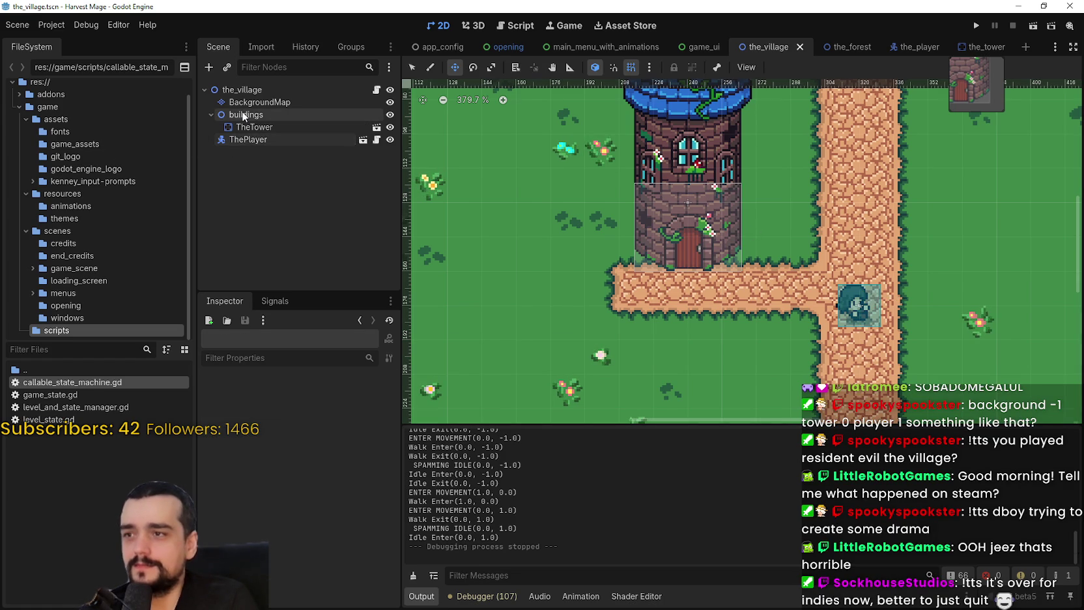
left_click_drag(242, 140, 243, 108)
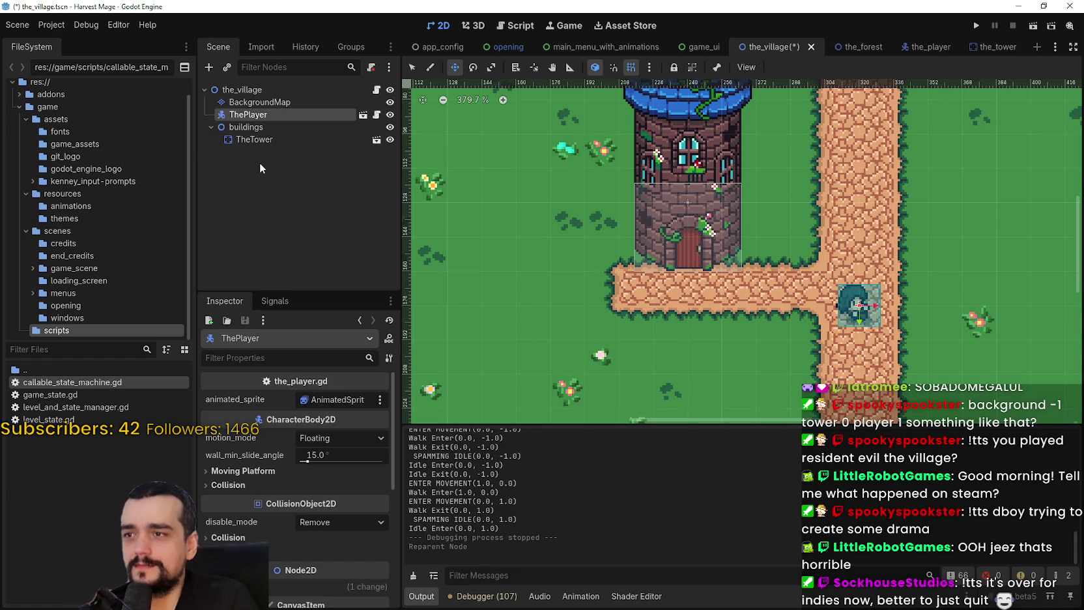
Check the Steam store briefly, then run the game from the editor
key("alt+Tab")
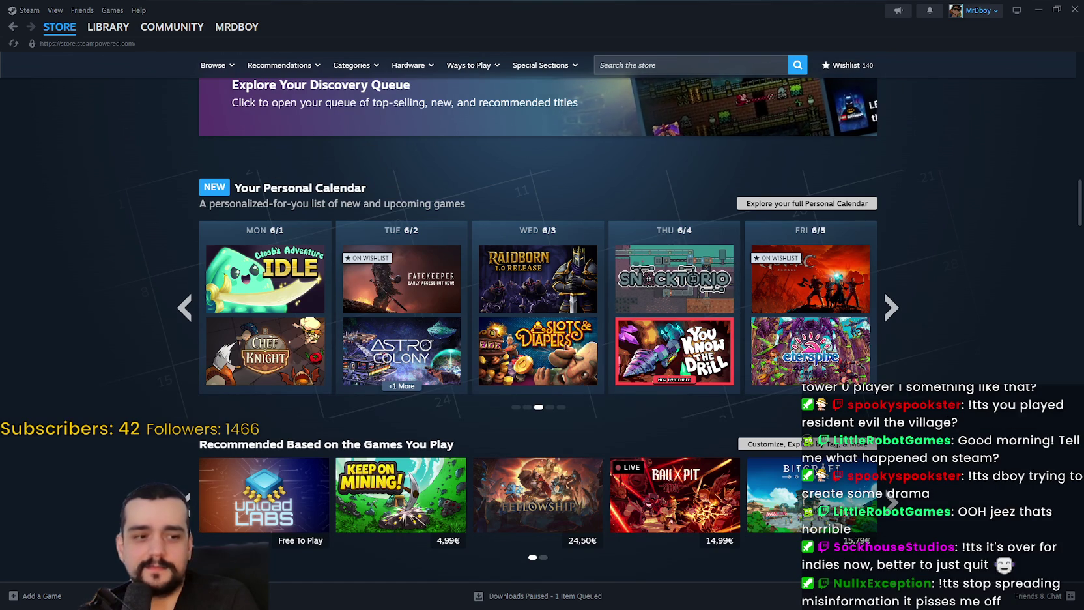
key("alt+Tab")
left_click(976, 26)
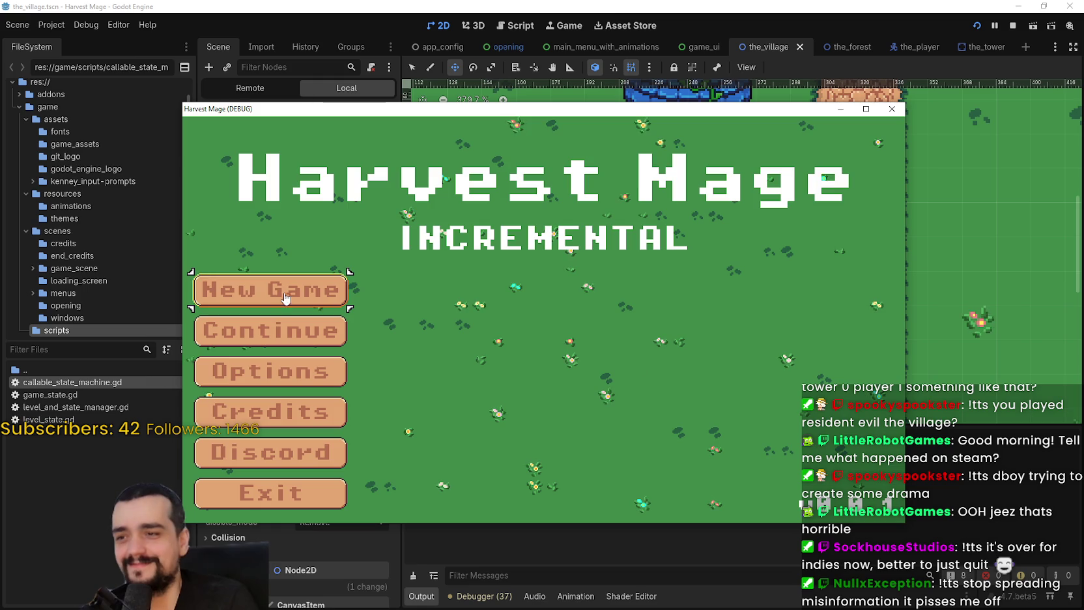
Start a New Game, maximize the game window and walk the player into and around the tower
left_click(285, 296)
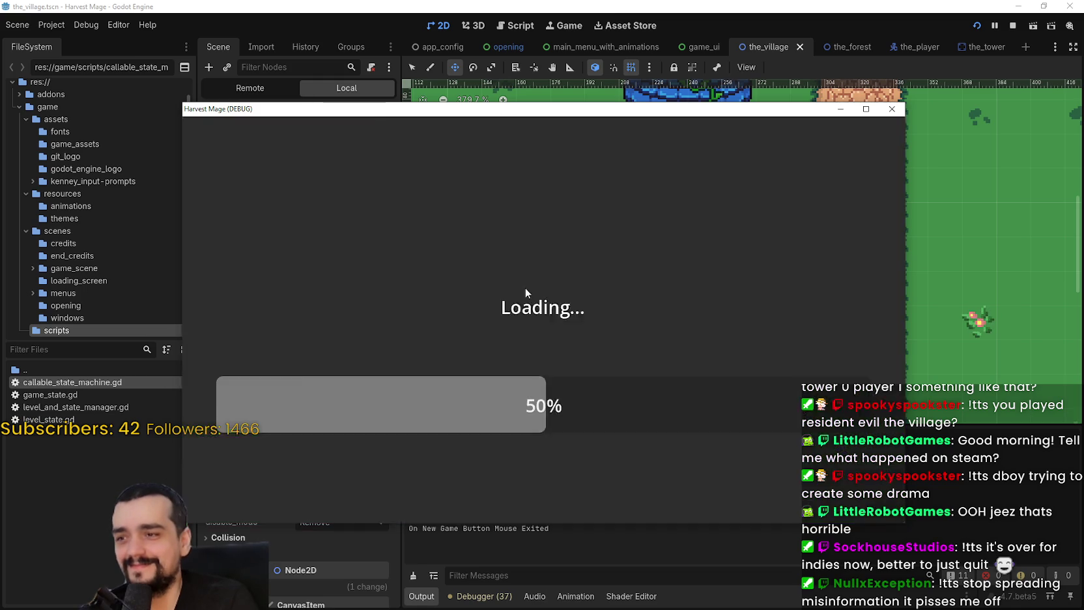
left_click(865, 110)
key("Left")
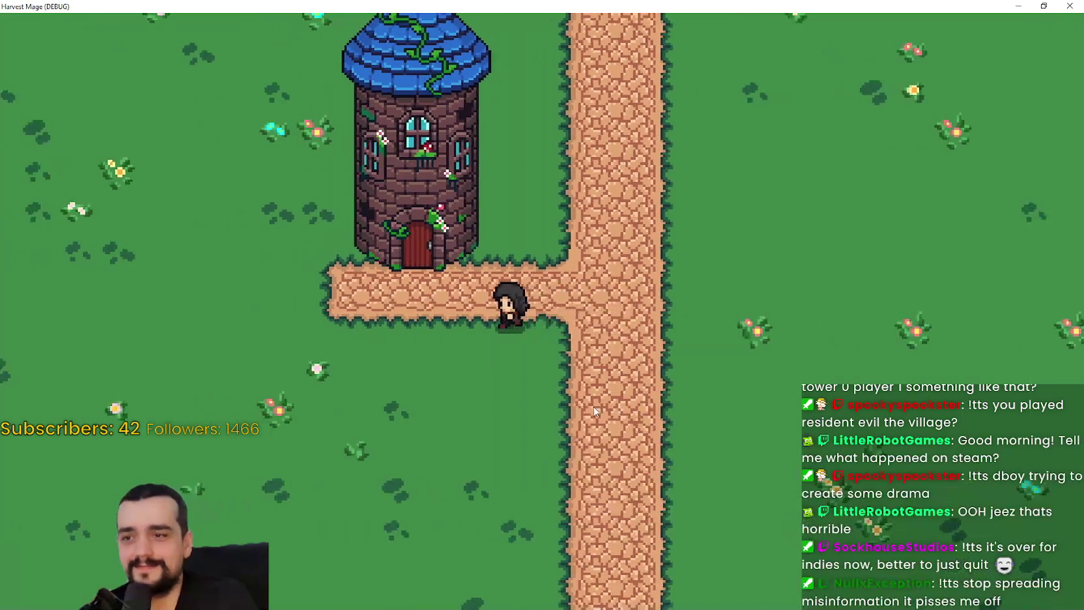
key("Up")
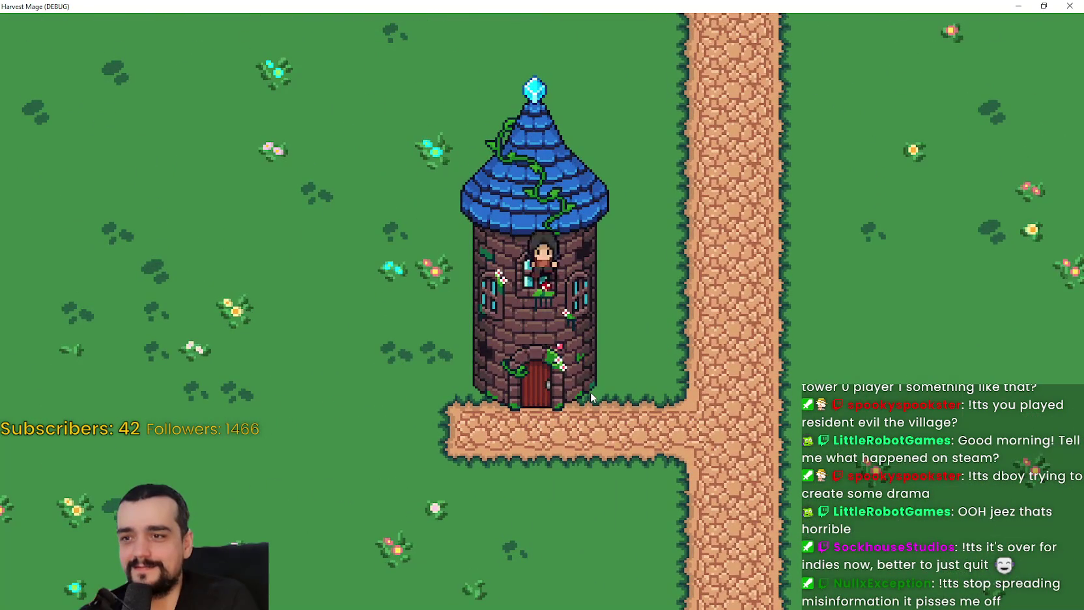
key("Down")
key("Right")
mouse_move(501, 6)
left_mouse_down()
mouse_move(500, 110)
mouse_move(531, 285)
mouse_move(559, 146)
mouse_move(573, 140)
left_mouse_up()
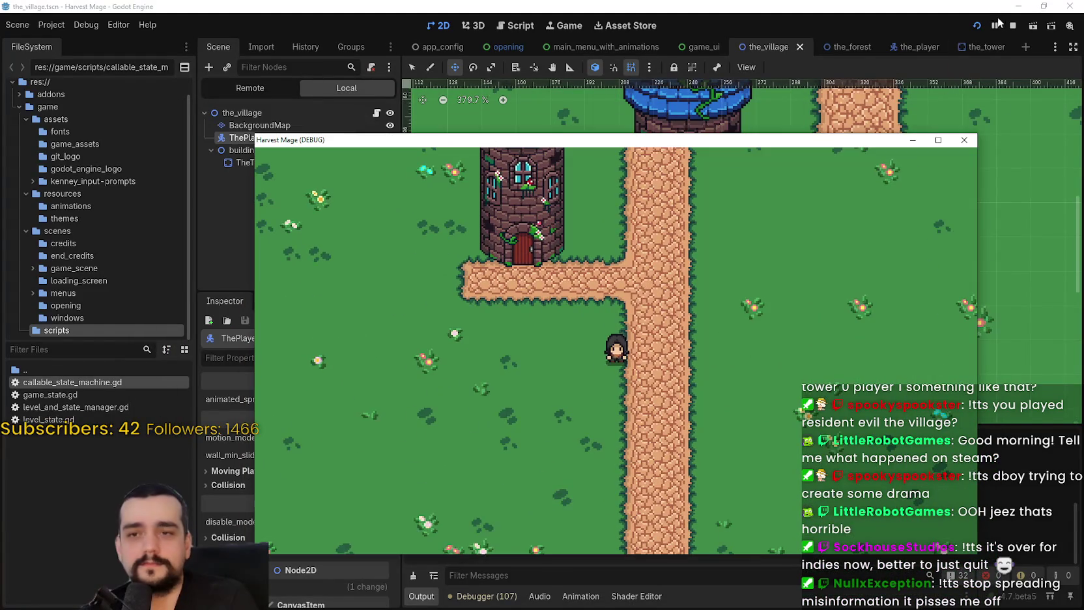
Stop the game and move ThePlayer back below the buildings group and TheTower in the Scene dock
left_click(1010, 26)
left_click(229, 129)
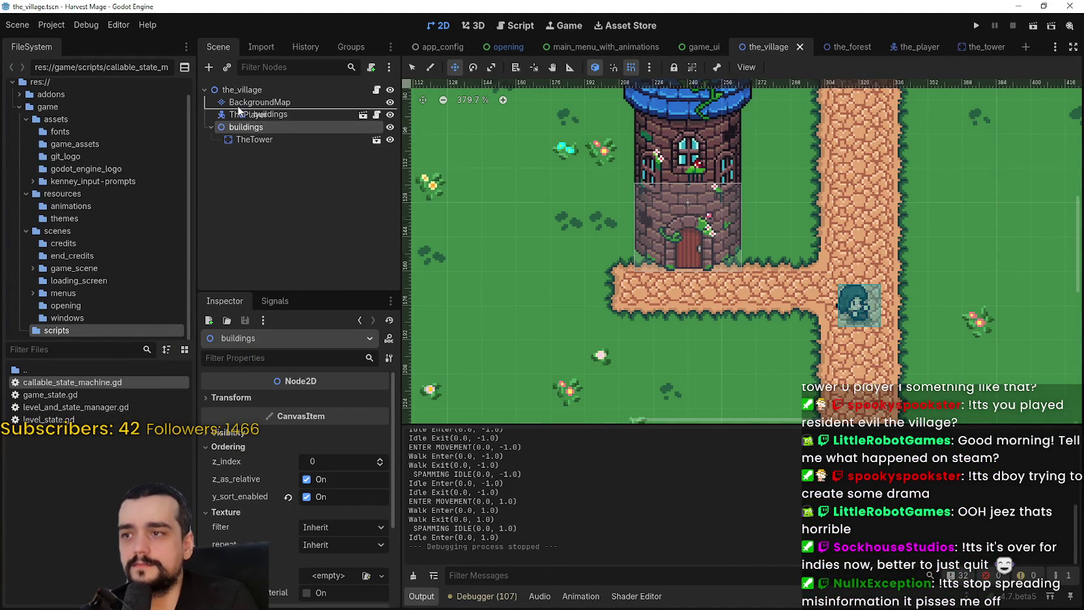
left_click_drag(238, 111, 263, 123)
left_click(235, 142)
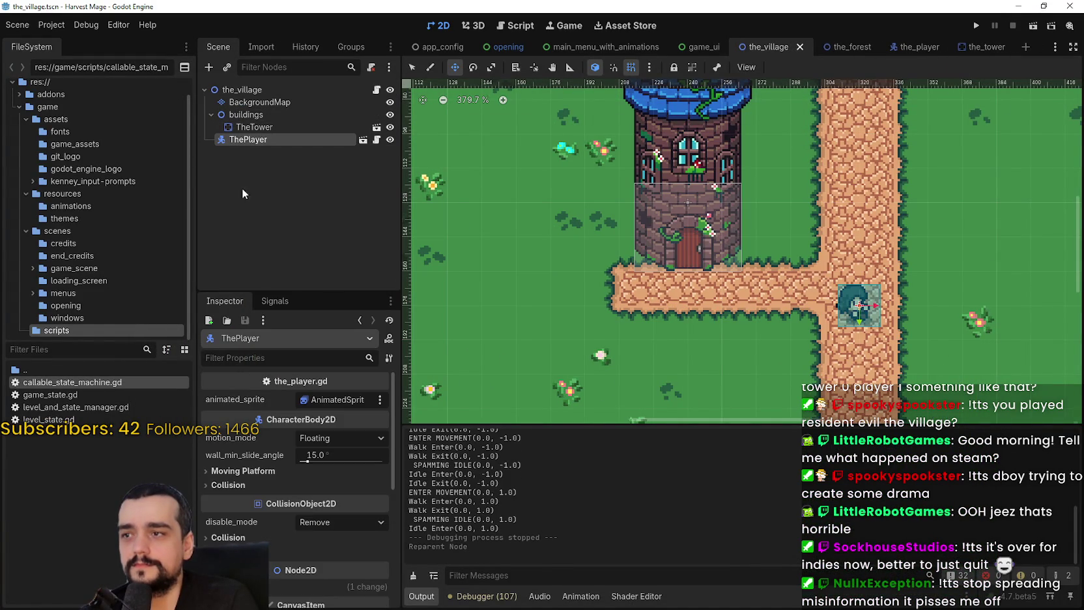
left_click(263, 127)
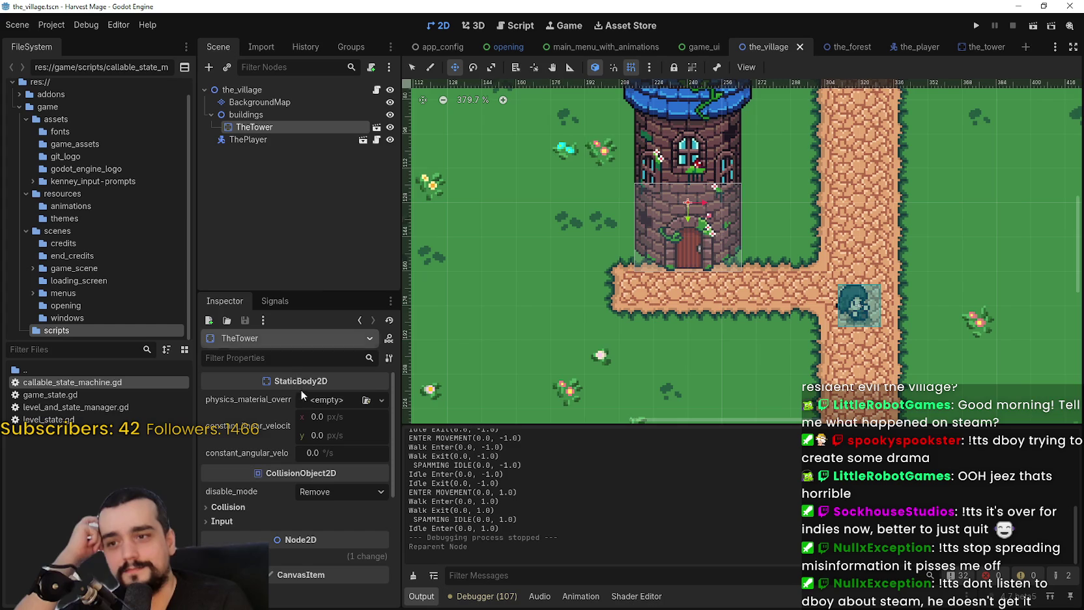
left_click(975, 42)
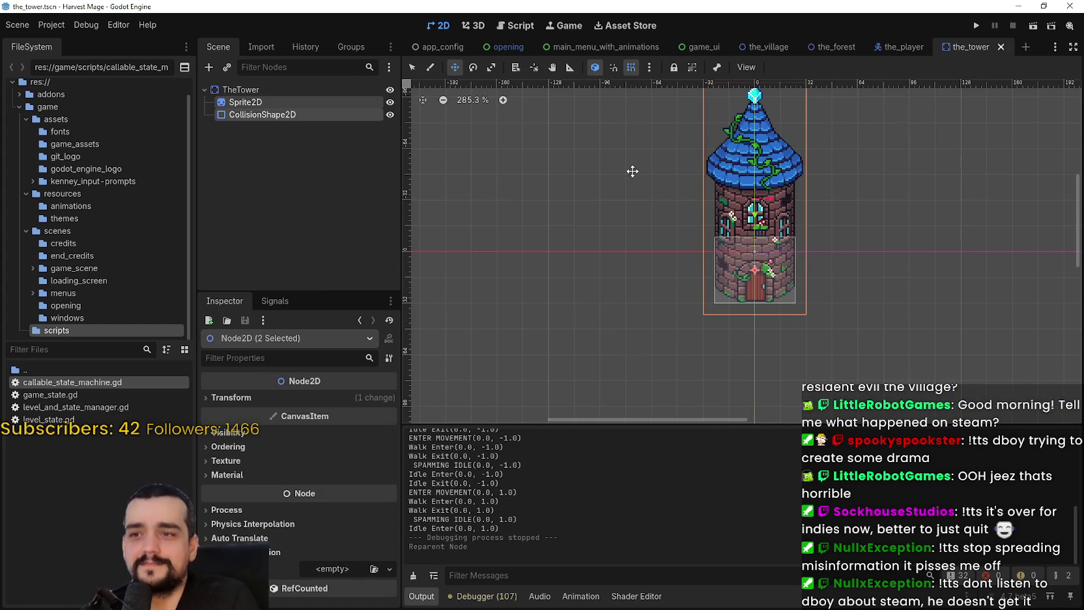
Compare the tower's Sprite2D and CollisionShape2D bounds, ending with the Sprite2D selected
scroll(573, 210, "down", 3)
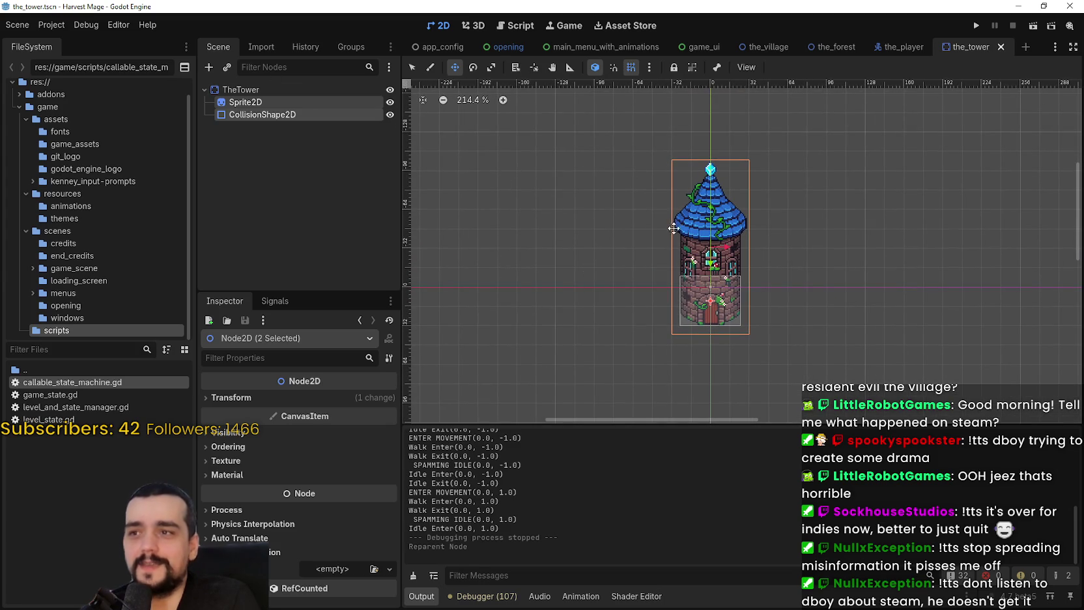
left_click(406, 67)
left_click(538, 195)
scroll(668, 359, "up", 5)
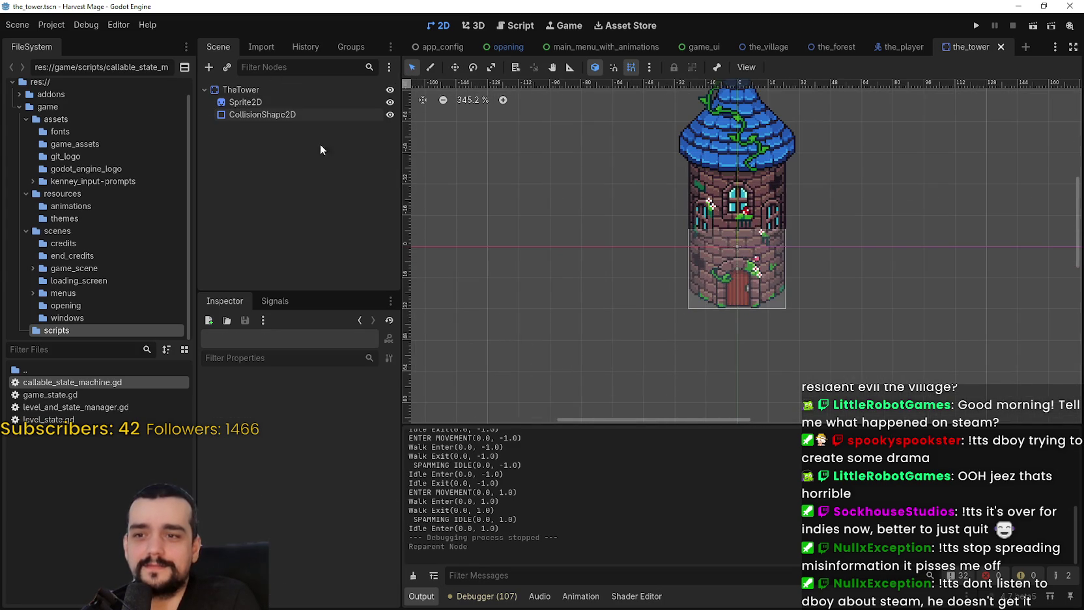
left_click(263, 104)
left_click(262, 116)
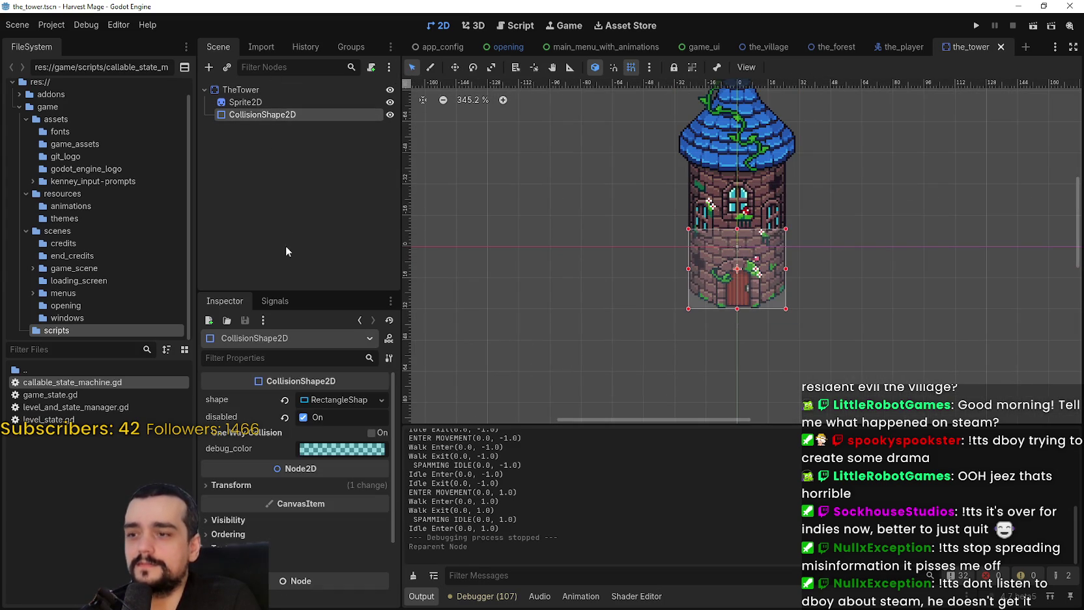
left_click(278, 102)
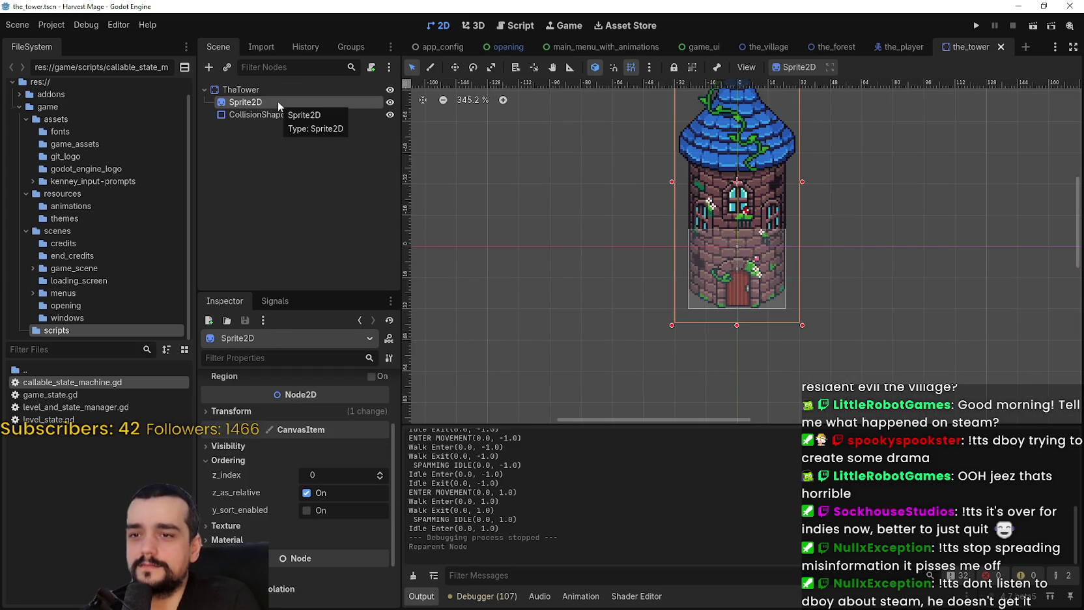
scroll(802, 251, "up", 5)
scroll(801, 250, "down", 5)
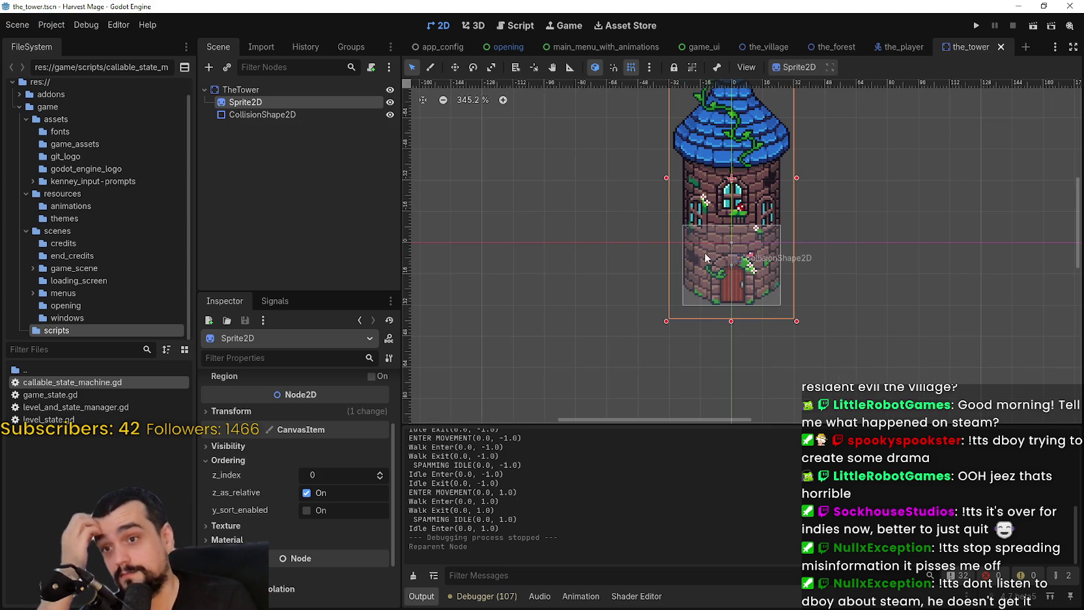
left_click(257, 102)
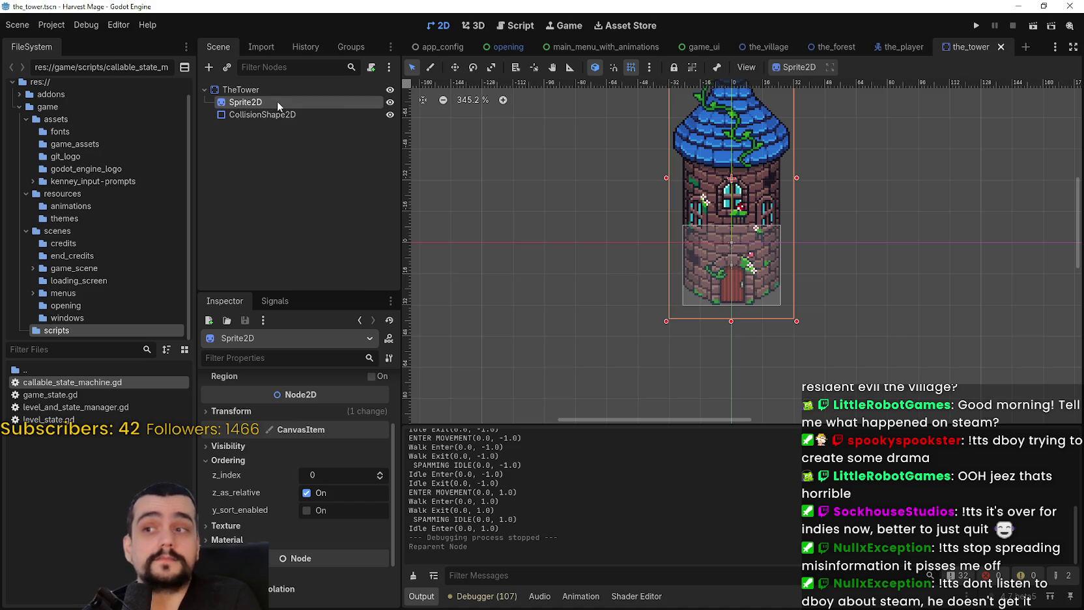
Revert the Sprite2D position to zero and set its offset y to -33
scroll(325, 535, "up", 3)
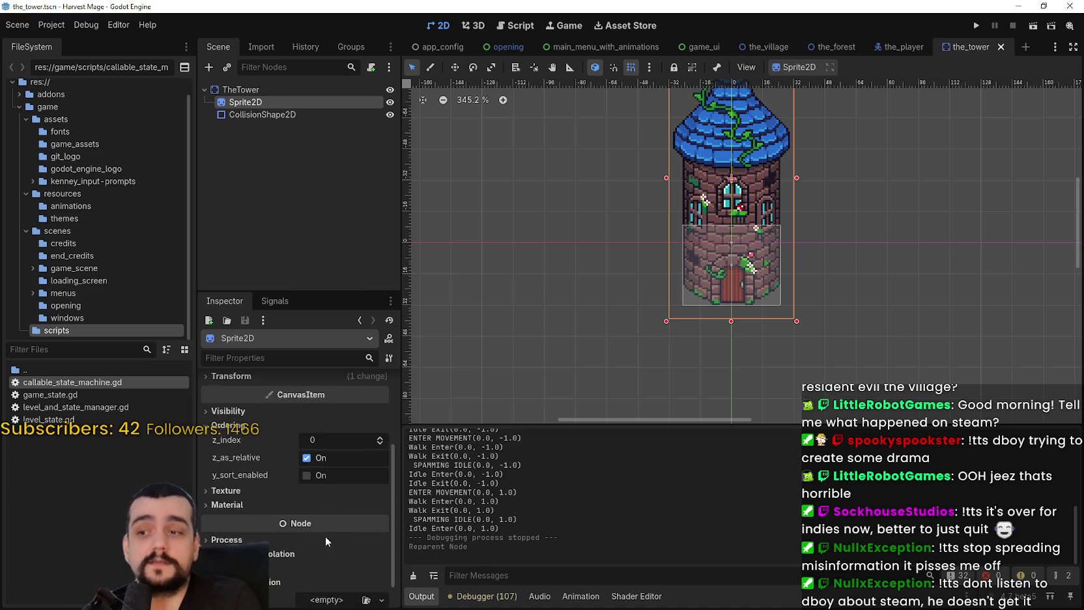
left_click(234, 492)
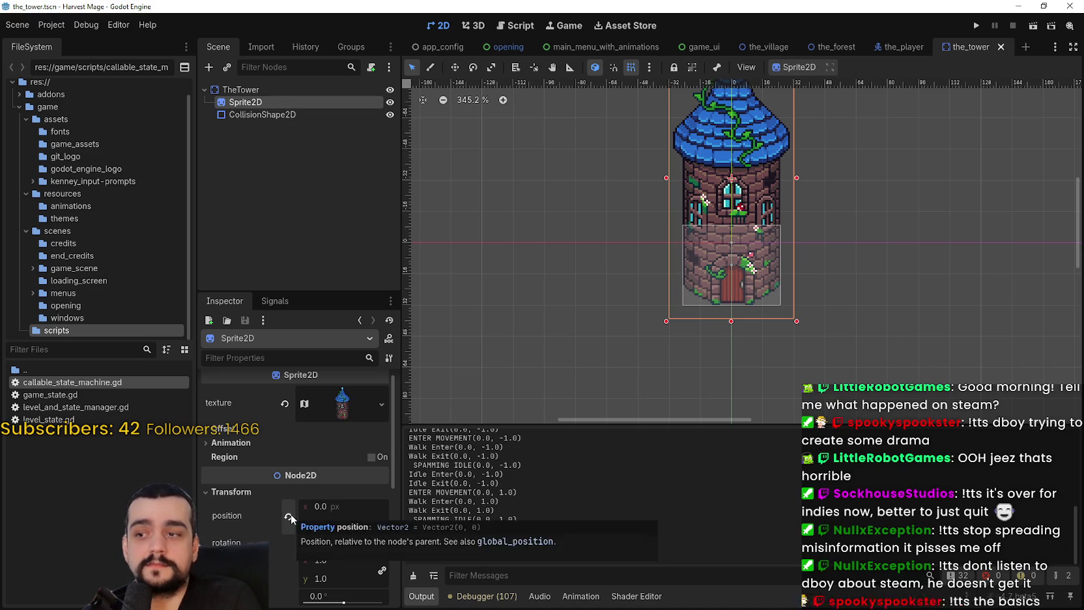
left_click(288, 517)
left_click(275, 425)
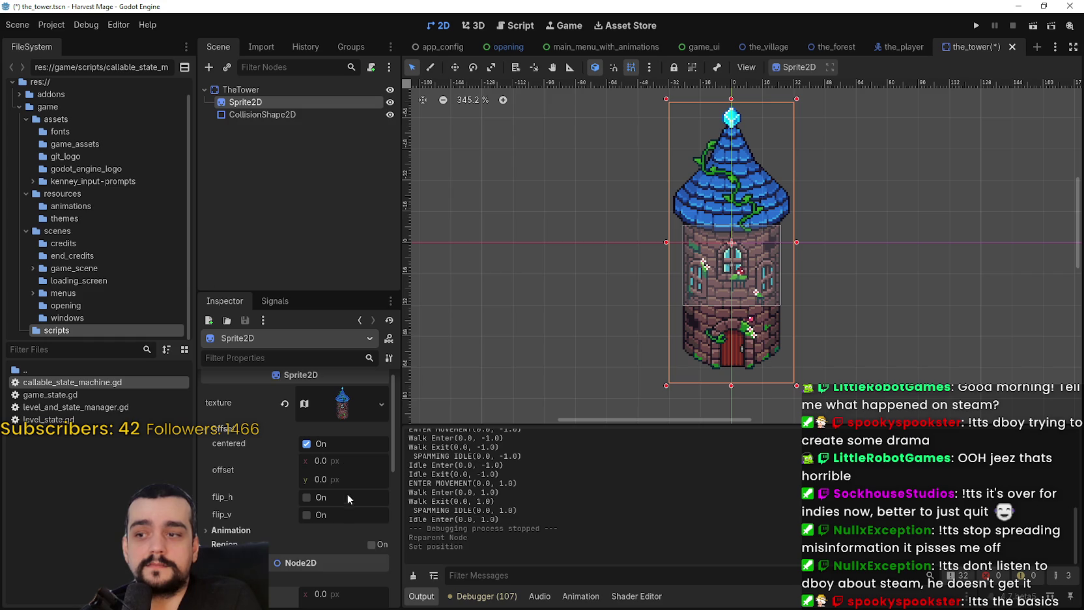
left_click(325, 480)
type("-33")
key("Return")
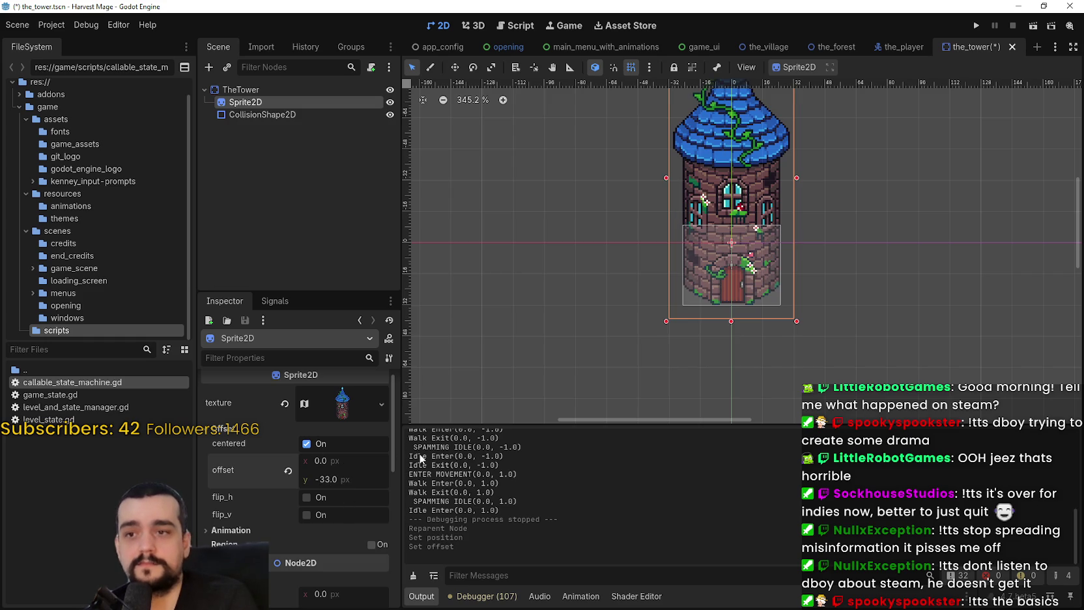
Run the project and start a New Game
left_click(976, 25)
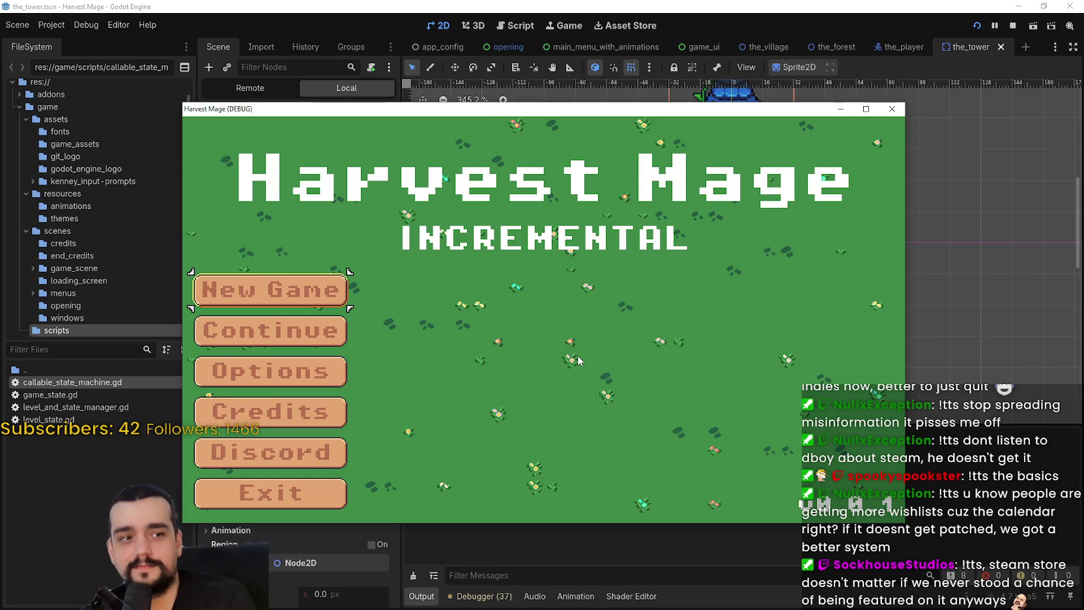
key("Return")
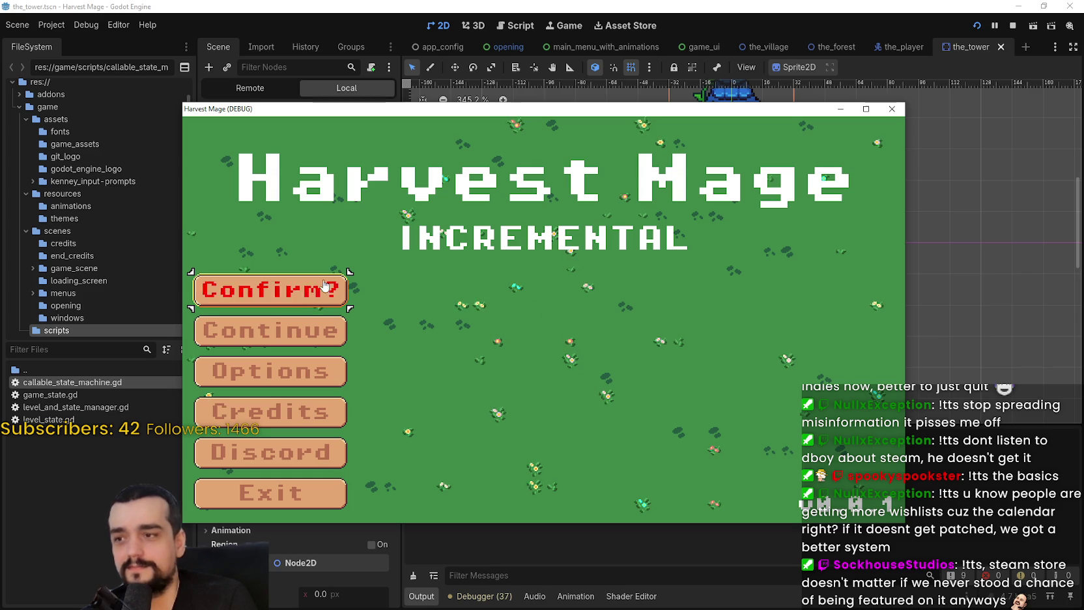
key("Return")
Walk the player up, down and into the tower door area, then close the game with Alt+F4
key("w")
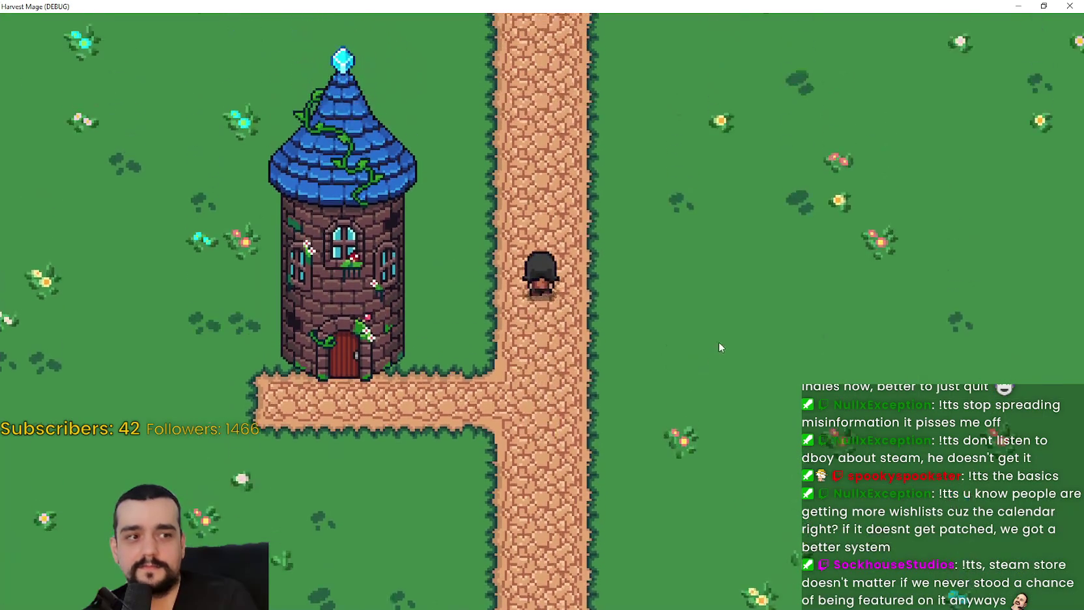
key("s")
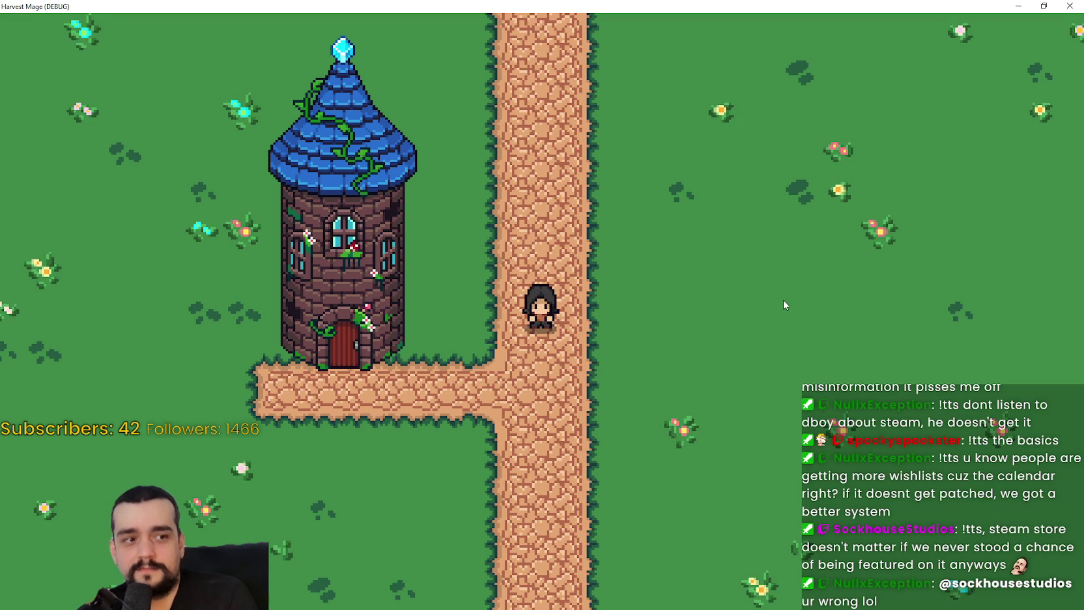
key("a")
key("s")
key("a")
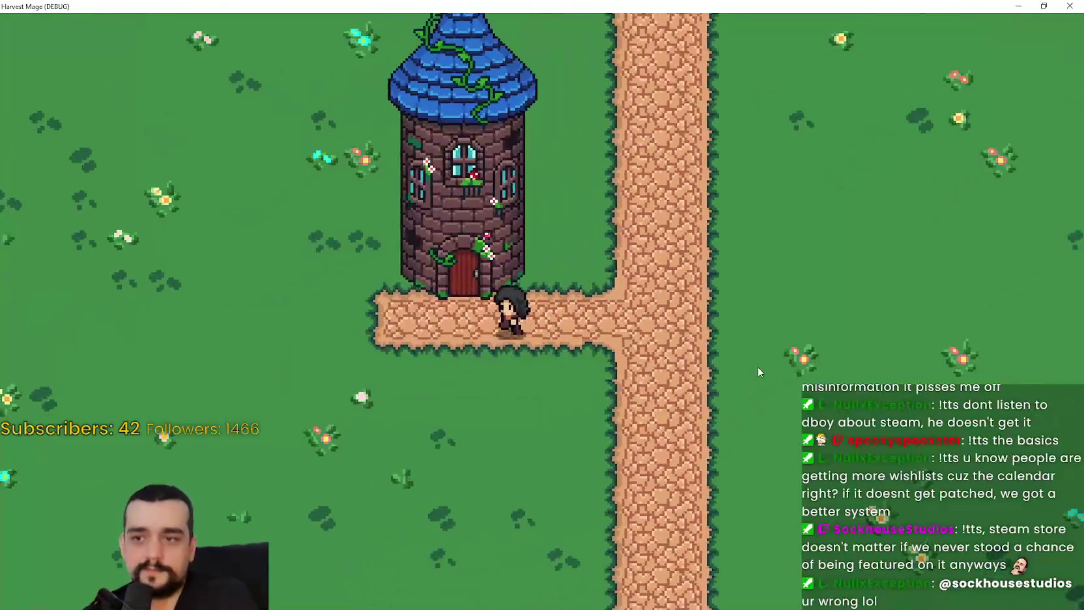
key("w")
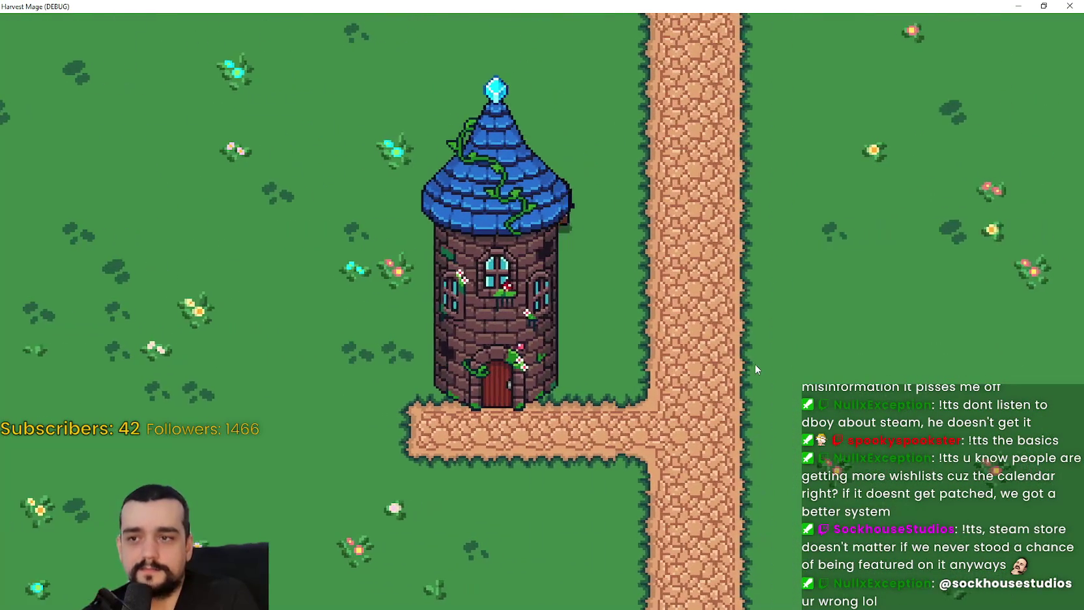
key("w")
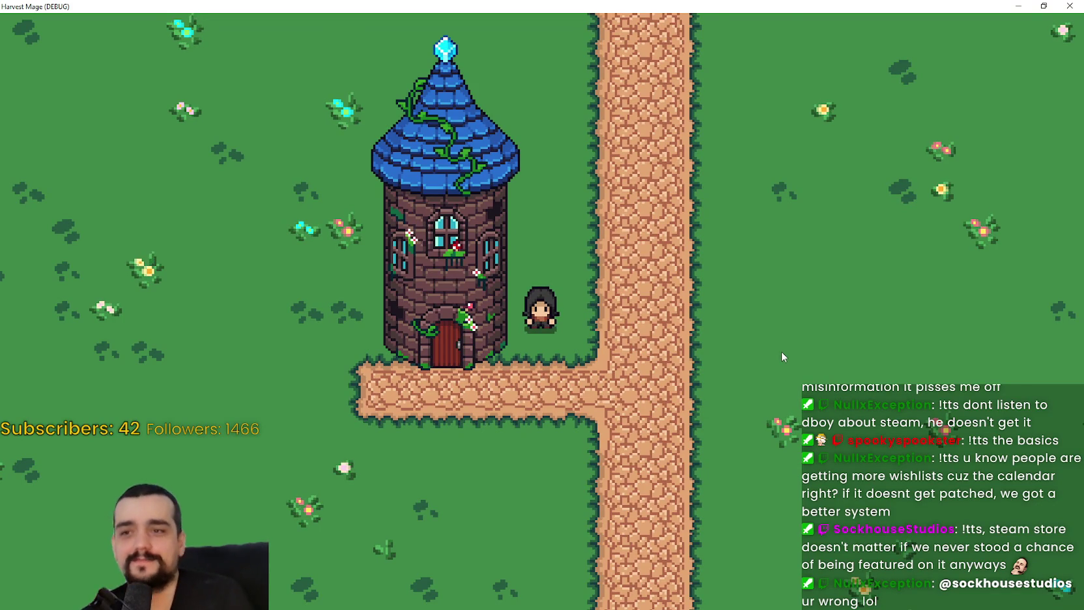
key("alt+F4")
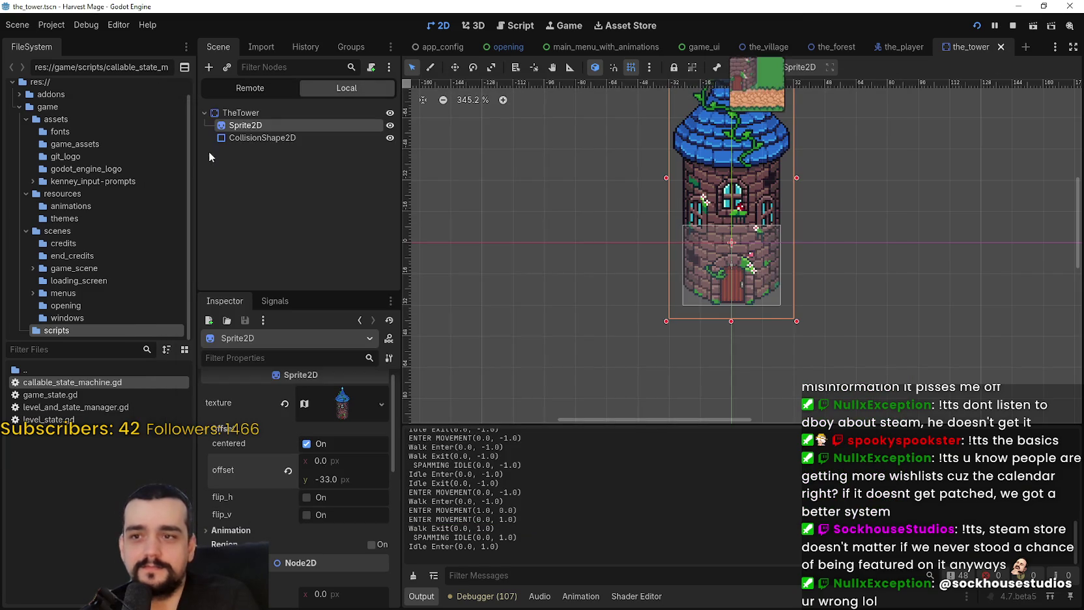
Relaunch the game, walk the player right past the tower, then stop it
left_click(245, 138)
key("F5")
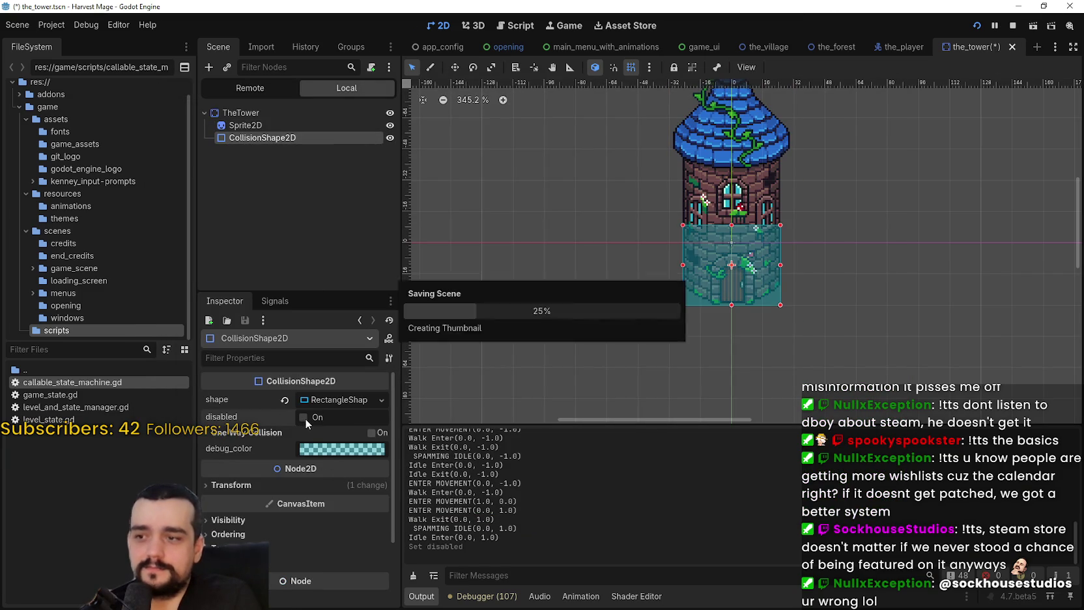
key("Up")
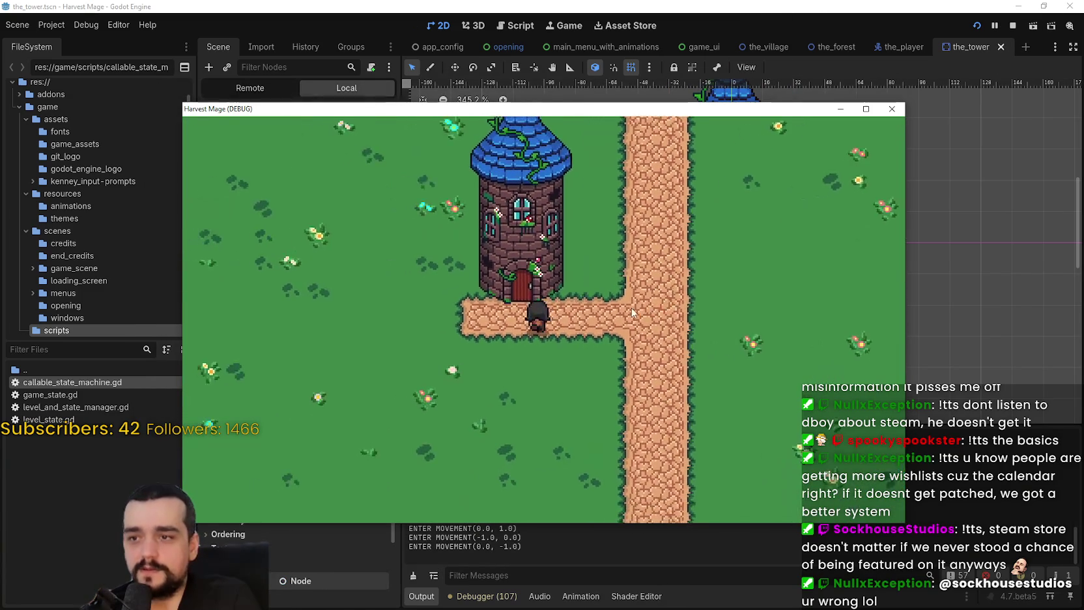
key("Right")
key("F8")
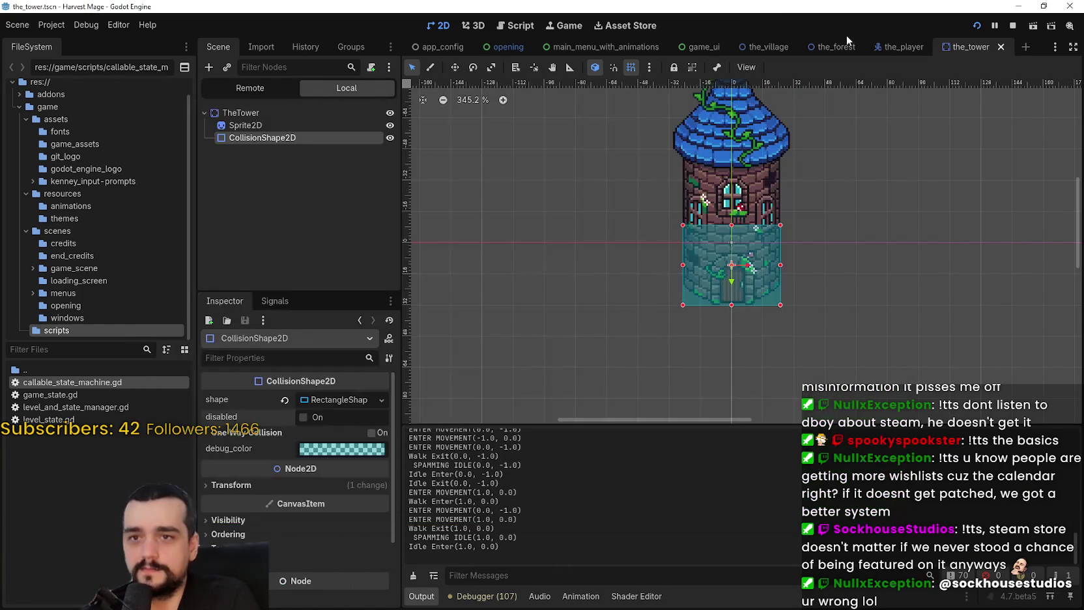
In the_player scene, disable snapping and shrink the CollisionShape2D to the lower body
left_click(901, 47)
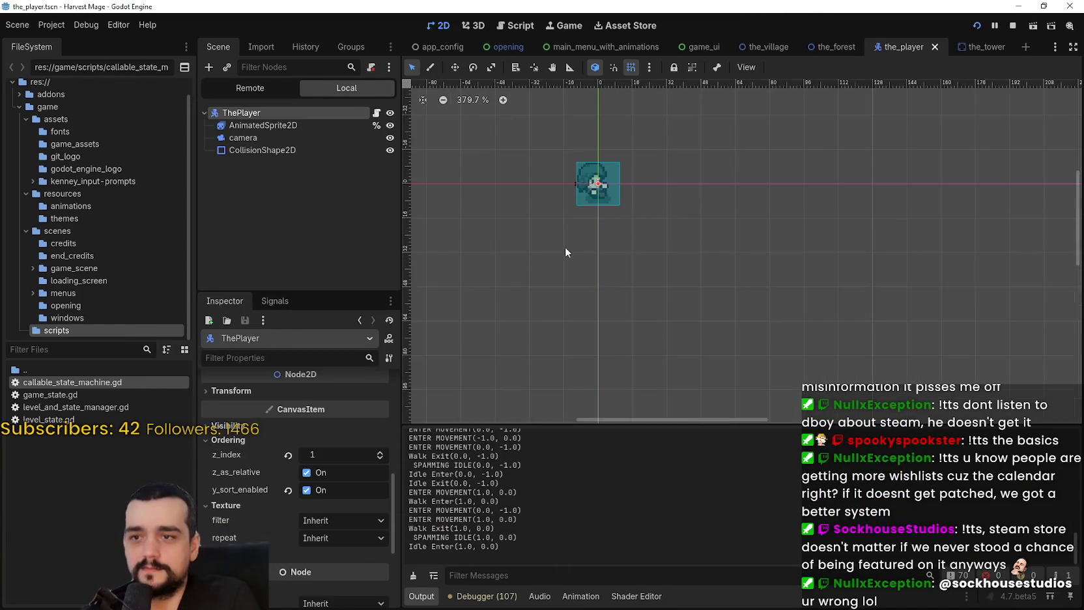
left_click(322, 152)
scroll(456, 121, "up", 5)
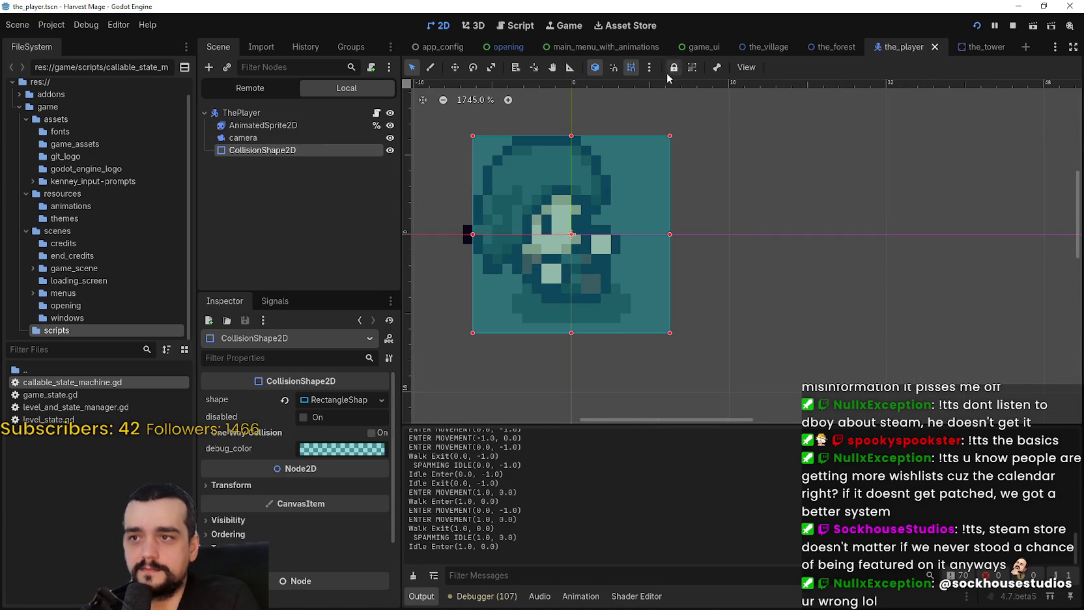
left_click(630, 67)
scroll(625, 156, "left", 3)
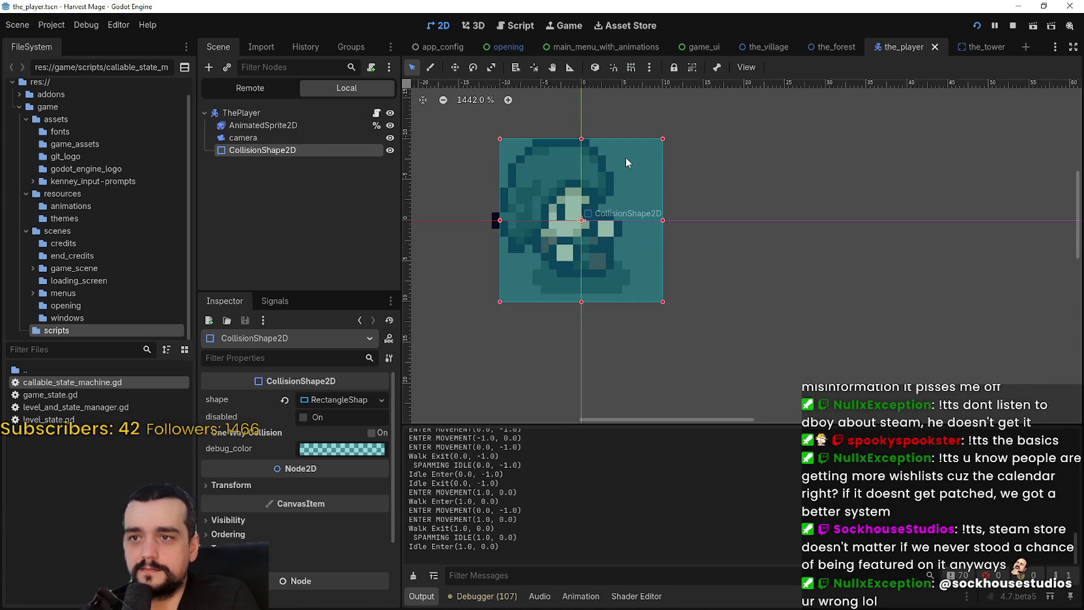
left_click_drag(747, 161, 729, 238)
Show the player's idle_front animation on the animated sprite
left_click(267, 136)
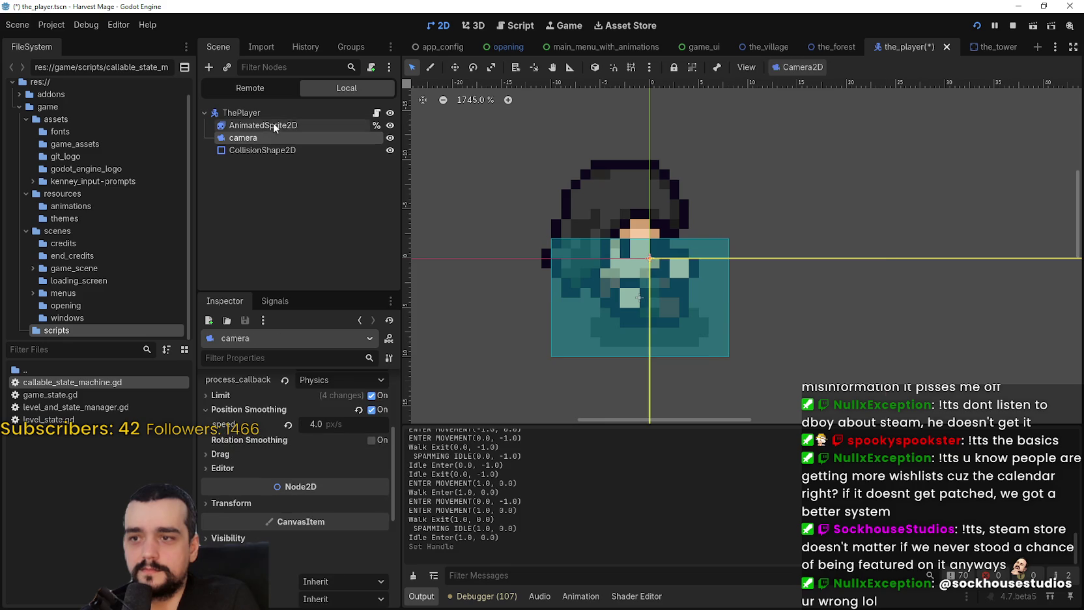
left_click(273, 125)
scroll(514, 534, "down", 3)
scroll(515, 521, "up", 10)
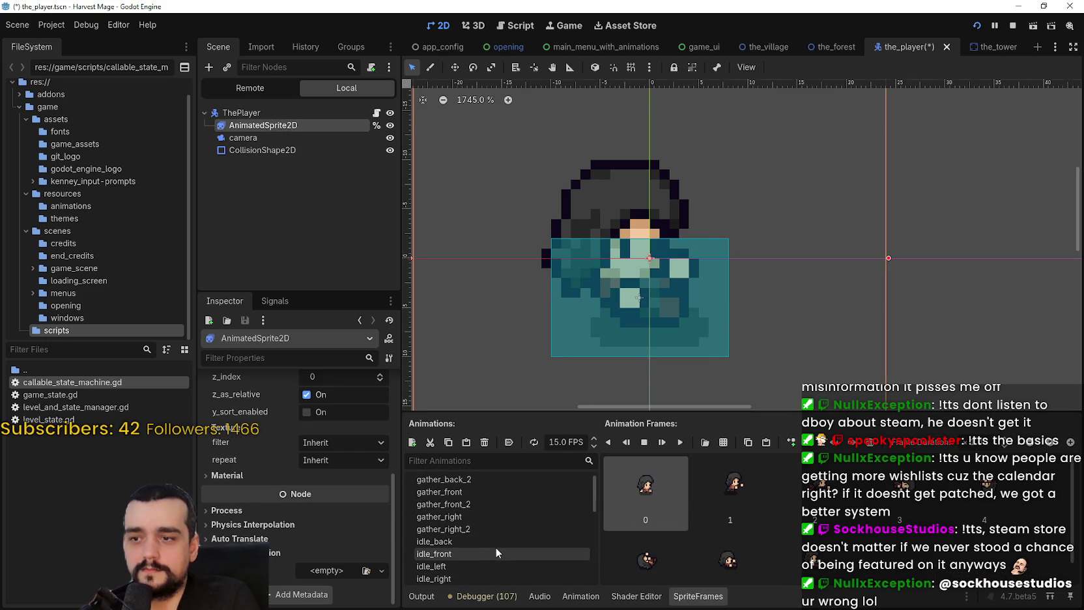
left_click(495, 551)
scroll(569, 237, "down", 1)
left_click(251, 142)
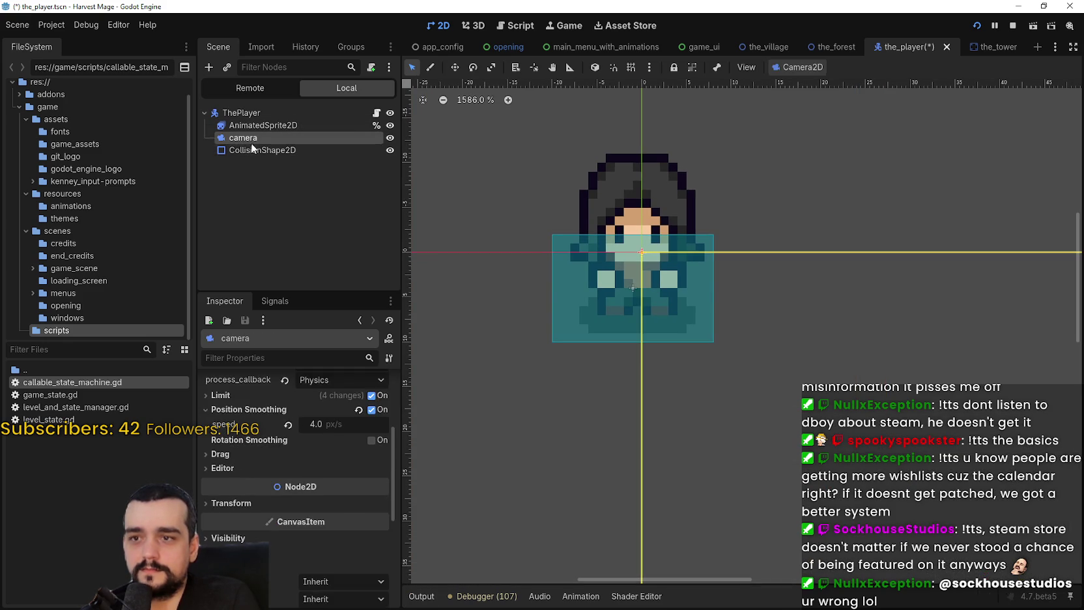
Drag the collision box's edges to fit it over the character's legs
left_click(251, 148)
scroll(703, 325, "up", 7)
left_click_drag(725, 262, 673, 260)
left_click_drag(555, 315, 639, 314)
left_click_drag(726, 417, 730, 363)
mouse_move(809, 292)
left_mouse_down()
mouse_move(802, 286)
mouse_move(817, 298)
mouse_move(805, 300)
left_mouse_up()
left_click_drag(718, 217, 734, 310)
left_click_drag(797, 346, 811, 344)
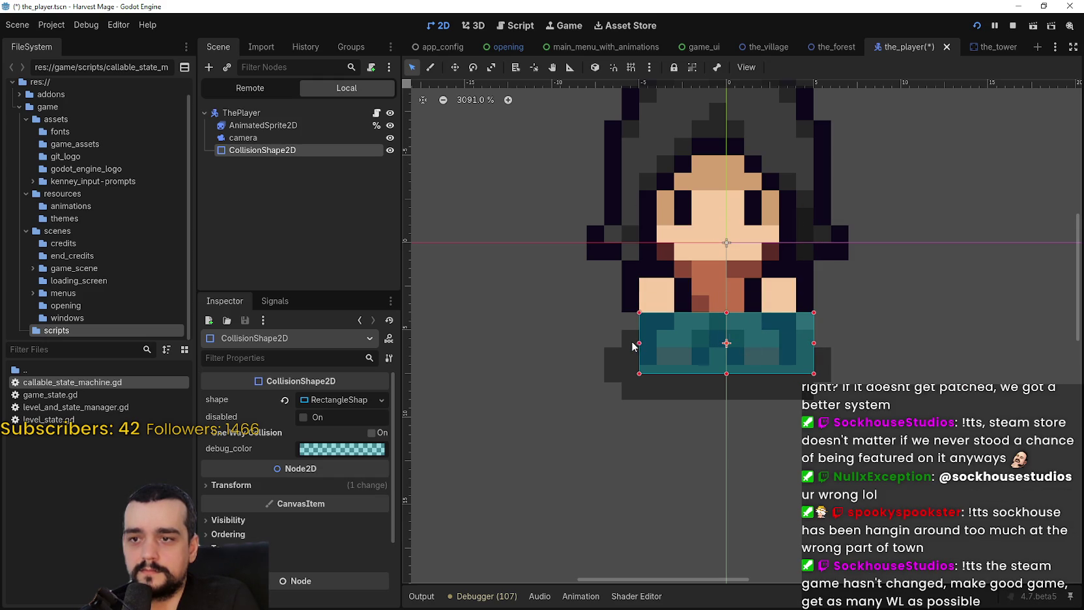
left_click_drag(632, 342, 621, 344)
Reset the collision shape's position, nudge it down to y 6, and save
scroll(740, 355, "up", 1)
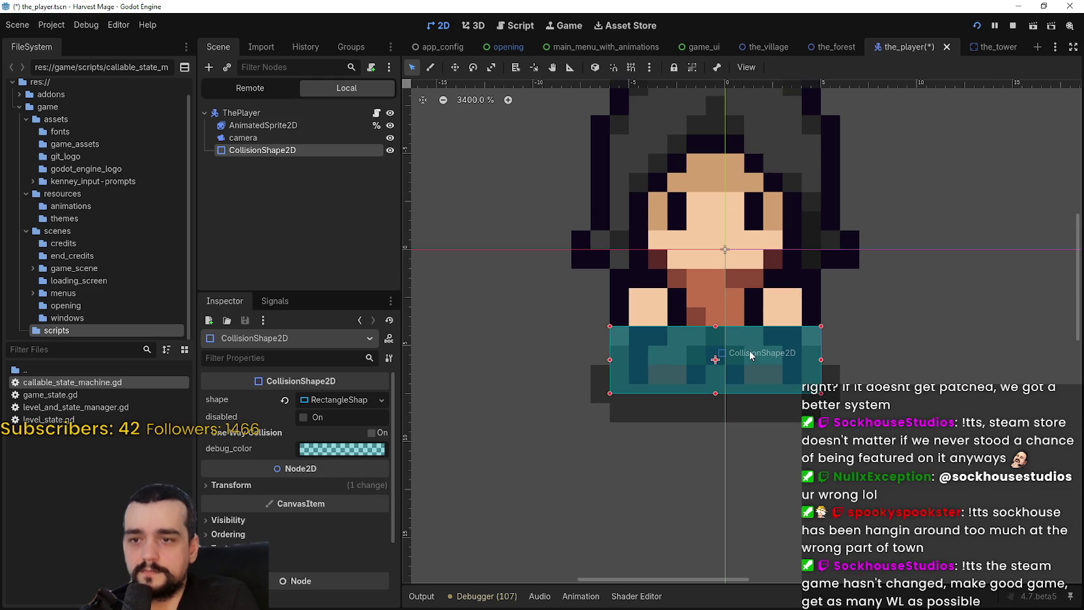
left_click(334, 489)
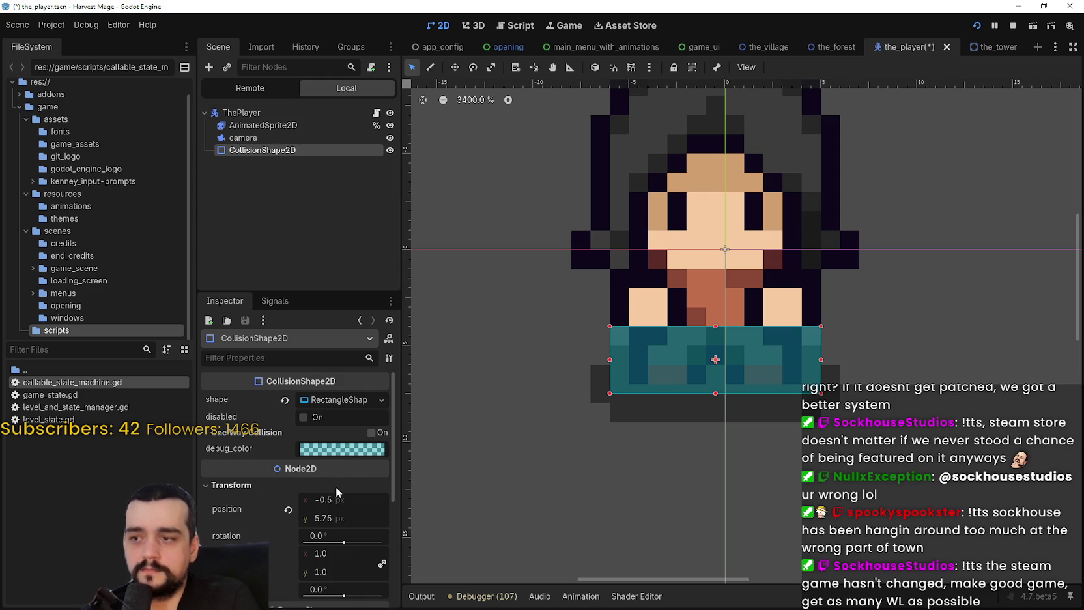
left_click(287, 510)
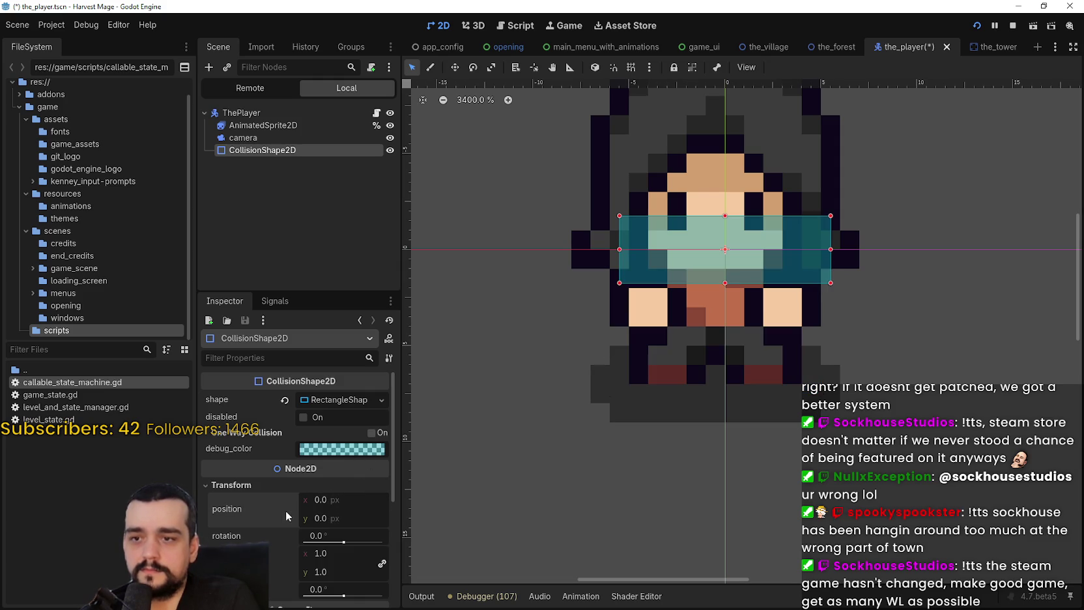
scroll(765, 246, "up", 1)
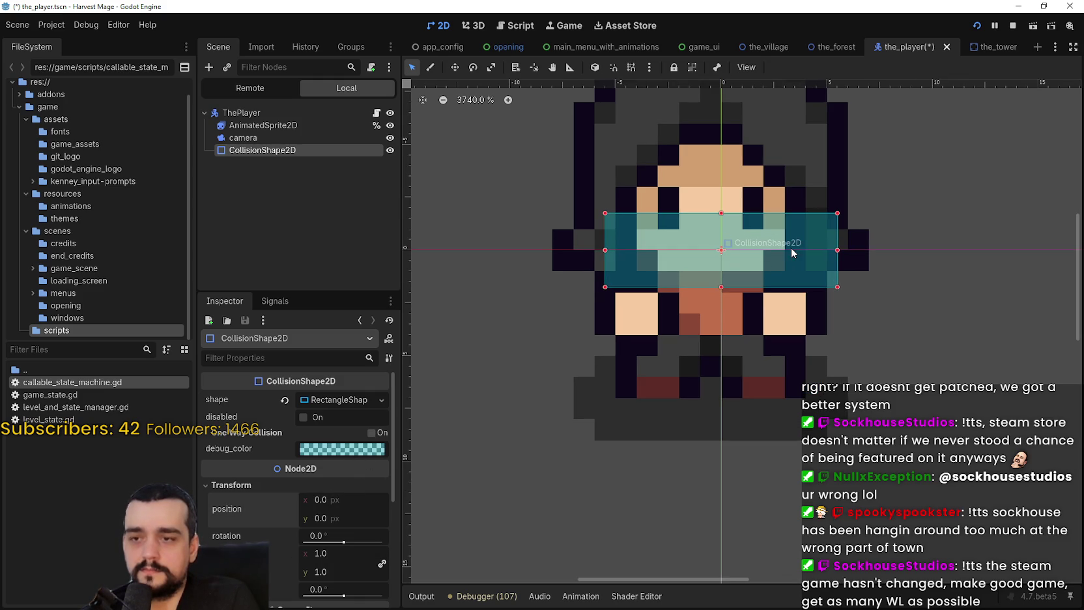
key("Left")
key("Right")
key("Left")
key("Right")
key("Down")
key("Down")
key("Down")
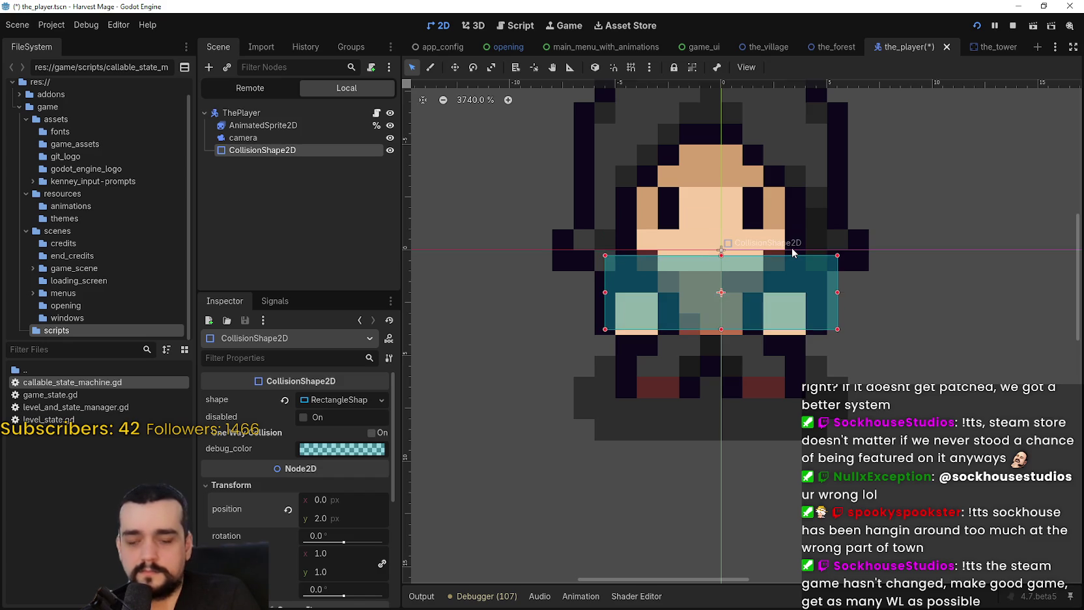
key("Up")
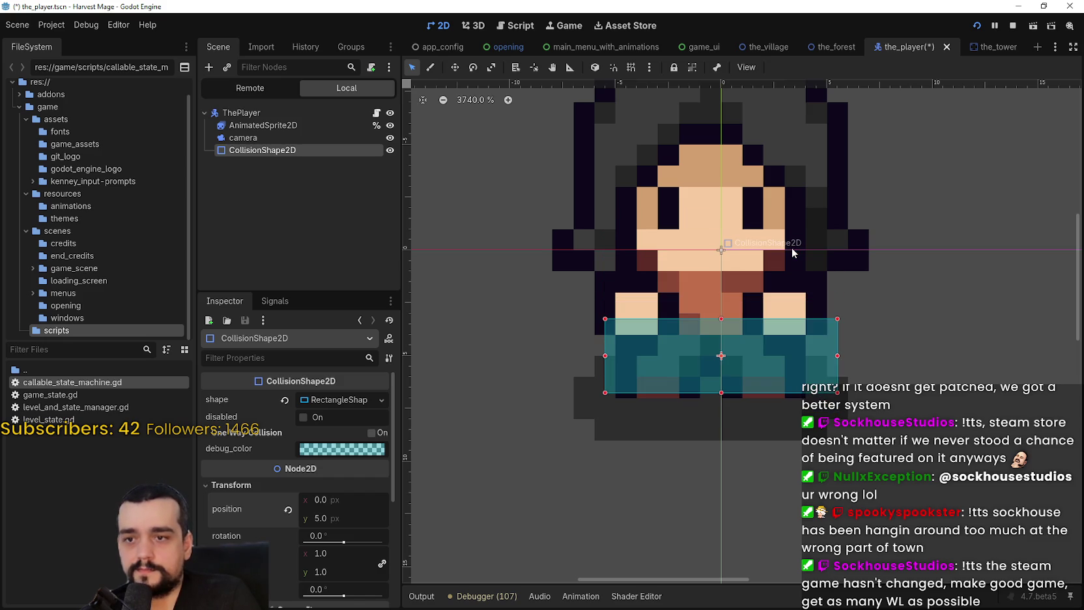
key("Down")
key("ctrl+s")
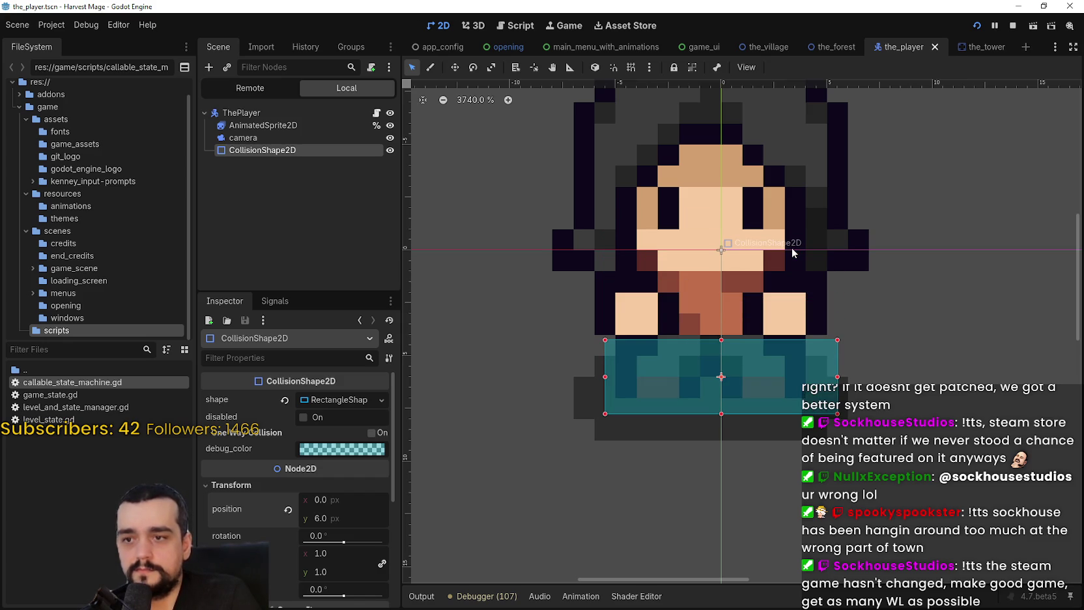
Raise the box's top edge slightly, enter position y 6 exactly, and save the player scene
scroll(805, 250, "up", 2)
left_click_drag(738, 310, 738, 304)
scroll(820, 315, "down", 3)
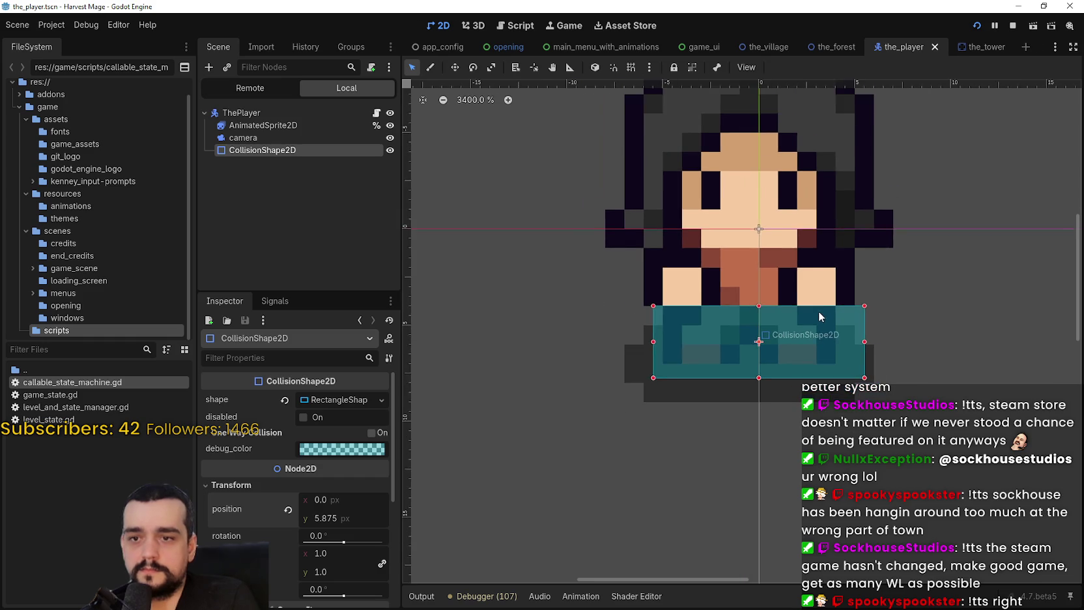
scroll(819, 315, "up", 1)
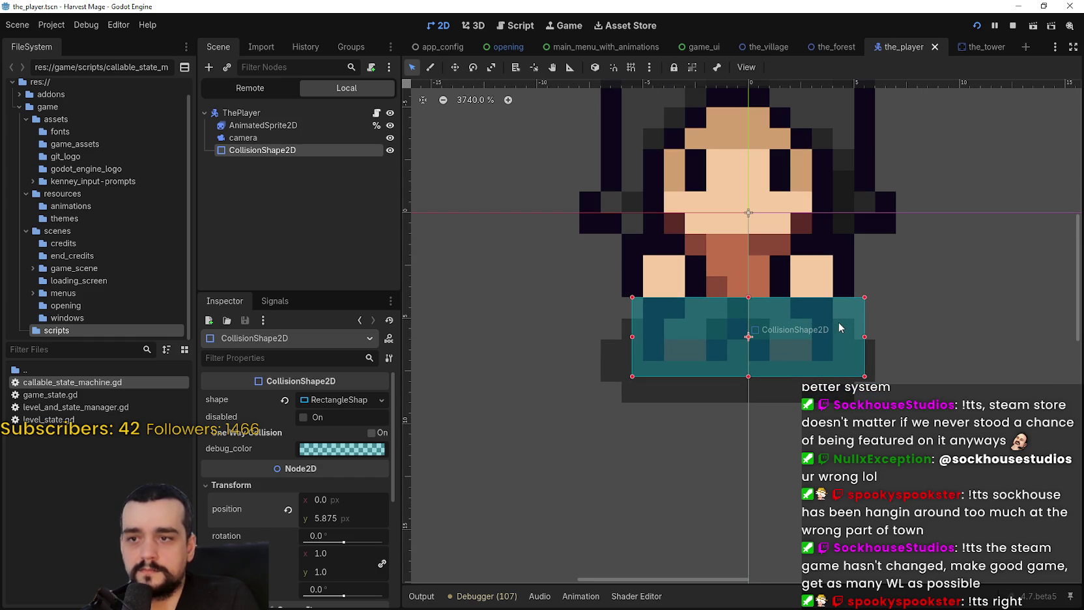
left_click(359, 518)
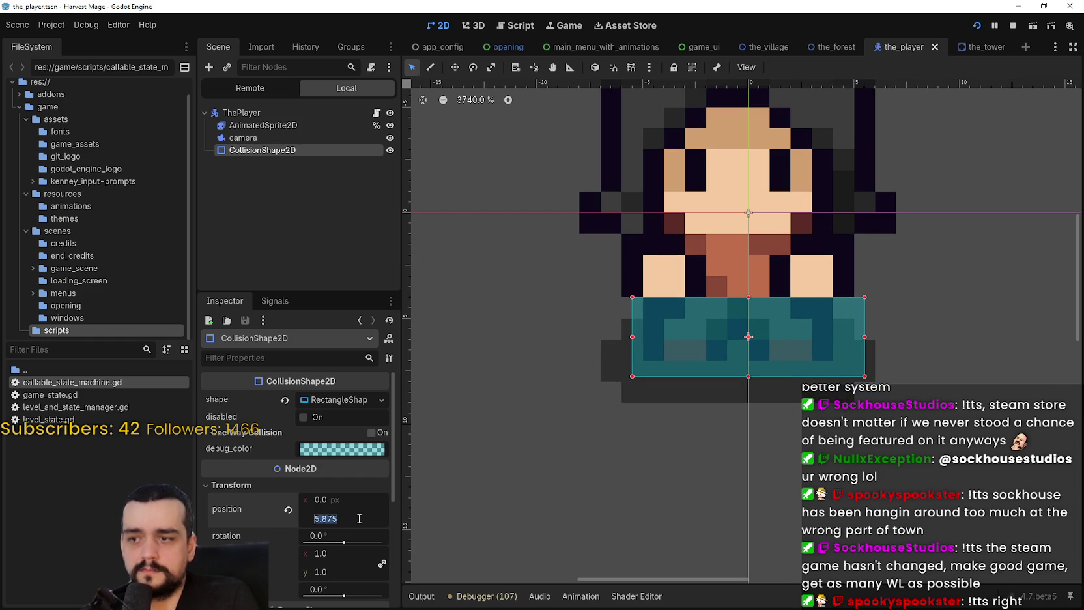
type("6")
key("Return")
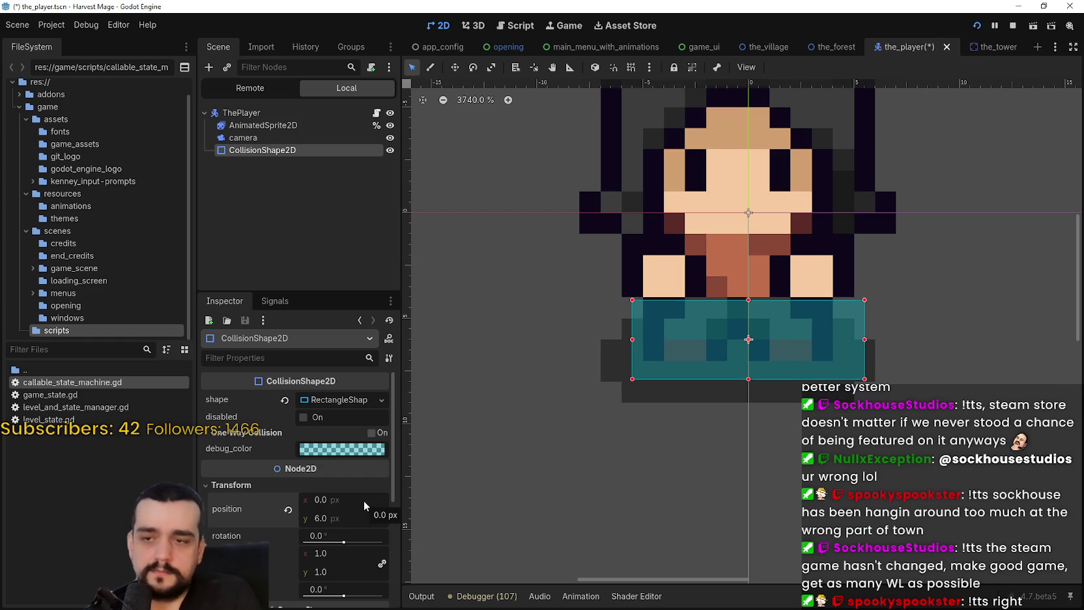
scroll(703, 355, "down", 3)
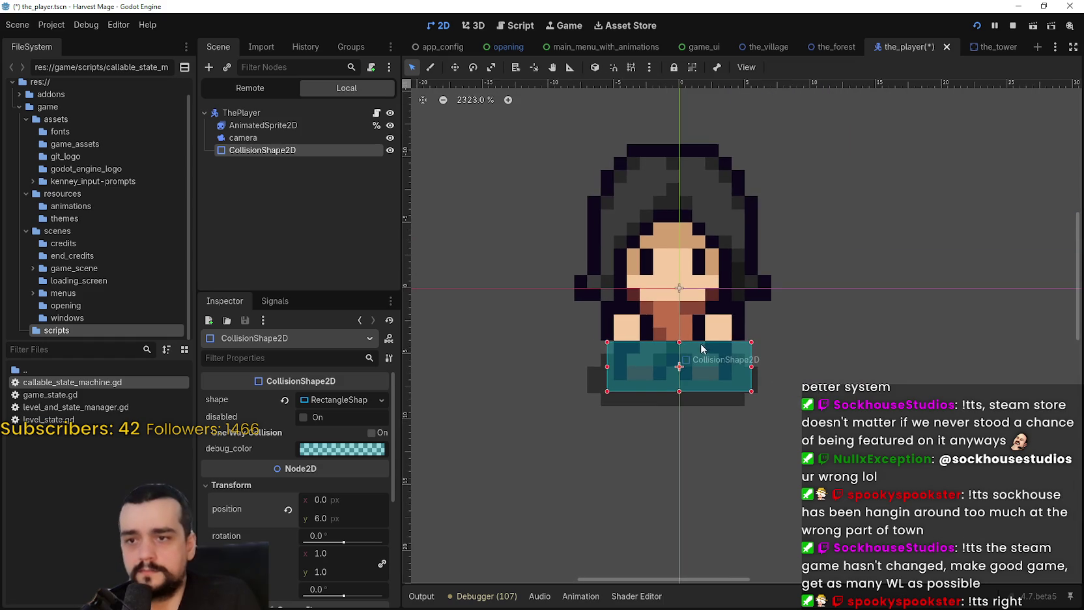
scroll(708, 358, "up", 4)
key("ctrl+s")
scroll(706, 355, "down", 5)
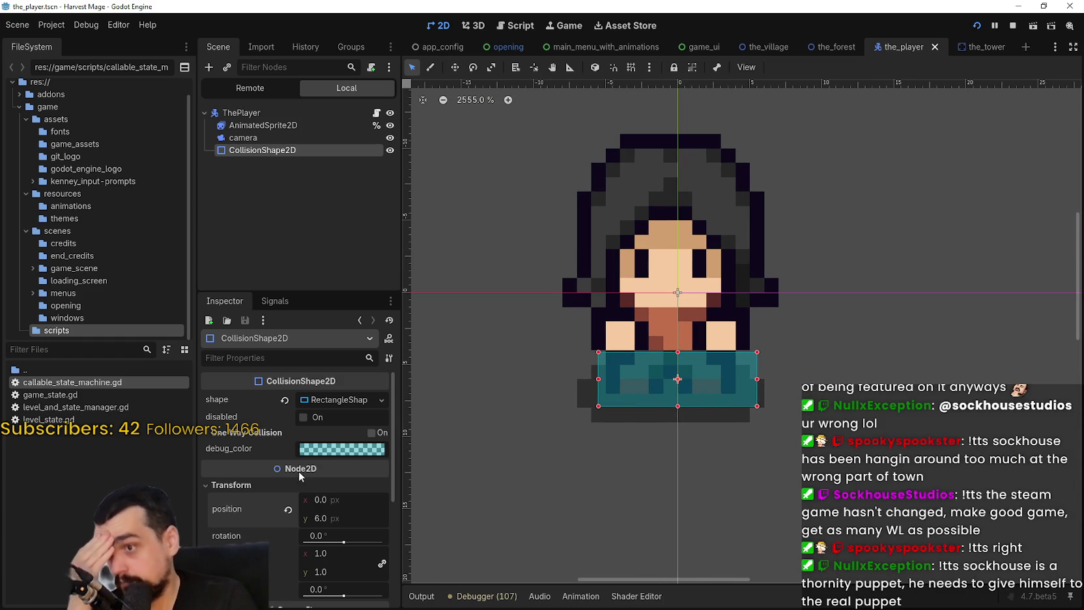
Set the collision rectangle's height to 4 and save the player scene
left_click(336, 400)
left_click(341, 442)
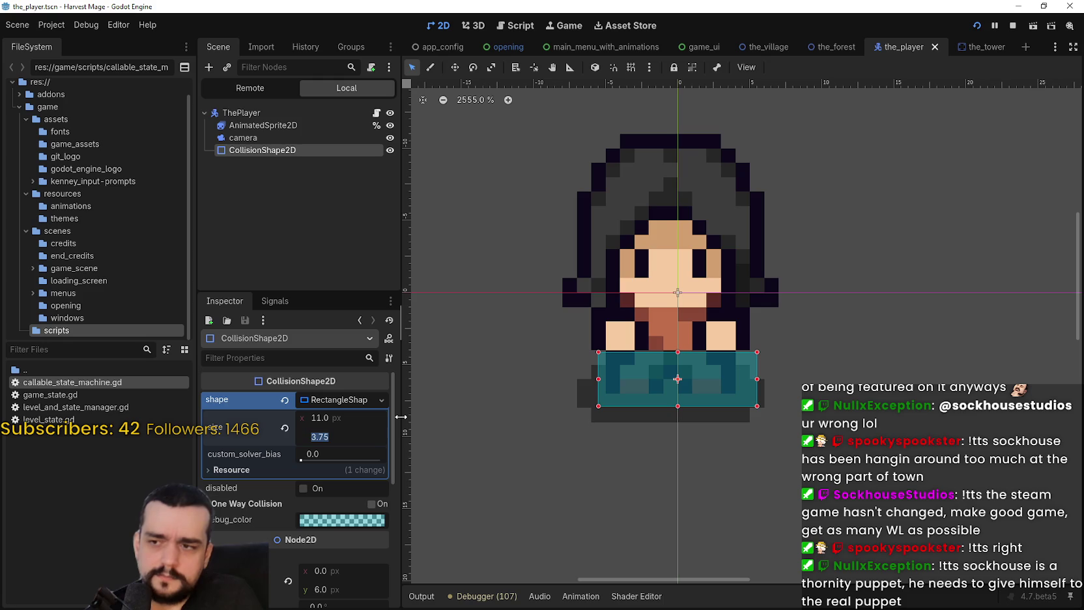
key("Return")
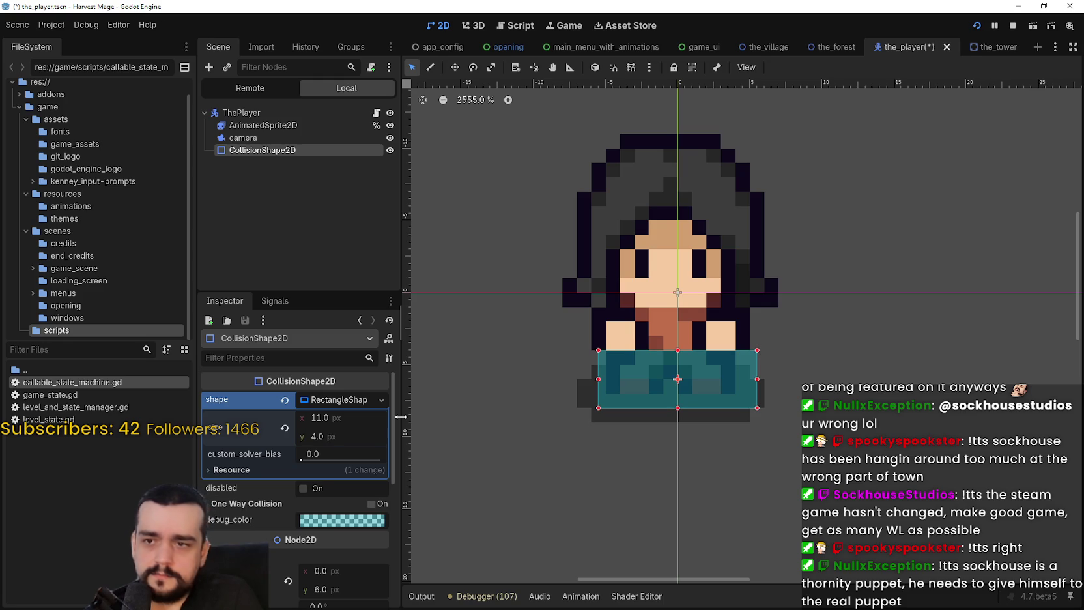
key("ctrl+s")
scroll(671, 365, "up", 3)
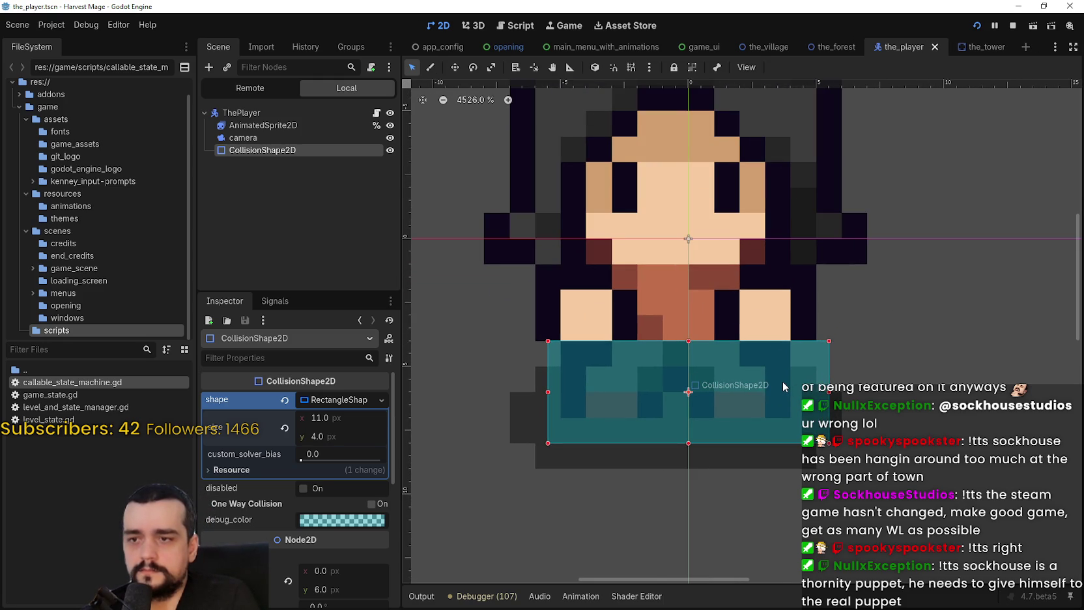
scroll(782, 381, "down", 1)
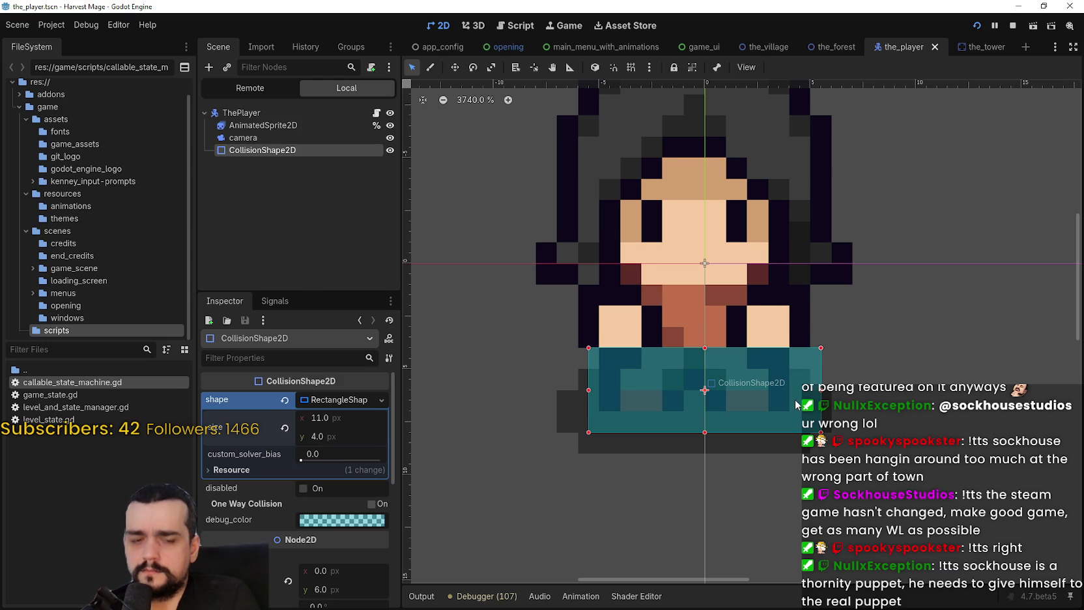
scroll(796, 405, "up", 1)
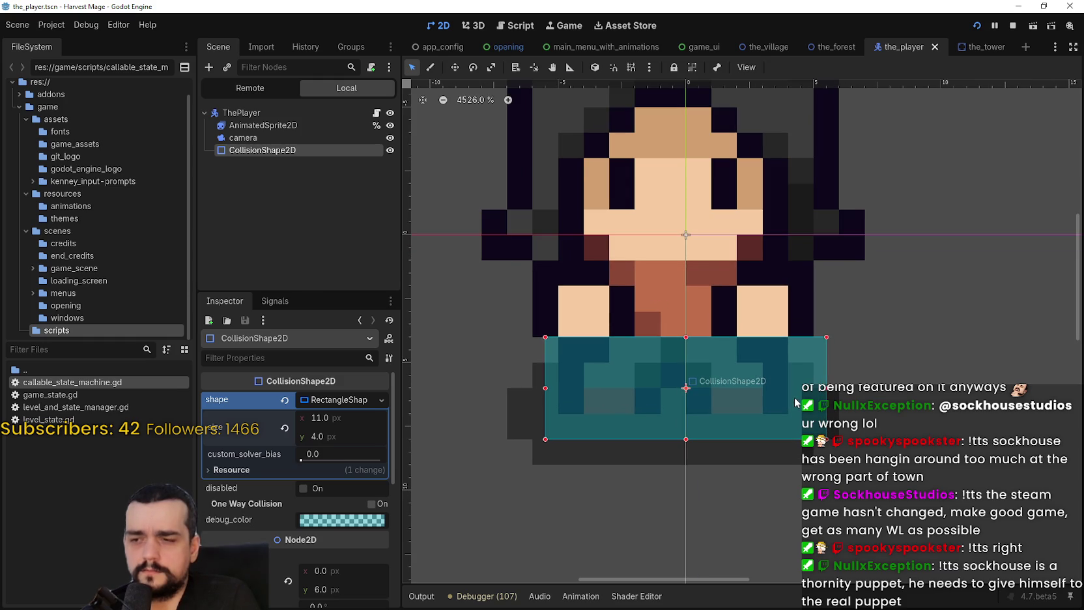
Set the collision rectangle's width to 10
left_click(338, 420)
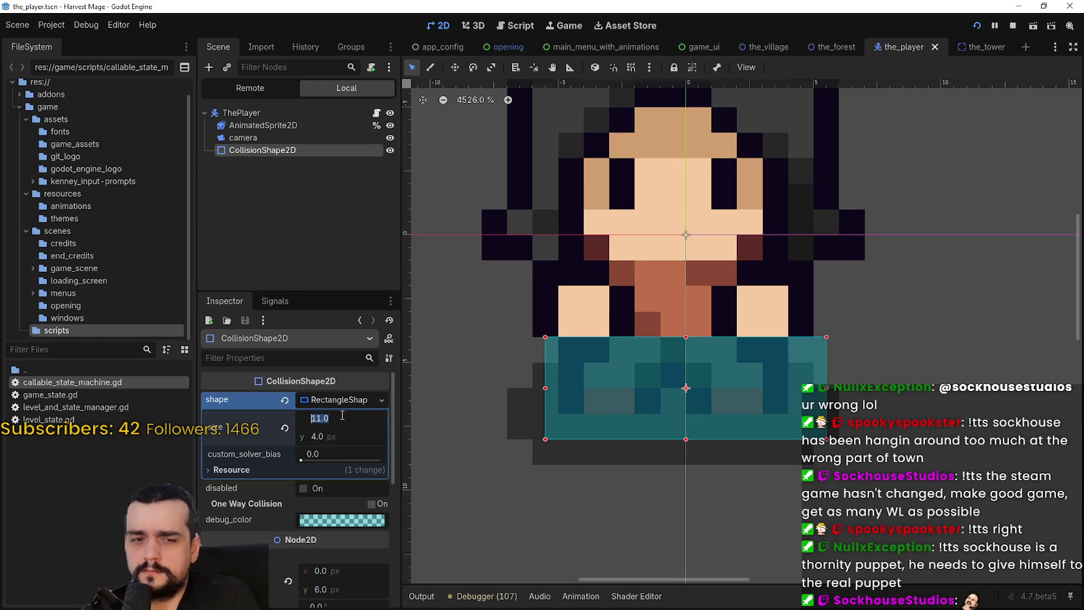
type("10")
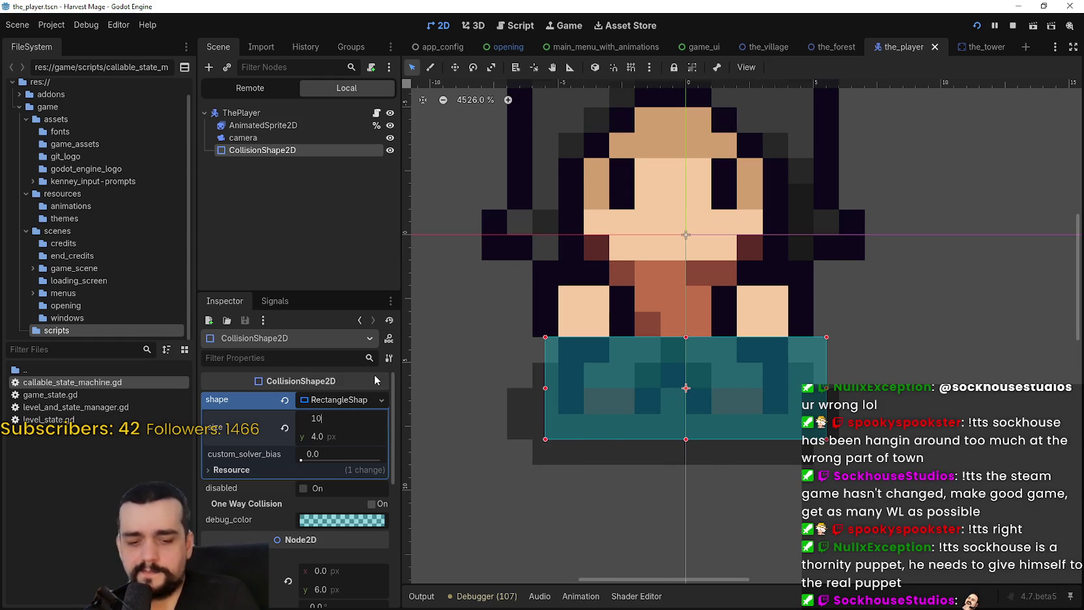
key("Return")
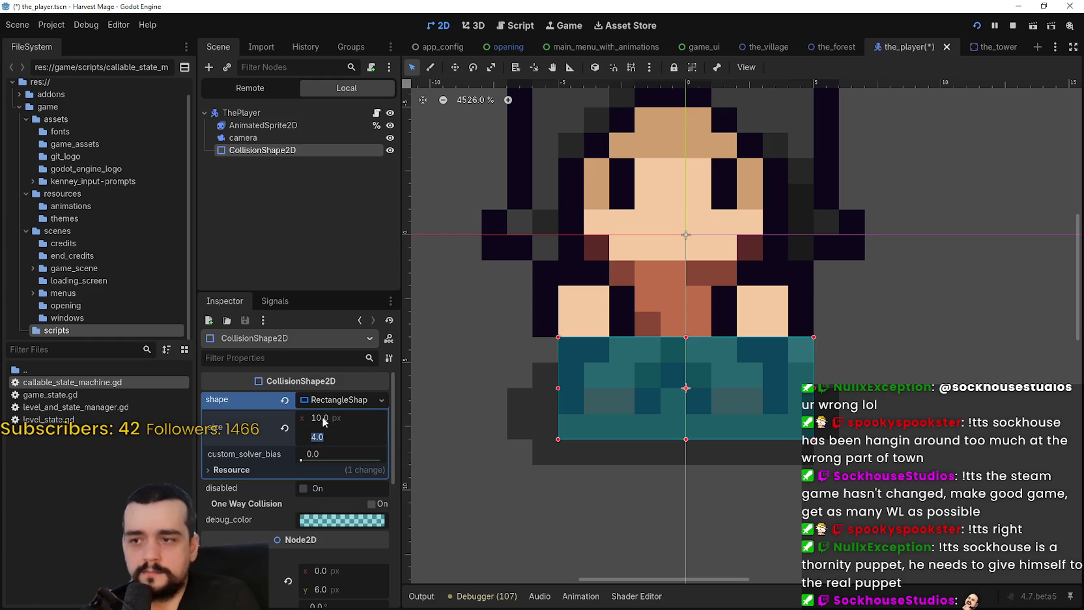
Try position x offsets of -1, 1 and 2, then return it to 0
scroll(333, 545, "down", 2)
left_click(342, 514)
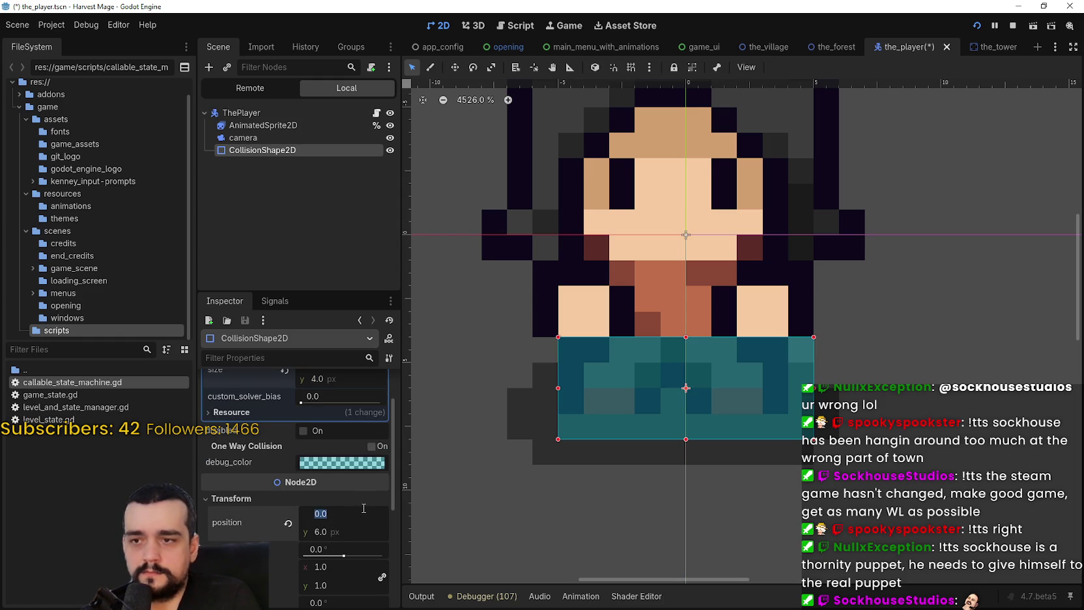
type("-1")
key("Return")
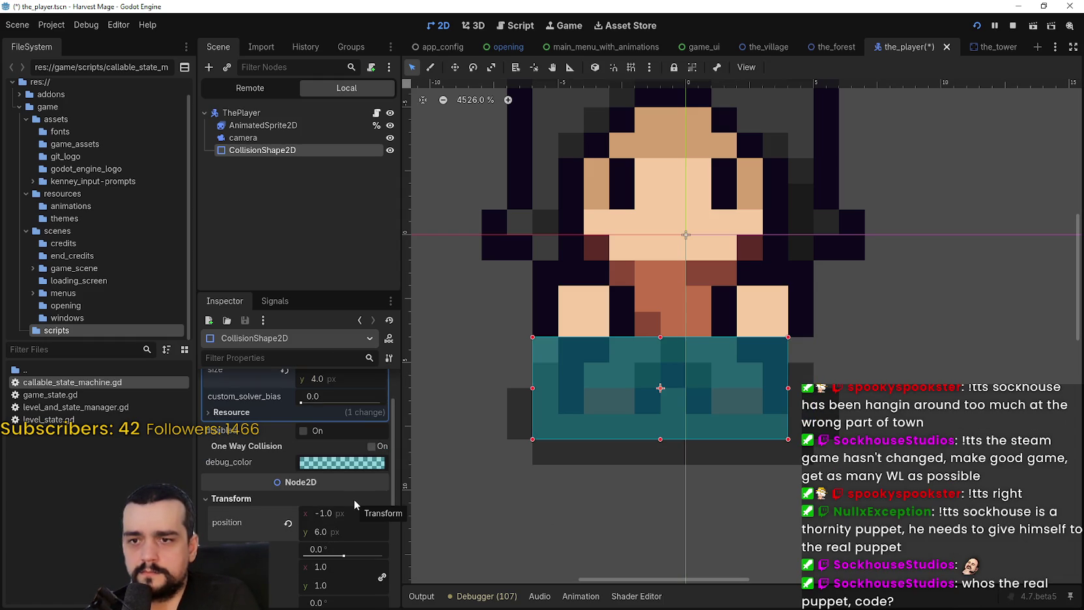
key("Return")
type("1")
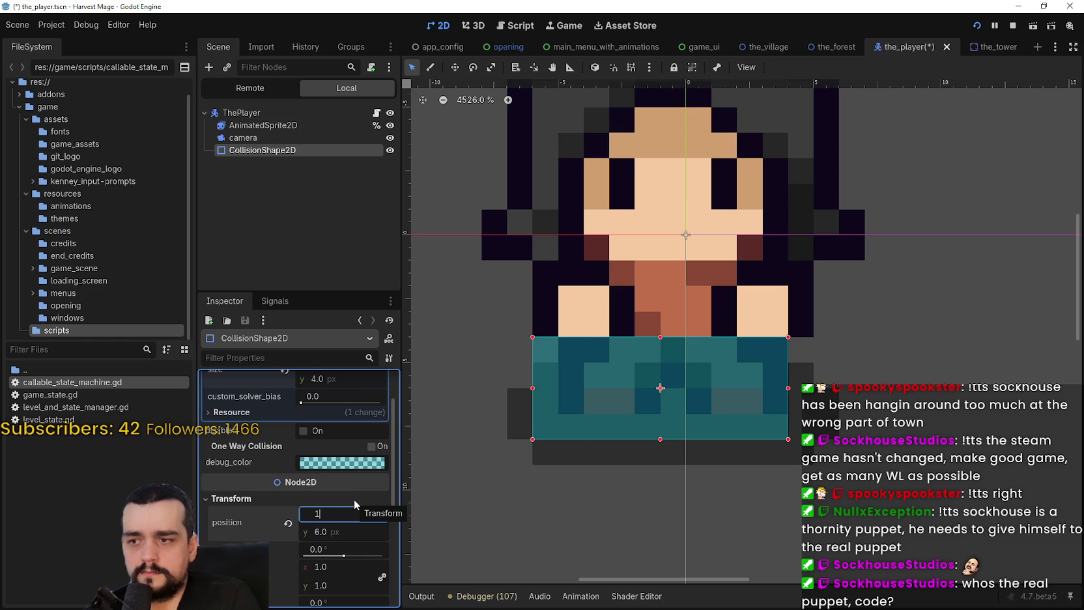
key("Return")
key("Return")
type("2")
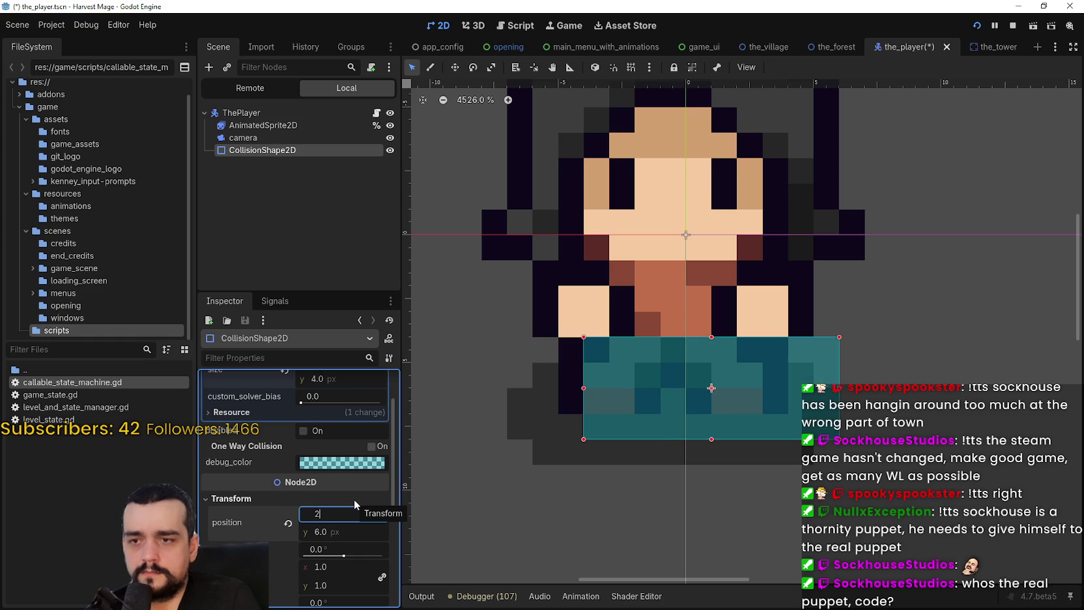
key("Return")
type("0-")
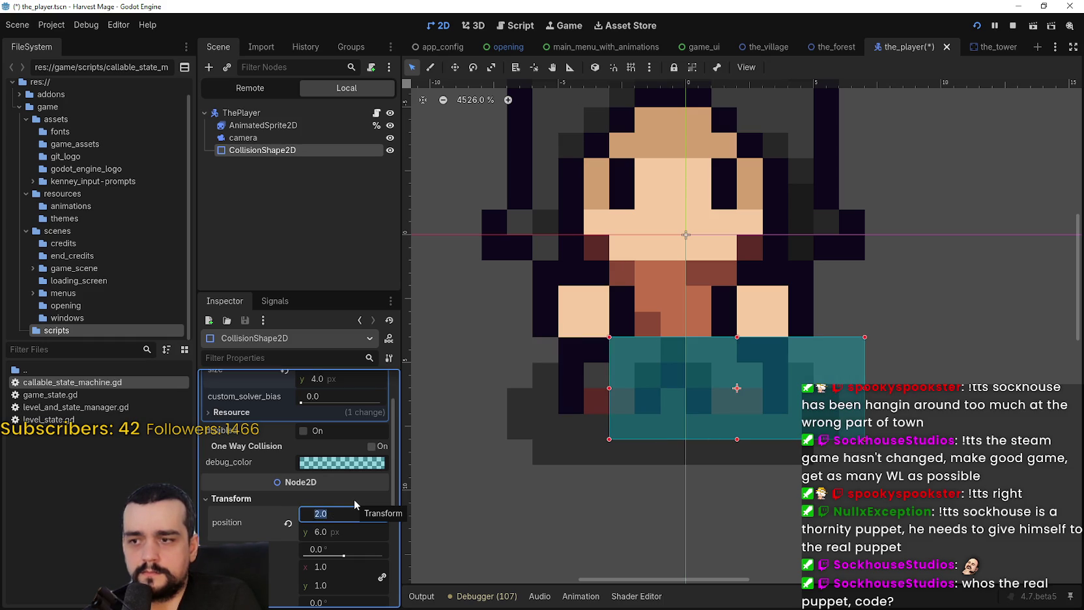
key("Return")
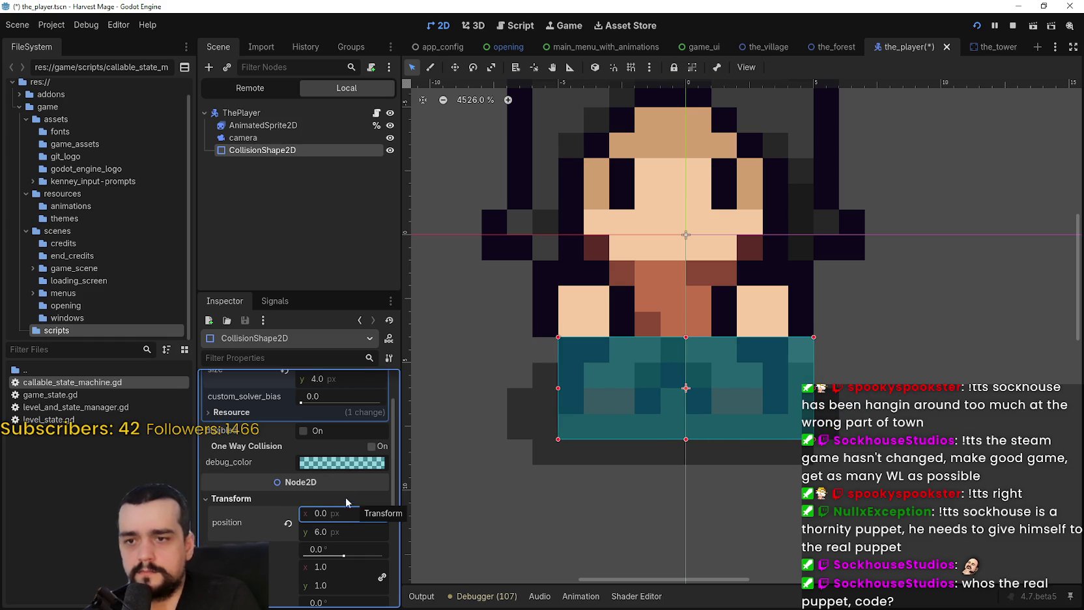
scroll(353, 456, "up", 2)
Try widths 11 and 12, settle on 8 px, and recentre the canvas on the character
double_click(338, 417)
type("11")
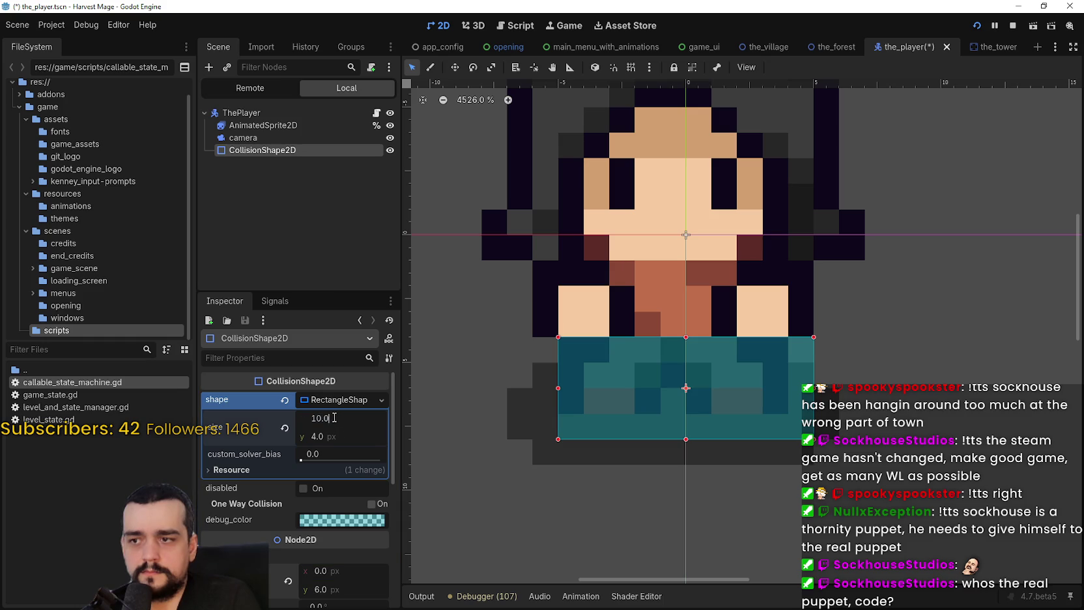
key("Return")
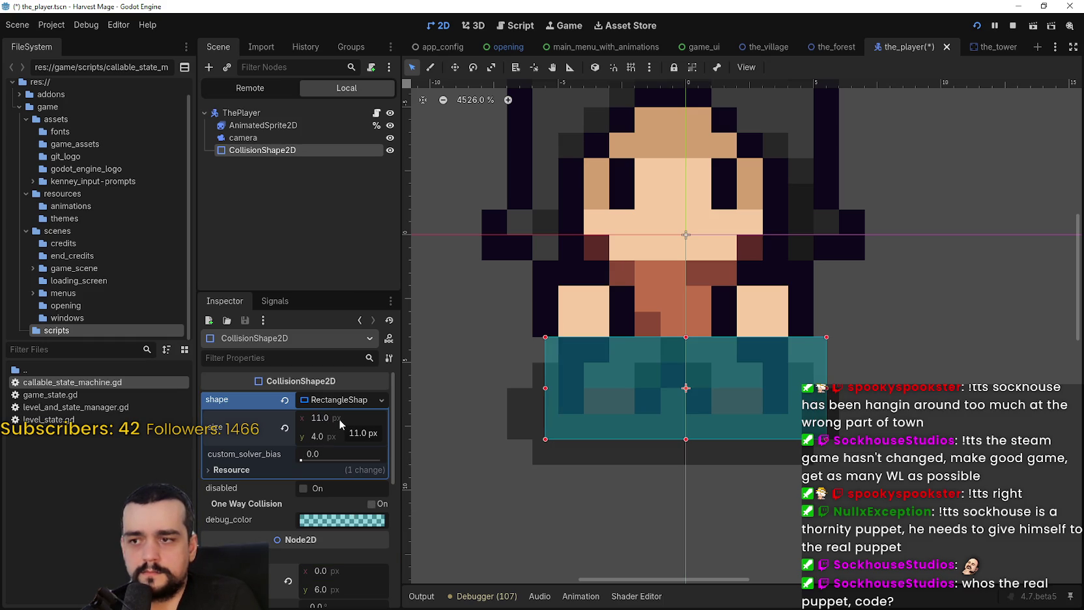
left_click(318, 419)
key("Return")
left_click(334, 411)
type("8")
key("Return")
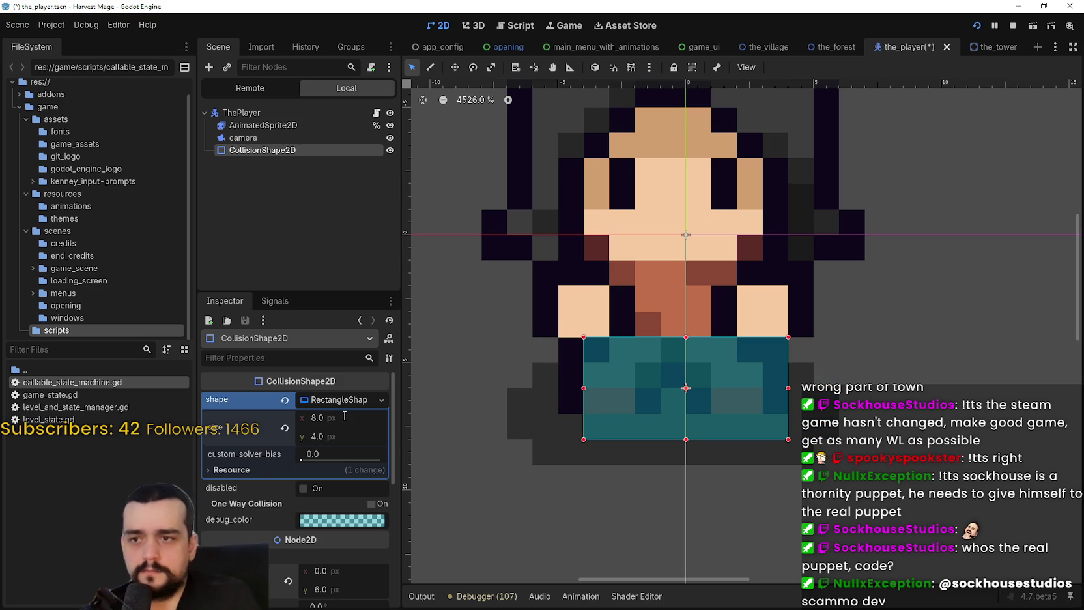
scroll(357, 480, "down", 3)
scroll(336, 483, "up", 2)
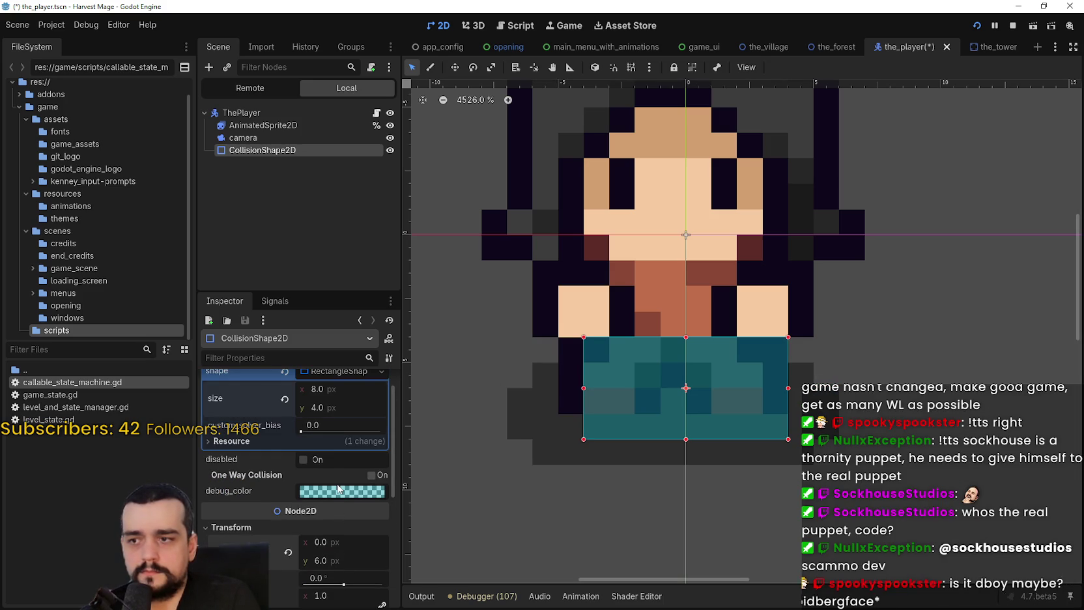
scroll(661, 372, "down", 2)
mouse_move(644, 412)
left_mouse_down()
mouse_move(716, 416)
mouse_move(660, 400)
mouse_move(705, 429)
left_mouse_up()
Drag the left, right and bottom handles to make the box 11 × 3 px, saving before and after
key("ctrl+s")
scroll(642, 424, "up", 1)
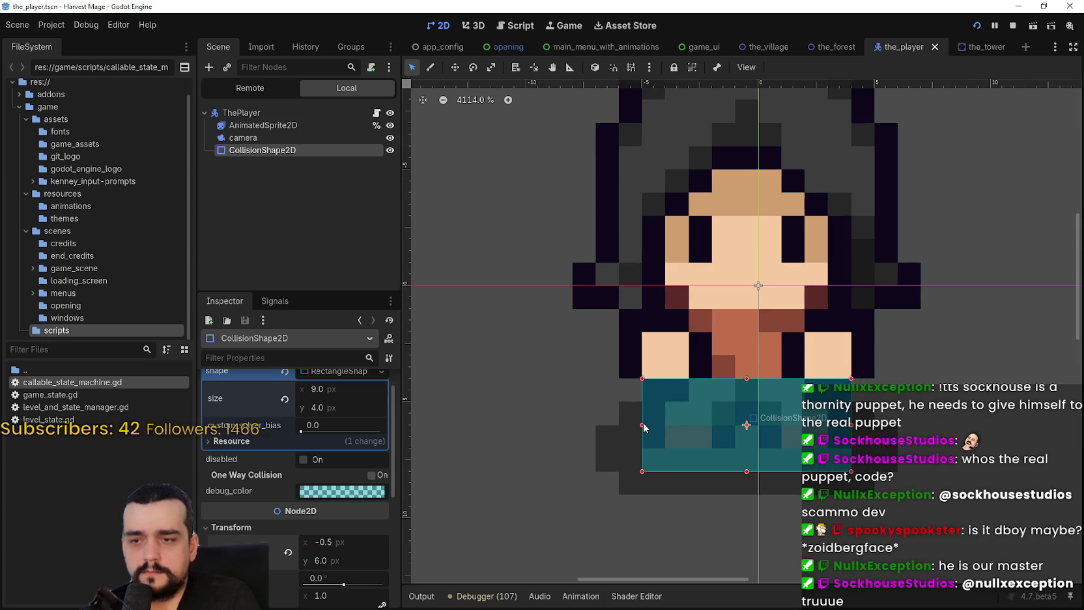
left_click_drag(640, 427, 625, 428)
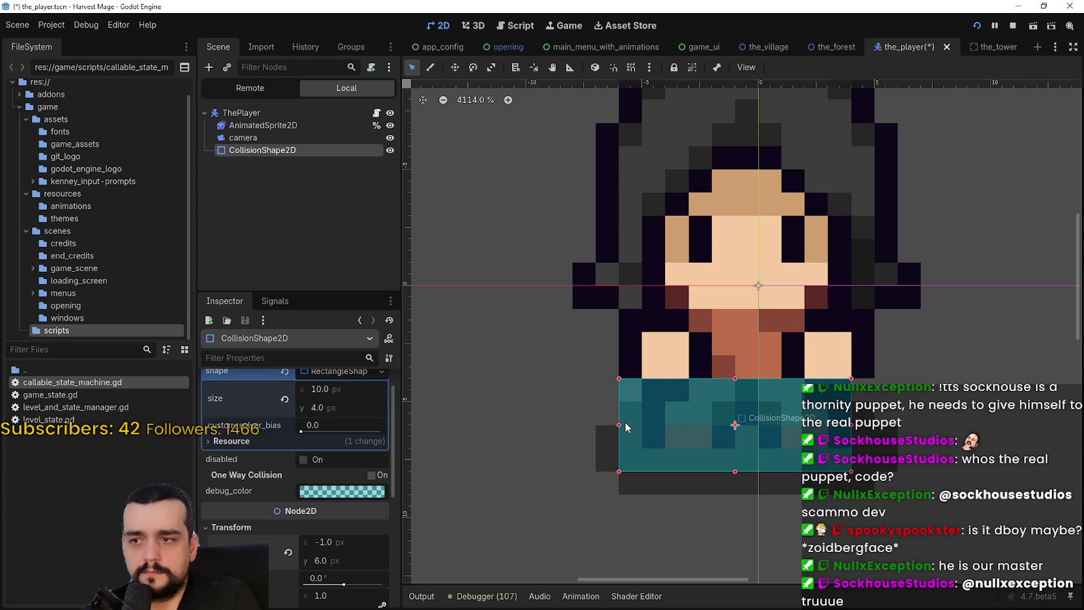
left_click_drag(850, 427, 872, 425)
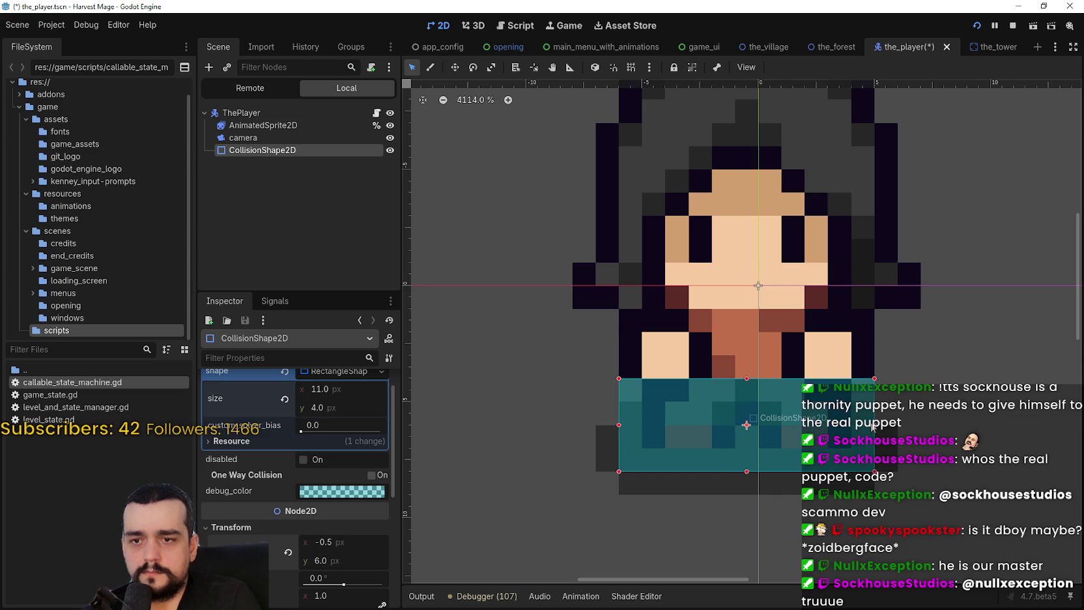
left_click_drag(747, 471, 747, 459)
key("ctrl+s")
scroll(816, 470, "down", 4)
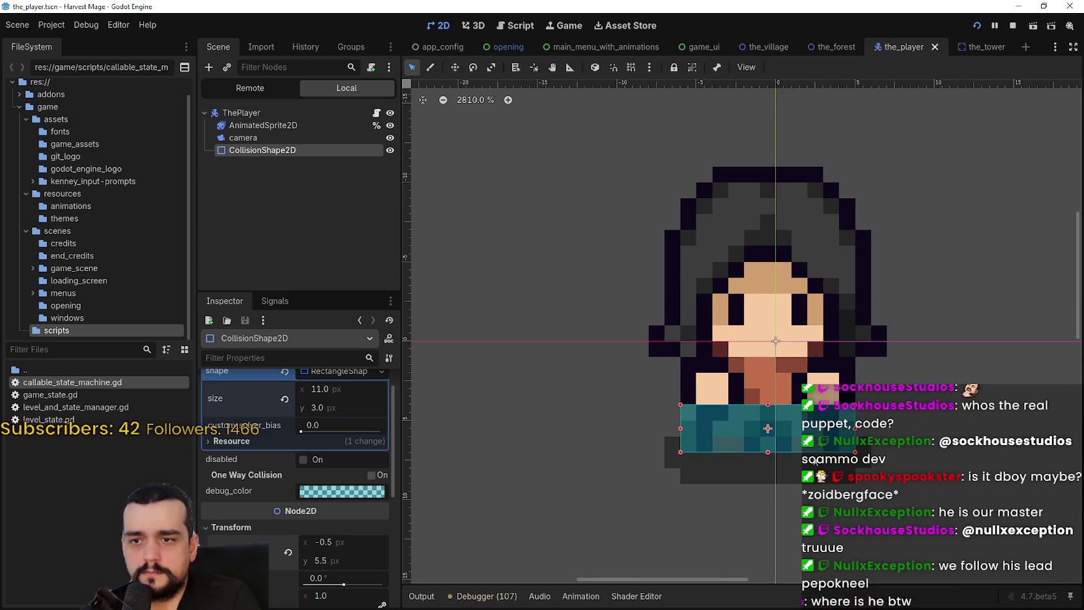
scroll(831, 404, "down", 1)
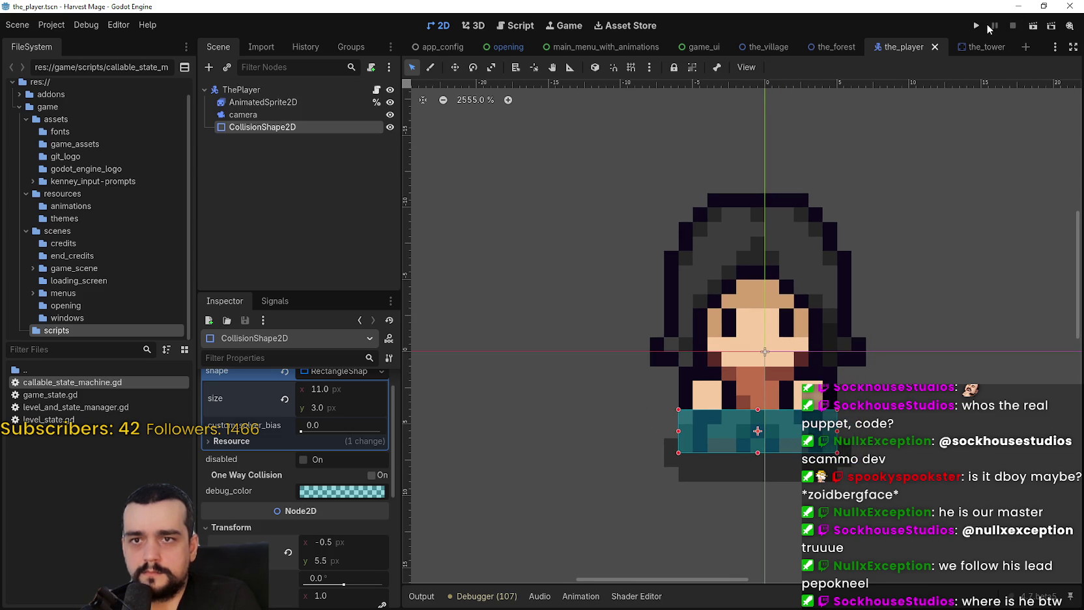
Run the project, start a New Game, and maximize the window once the village loads
left_click(976, 27)
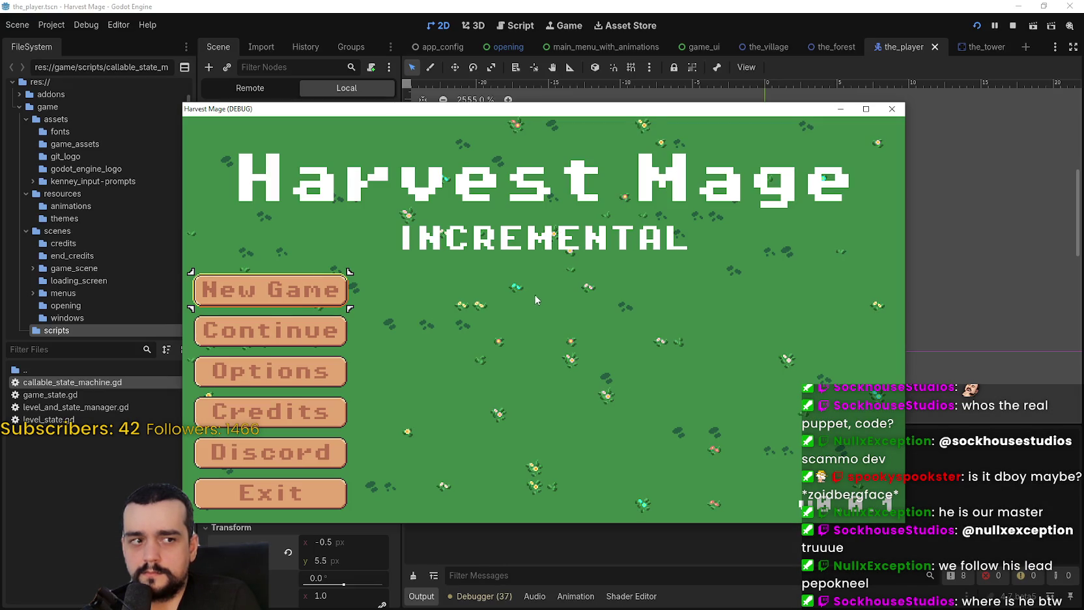
left_click(253, 285)
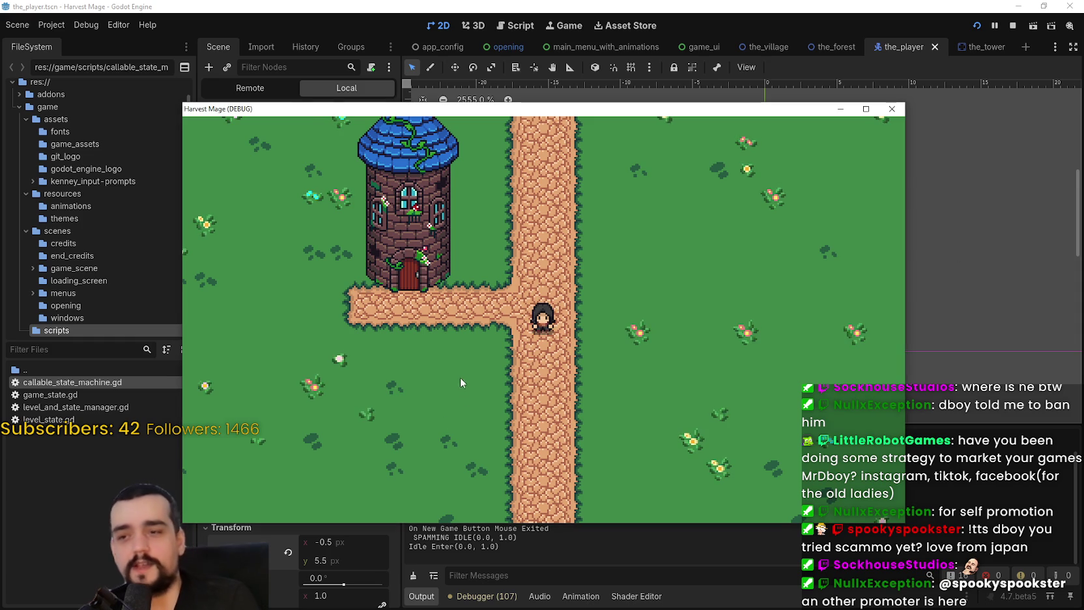
left_click(865, 109)
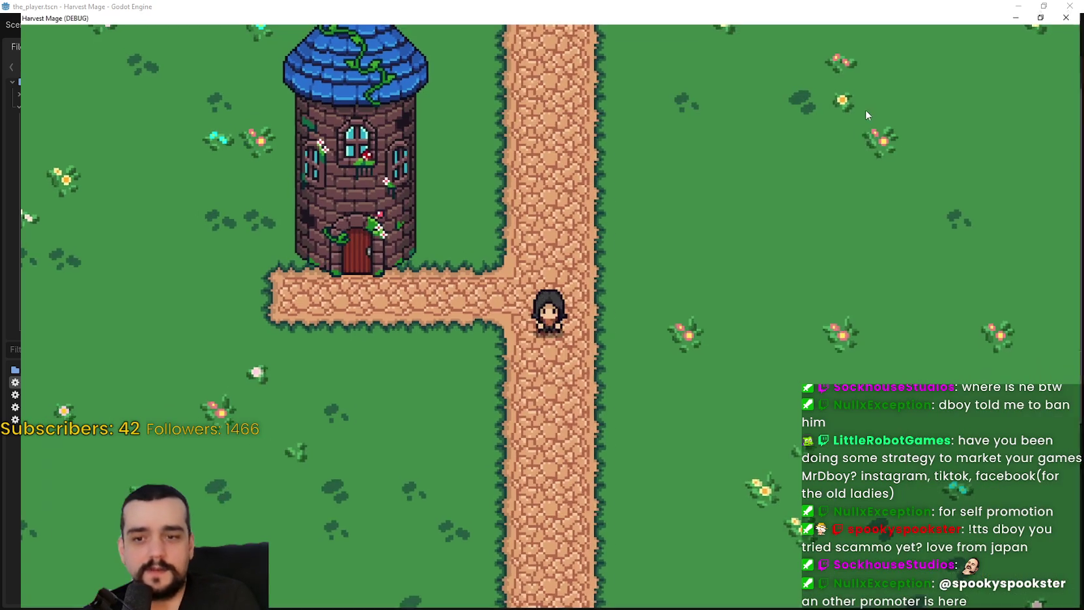
Walk the character around and behind the tower, checking it is drawn behind the tower
key("d")
key("a")
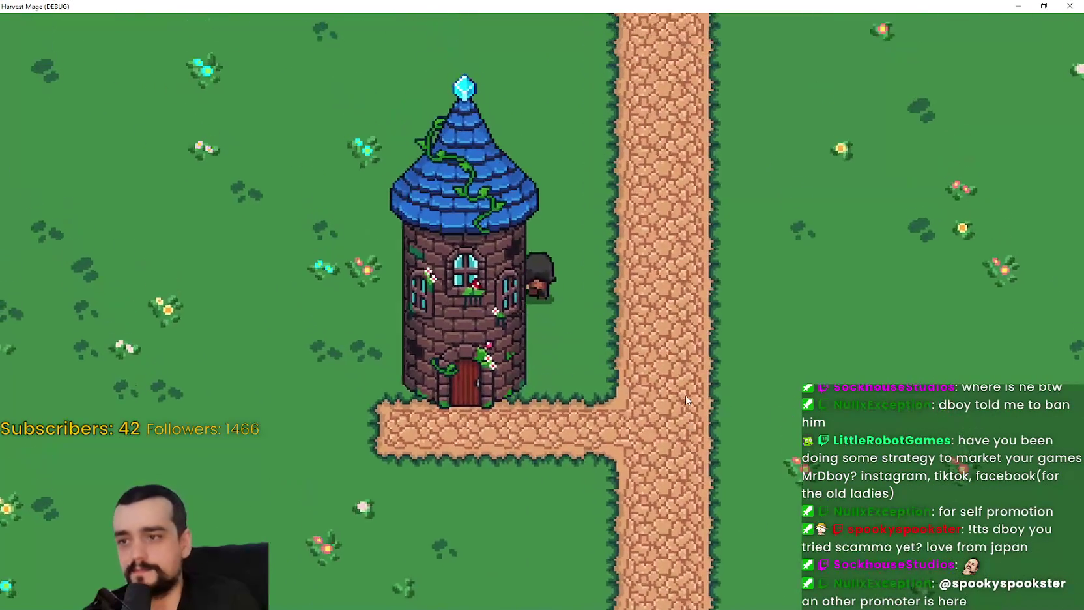
key("d")
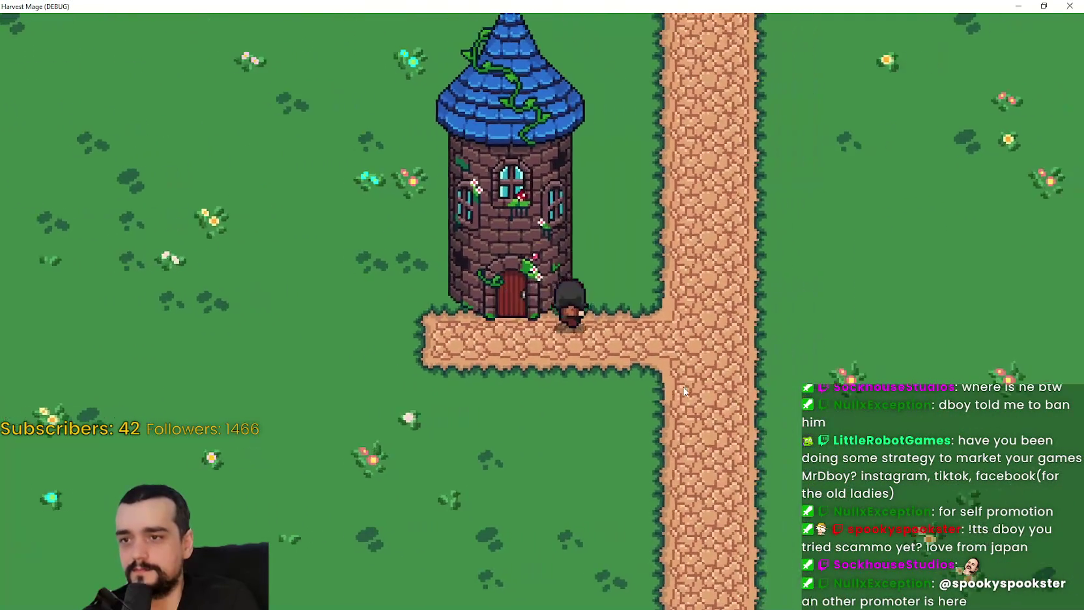
key("w")
key("s")
key("d")
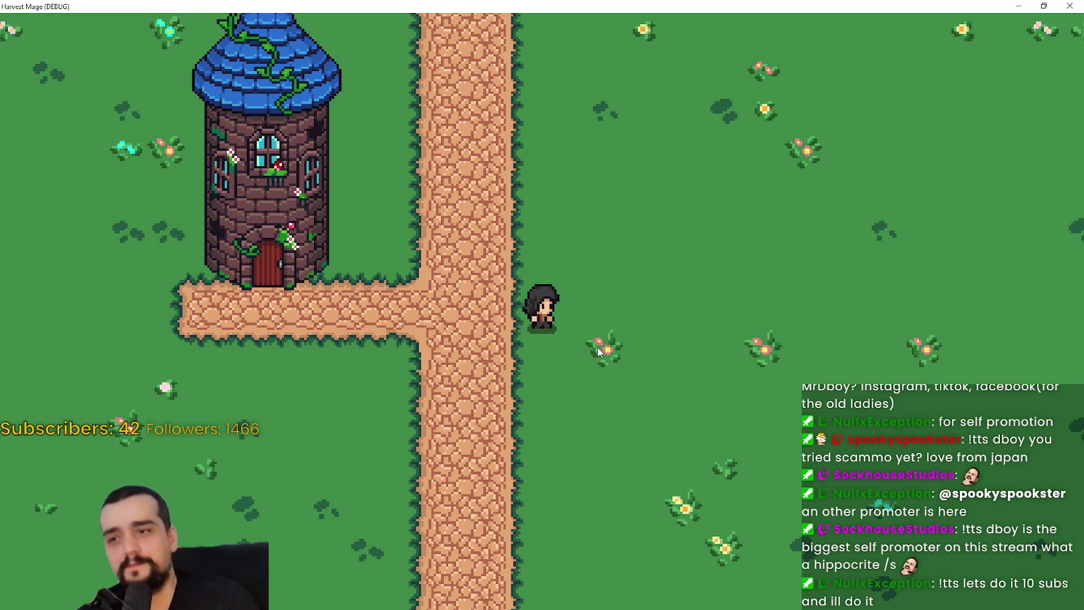
key("a")
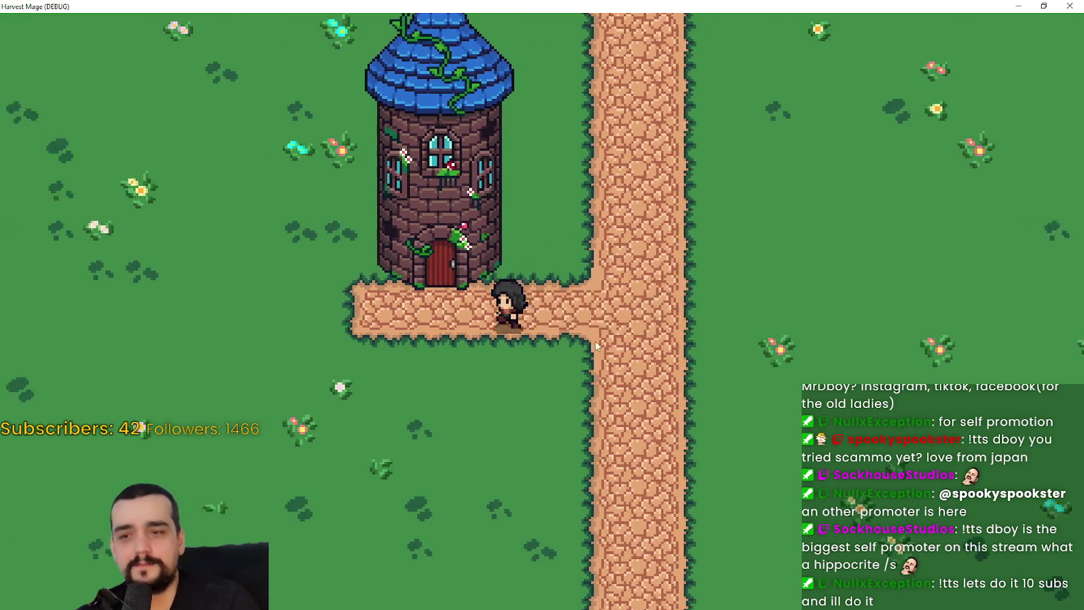
key("a")
key("w")
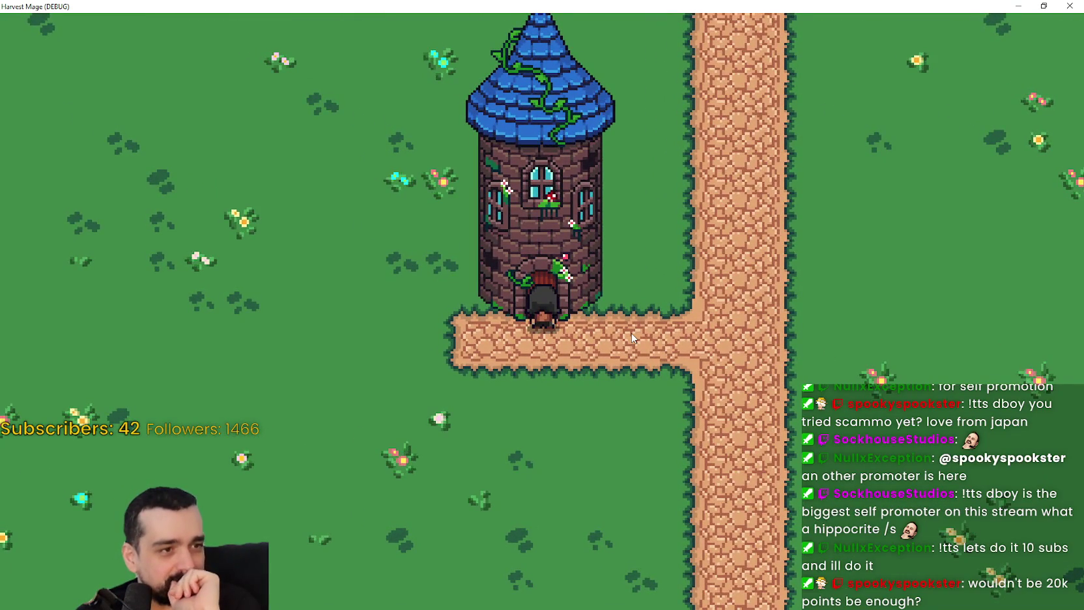
key("s")
key("a")
key("w")
key("d")
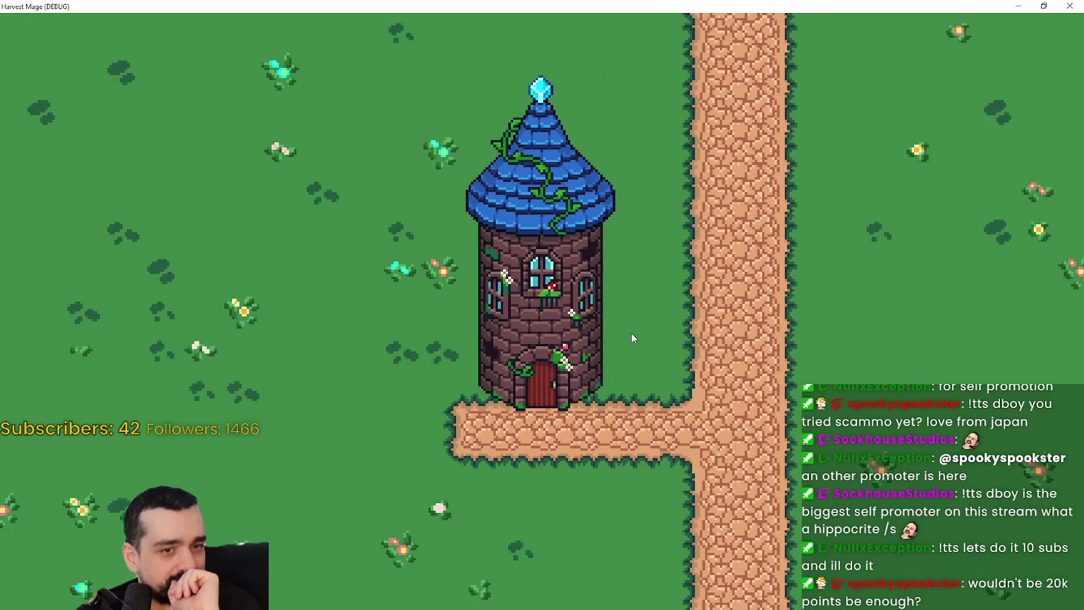
key("s")
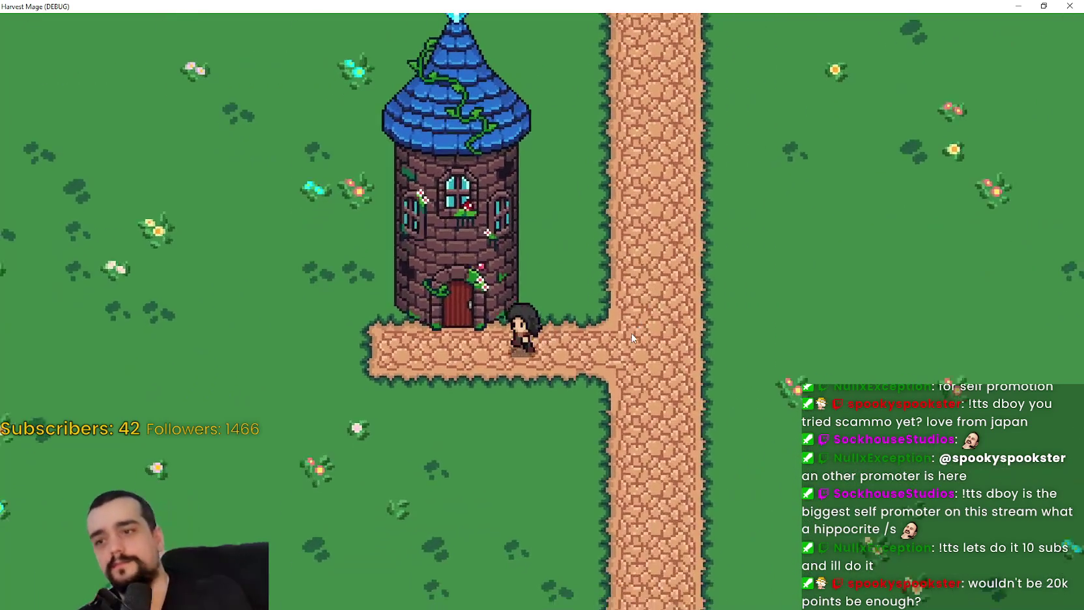
key("a")
key("d")
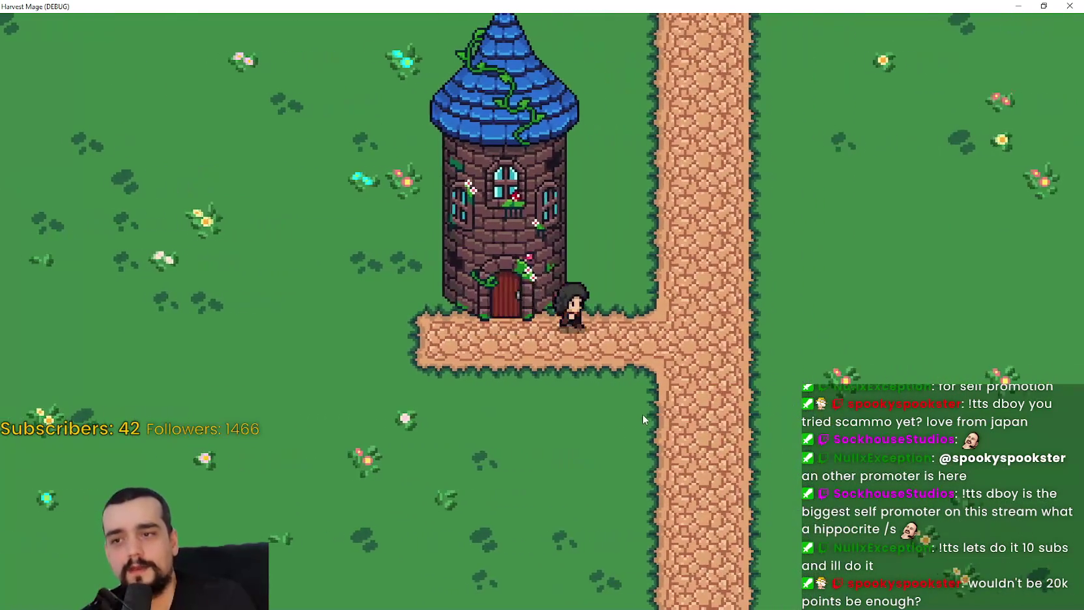
key("d")
key("w")
key("a")
key("s")
key("s")
key("a")
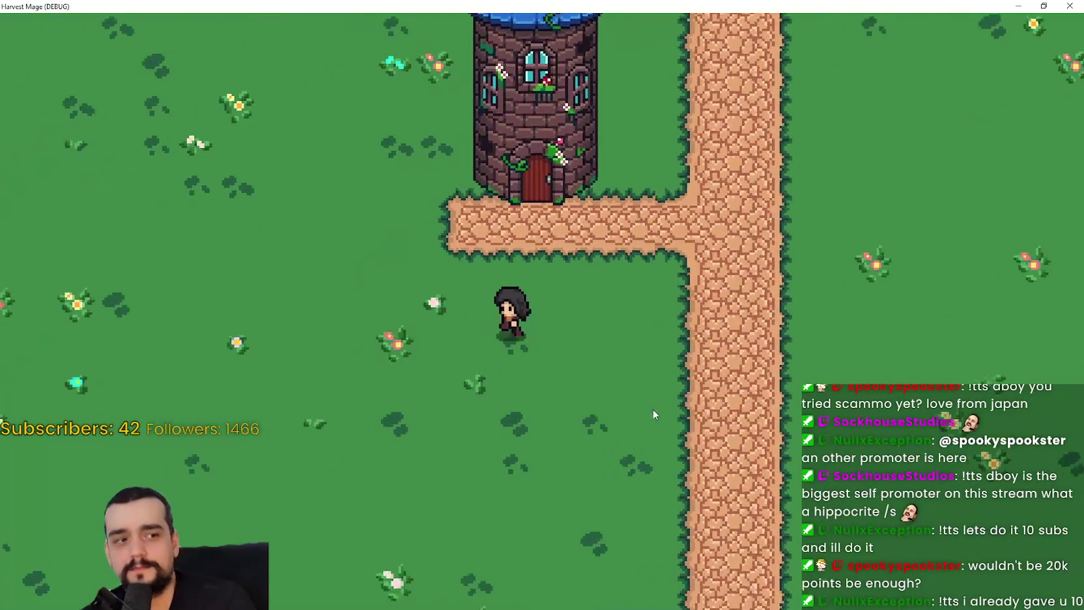
key("w")
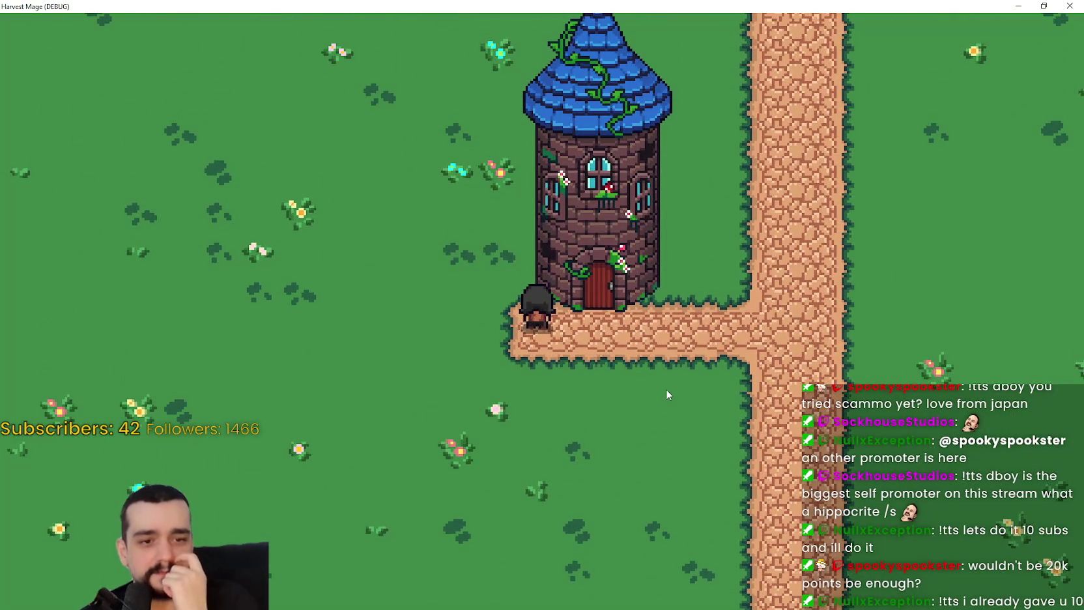
key("d")
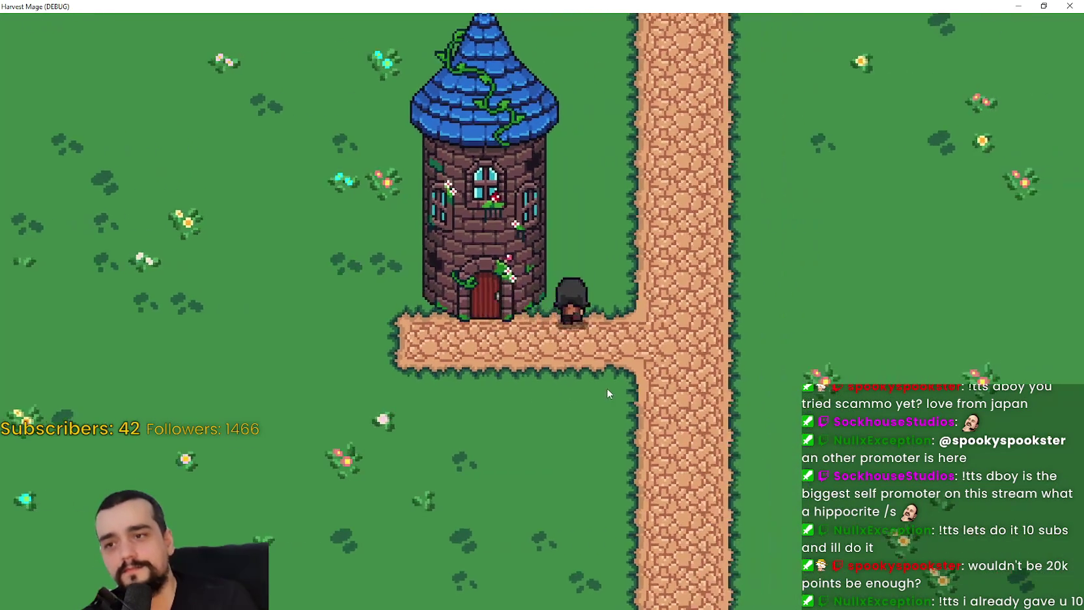
key("w")
key("a")
key("s")
key("d")
key("d")
key("w")
key("a")
key("s")
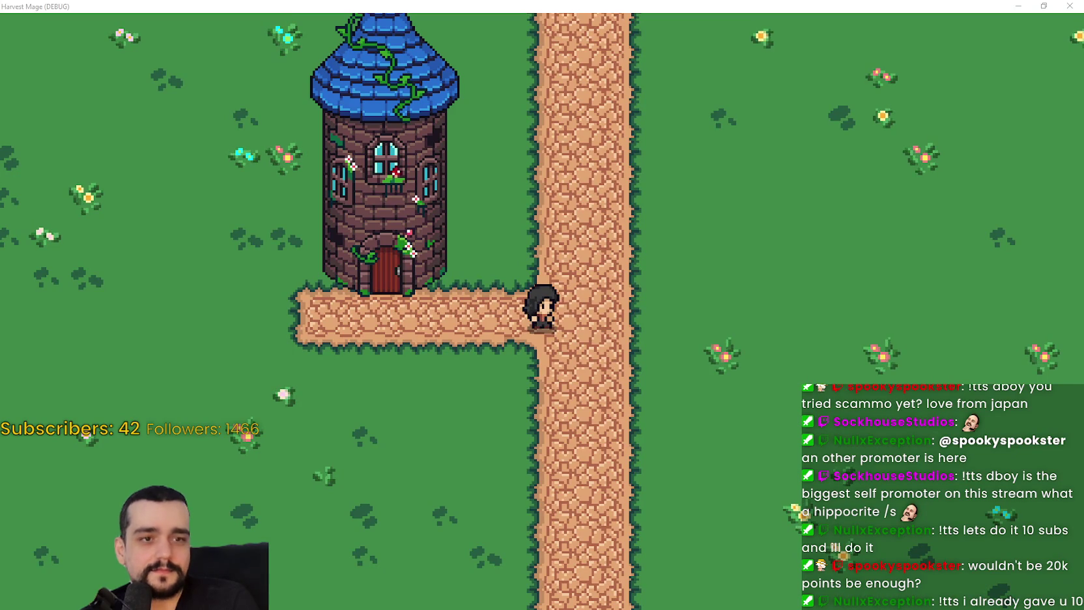
Walk behind the tower again and up to its door, then exit fullscreen
key("a")
key("a")
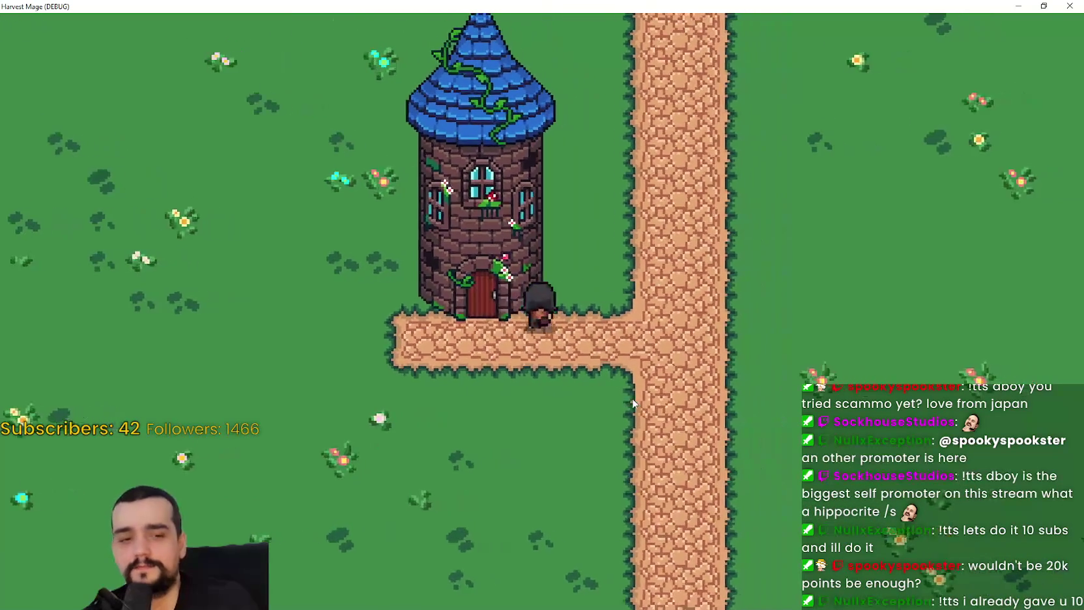
key("w")
key("d")
key("s")
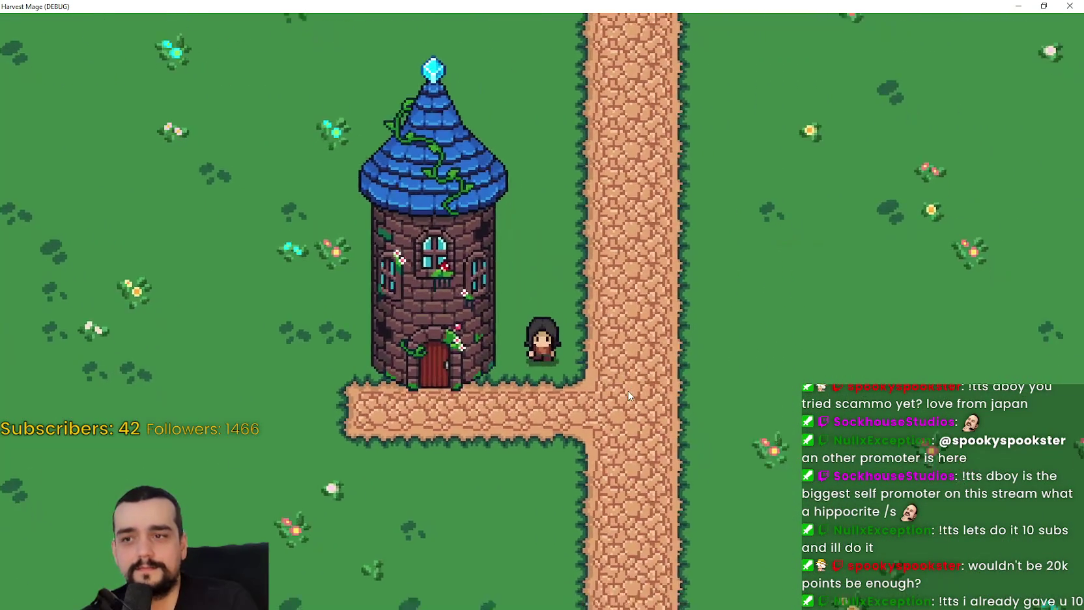
key("a")
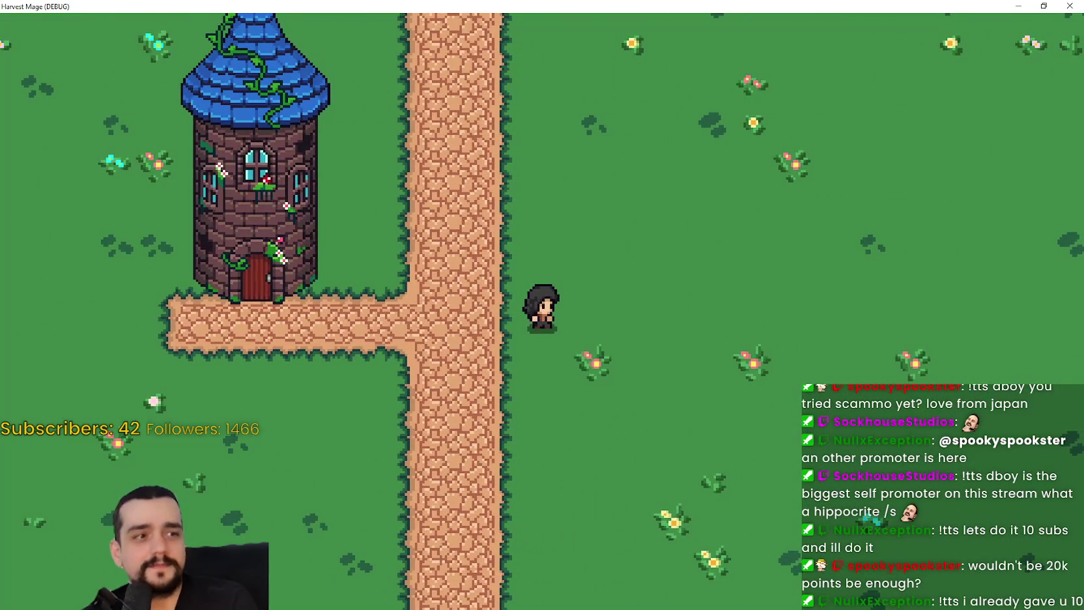
key("a")
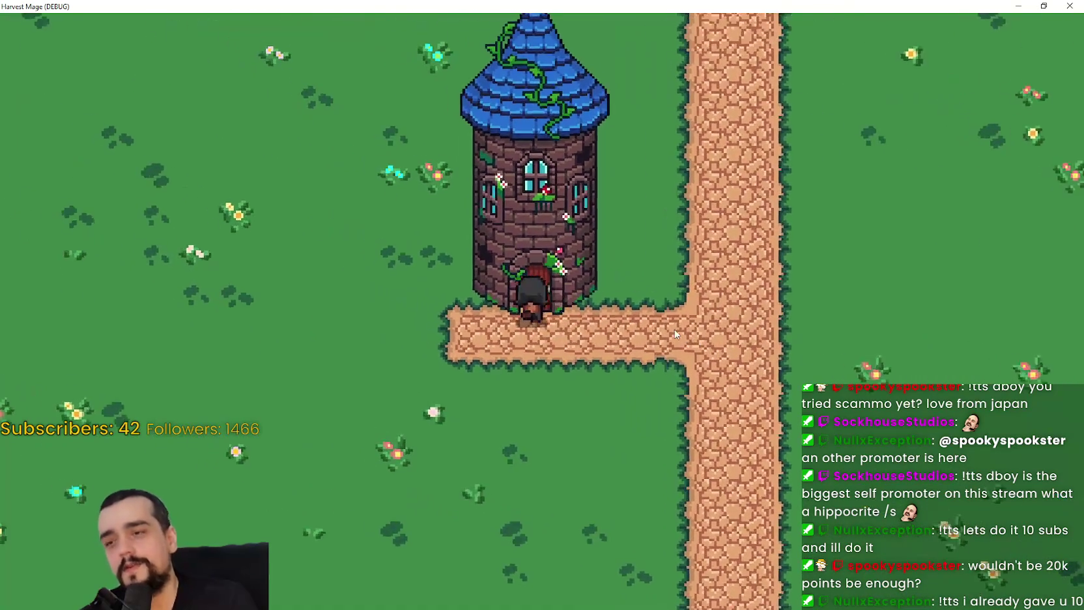
key("w")
key("d")
key("s")
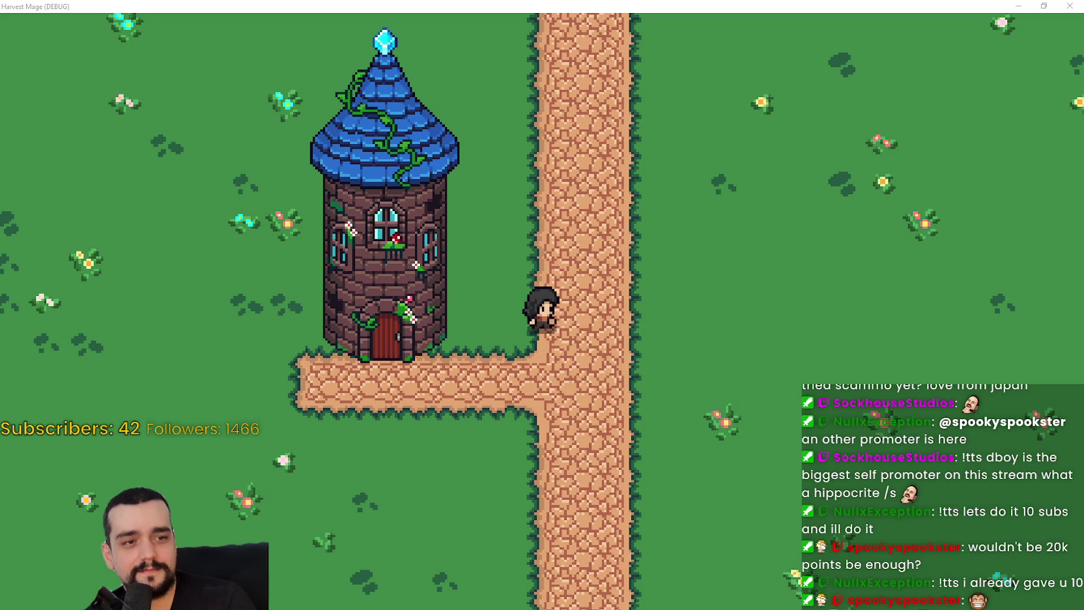
key("s")
key("a")
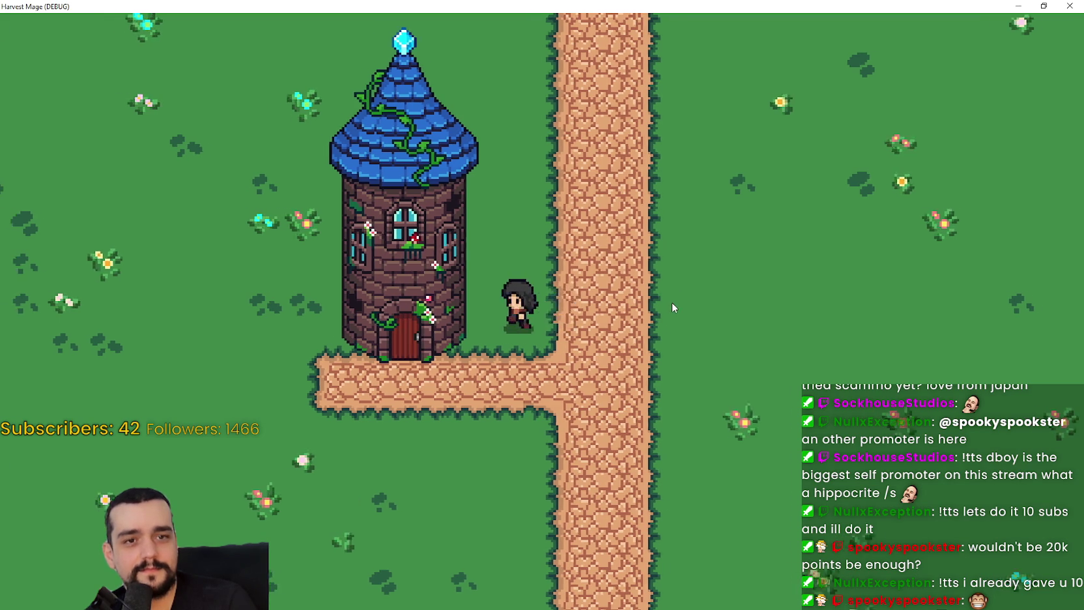
key("a")
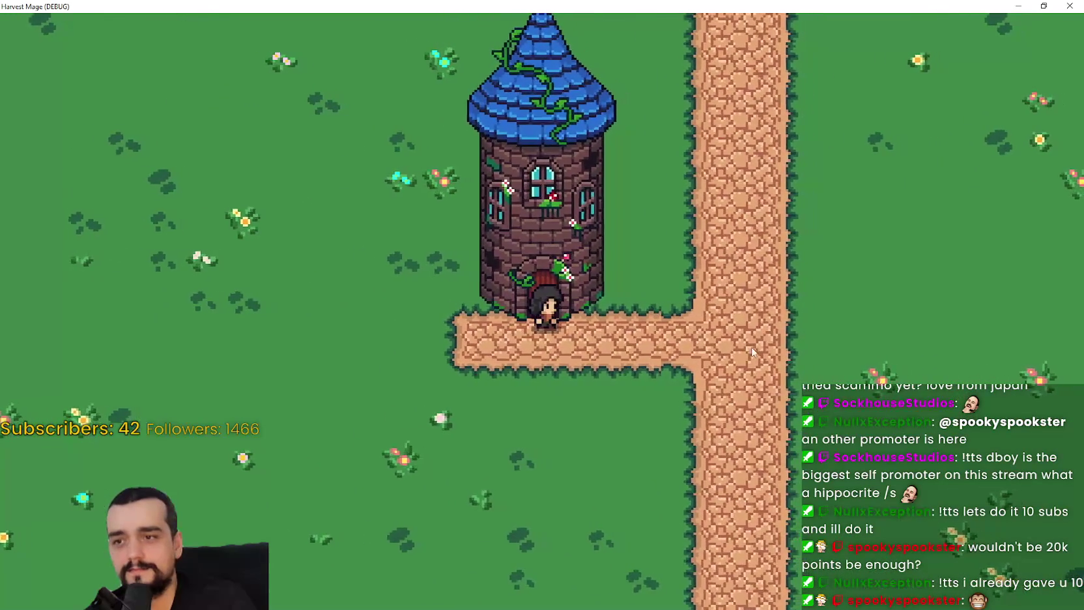
key("w")
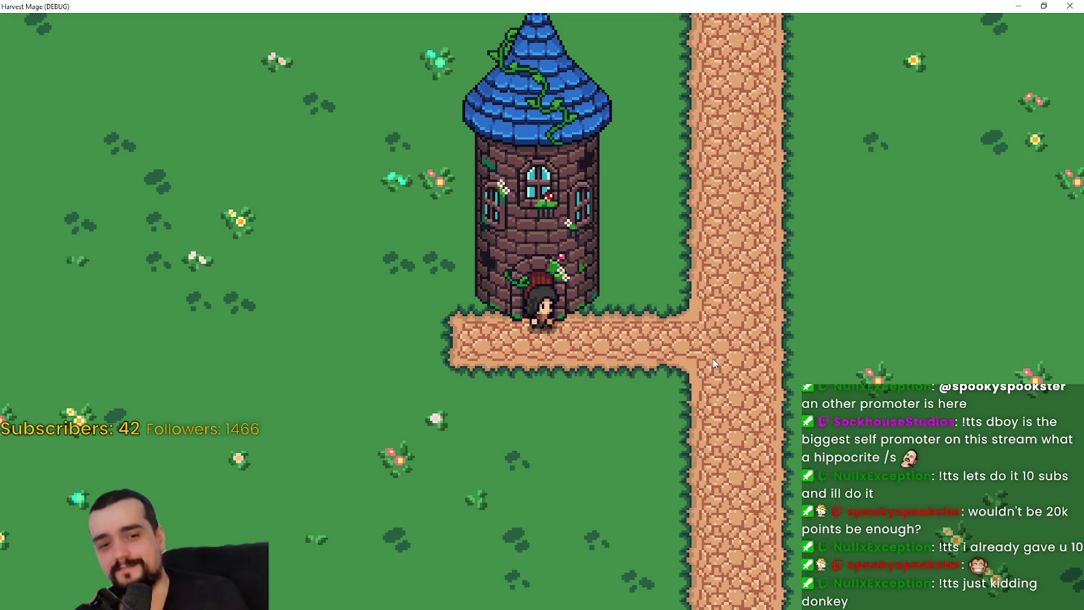
key("w+d")
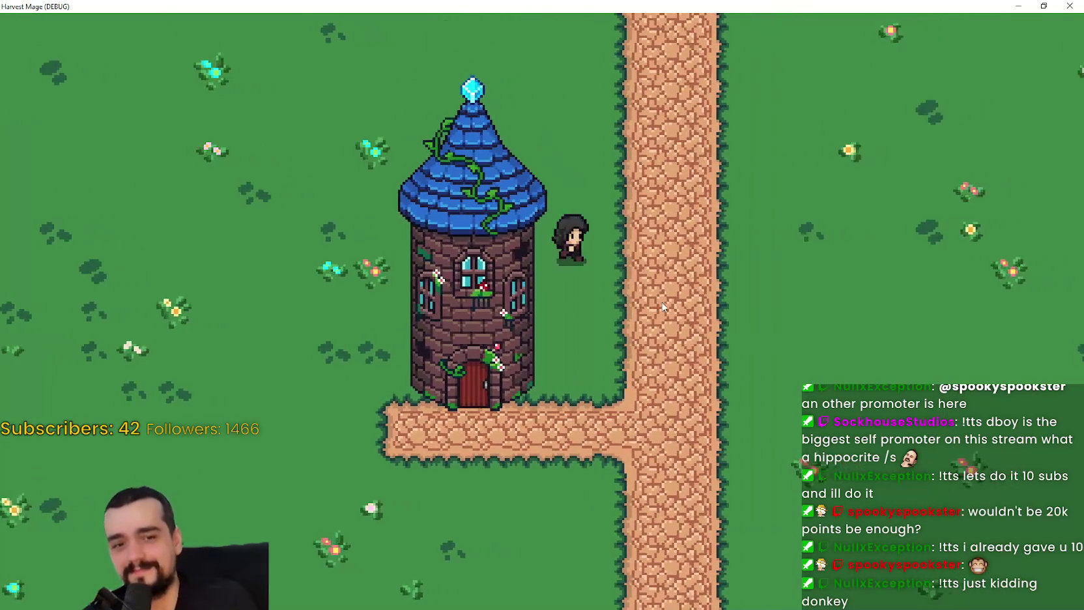
key("d")
key("s")
key("s")
key("a")
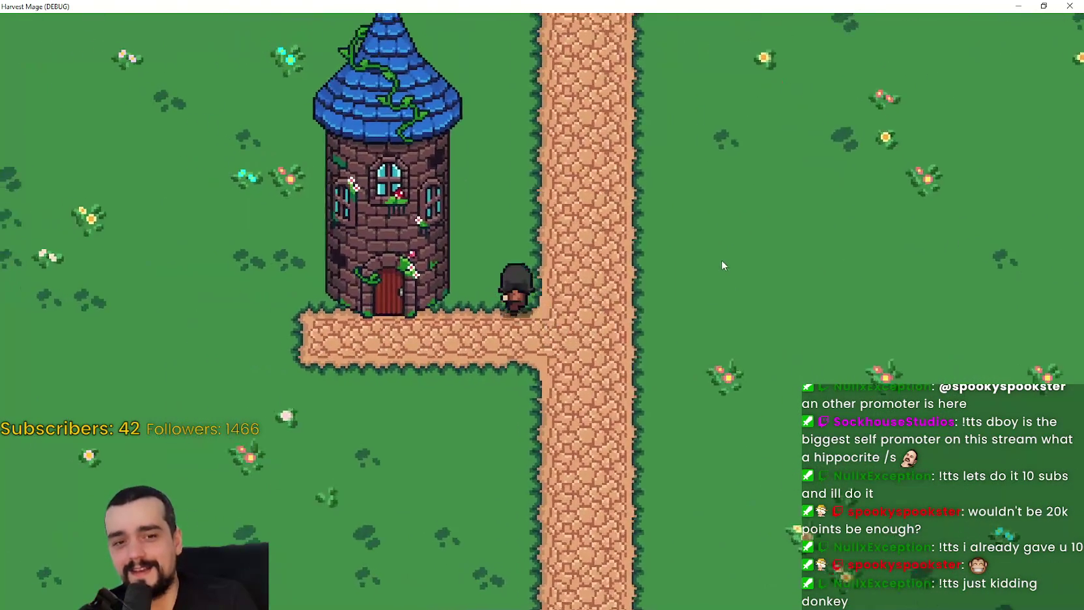
key("d")
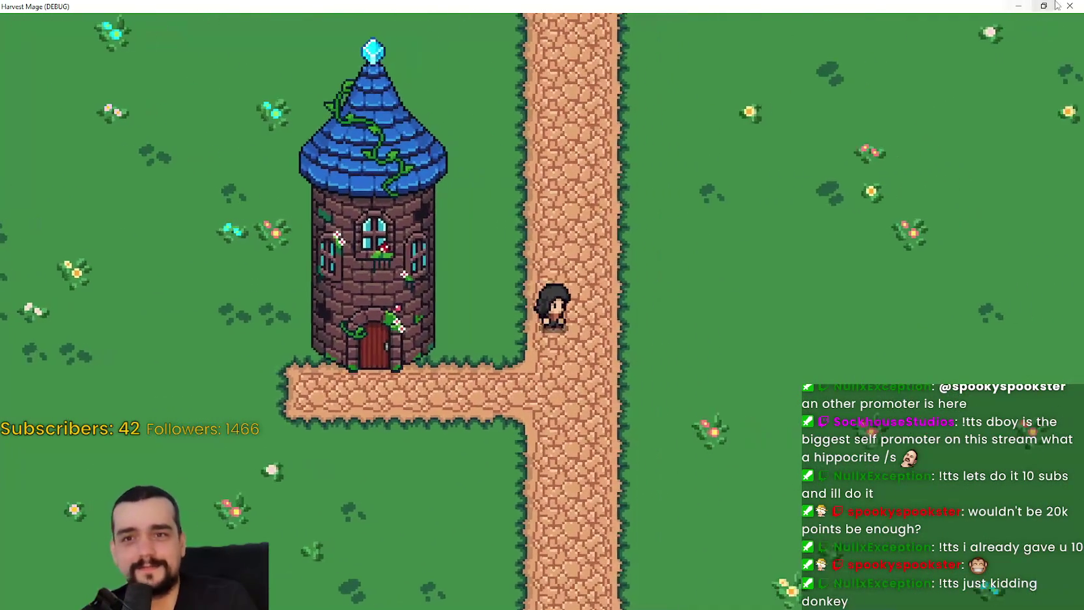
key("F11")
left_click_drag(721, 111, 811, 78)
Stop the running game and inspect the player's collision shape
key("s")
left_click(980, 75)
scroll(728, 245, "down", 3)
left_click_drag(830, 309, 795, 280)
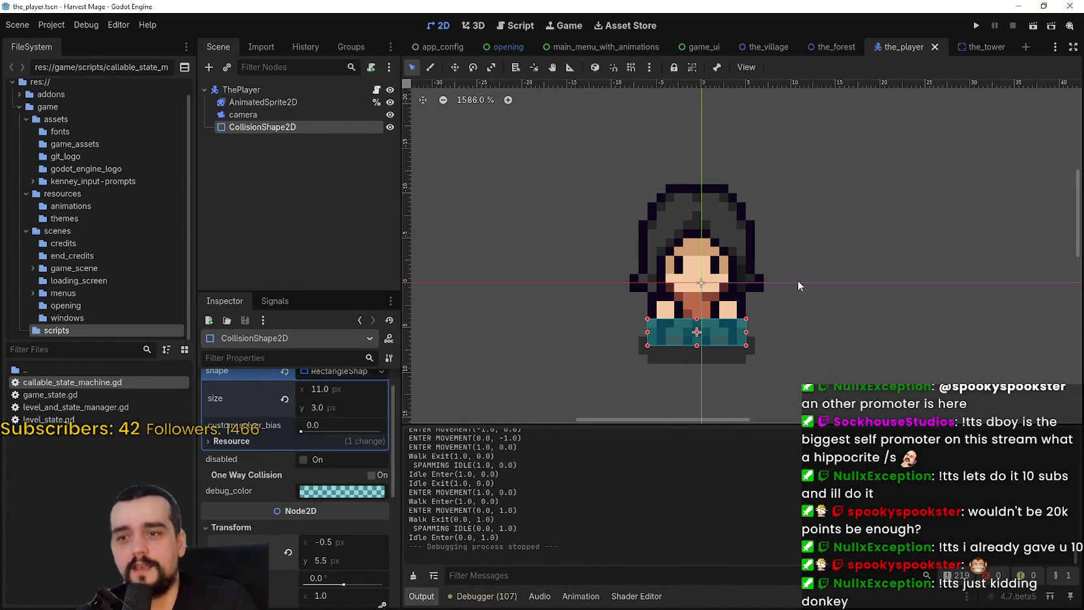
scroll(798, 281, "down", 1)
scroll(772, 255, "down", 1)
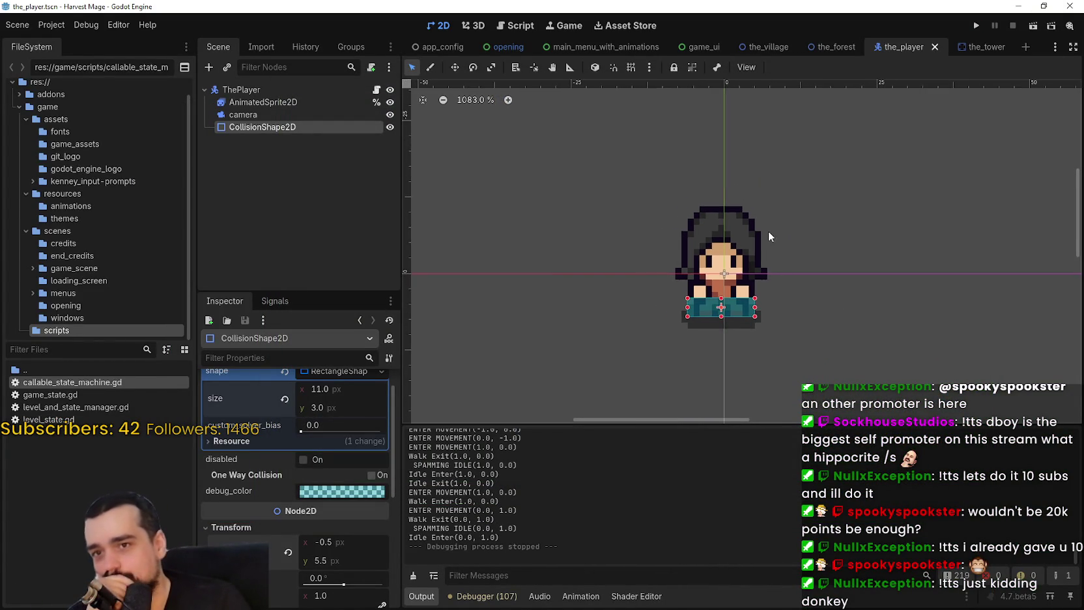
Inspect the tower's CollisionShape2D in the the_tower scene
left_click(985, 51)
scroll(489, 169, "down", 4)
left_click(285, 102)
left_click(295, 115)
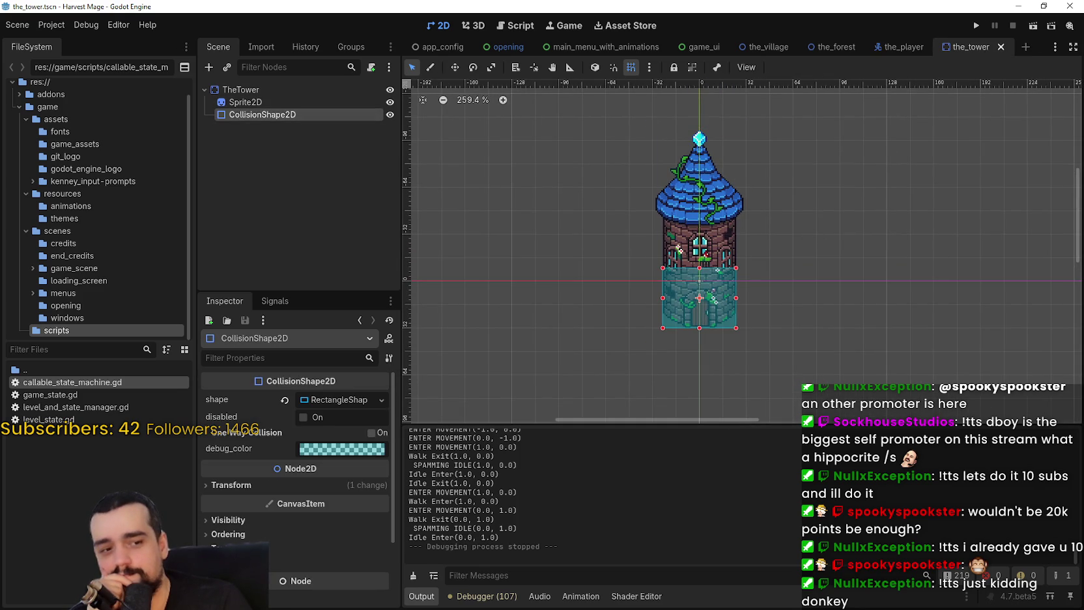
scroll(860, 289, "right", 1)
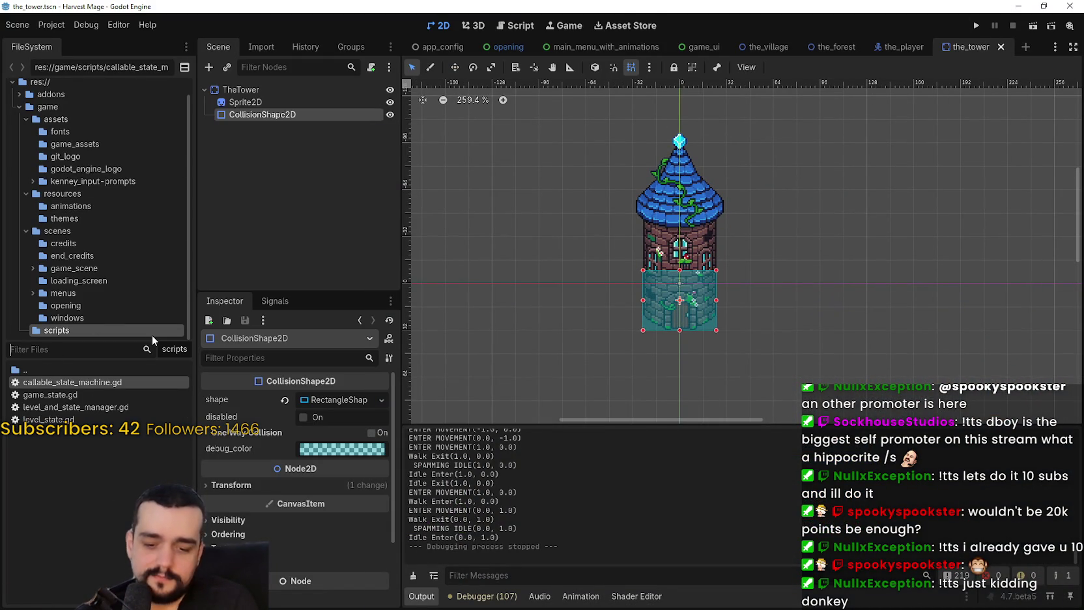
Filter the FileSystem for 'app' and open app_config.gd at start_timestamp_game
type("login")
key("ctrl+a")
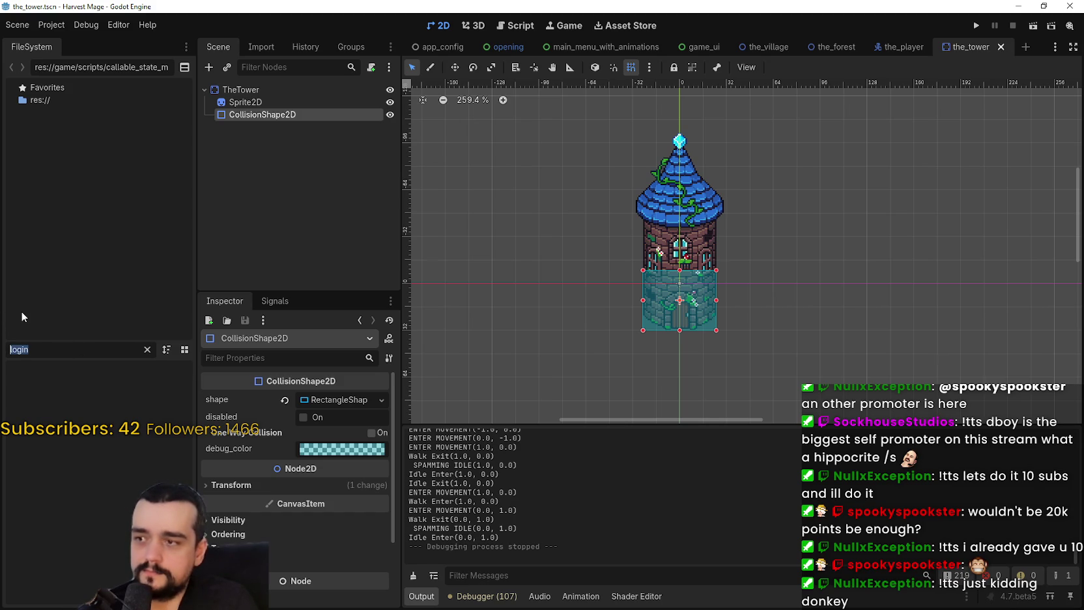
type("app")
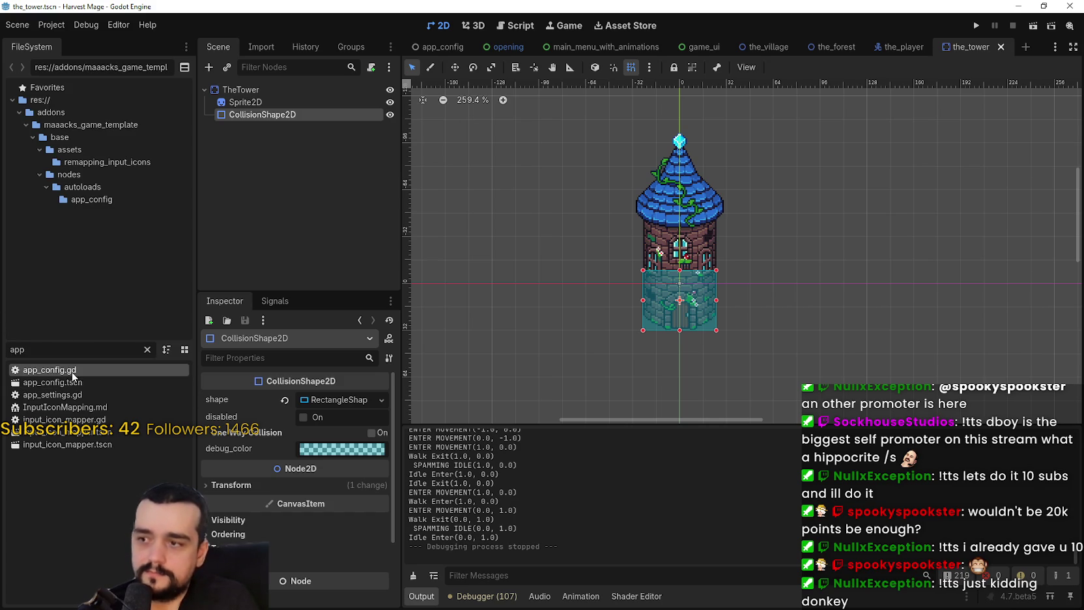
double_click(33, 369)
left_click(862, 218)
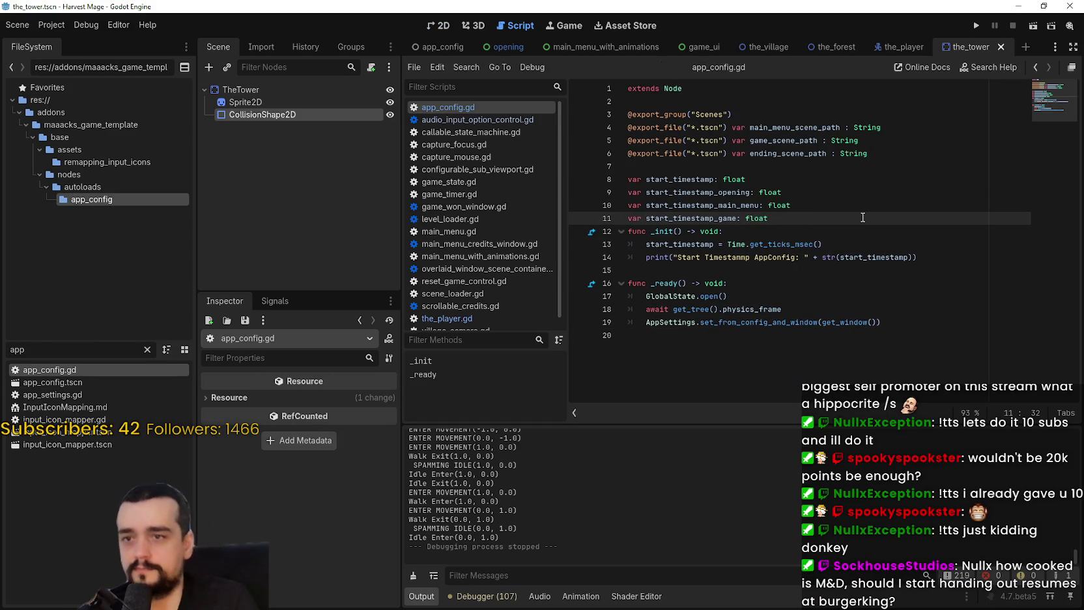
Search all project files for start_timestamp_game
double_click(715, 218)
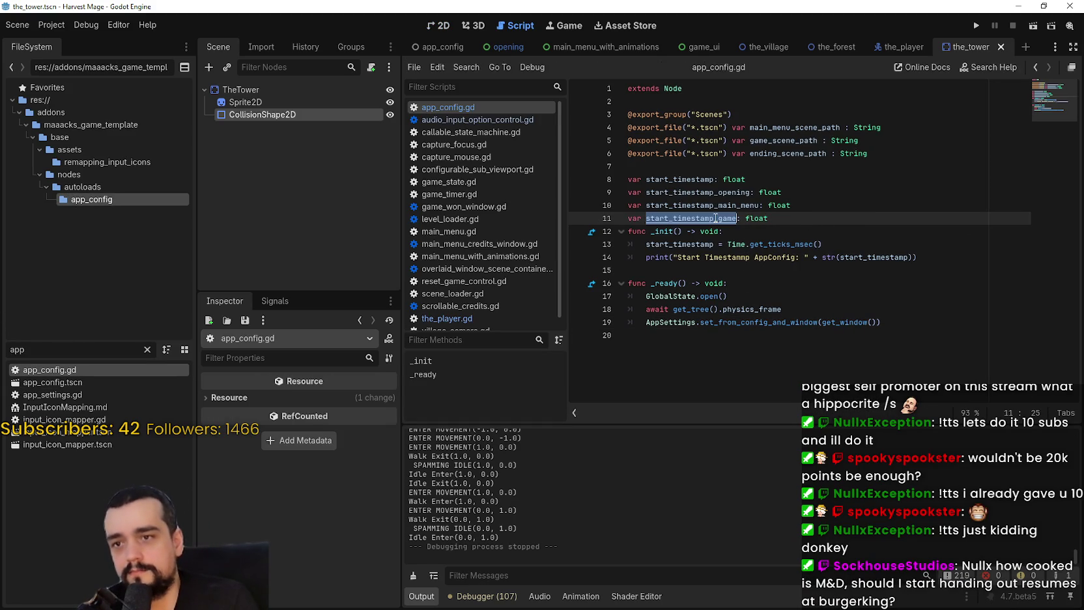
key("ctrl+f")
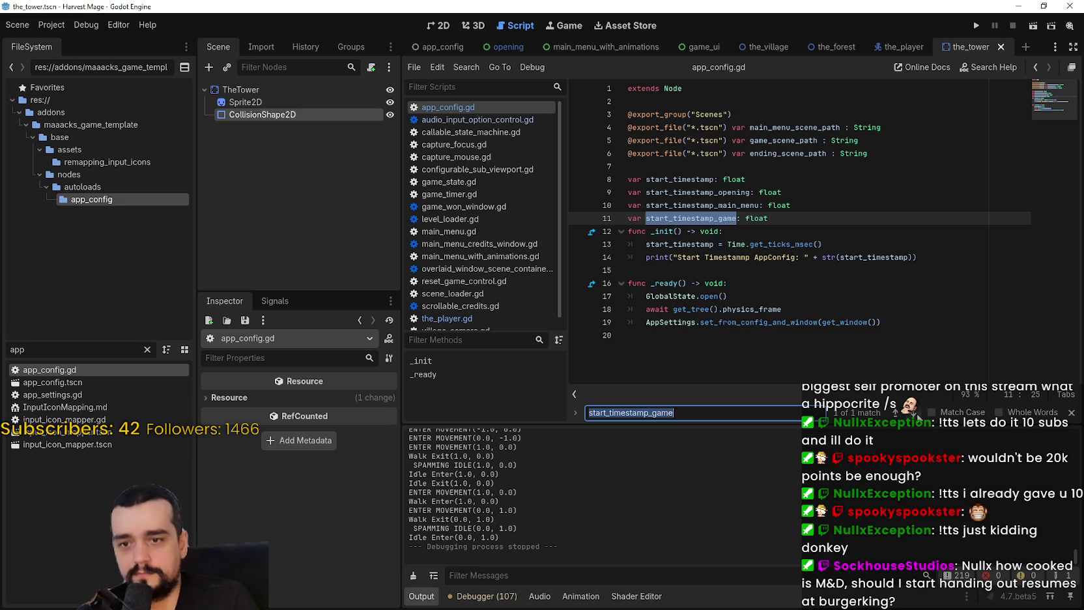
key("ctrl+shift+f")
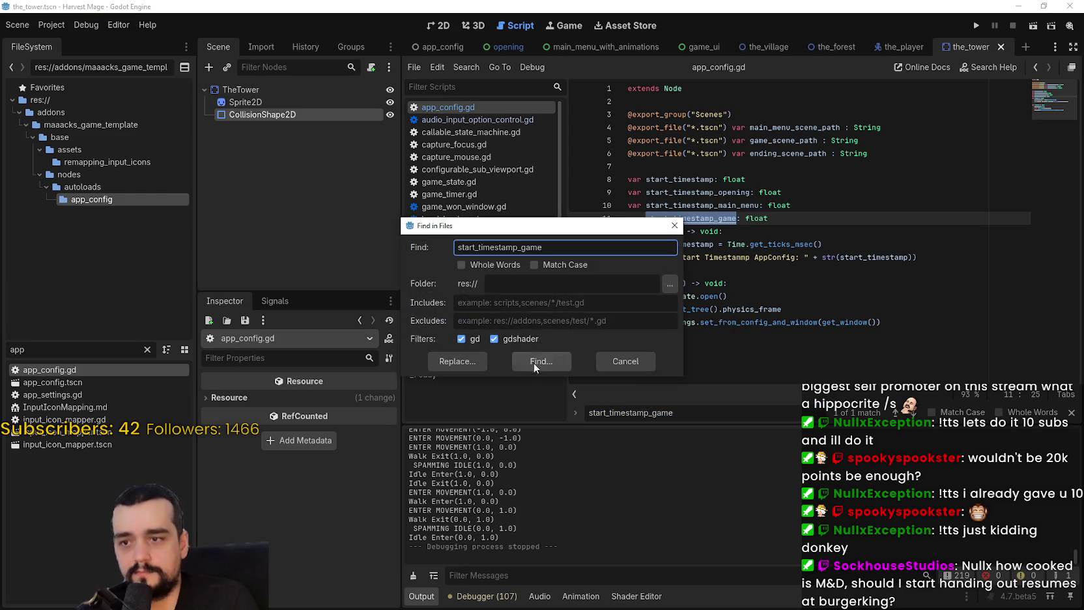
left_click(537, 360)
Find start_timestamp_main_menu project-wide and copy its _init block from main_menu_with_animations.gd
double_click(696, 205)
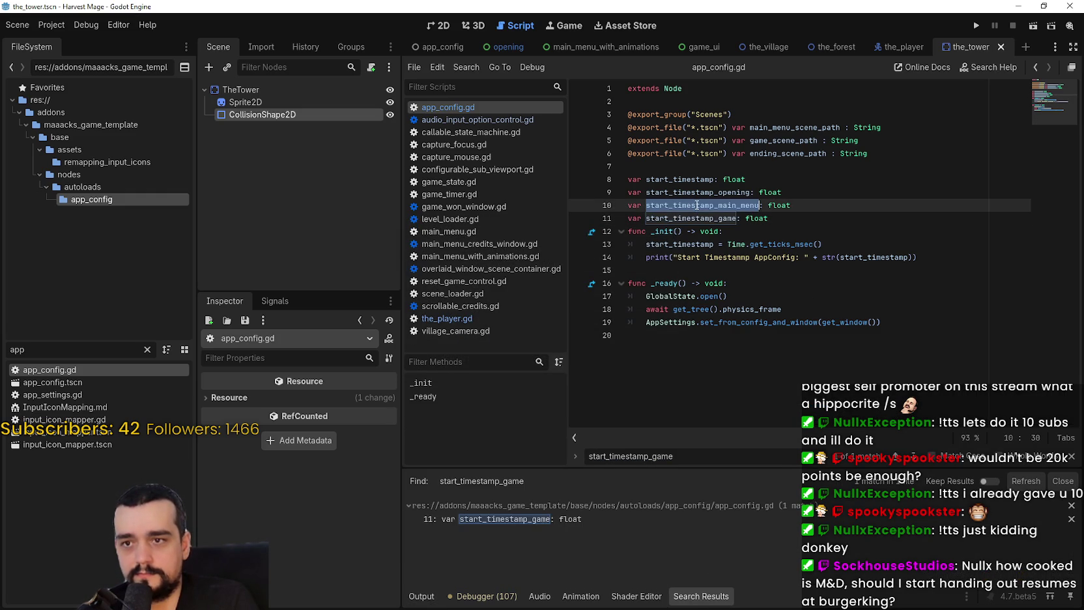
key("ctrl+shift+f")
left_click(572, 357)
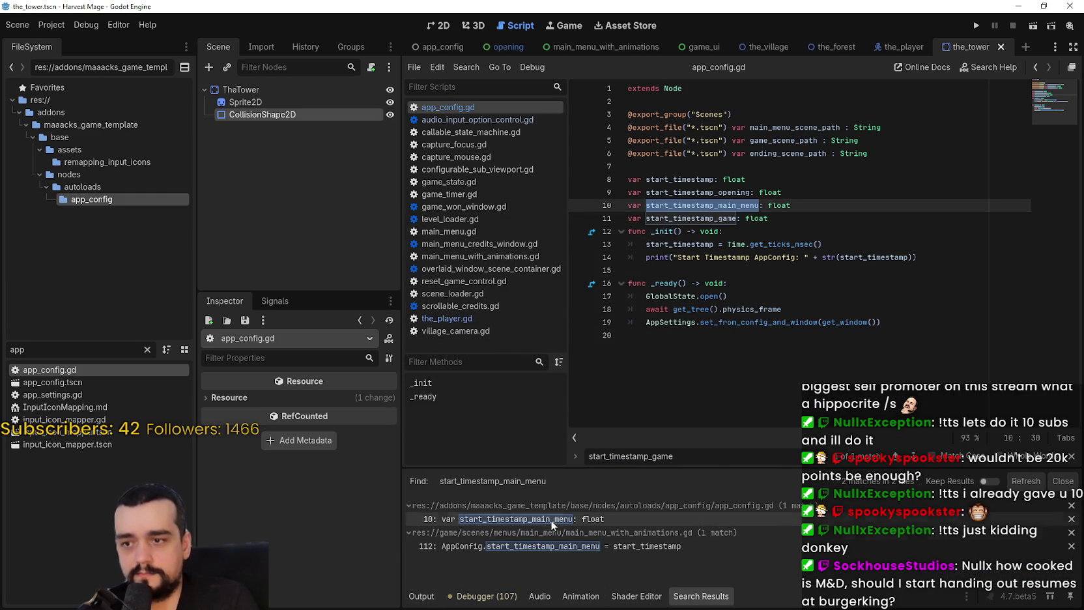
left_click(562, 546)
scroll(717, 293, "up", 1)
left_click_drag(652, 309, 620, 236)
key("ctrl+c")
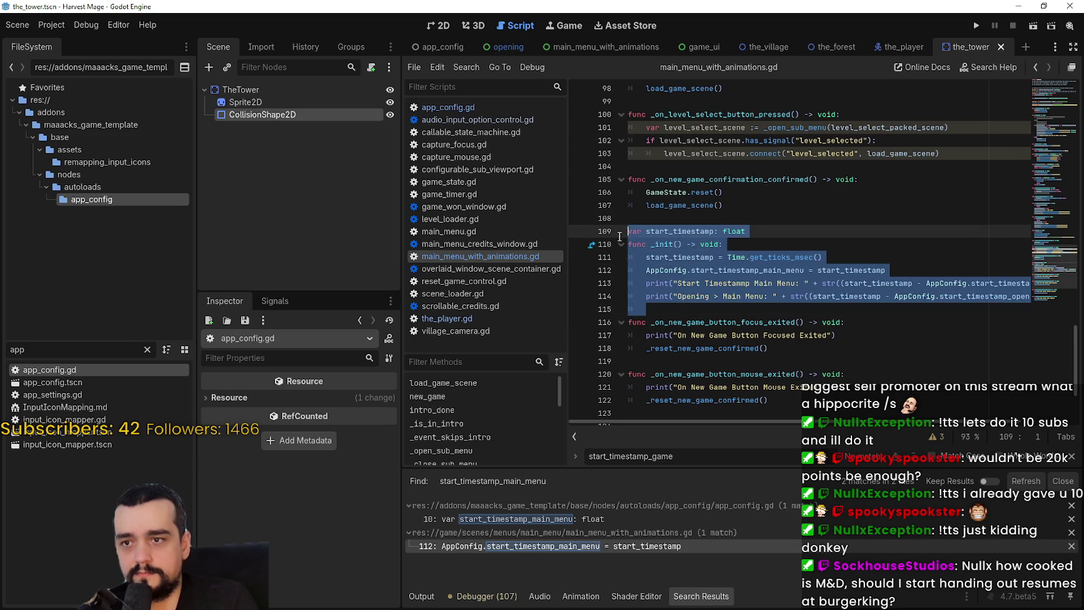
left_click(679, 309)
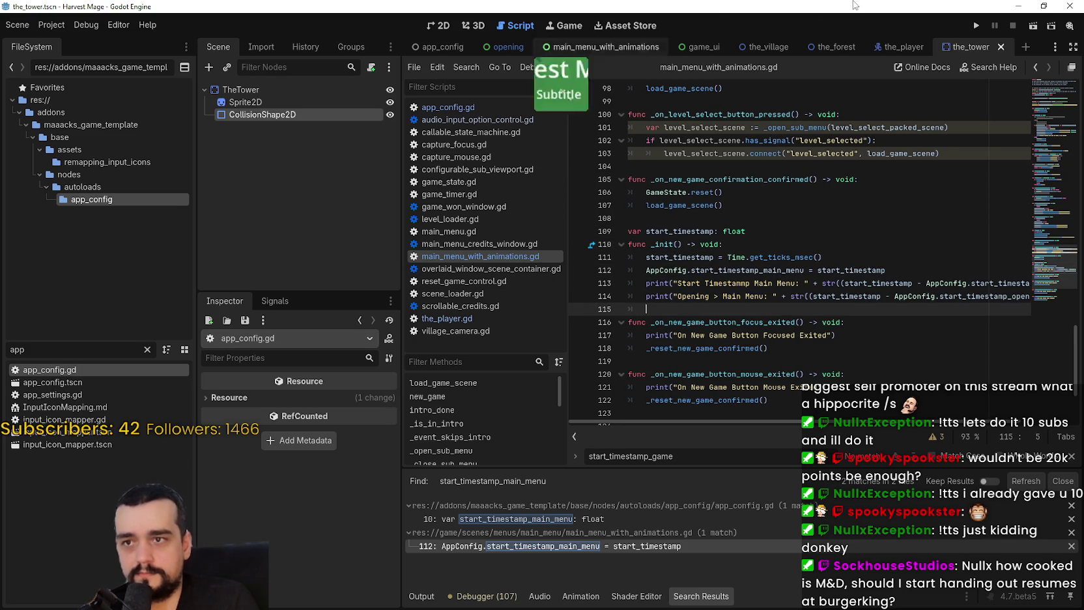
Open the_village.gd from the the_village scene
mouse_move(889, 44)
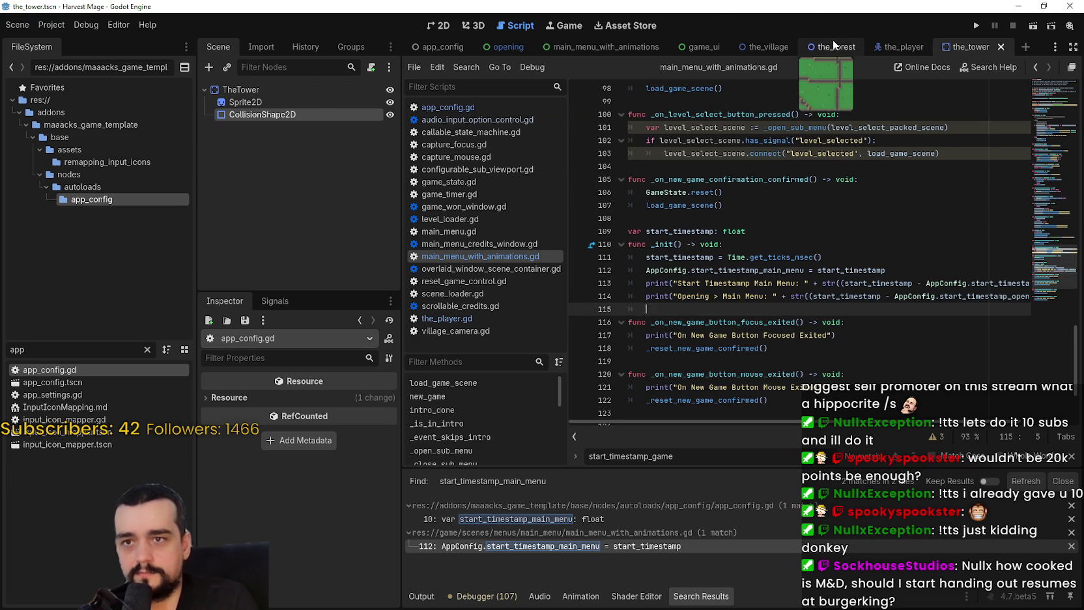
left_click(769, 46)
left_click(377, 90)
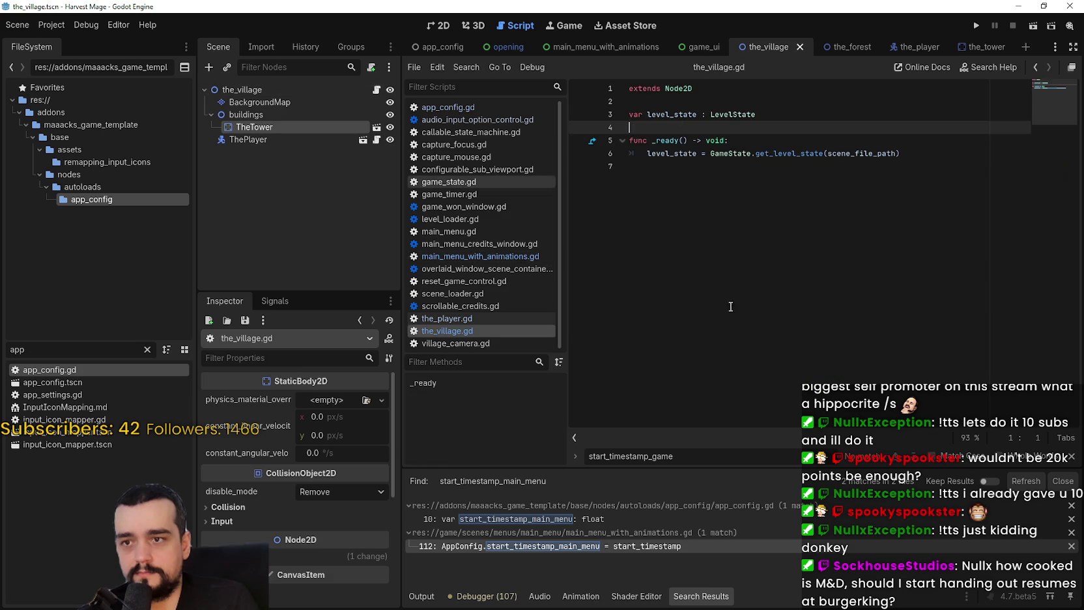
Paste the timestamp _init block into the village script below _ready
left_click(702, 204)
key("ctrl+v")
left_click(892, 157)
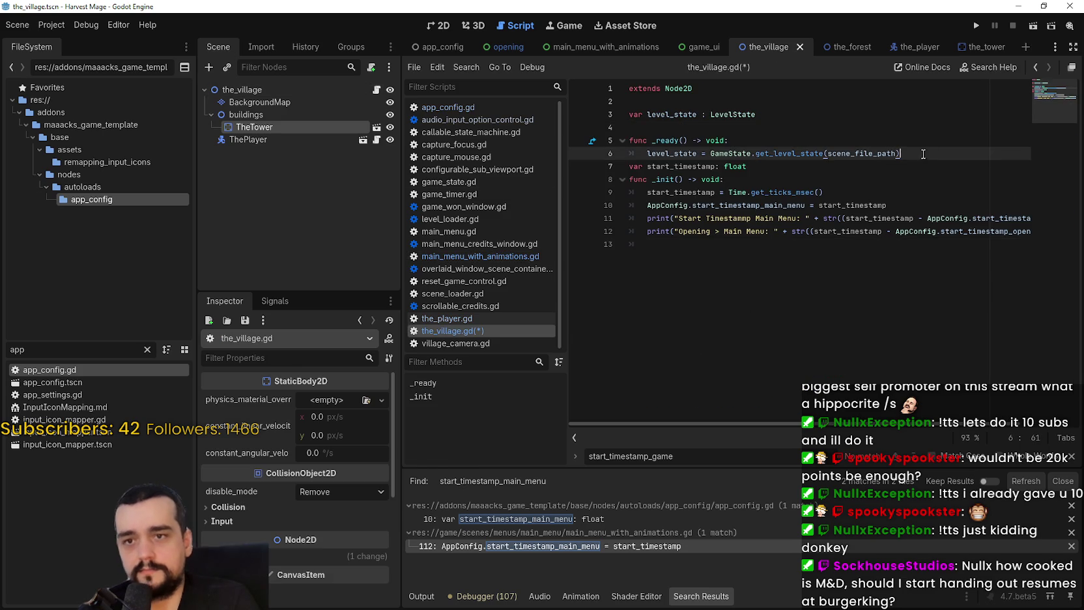
key("Return")
Relabel the pasted prints so line 13 reads 'Main Menu > Game'
left_click(737, 208)
left_click(705, 232)
left_click_drag(704, 232, 751, 232)
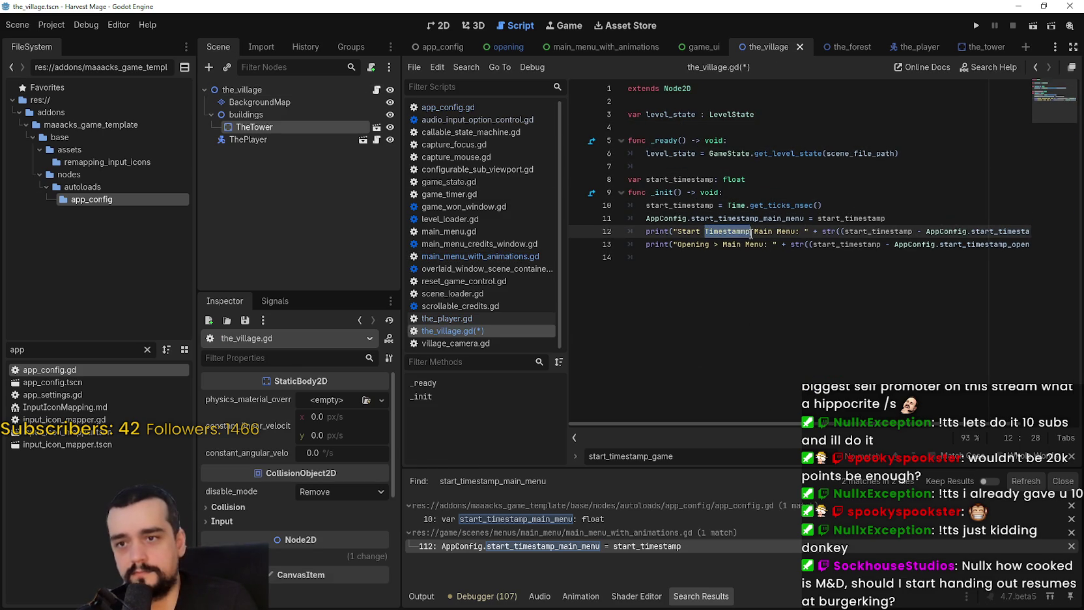
type("Game")
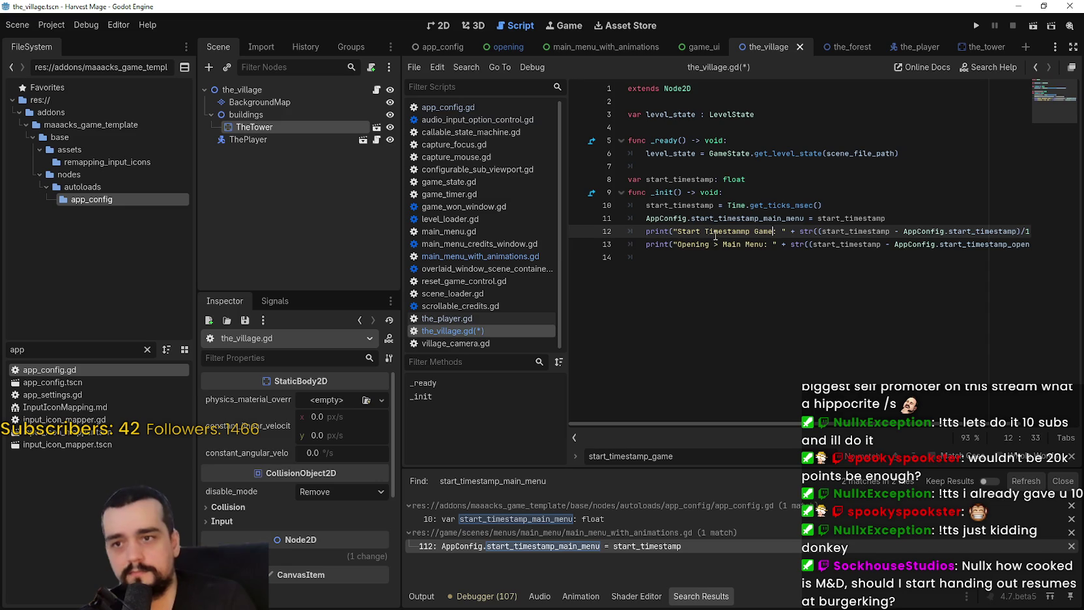
double_click(707, 242)
type("Main Menu")
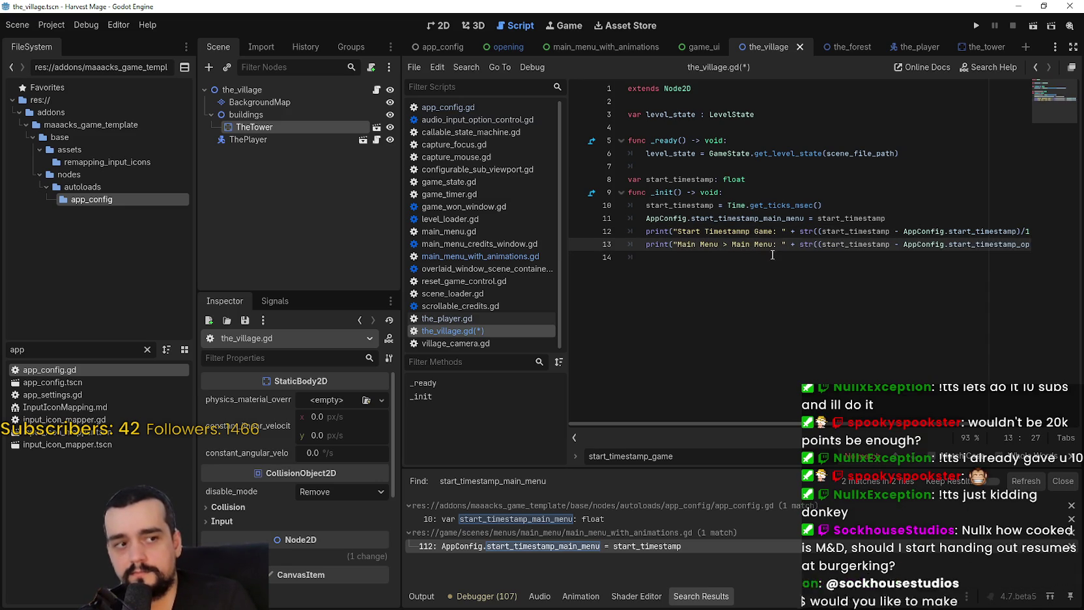
left_click(768, 243)
type("Game")
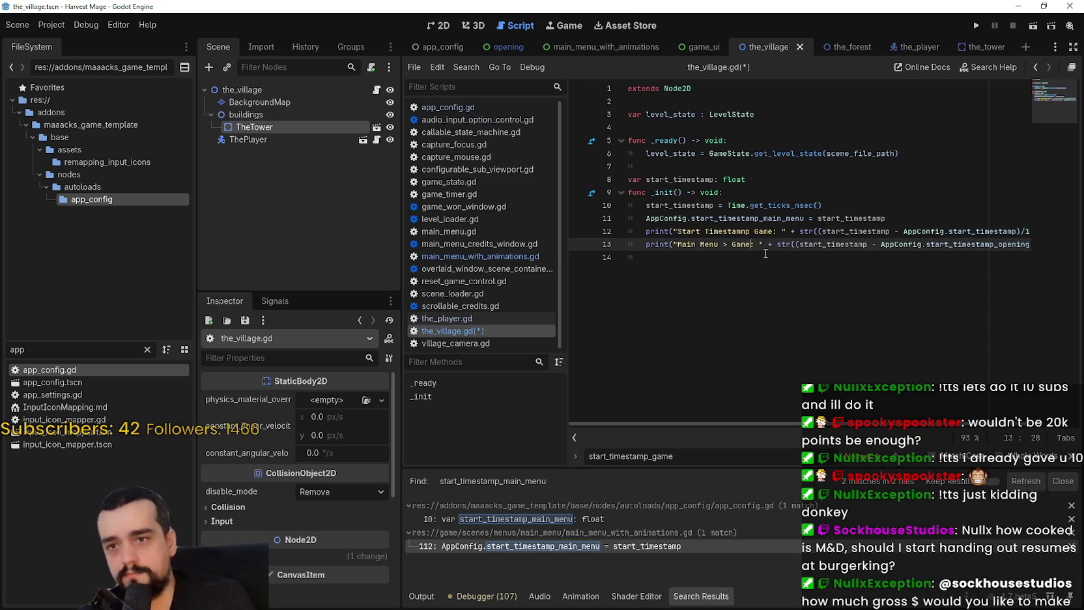
Replace start_timestamp_opening on line 13 with start_timestamp_main_menu, save, and show Output
double_click(863, 229)
double_click(839, 242)
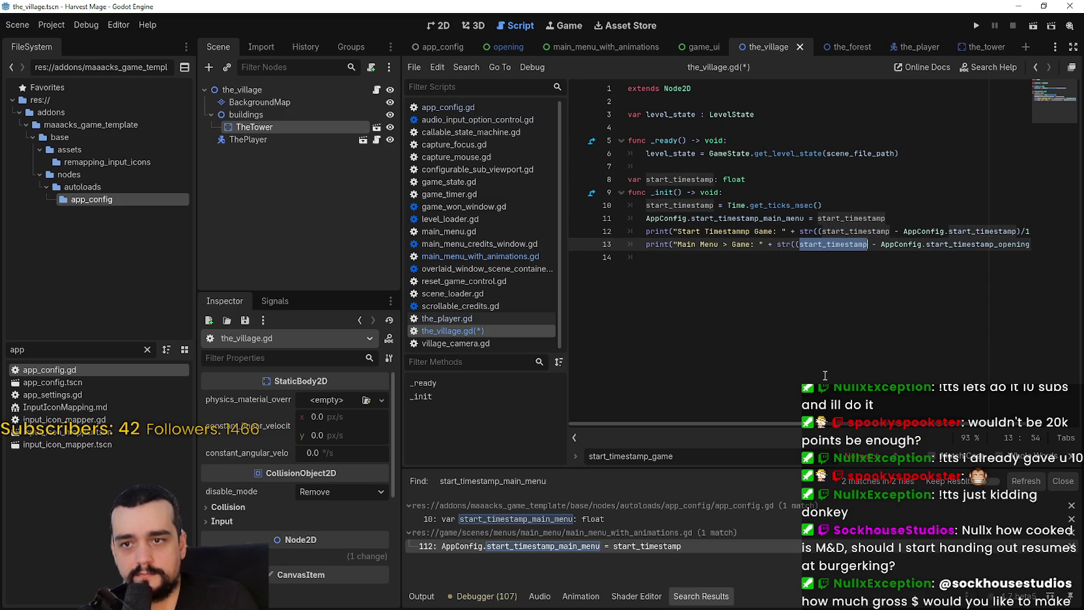
scroll(832, 425, "right", 2)
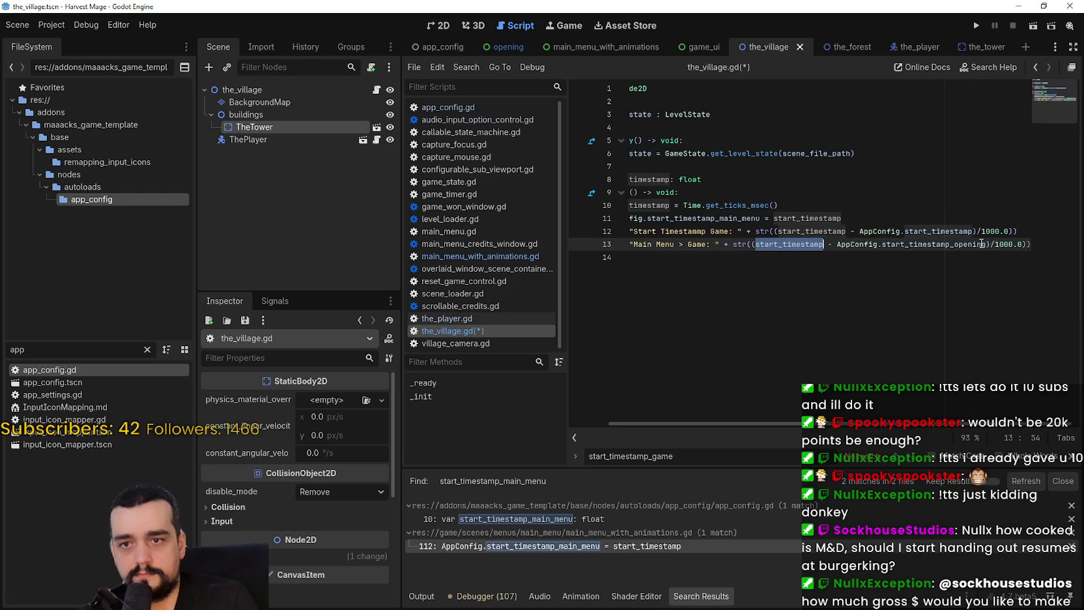
double_click(934, 244)
type("start")
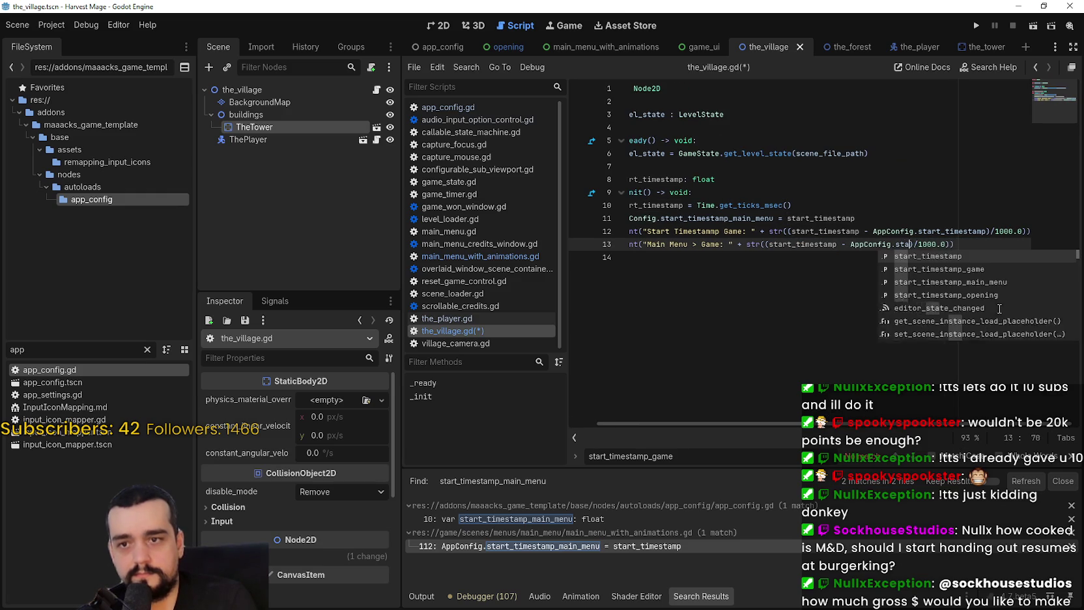
key("Escape")
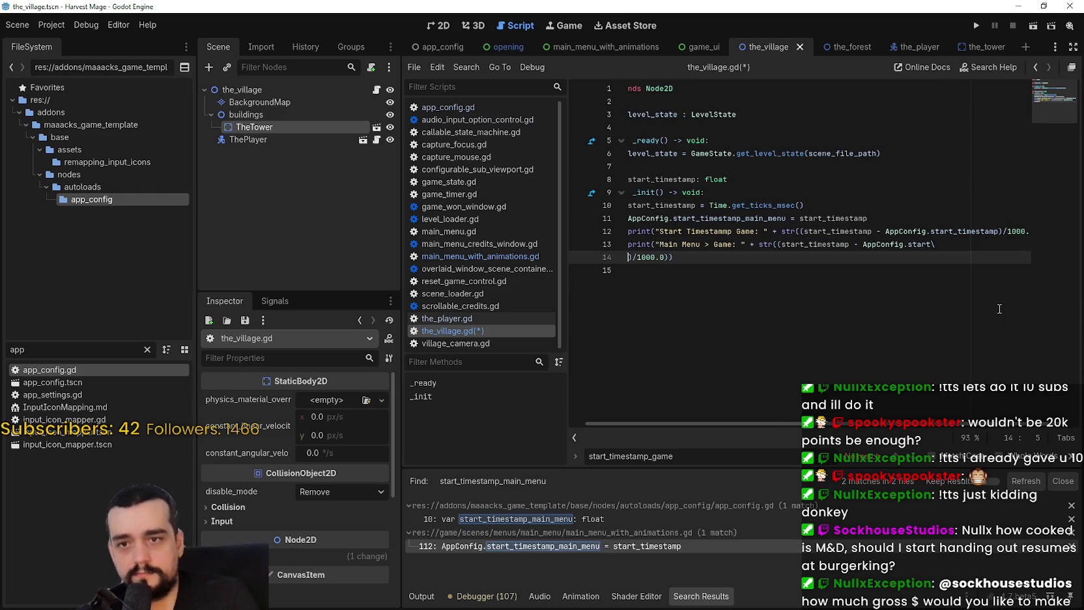
type("\\")
type("me")
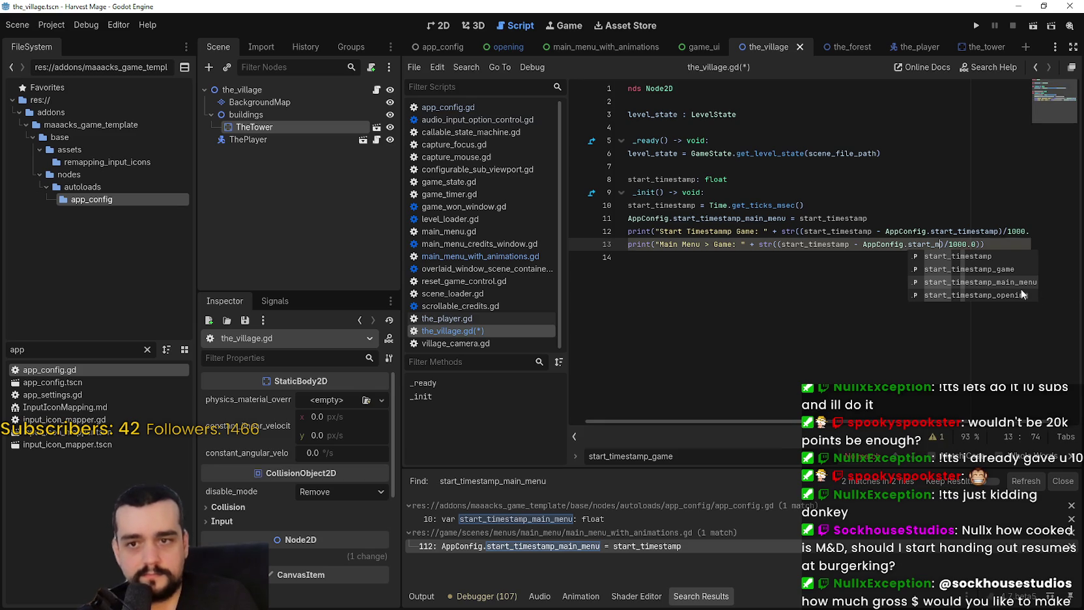
left_click(1011, 283)
key("End")
key("Return")
key("ctrl+s")
left_click(701, 267)
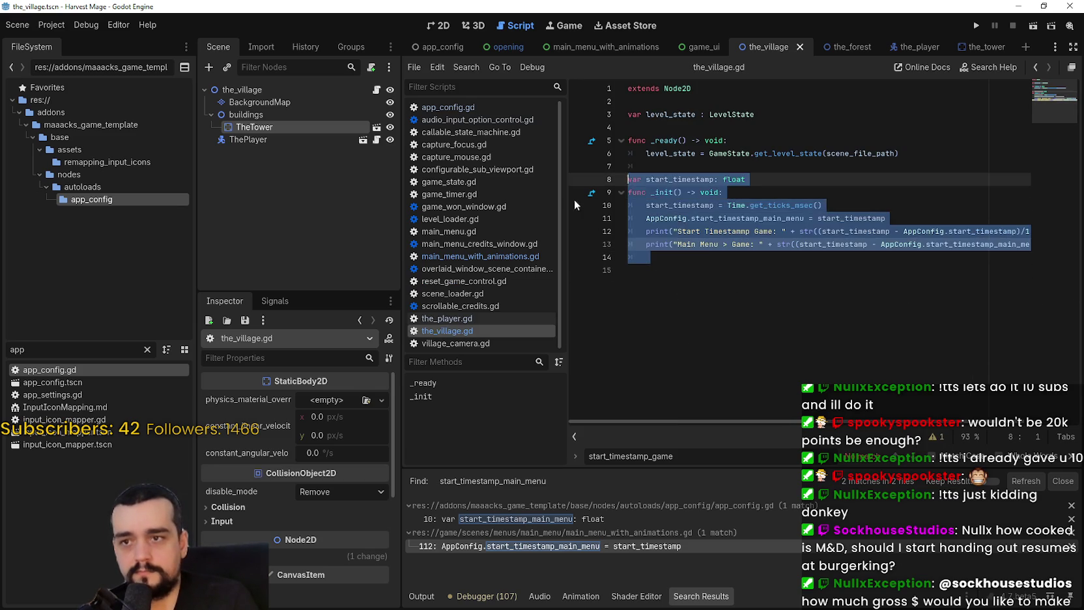
left_click(420, 596)
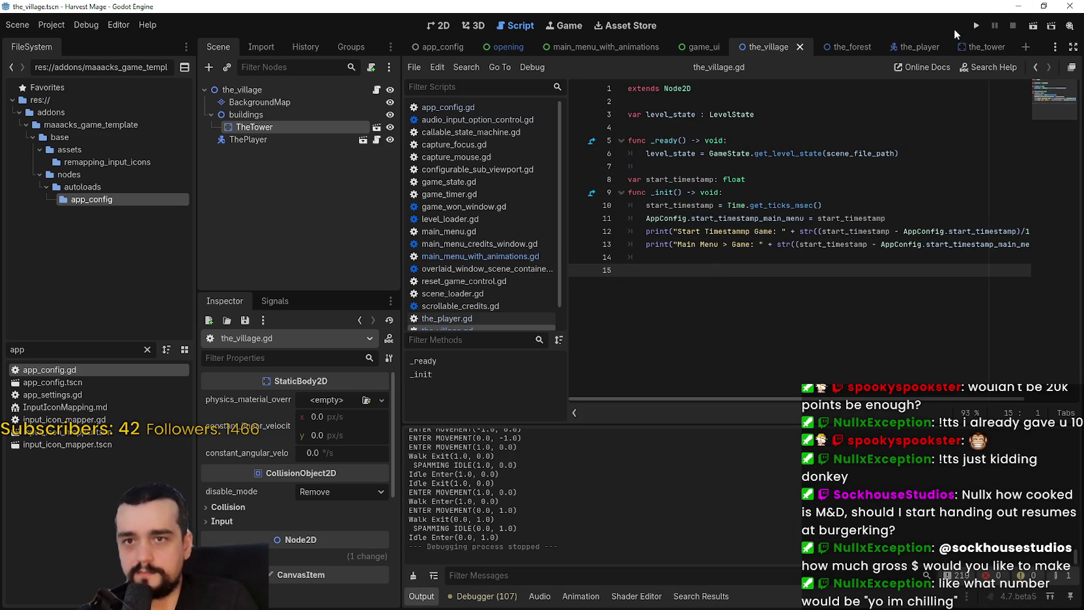
Run the project into the village via New Game, then relaunch with F5 and start again
left_click(976, 25)
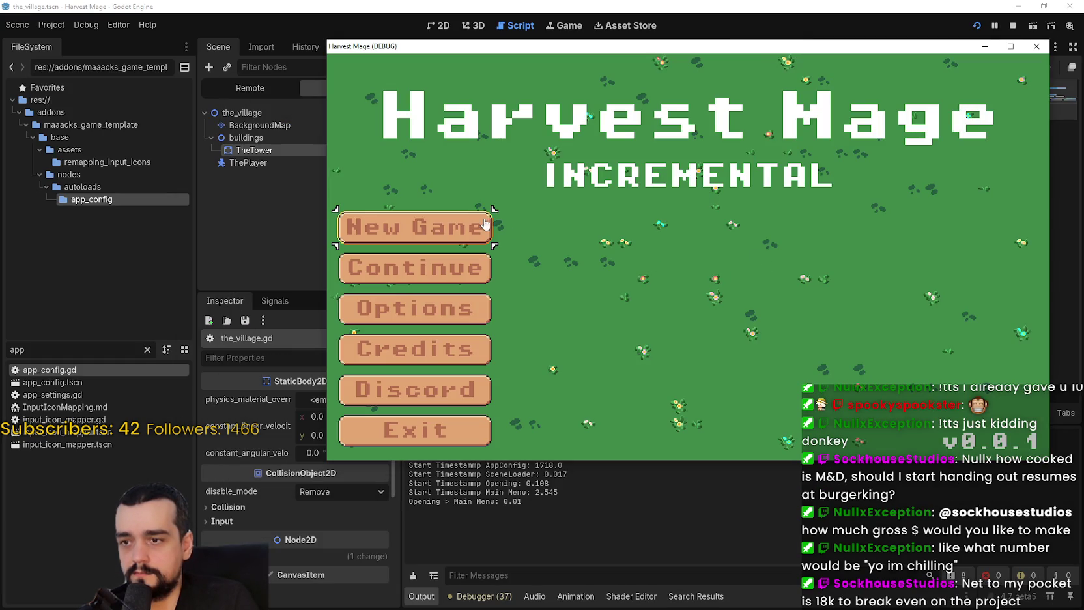
left_click(485, 224)
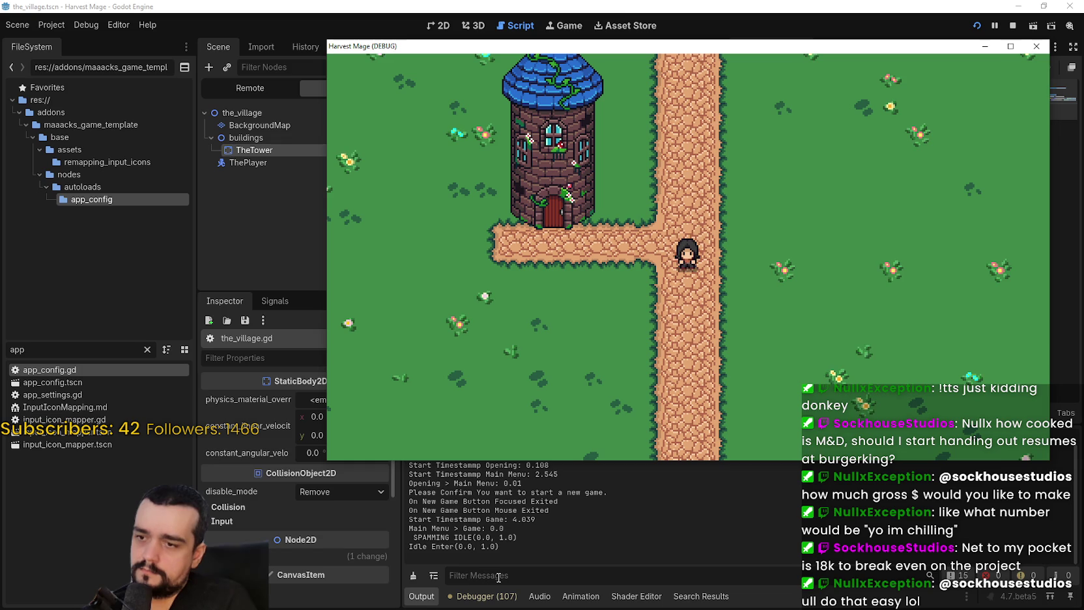
left_click(517, 560)
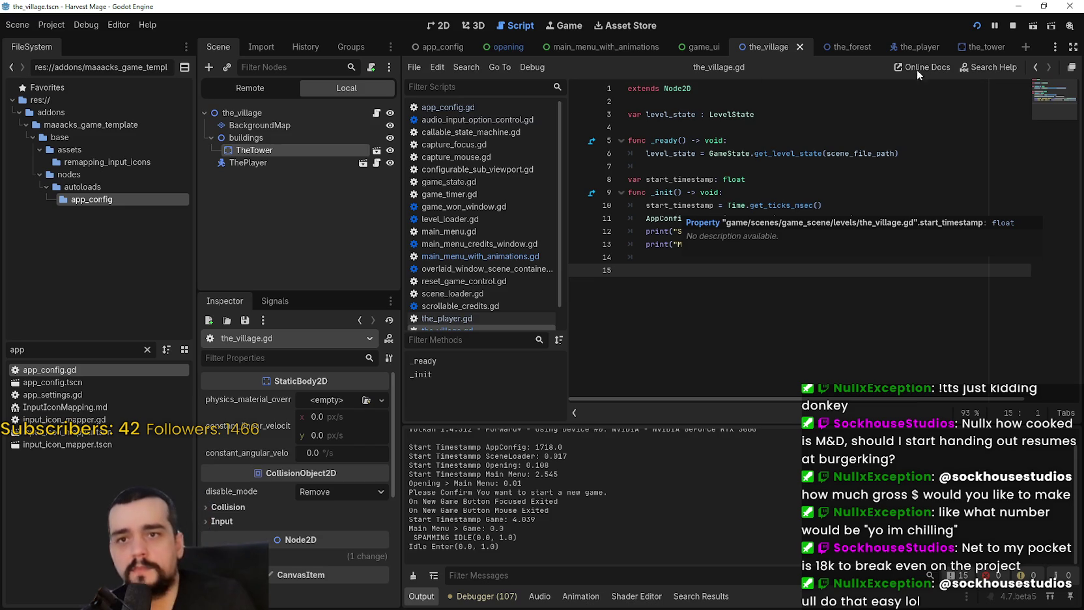
left_click(1013, 26)
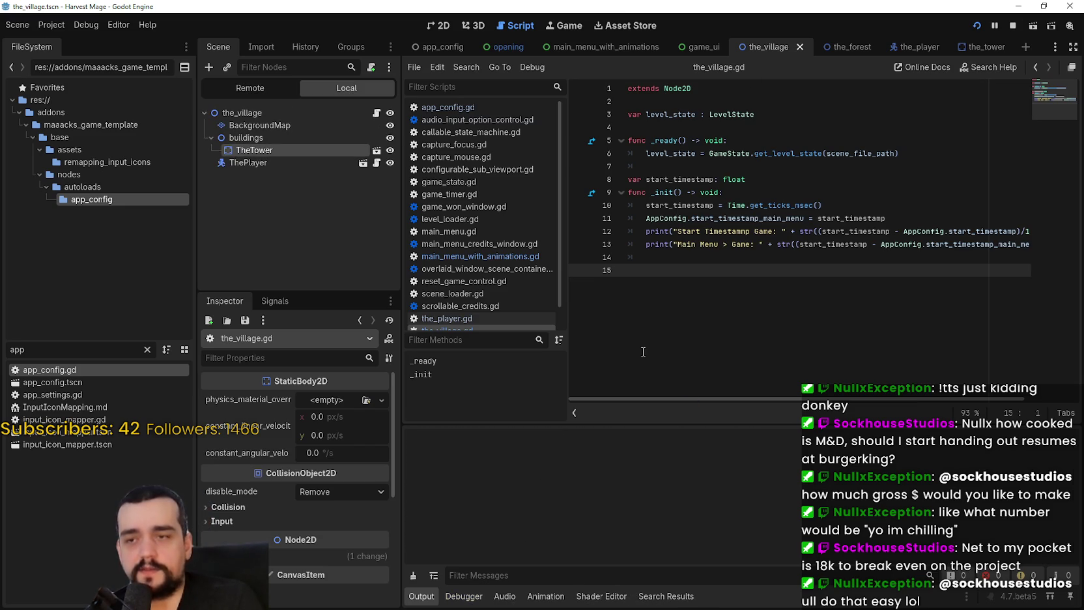
key("F5")
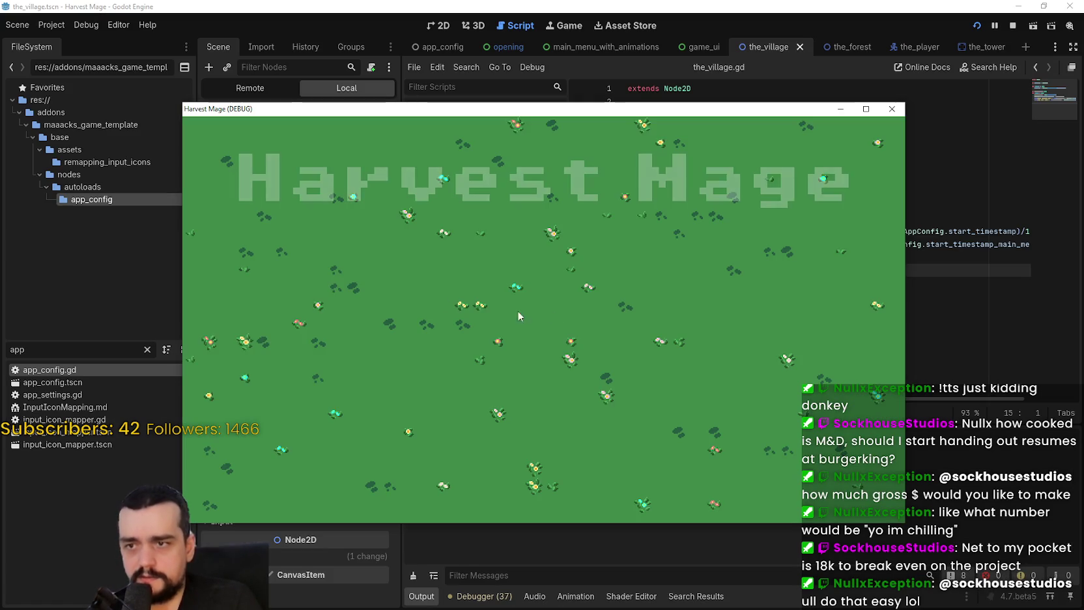
left_click(318, 295)
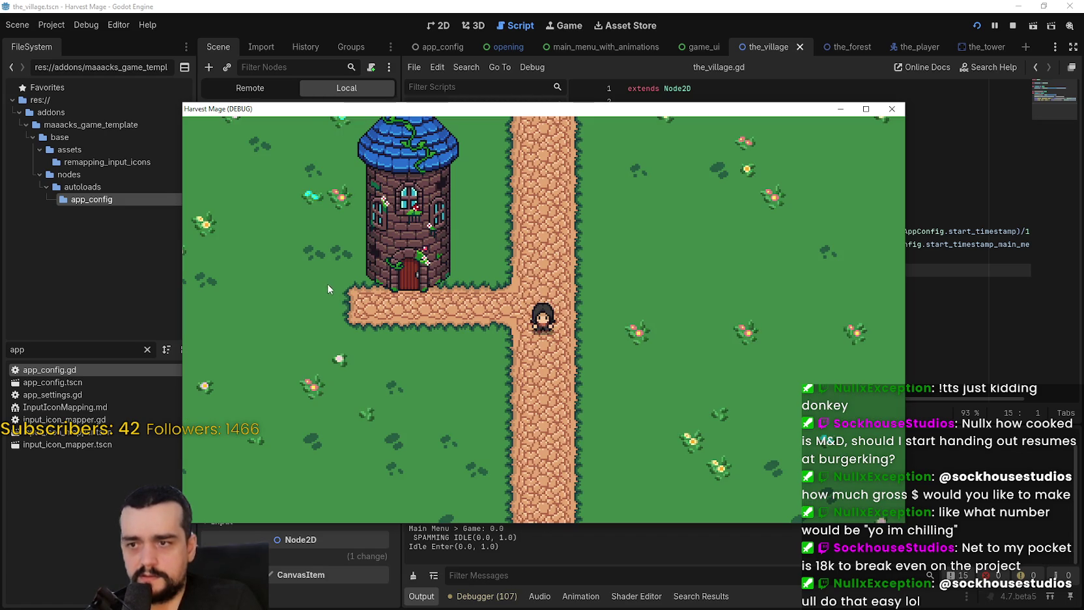
left_click(522, 531)
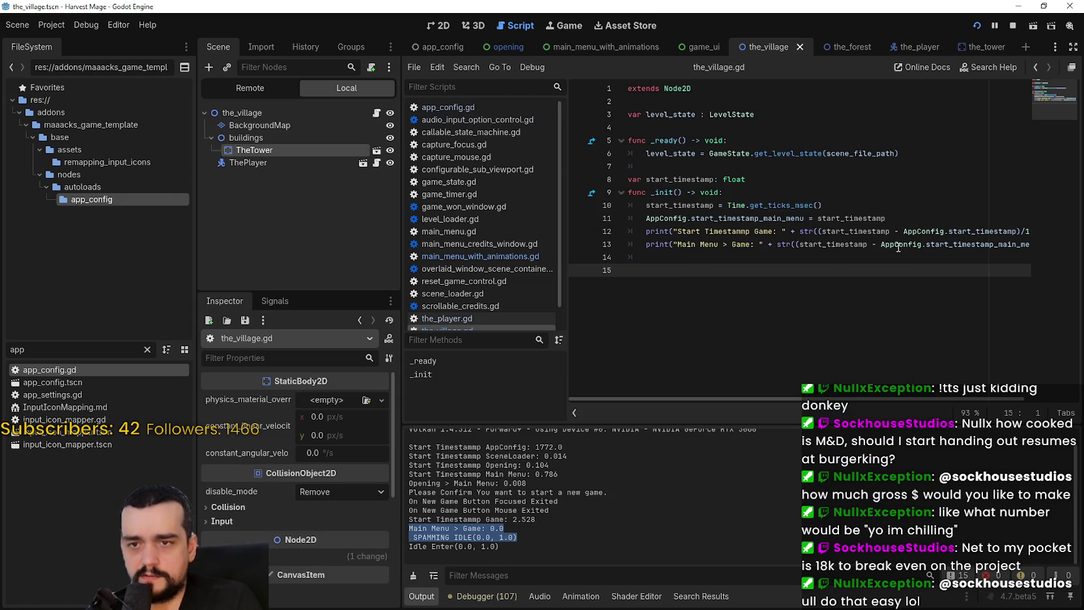
Swap start_timestamp_main_menu on line 11 for start_timestamp_game and save
double_click(850, 218)
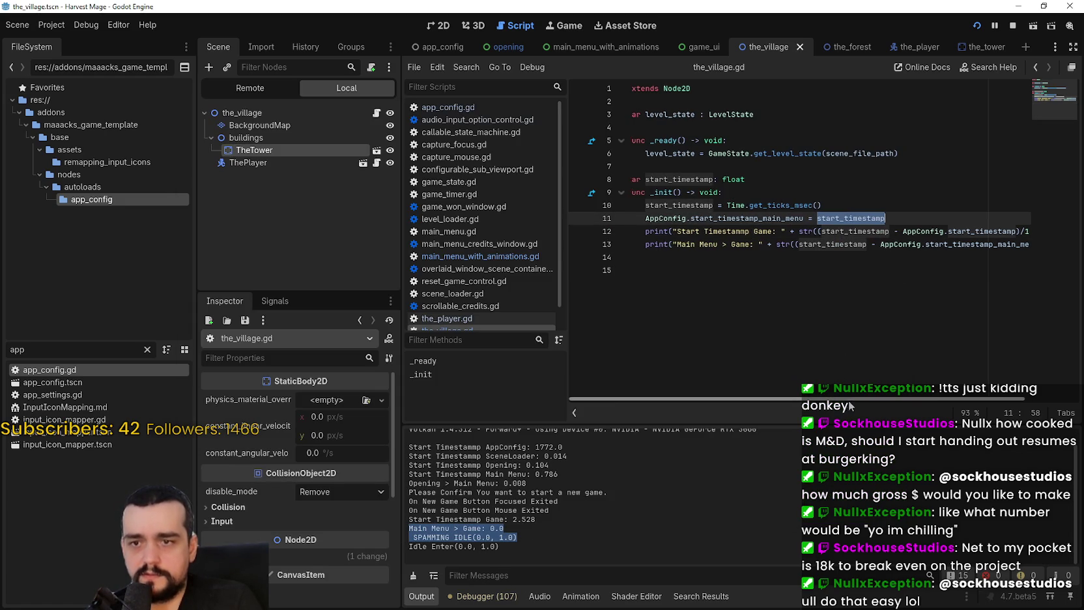
mouse_move(934, 394)
left_mouse_down()
mouse_move(792, 399)
mouse_move(1029, 394)
left_mouse_up()
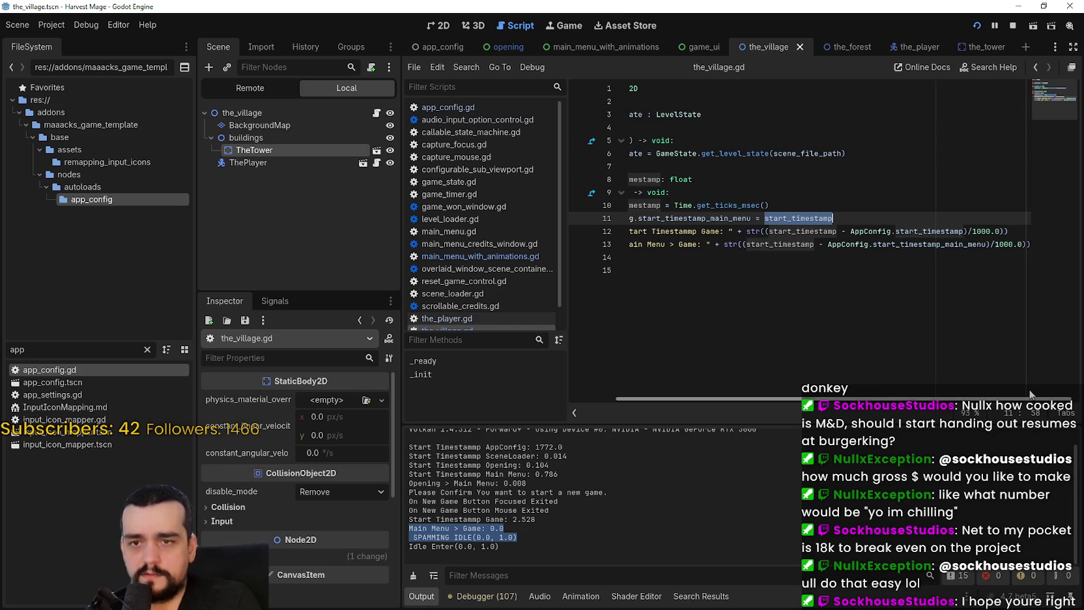
left_click_drag(1030, 394, 784, 397)
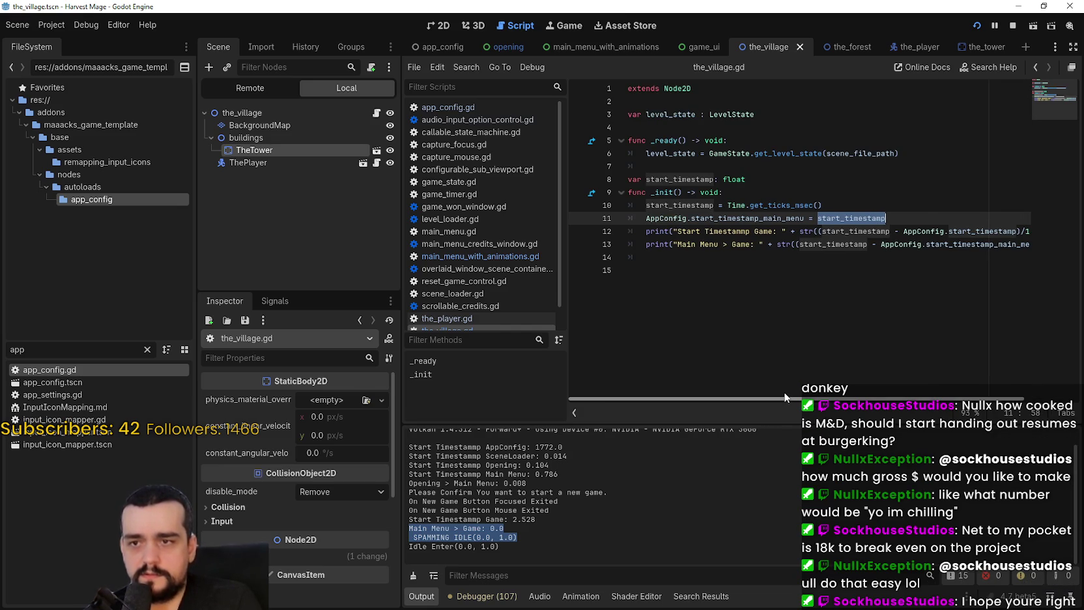
double_click(786, 217)
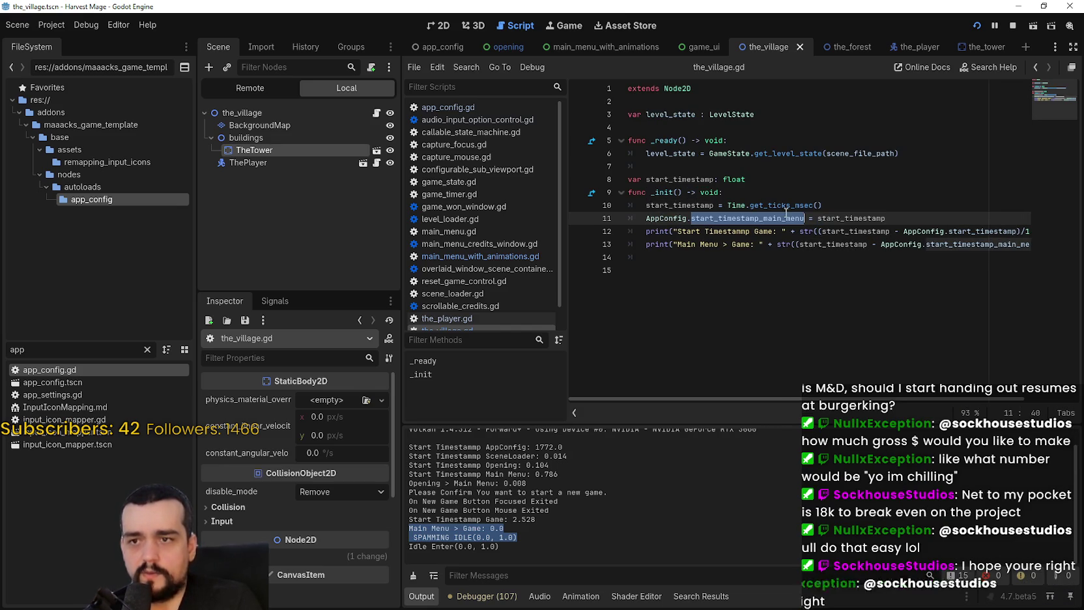
left_click_drag(895, 394, 1019, 396)
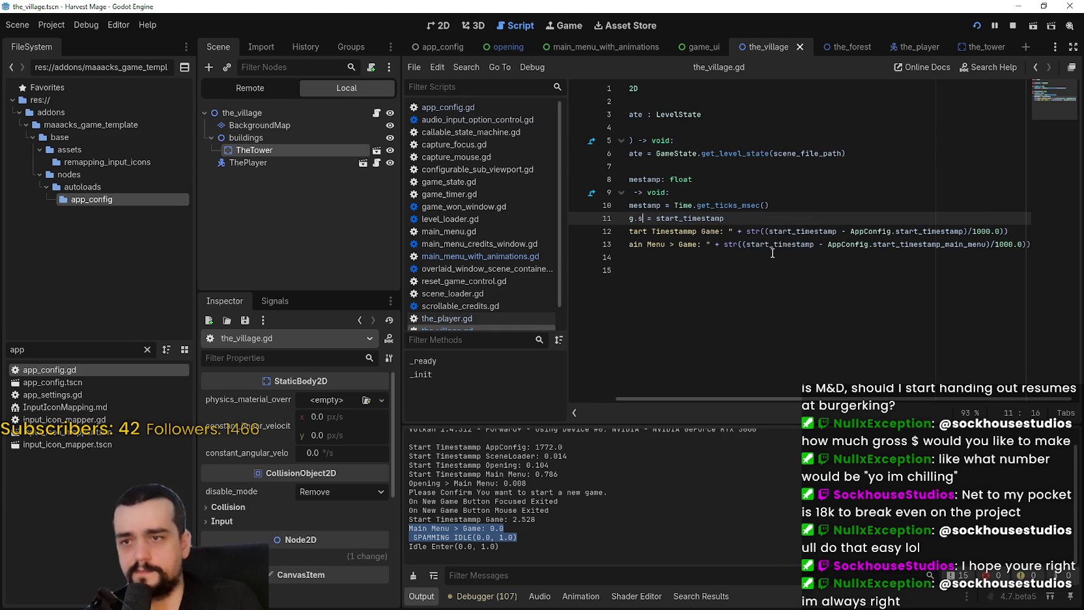
type("tart")
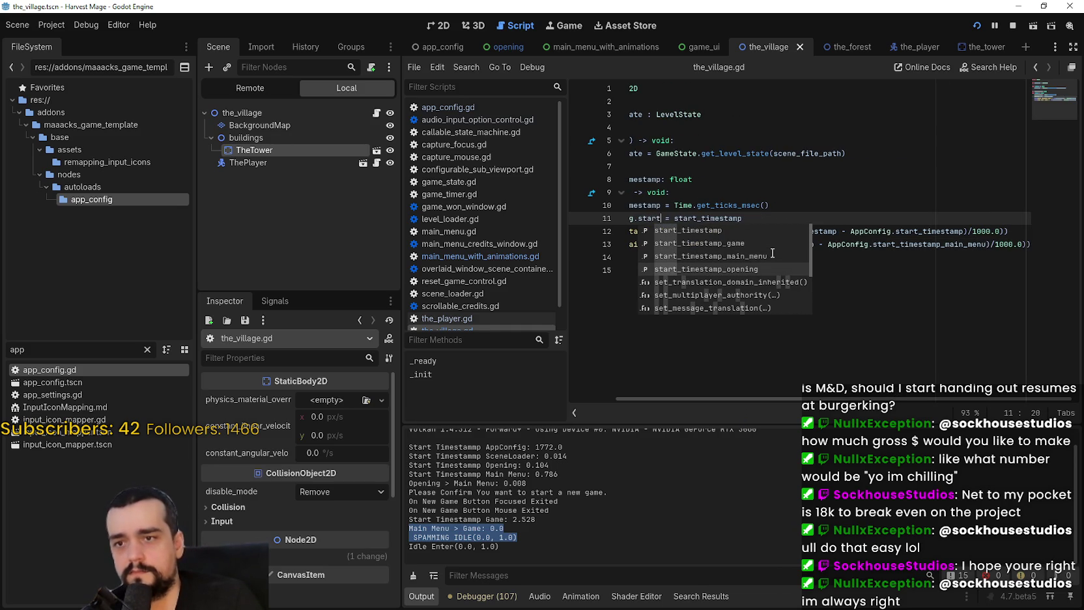
key("Up")
key("Return")
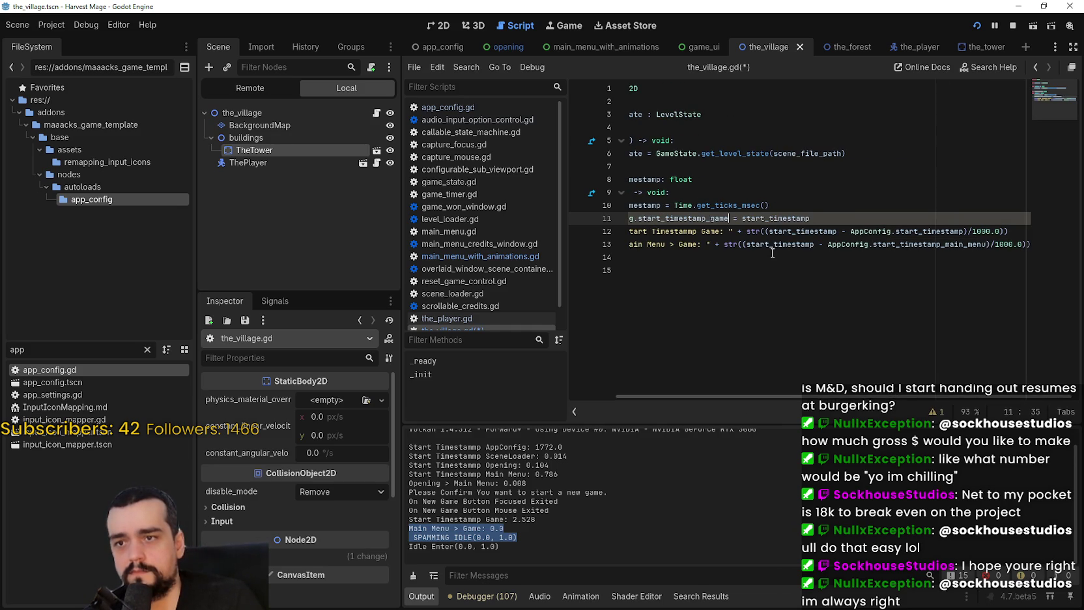
key("ctrl+s")
Add a new indented line after line 13
left_click(727, 218)
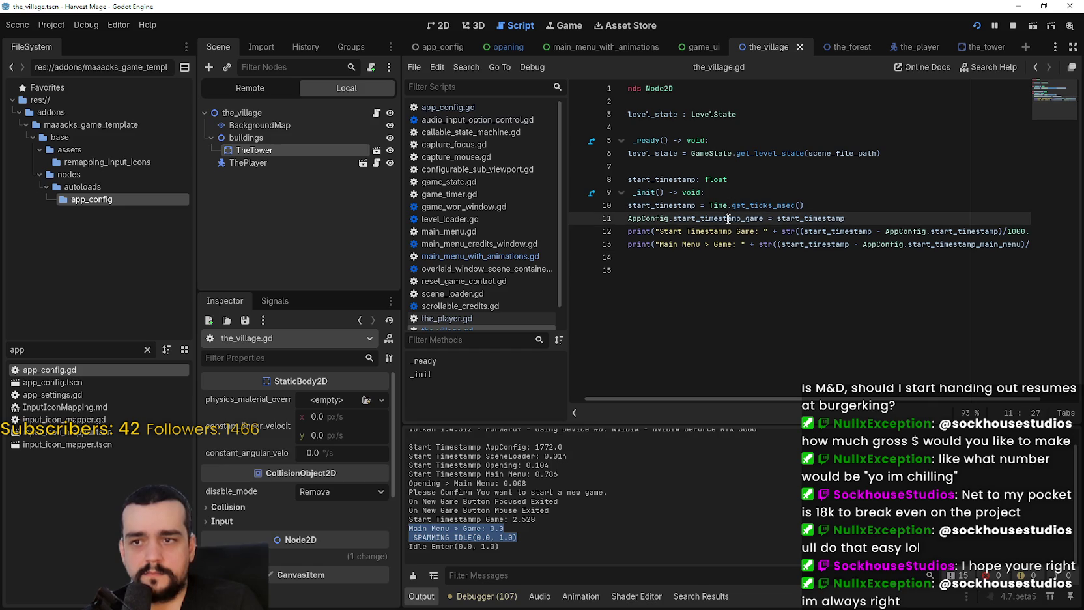
mouse_move(907, 395)
left_mouse_down()
mouse_move(844, 389)
mouse_move(975, 409)
mouse_move(925, 427)
left_mouse_up()
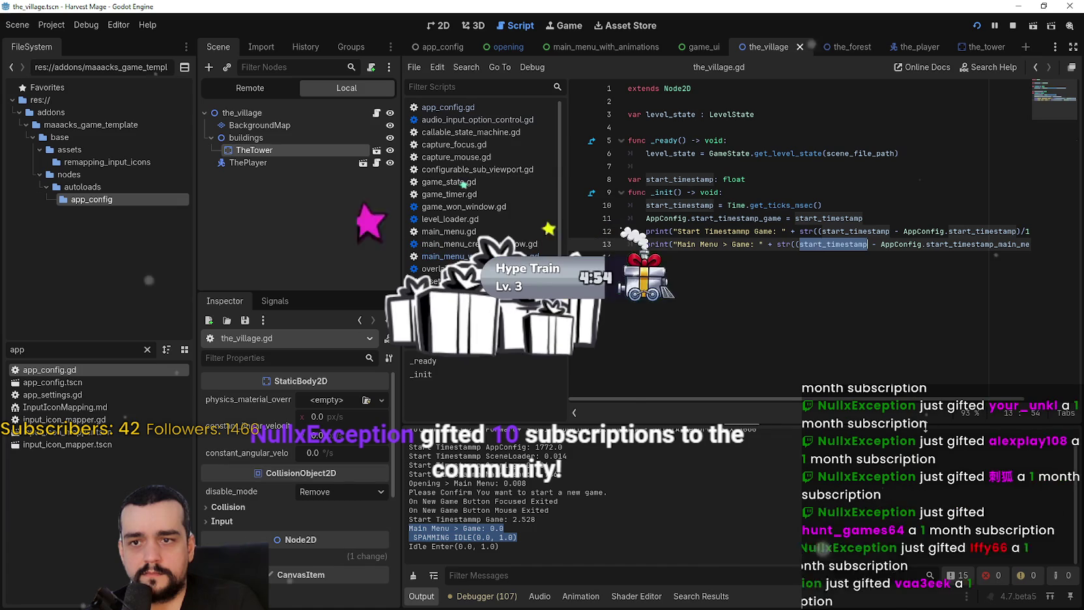
key("End")
key("Return")
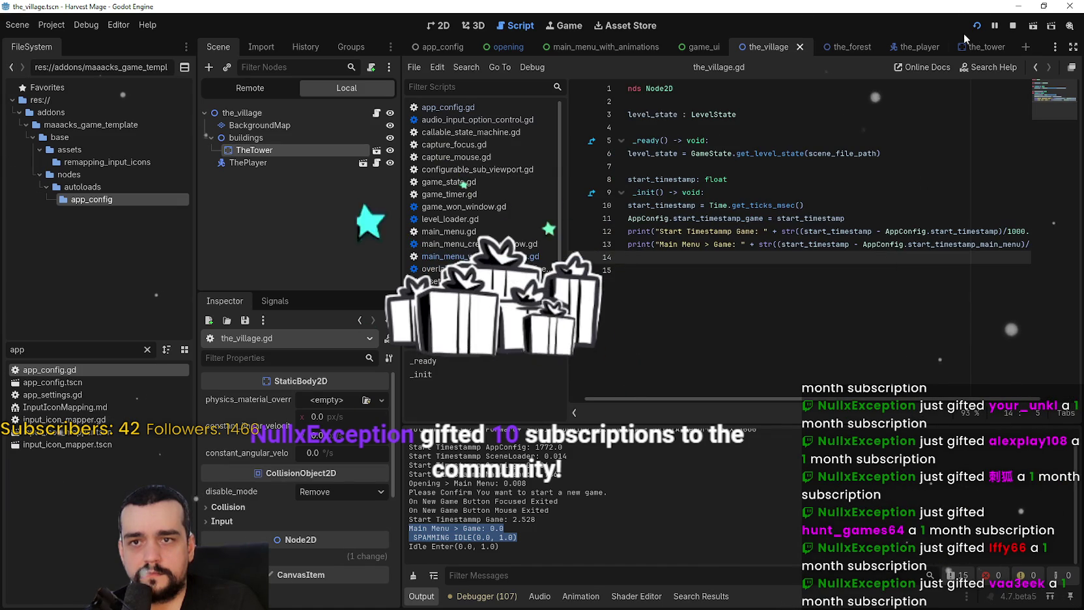
Reload the running game and confirm New Game to reach the village
left_click(976, 27)
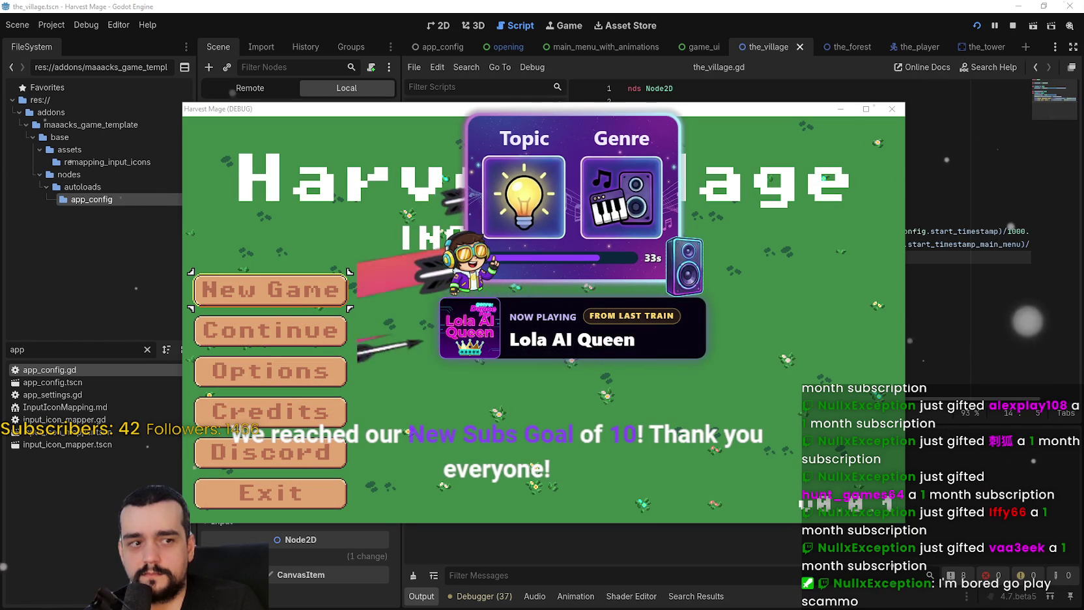
left_click(267, 288)
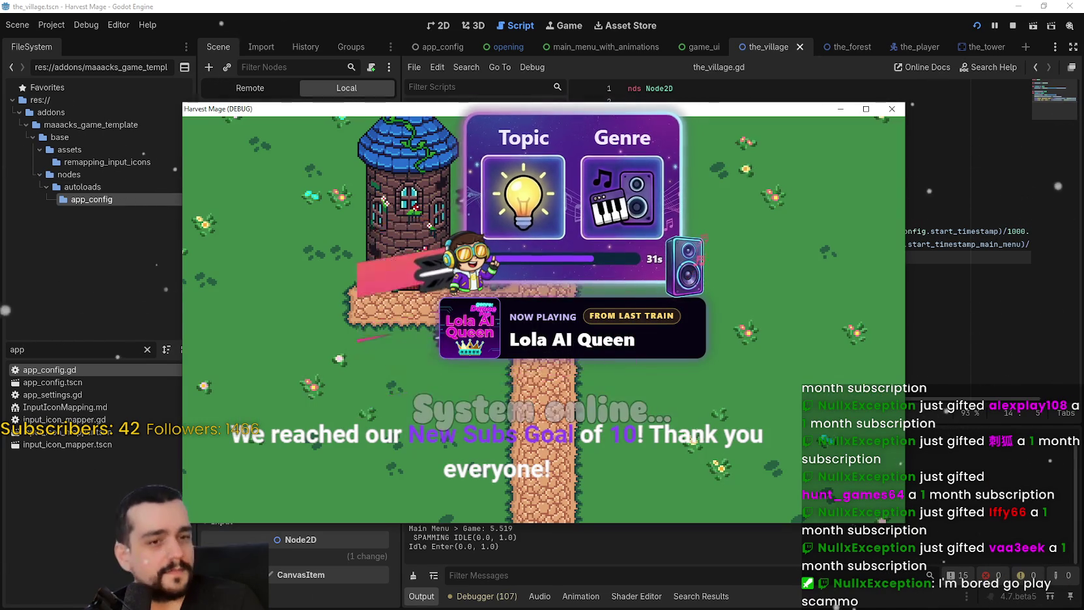